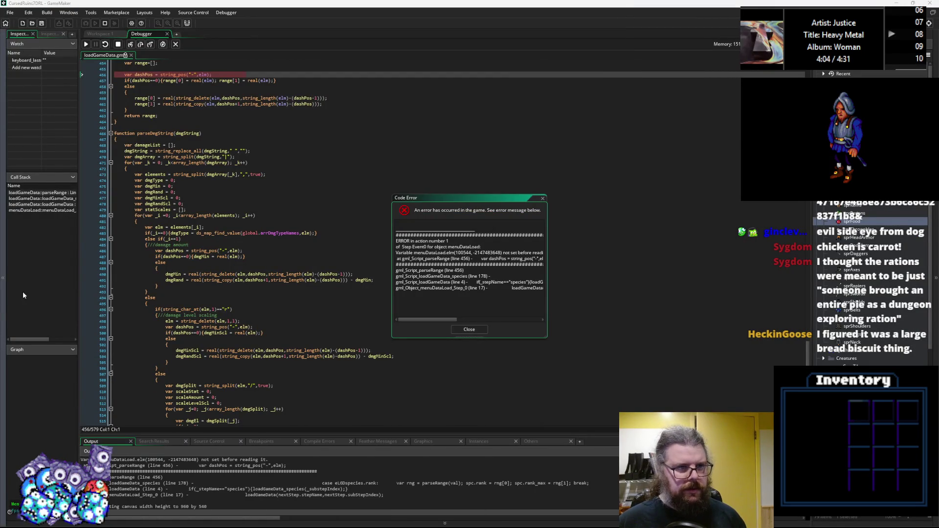
Dismiss the code error, copy the _rangeTx parameter name, and stop the running game
left_click(469, 329)
double_click(176, 184)
key("ctrl+c")
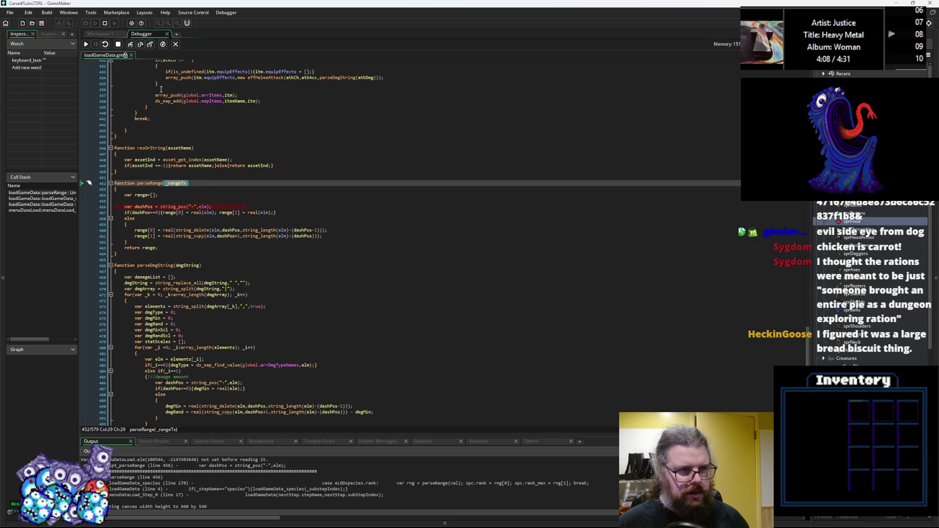
left_click(118, 44)
Replace elm with _rangeTx in the dashPos string_pos call and the first real call
left_click(203, 207)
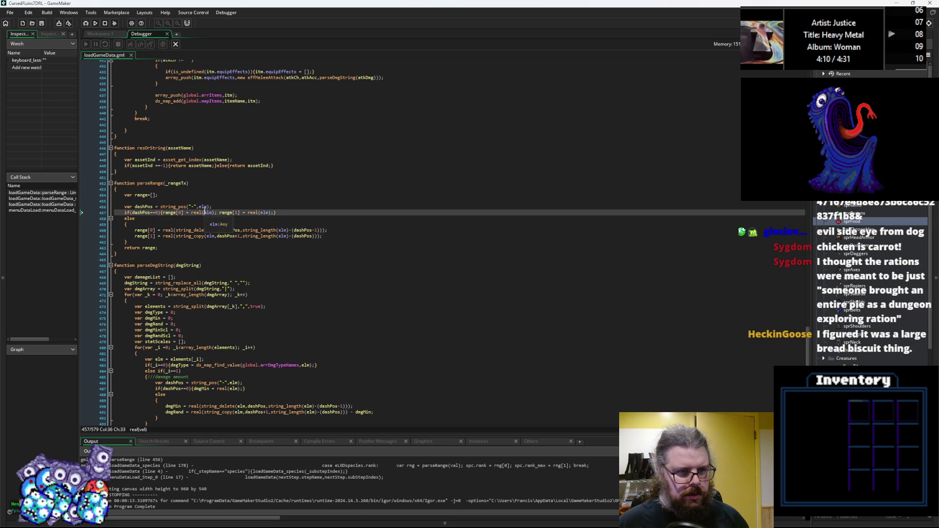
double_click(203, 207)
key("ctrl+v")
double_click(206, 213)
key("ctrl+v")
double_click(279, 213)
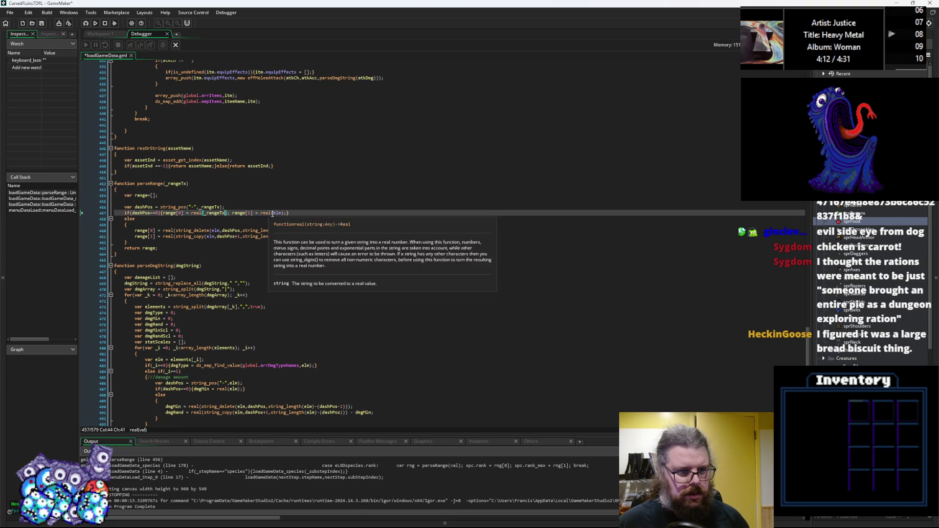
Replace elm with _rangeTx in both string_length calls and the remaining arguments, then close the debugger
double_click(282, 230)
key("ctrl+v")
double_click(282, 236)
key("ctrl+v")
double_click(210, 237)
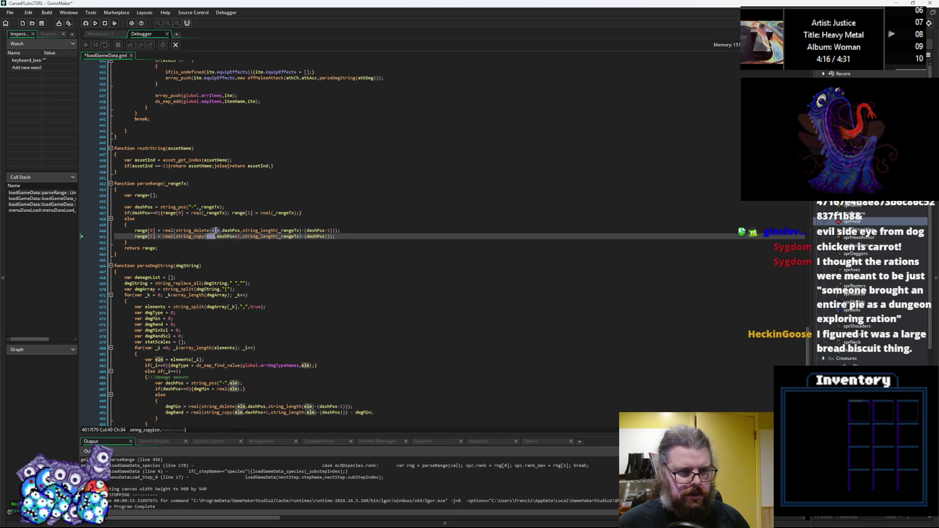
key("ctrl+v")
double_click(215, 231)
key("ctrl+v")
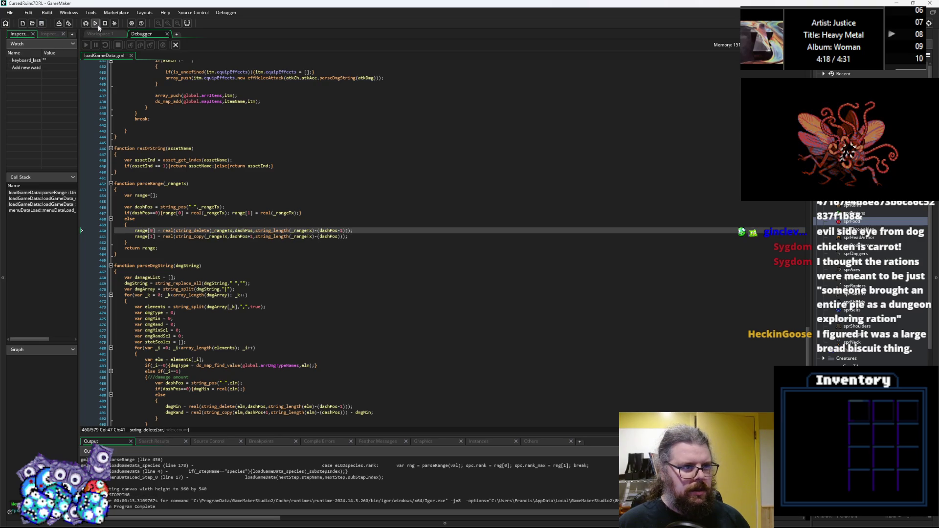
left_click(174, 45)
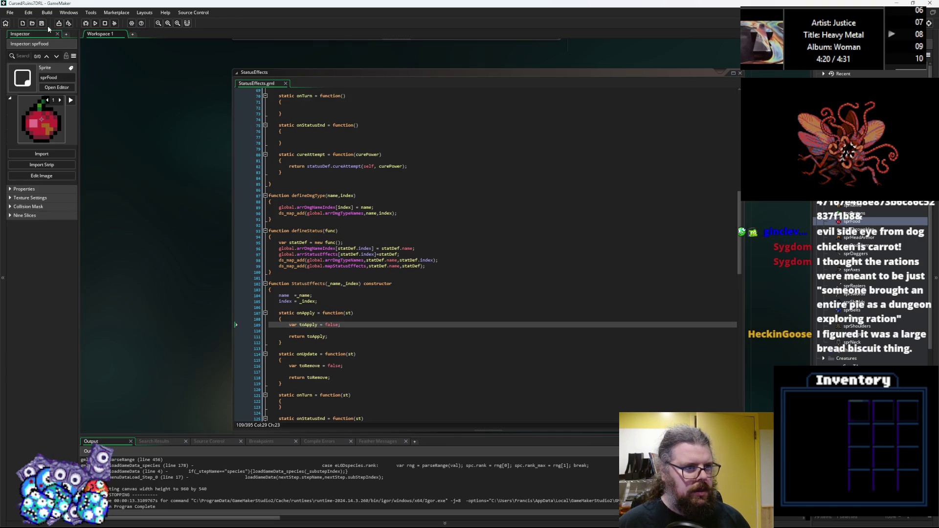
Run the game in debug and trace the error to the rank line using spc instead of itm
left_click(87, 23)
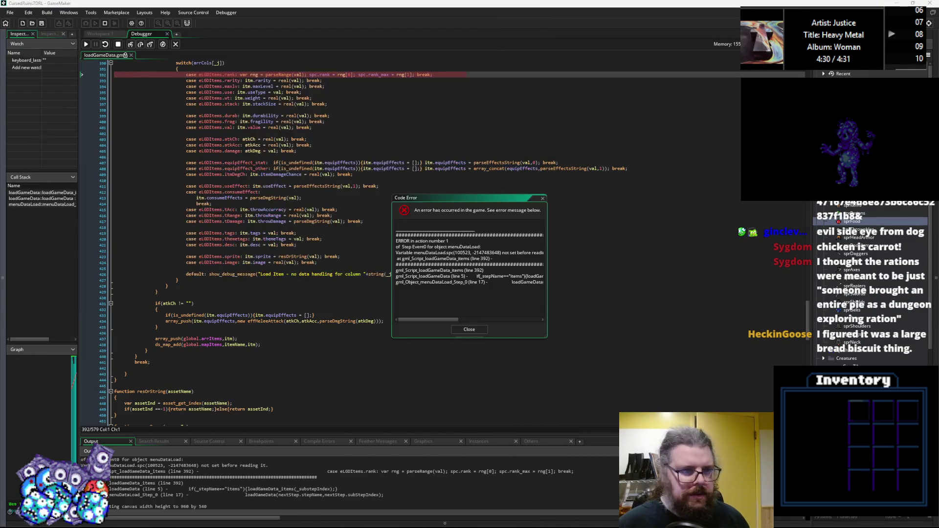
scroll(294, 246, "up", 5)
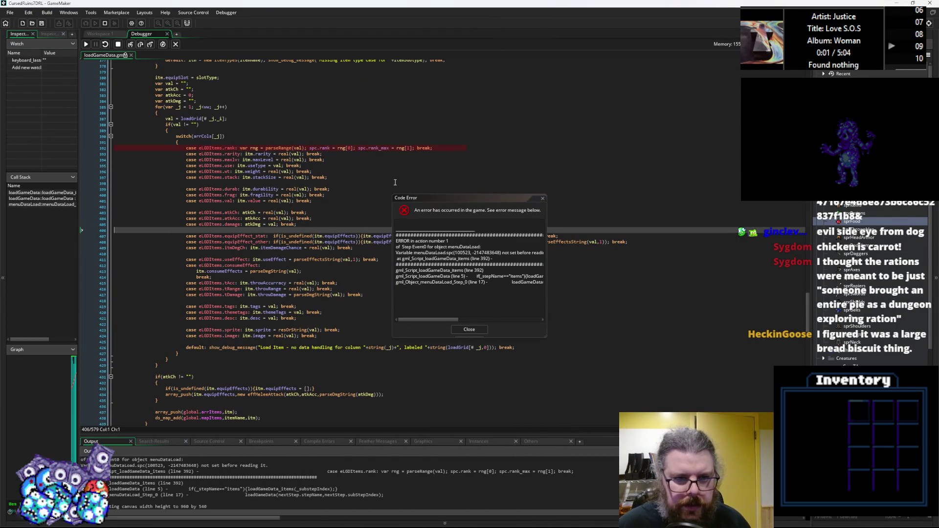
left_click(351, 148)
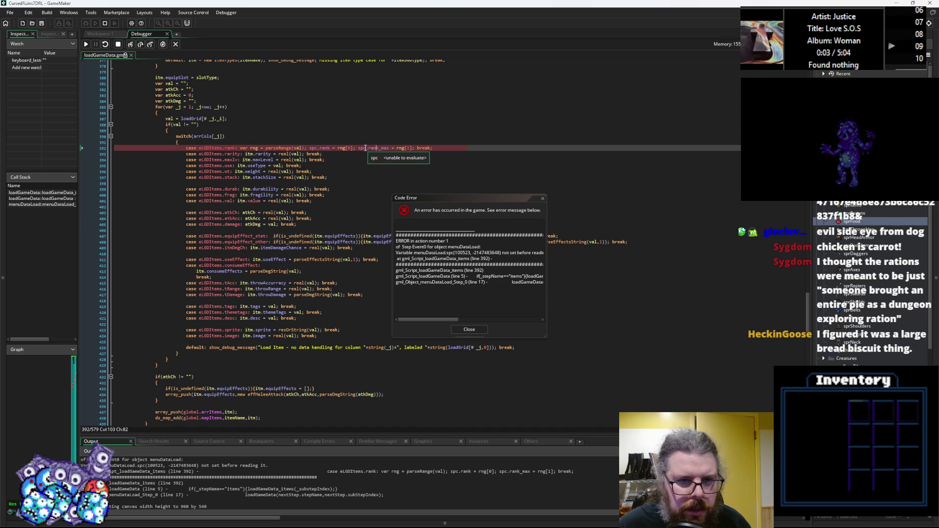
left_click(311, 148)
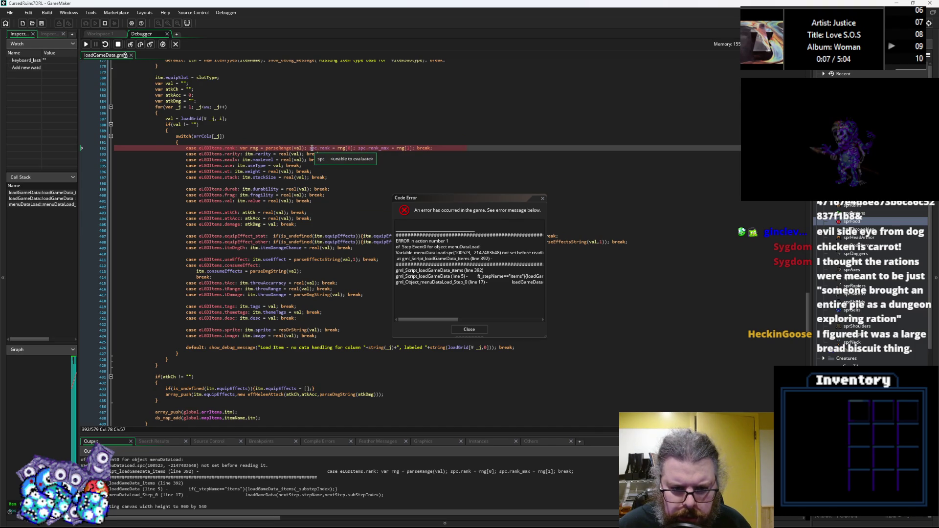
left_click(311, 172)
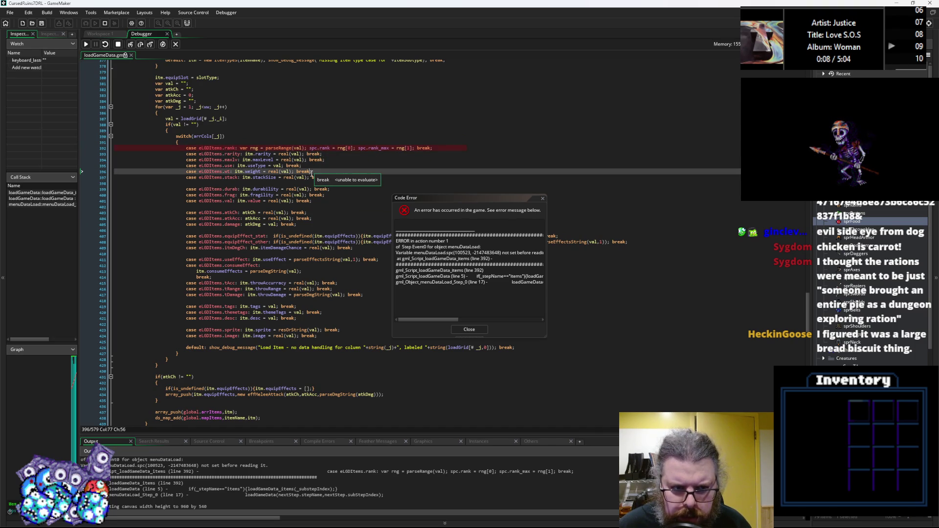
Change spc.rank and spc.rank_max to itm.rank and itm.rank_max on line 392, then close the Debugger
left_click(471, 331)
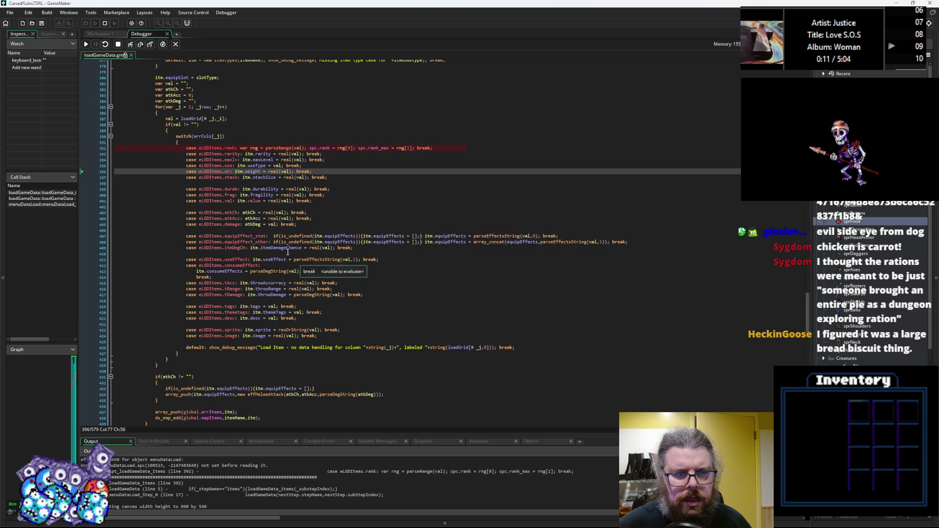
left_click(247, 155)
double_click(248, 155)
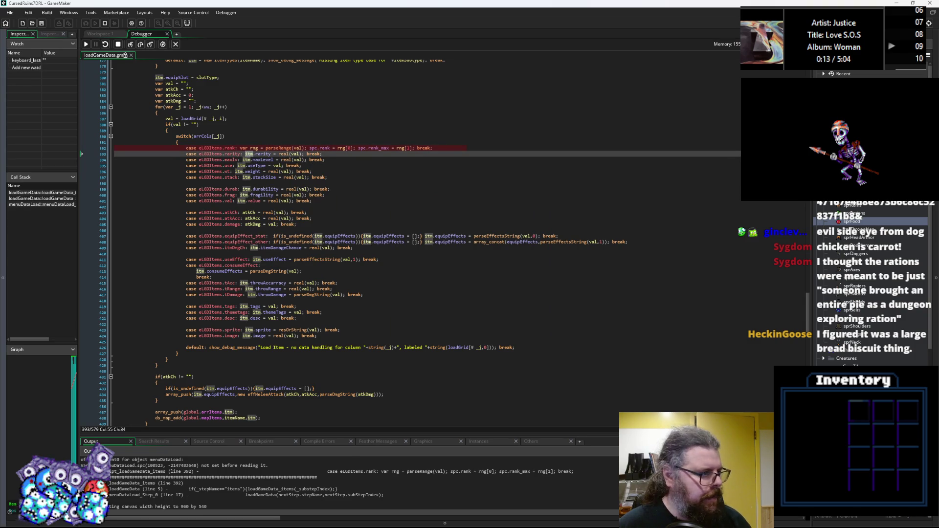
left_click(312, 148)
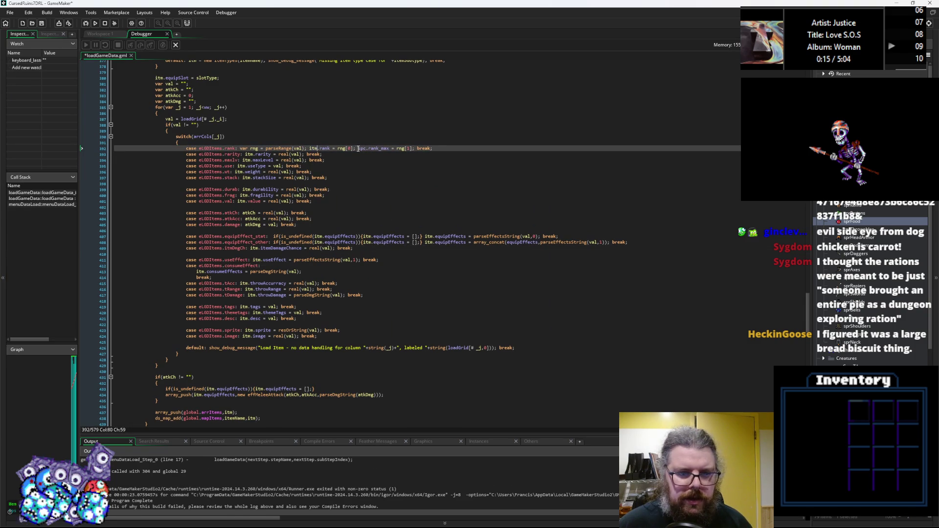
left_click(359, 168)
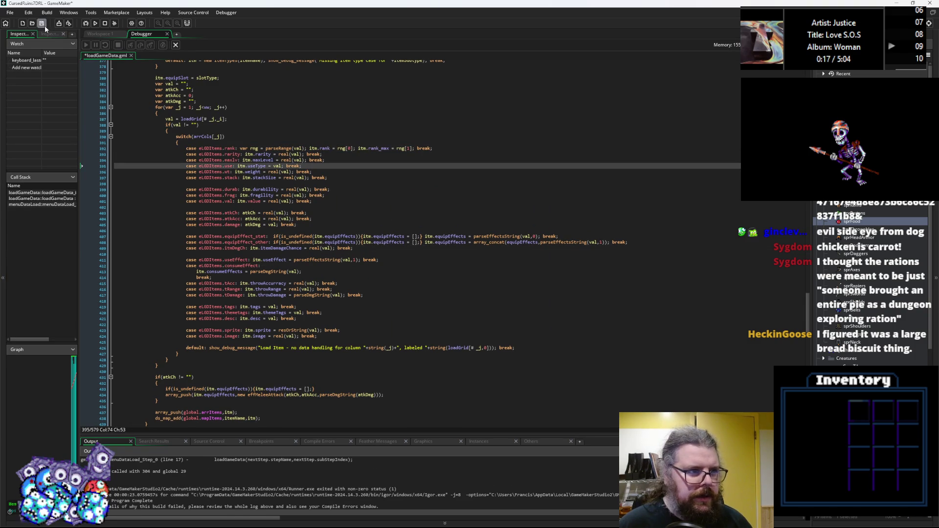
left_click(175, 46)
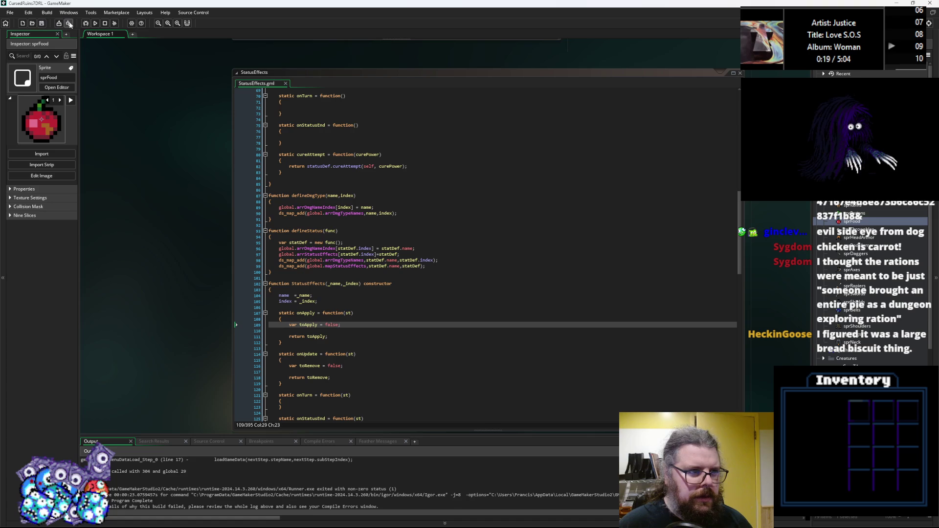
Launch the game in debug and walk the hero down-right past the apple and mana herb toward a monster
left_click(85, 24)
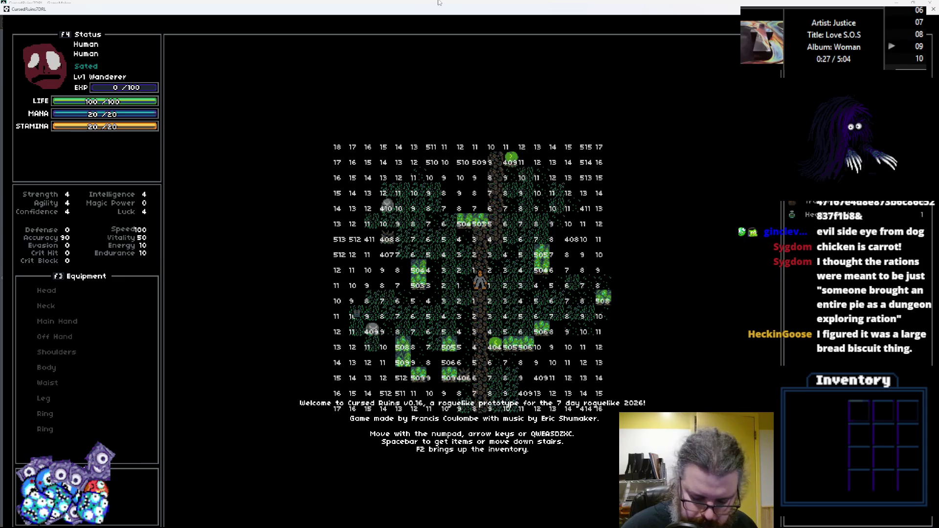
key("e")
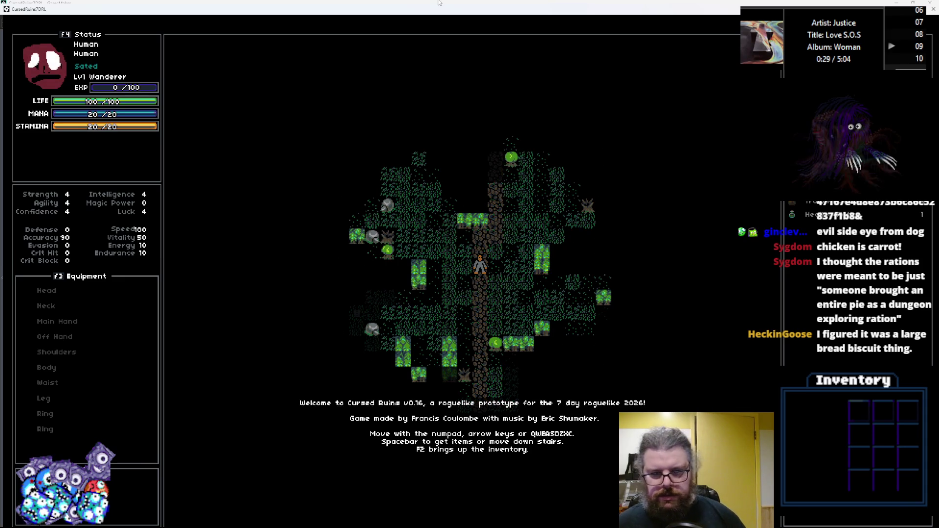
key("w")
key("c")
key("c")
key("c")
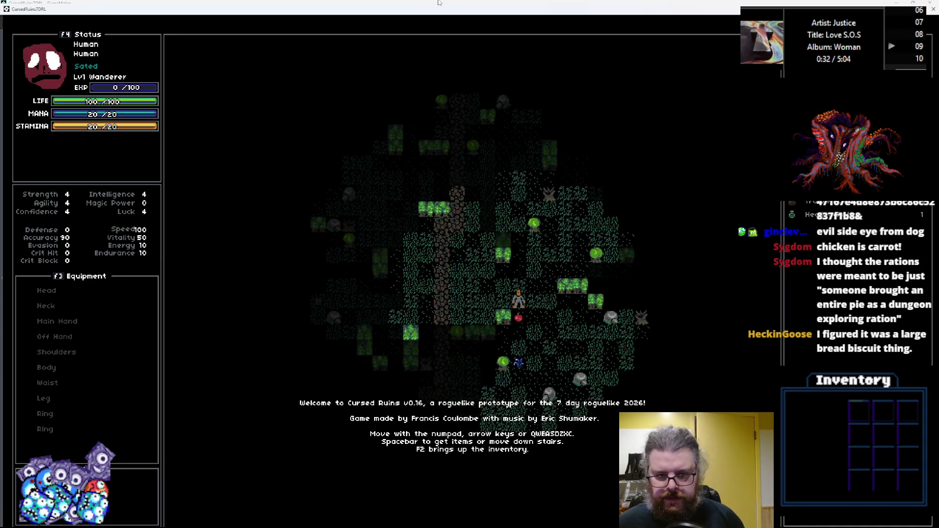
key("x")
key("x")
key("x")
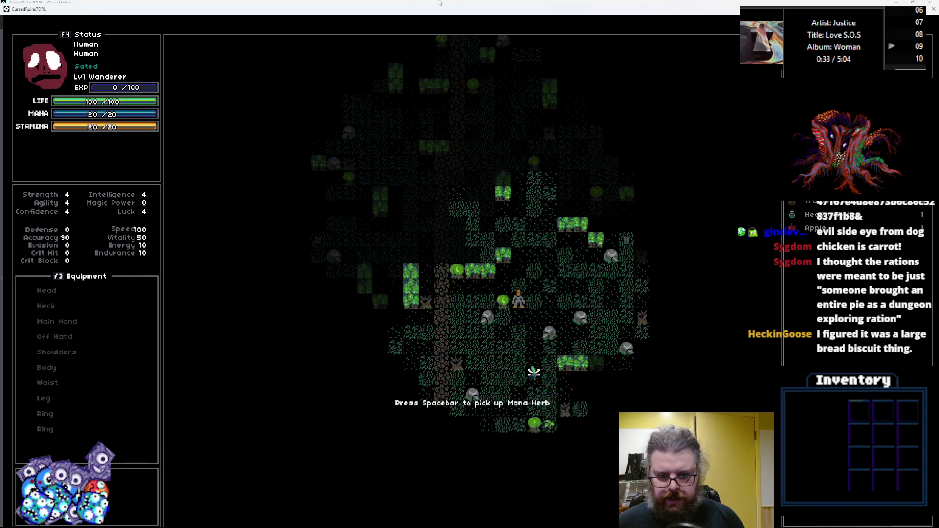
key("x")
key("x")
key("x")
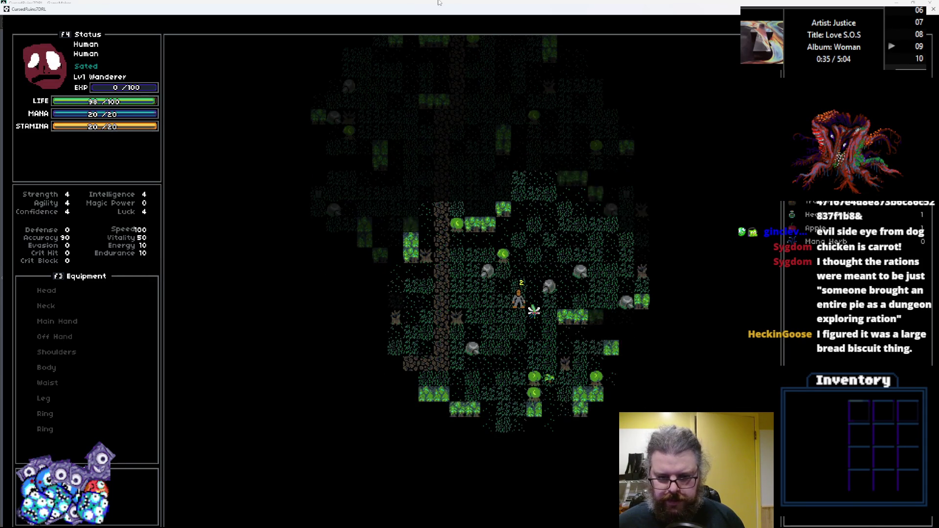
key("c")
key("c")
key("x")
key("x")
key("x")
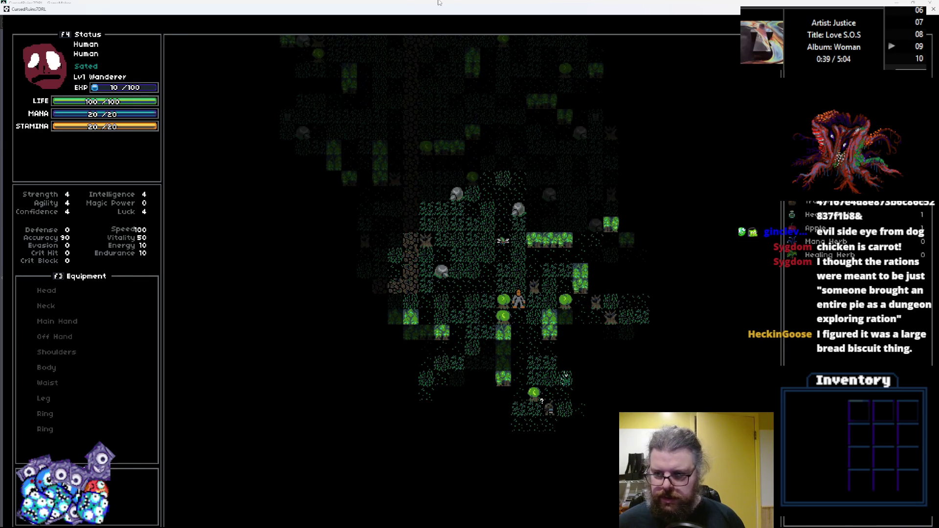
key("x")
key("x")
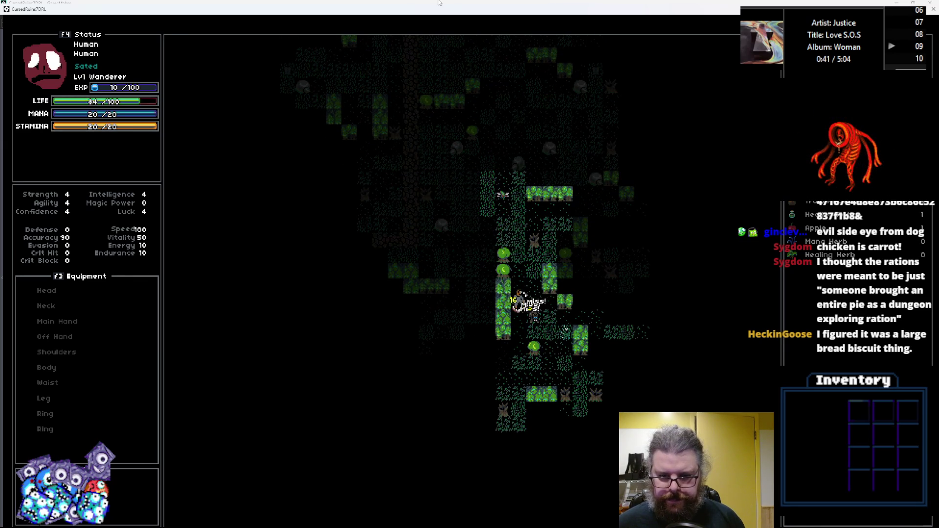
Retreat up-left across the level, fight a nearby monster, and open the Clothes' inventory options
key("q")
key("q")
key("q")
key("w")
key("w")
key("w")
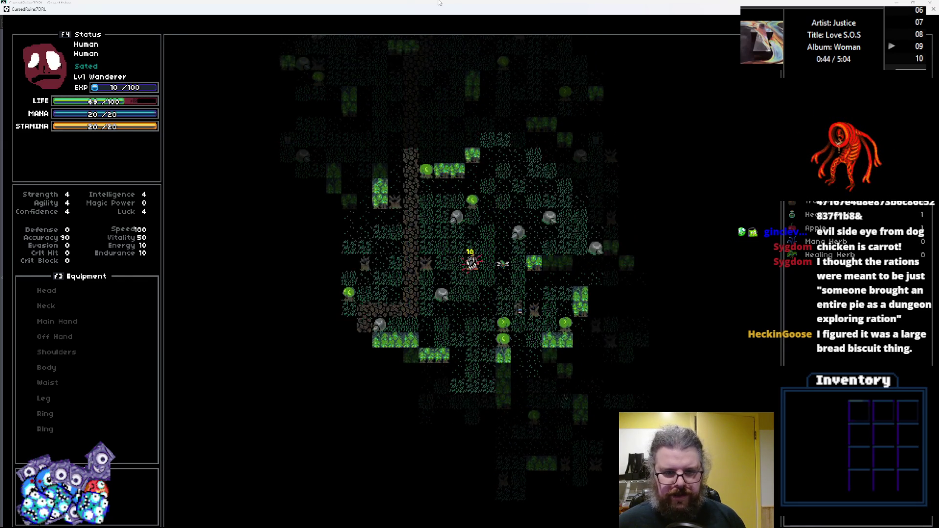
key("a")
key("a")
key("a")
key("q")
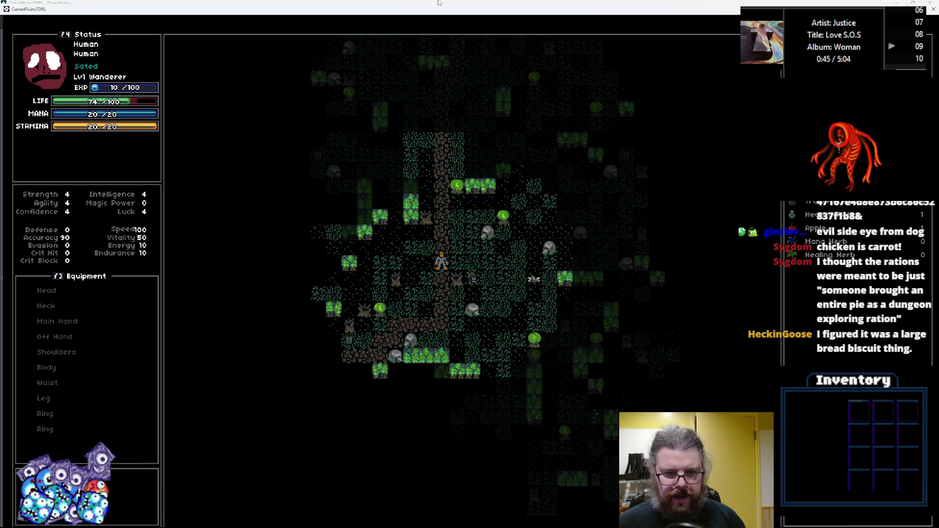
key("q")
key("q")
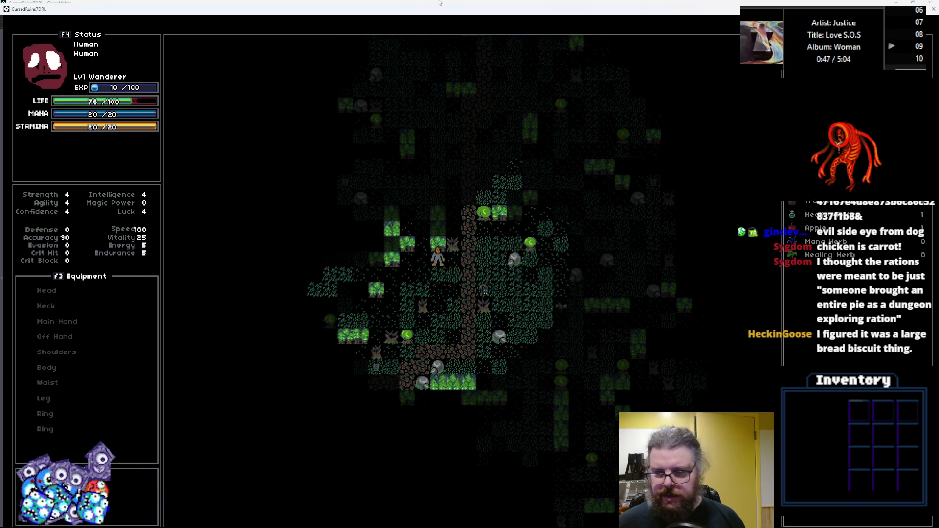
key("q")
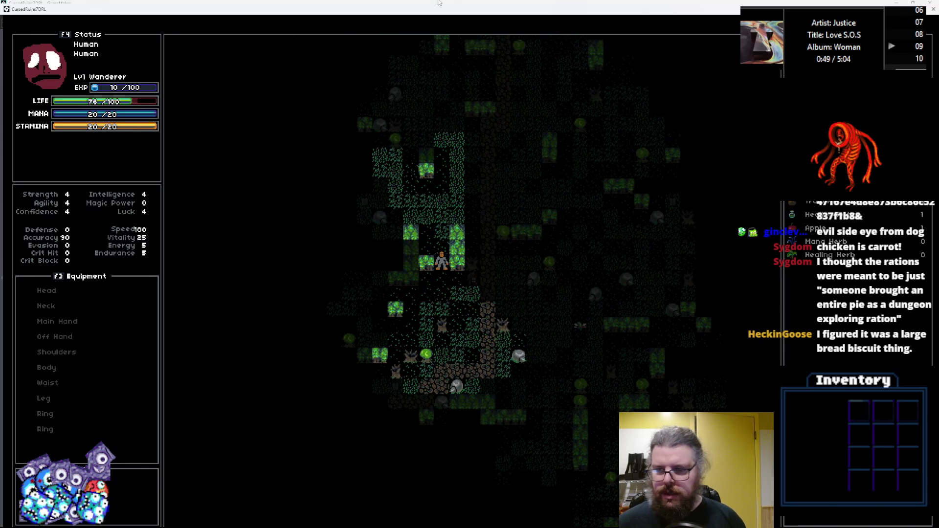
key("q")
key("w")
key("q")
key("q")
key("q")
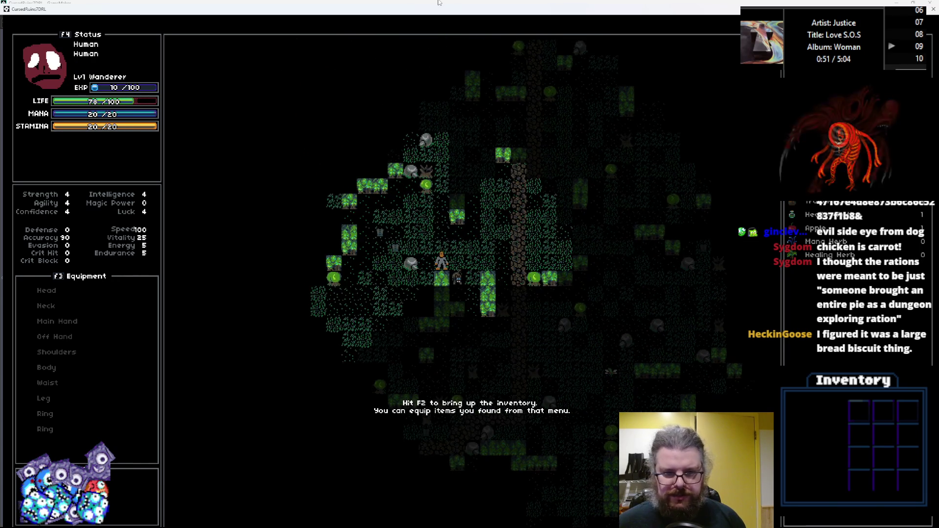
key("a")
key("a")
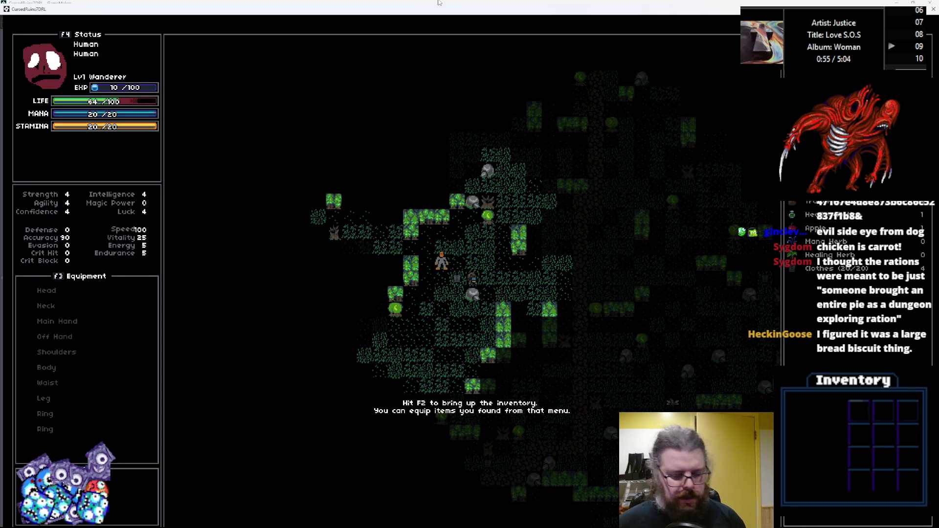
key("Down")
key("Down")
key("Down")
key("Return")
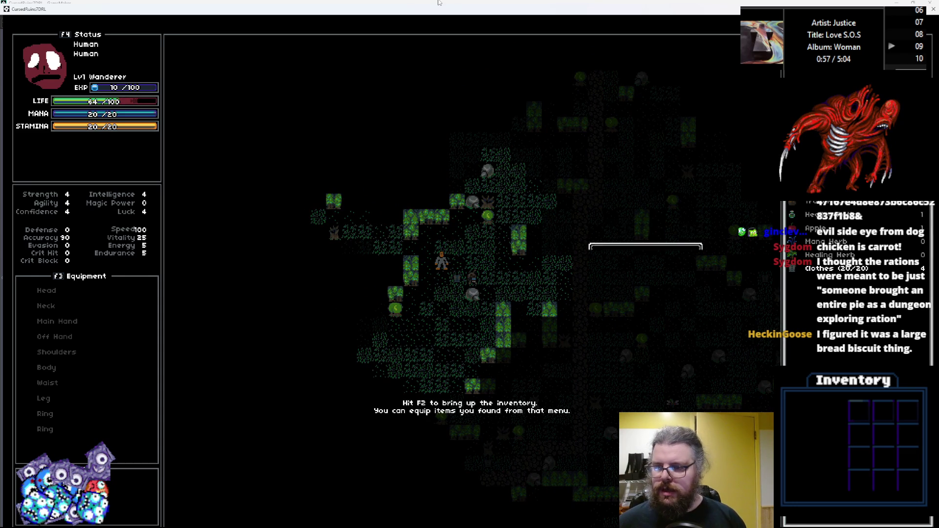
Equip the Clothes and walk the wanderer up-left through the forest
key("Return")
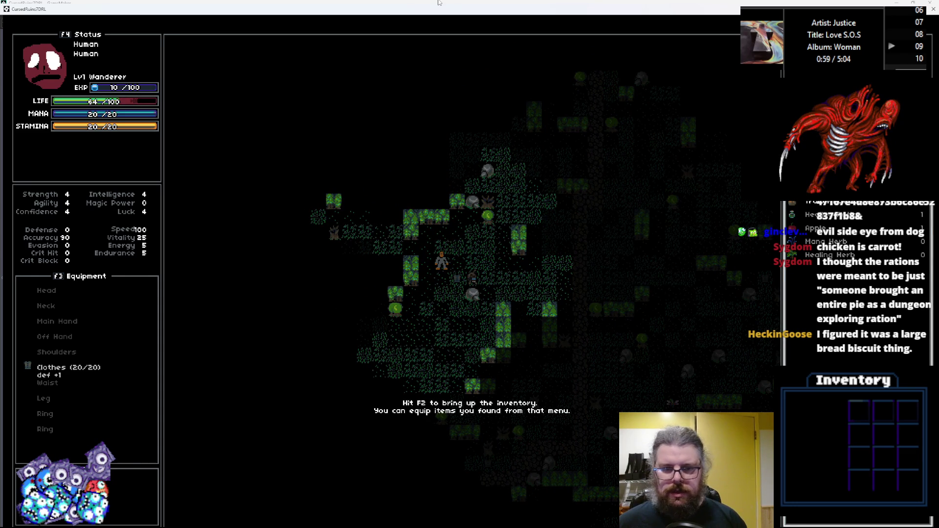
key("q")
key("q")
key("q")
key("a")
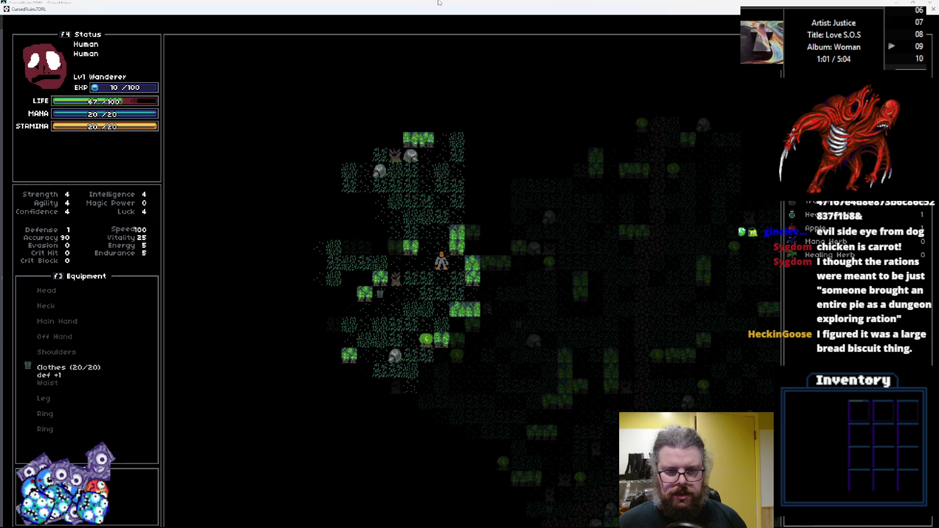
key("q")
key("q")
key("q")
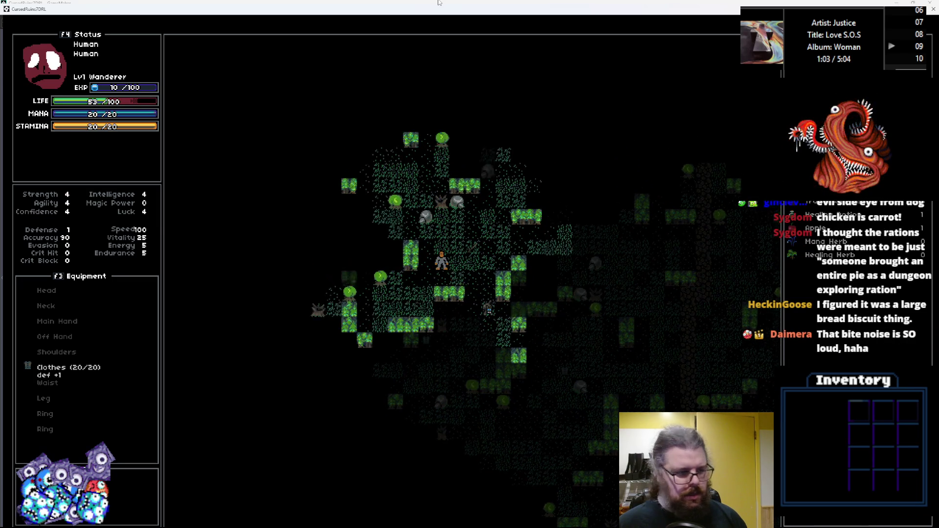
key("q")
key("w")
key("w")
key("w")
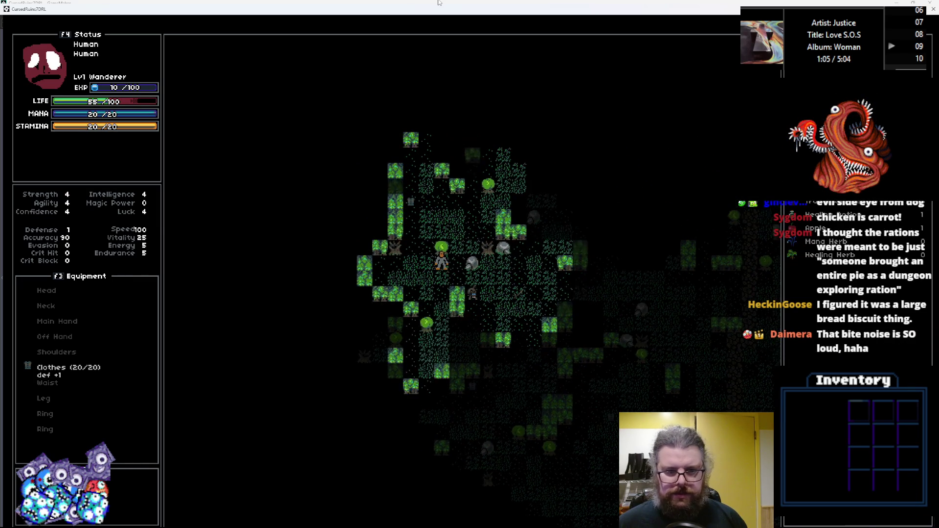
key("e")
key("e")
Walk up-right onto the Robes lying on the ground
key("e")
key("w")
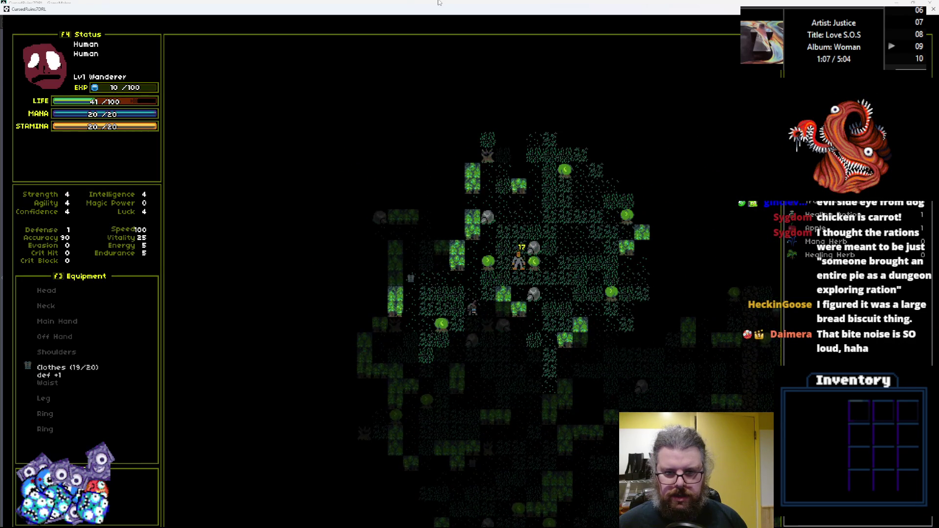
key("e")
key("e")
key("w")
key("e")
key("w")
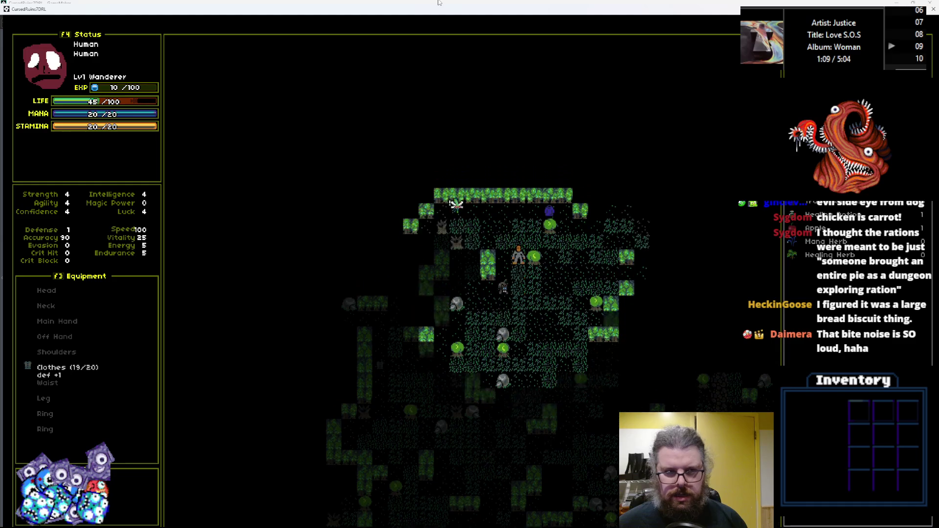
key("w")
key("e")
key("w")
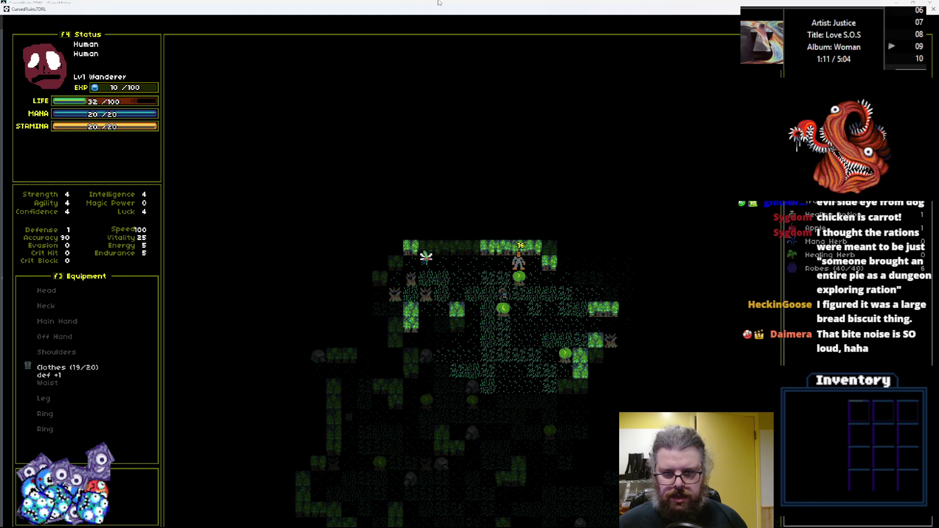
Walk to the Club, pick it up, and equip the Club and the Robes
key("c")
key("d")
key("d")
key("d")
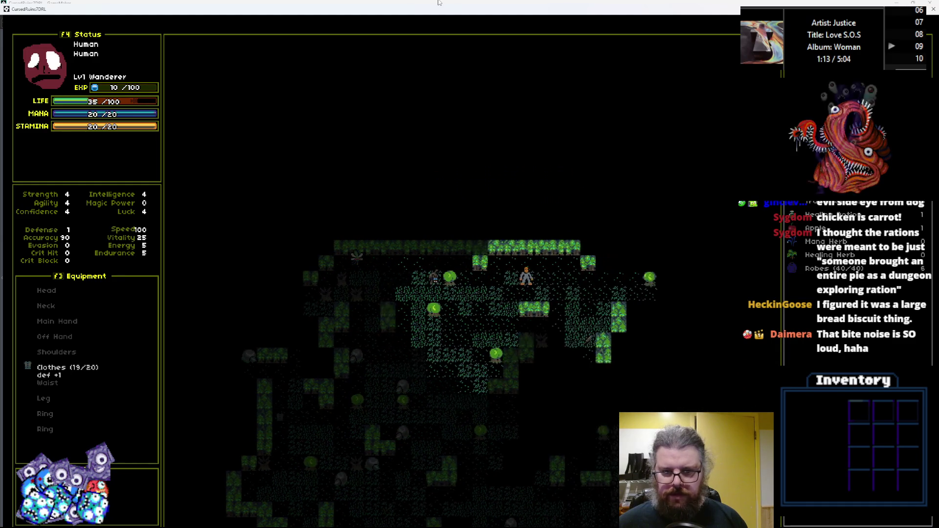
key("c")
key("c")
key("x")
key("x")
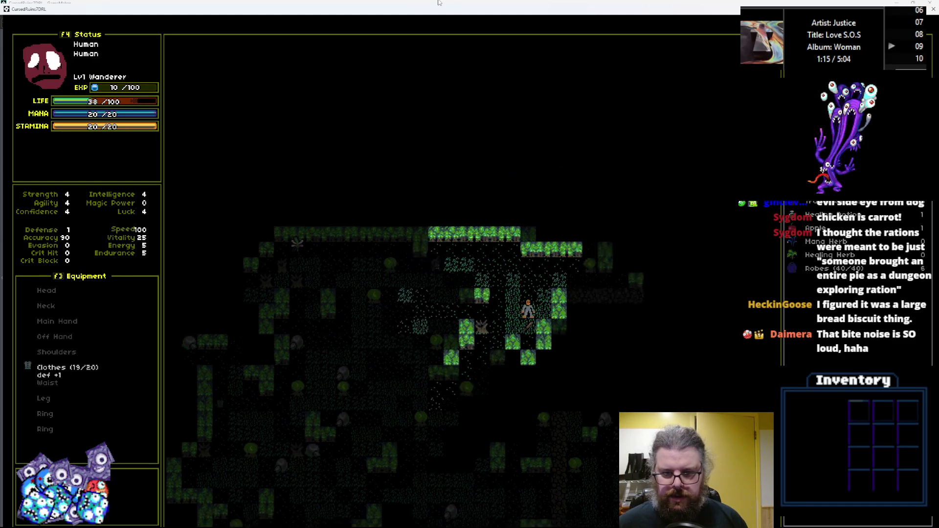
key("space")
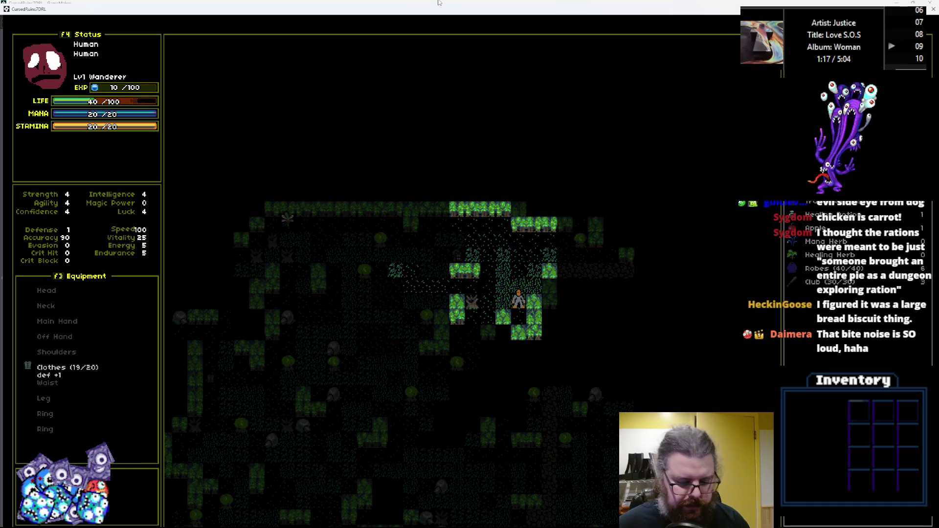
key("Down")
key("Down")
key("Down")
key("Return")
key("Return")
key("Up")
key("Return")
key("Return")
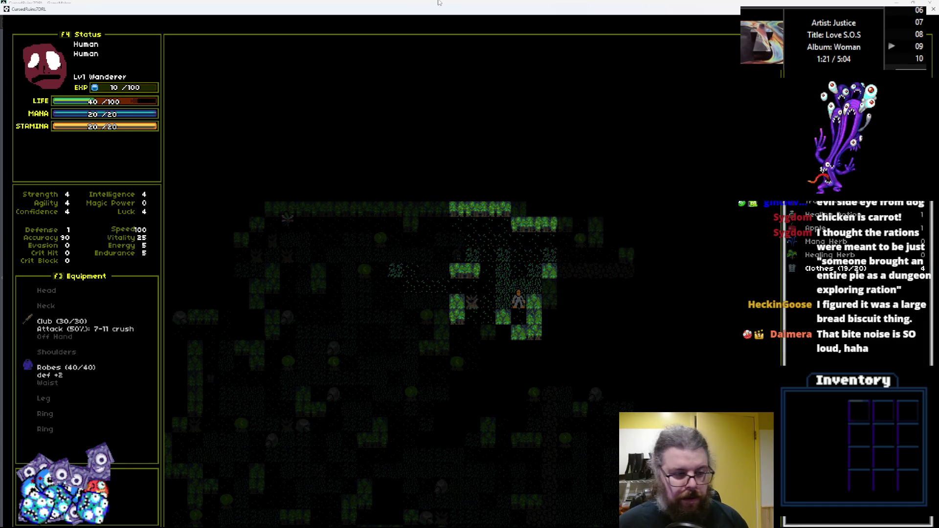
Attack the enemy up-left twice, then walk down to the Healing Herb and open its actions
key("Right")
key("Up")
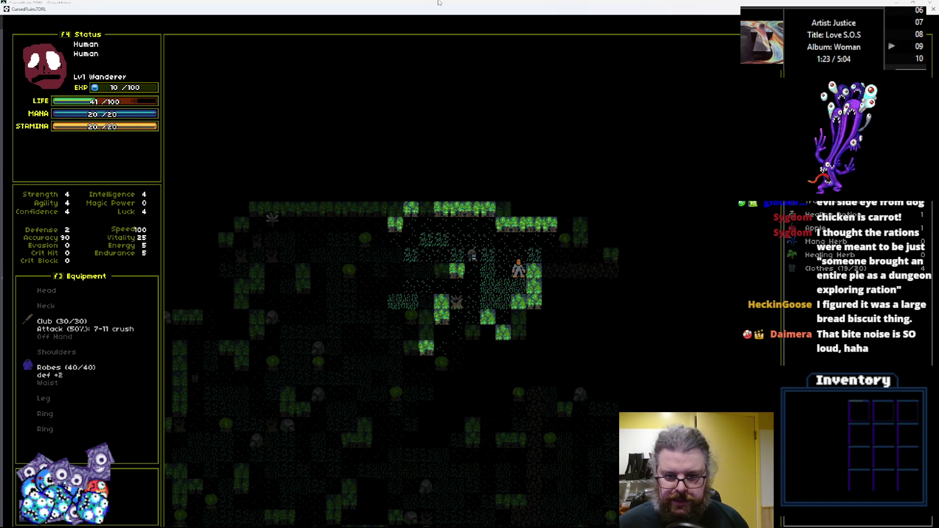
key("Right")
key("Right")
key("Right")
key("Right")
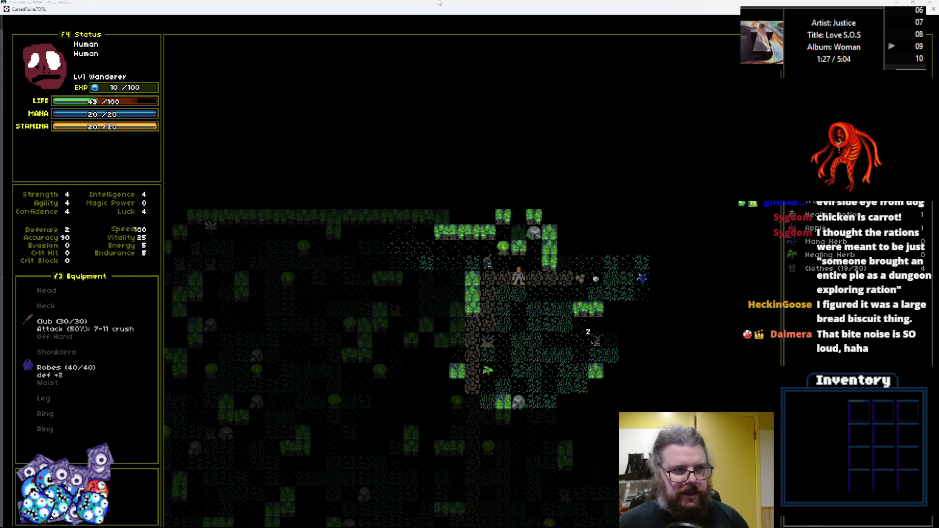
key("Down")
key("Down")
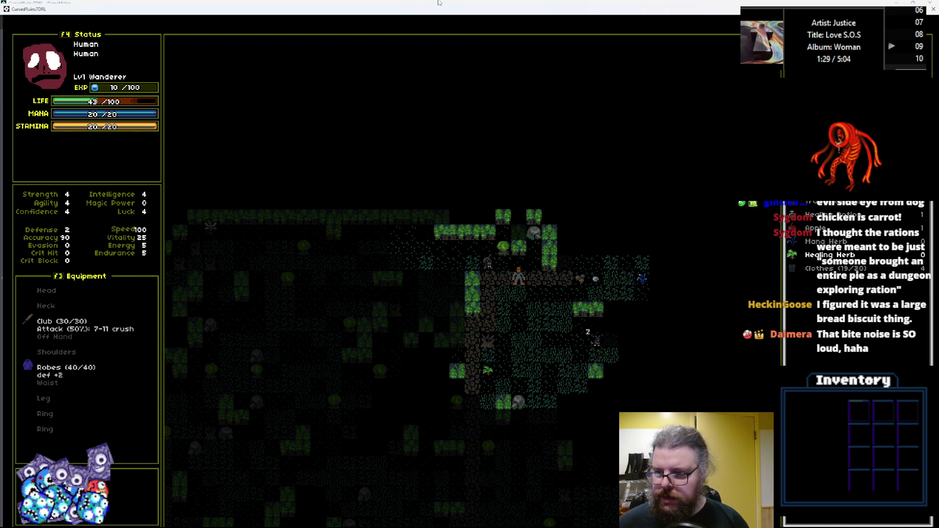
key("Return")
key("Return")
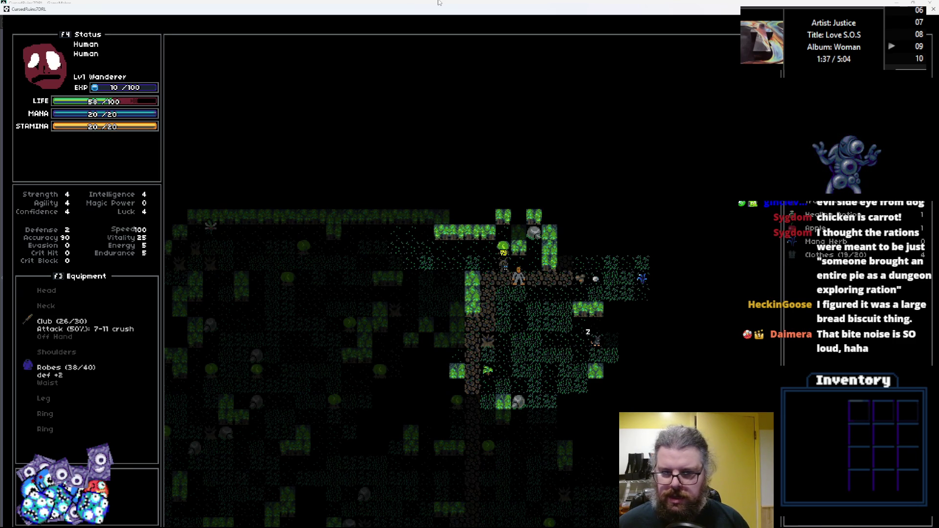
key("KP_7")
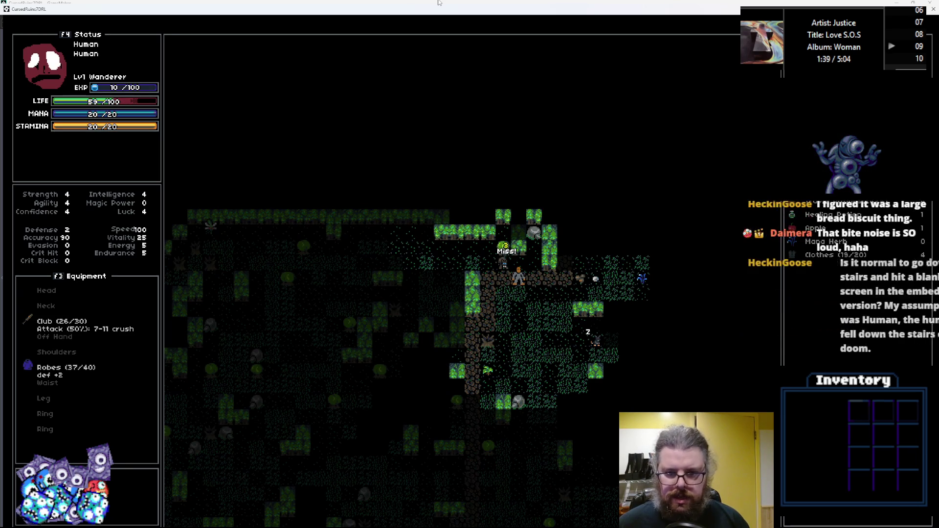
key("KP_7")
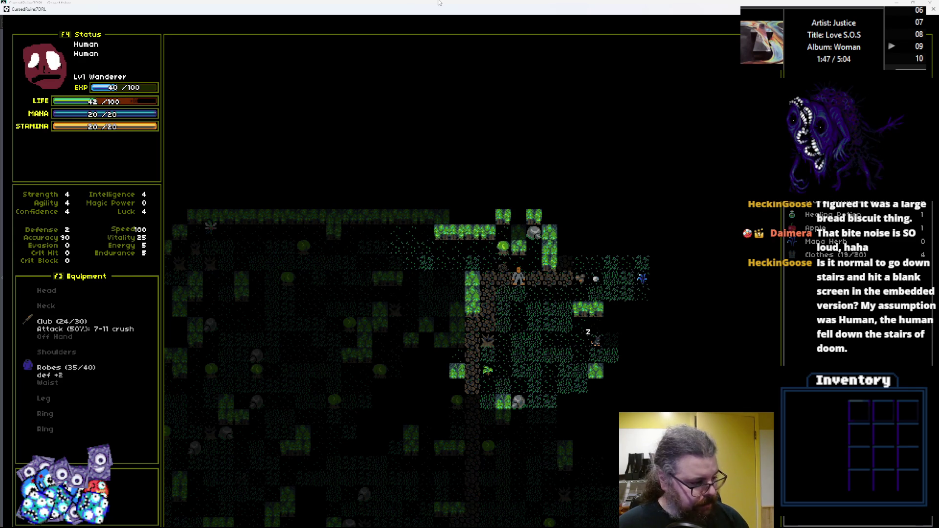
key("KP_1")
key("KP_2")
key("KP_2")
key("KP_2")
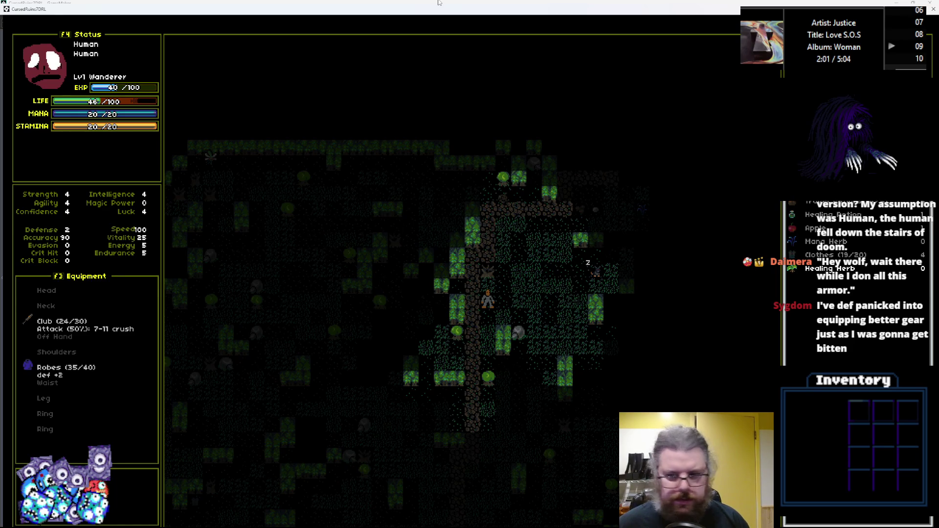
key("Return")
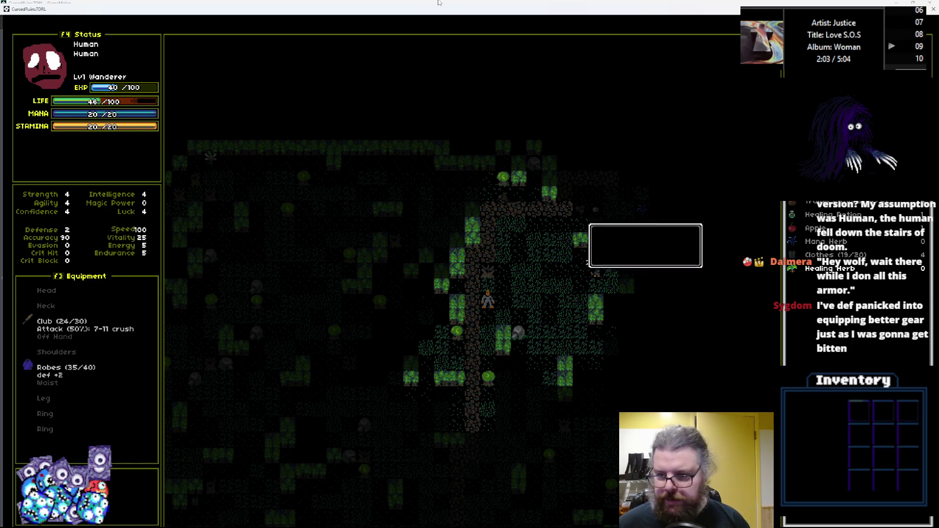
Consume the Healing Herb, then walk up and right past the pebble to pick up an apple
key("Return")
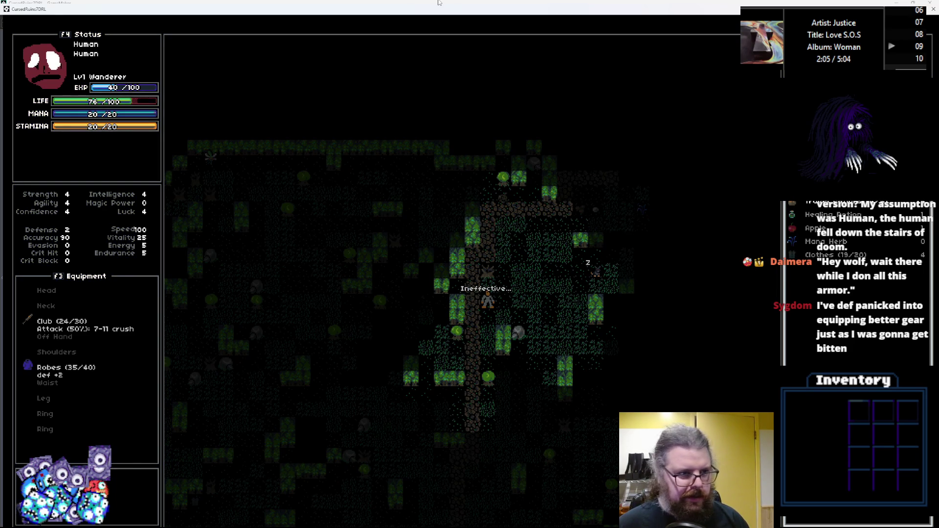
key("Up")
key("Up")
key("Up")
key("Right")
key("Right")
key("Right")
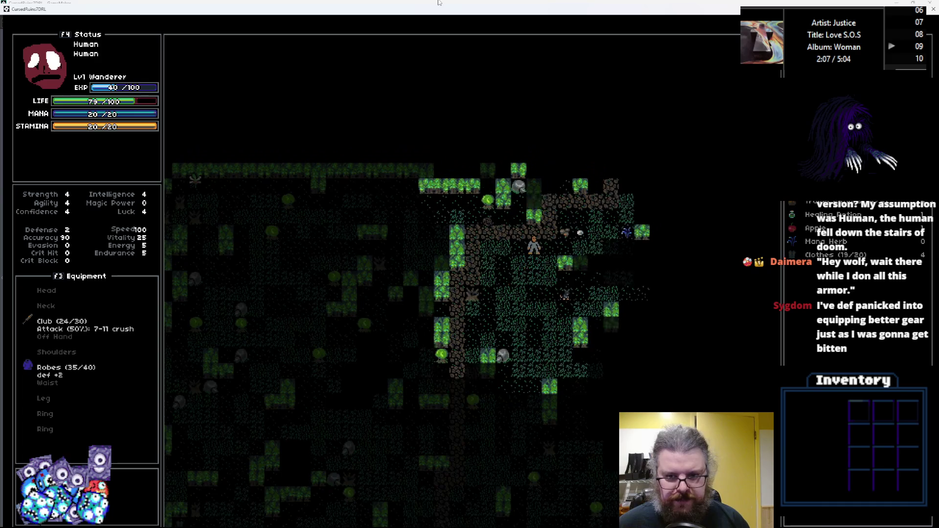
key("Up")
key("Right")
key("Right")
key("Right")
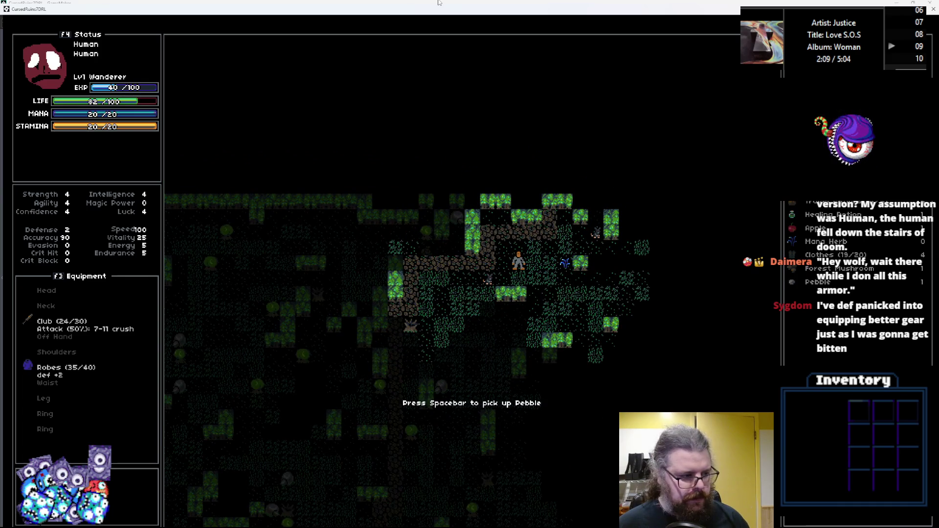
key("Down")
key("Down")
key("Down")
key("Right")
key("Right")
key("Right")
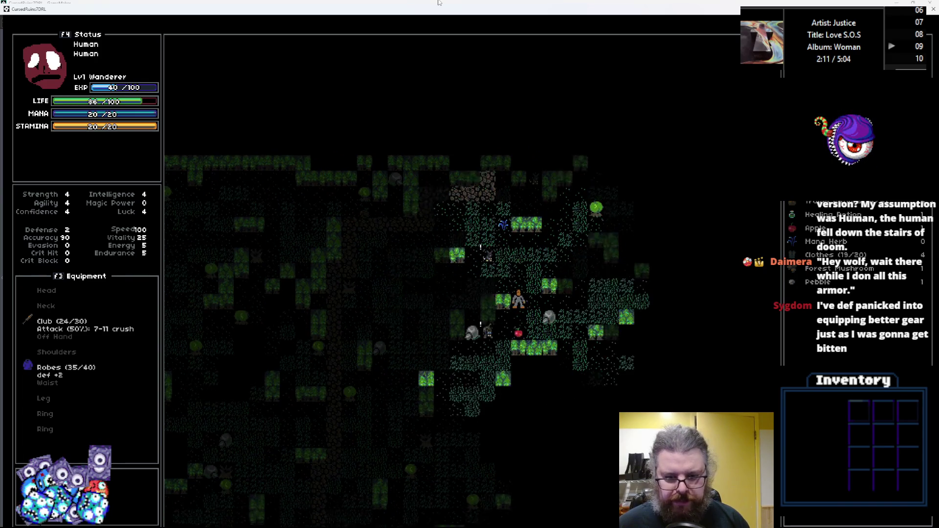
key("Down")
key("Down")
key("space")
Walk down-right to collect a second apple, then open an Apple's item menu
key("Right")
key("Right")
key("Right")
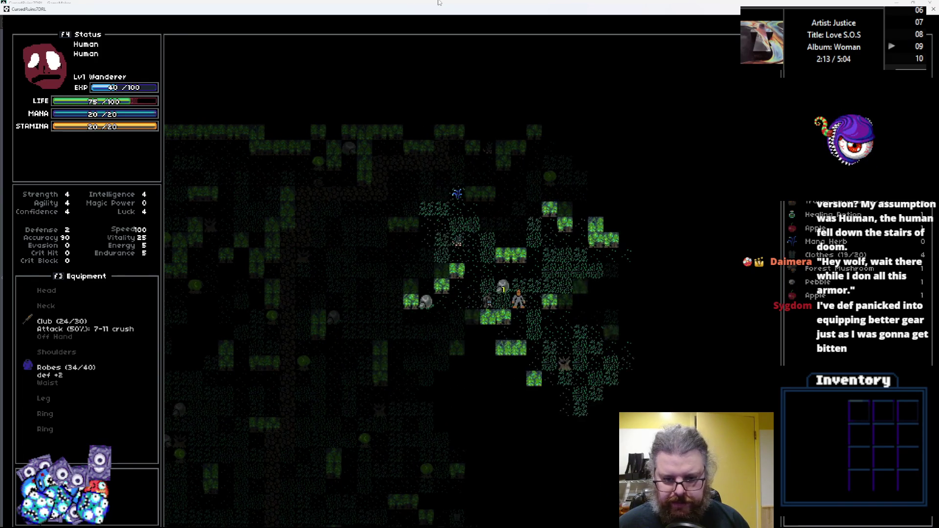
key("Down")
key("Right")
key("Down")
key("Right")
key("Down")
key("Right")
key("Down")
key("Right")
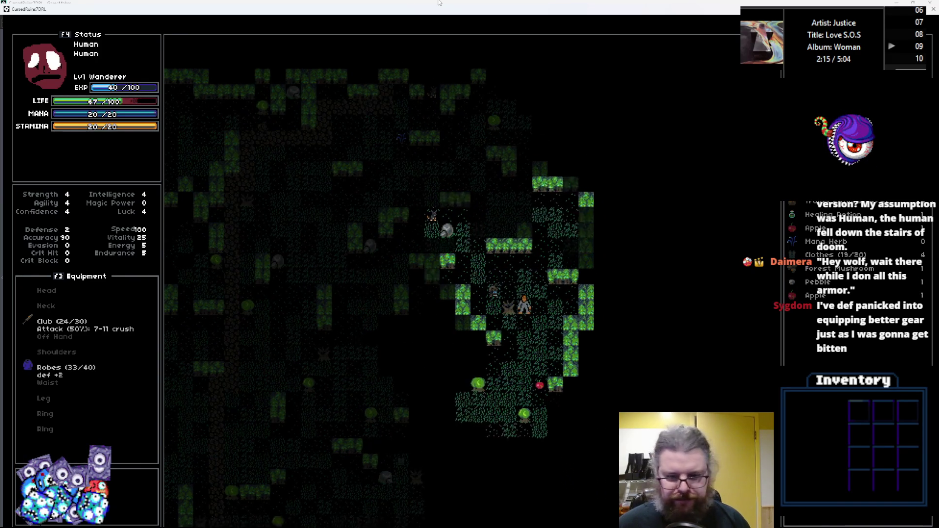
key("Down")
key("Right")
key("Down")
key("Right")
key("Down")
key("Down")
key("space")
key("Down")
key("Right")
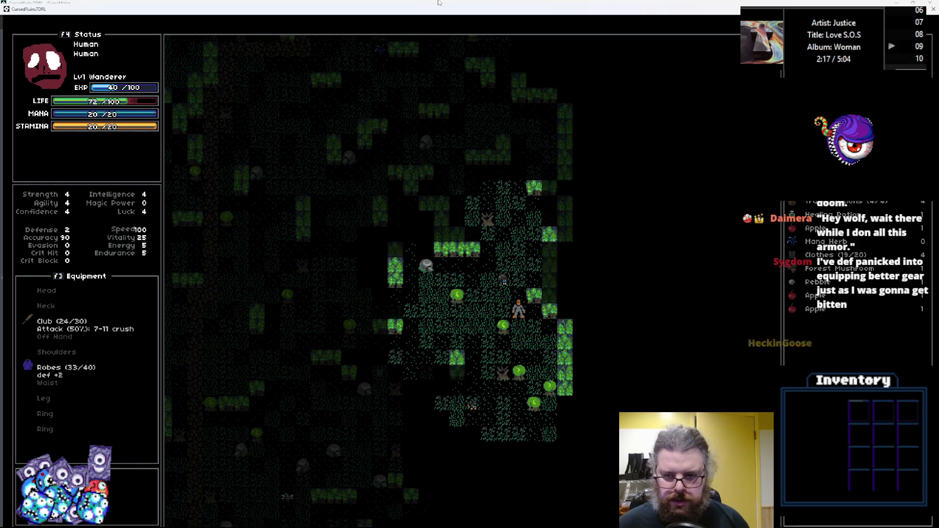
key("Down")
key("Right")
key("Down")
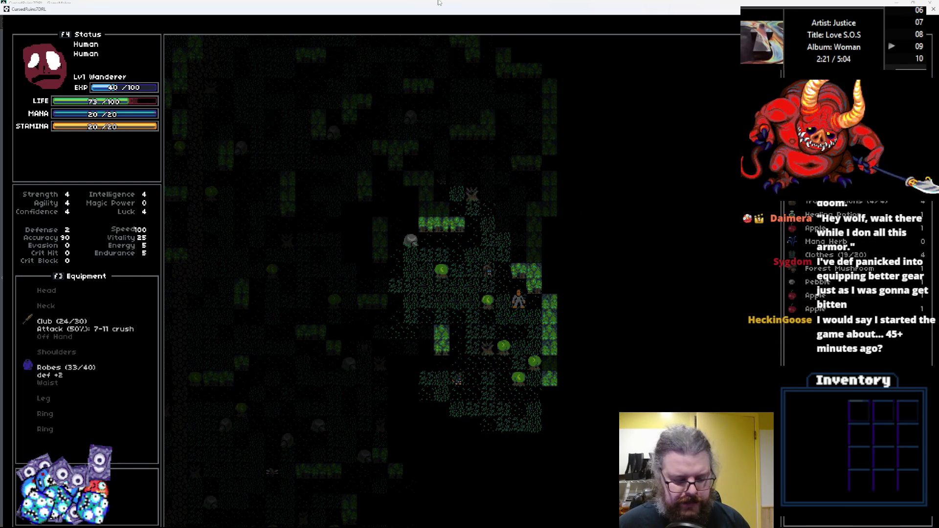
key("Down")
key("Return")
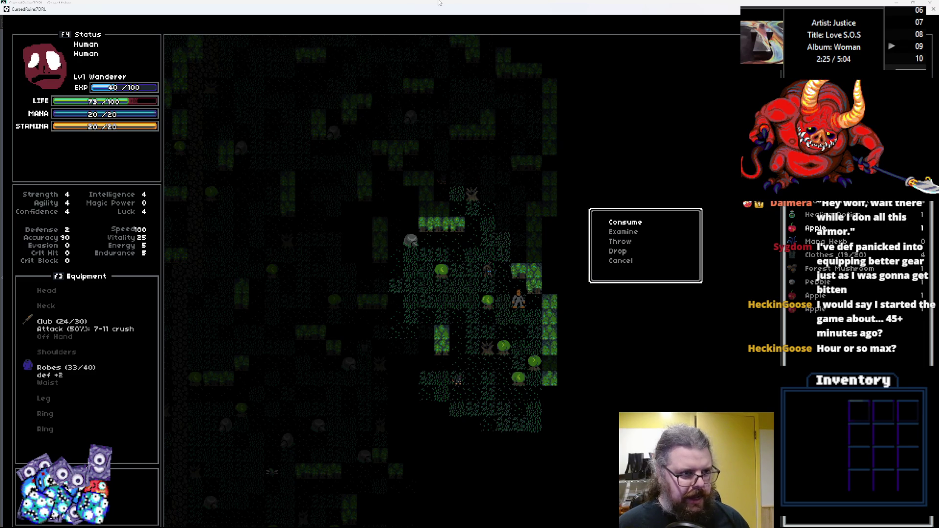
Eat the Apple, then kill the monsters to the up-left and to the right
key("Return")
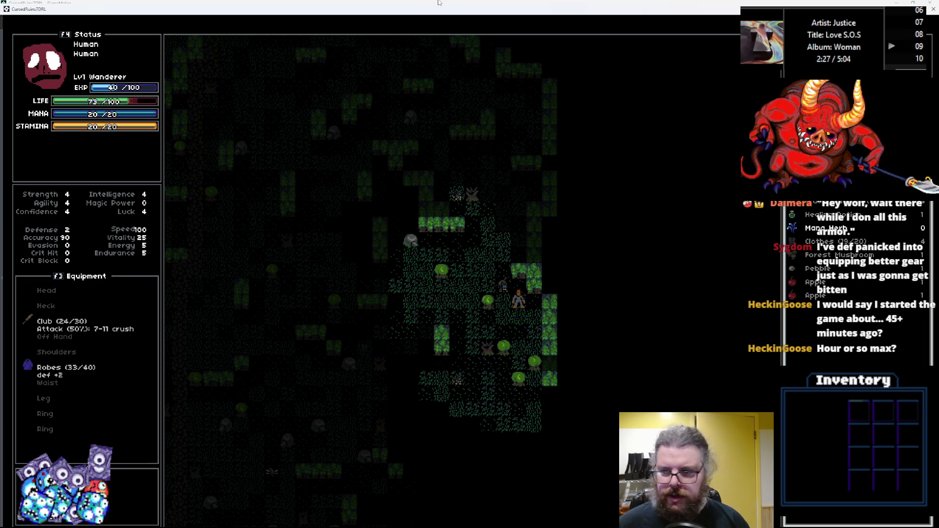
key("KP_7")
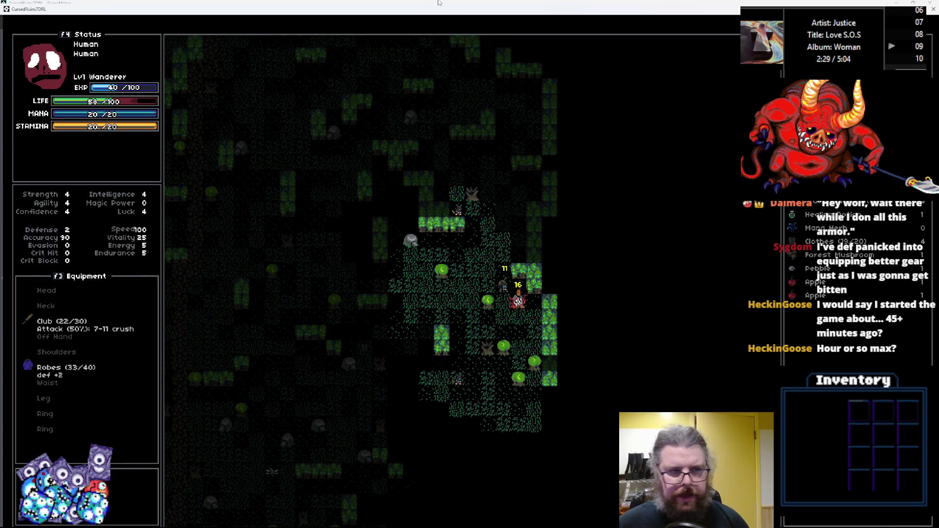
key("KP_7")
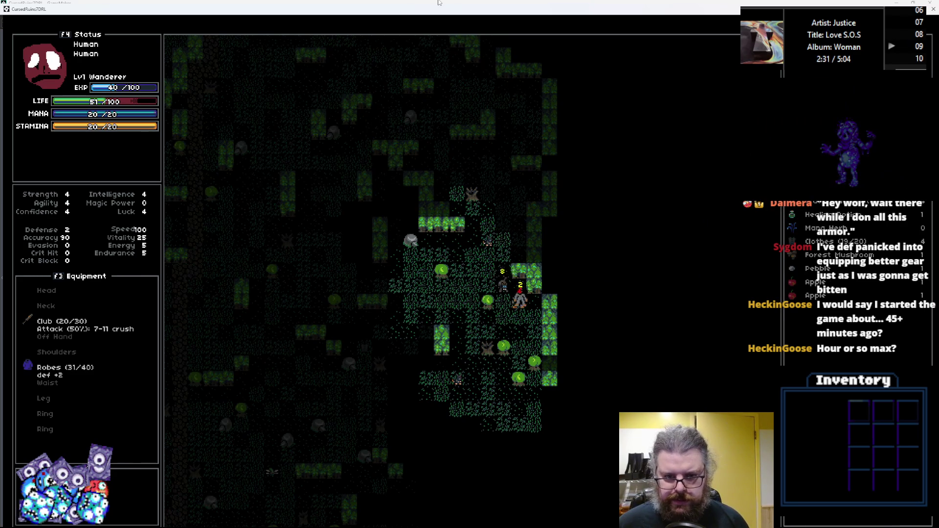
key("KP_7")
key("KP_7")
key("KP_7")
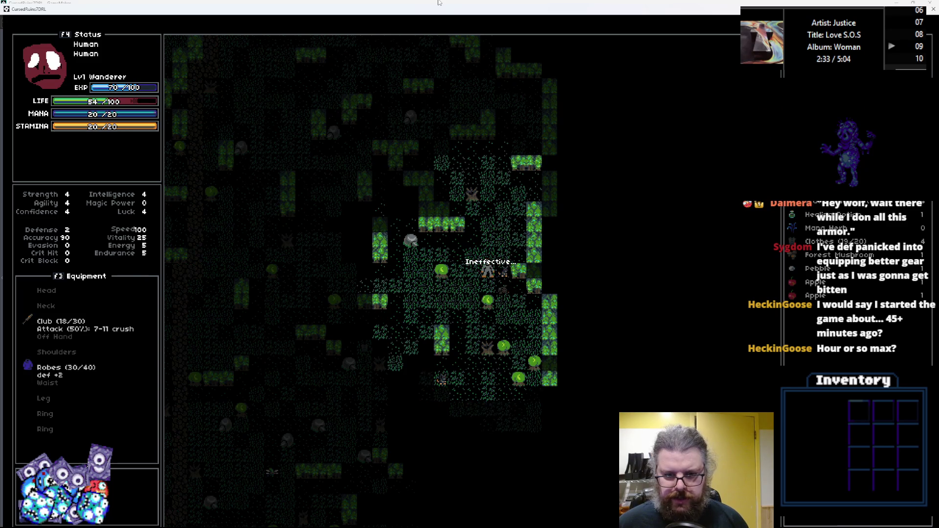
key("KP_6")
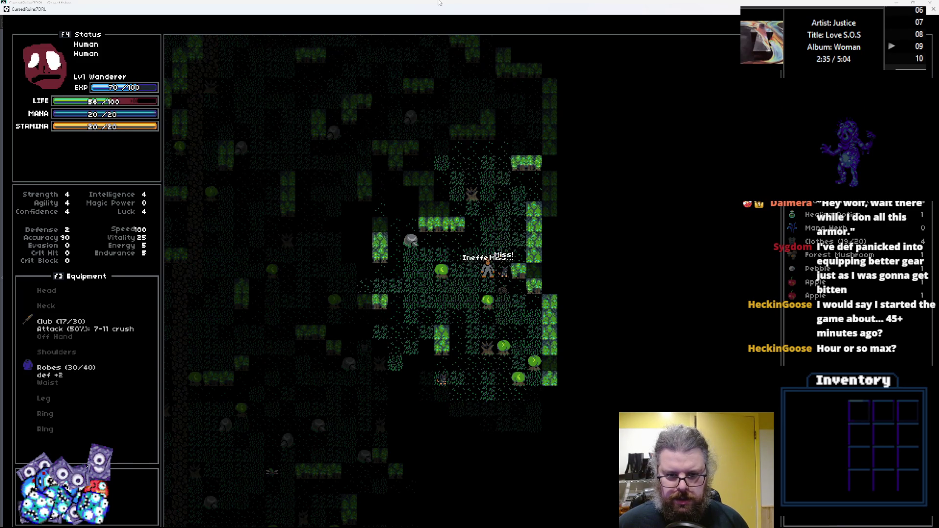
key("KP_6")
Walk down and left through the forest, fighting a nearby creature on the way
key("KP_2")
key("KP_2")
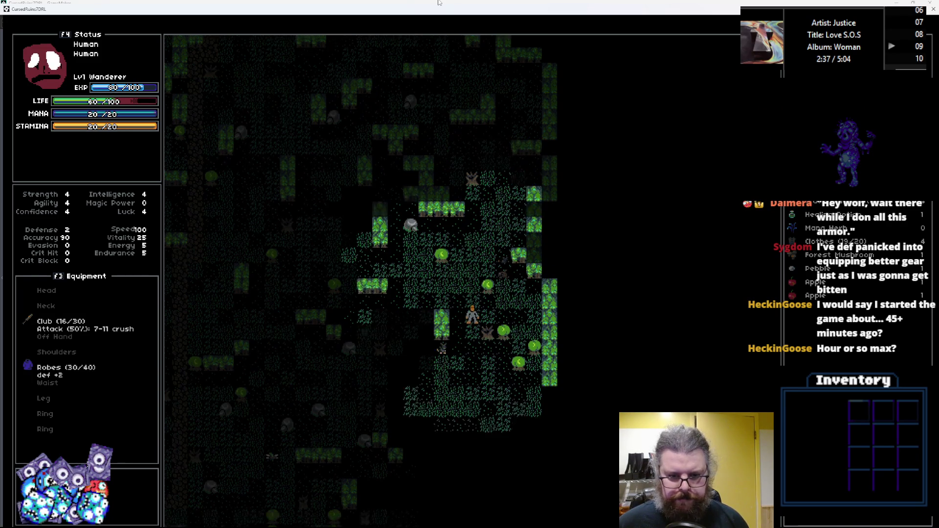
key("KP_1")
key("KP_1")
key("KP_1")
key("KP_2")
key("KP_8")
key("KP_8")
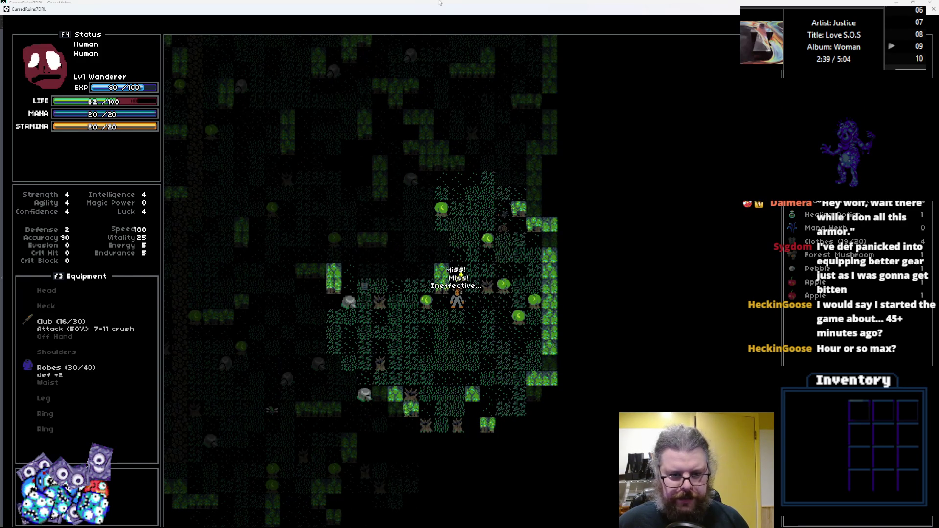
key("KP_1")
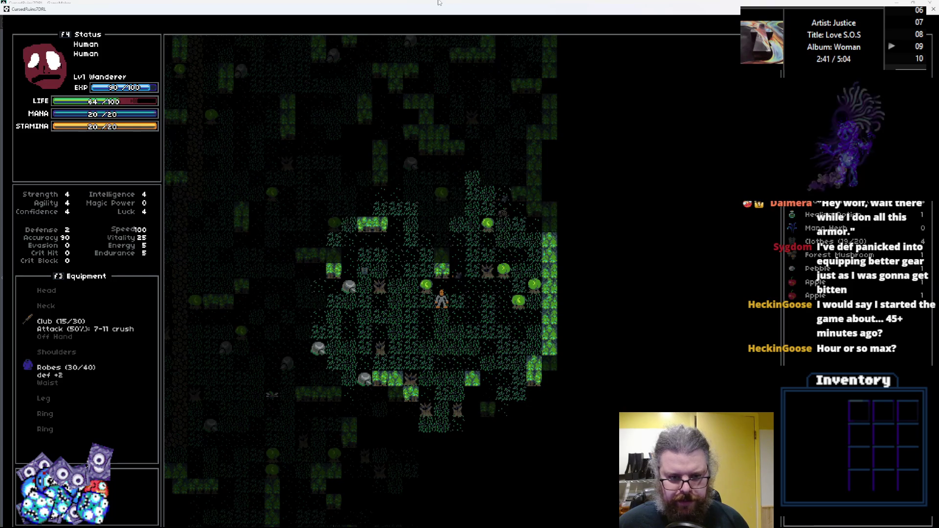
key("KP_1")
key("KP_4")
key("KP_4")
key("KP_7")
key("KP_4")
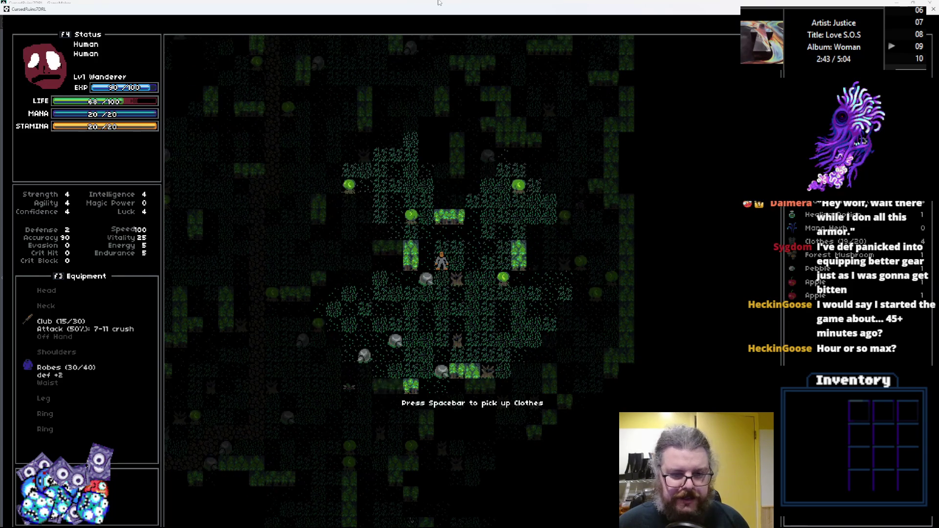
key("KP_1")
key("KP_2")
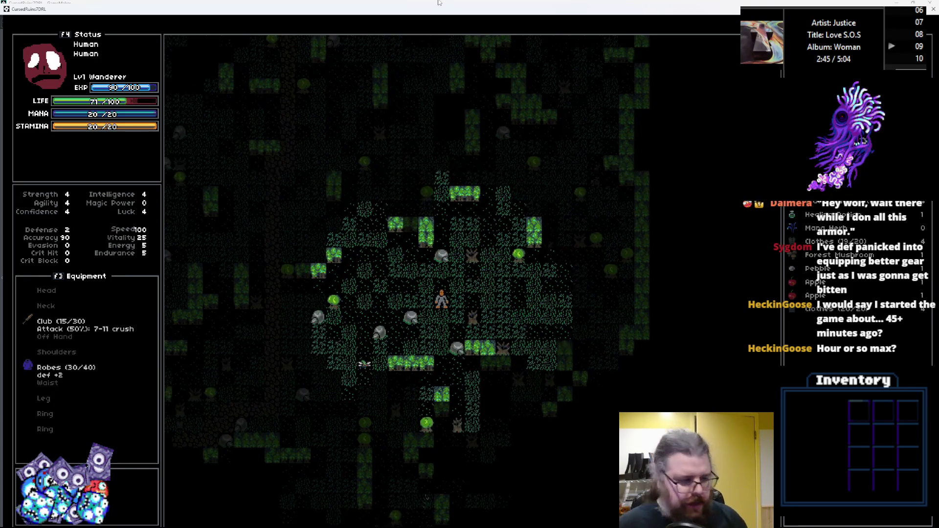
Head down-right through the forest and down through the gap in the hedge
key("KP_3")
key("KP_3")
key("KP_3")
key("KP_6")
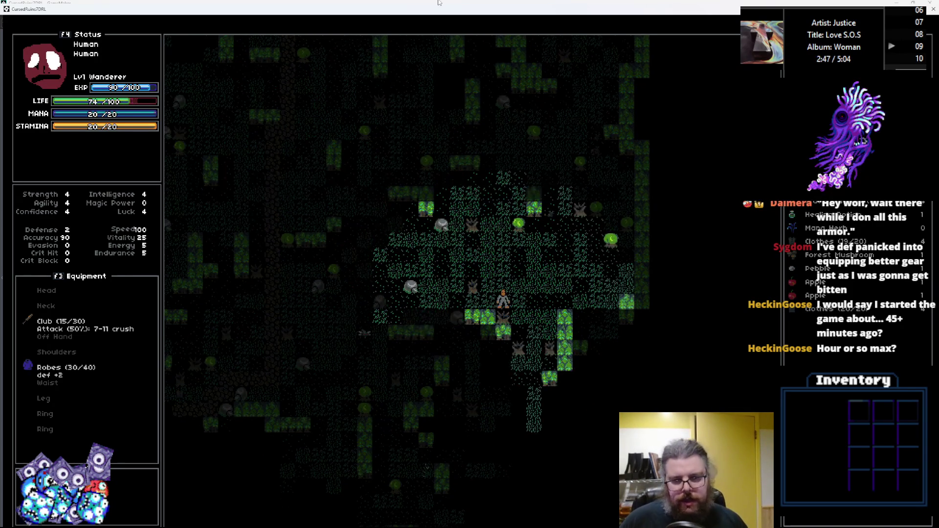
key("KP_6")
key("KP_3")
key("Down")
key("Down")
key("Down")
key("Right")
key("Right")
key("Right")
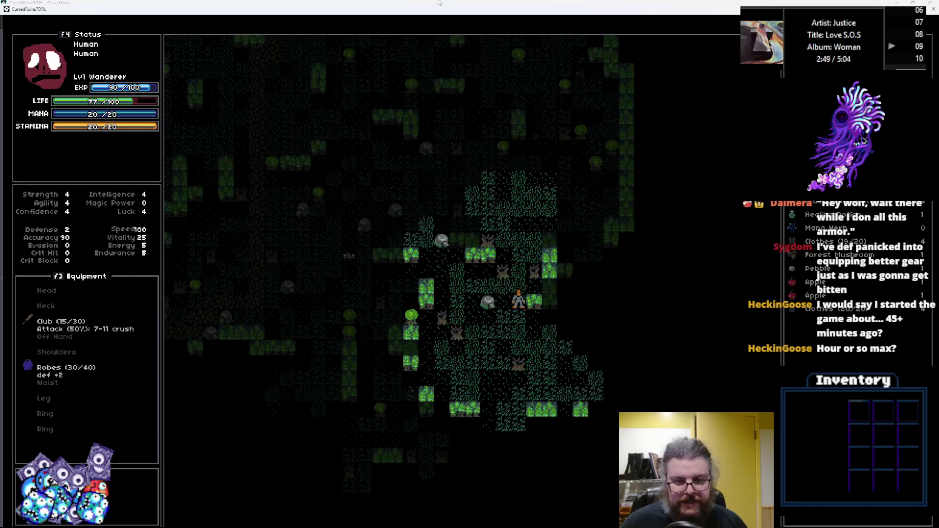
key("Down")
key("Down")
key("Down")
key("Left")
key("Down")
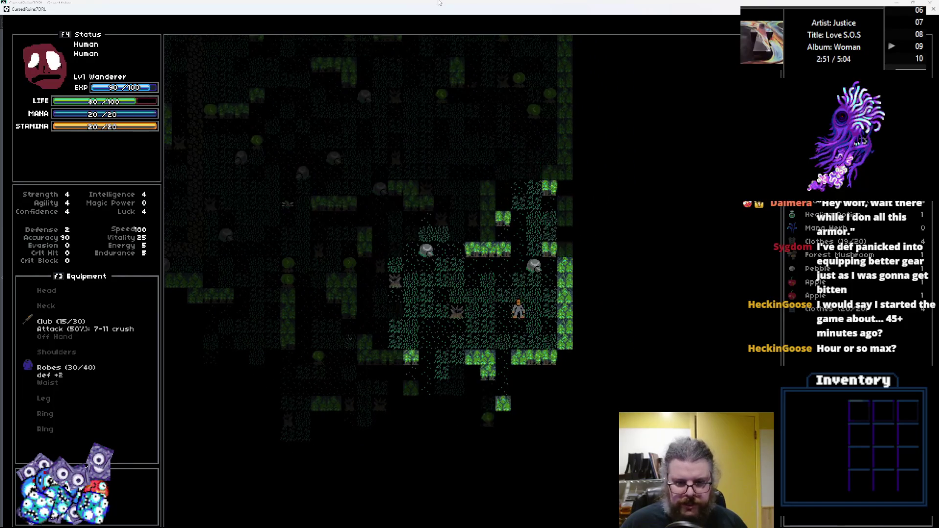
key("Down")
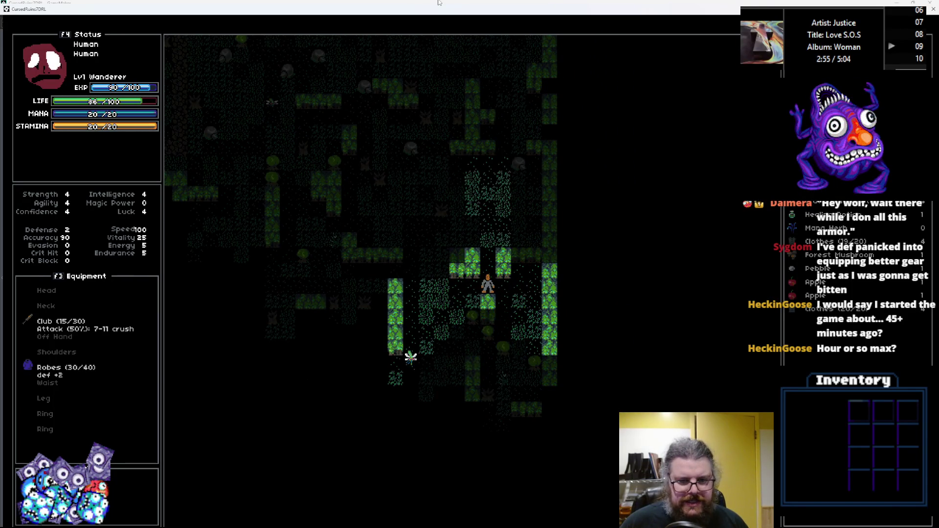
Walk left and down to the Round Shield, pick it up, then shrink the game window
key("Left")
key("Left")
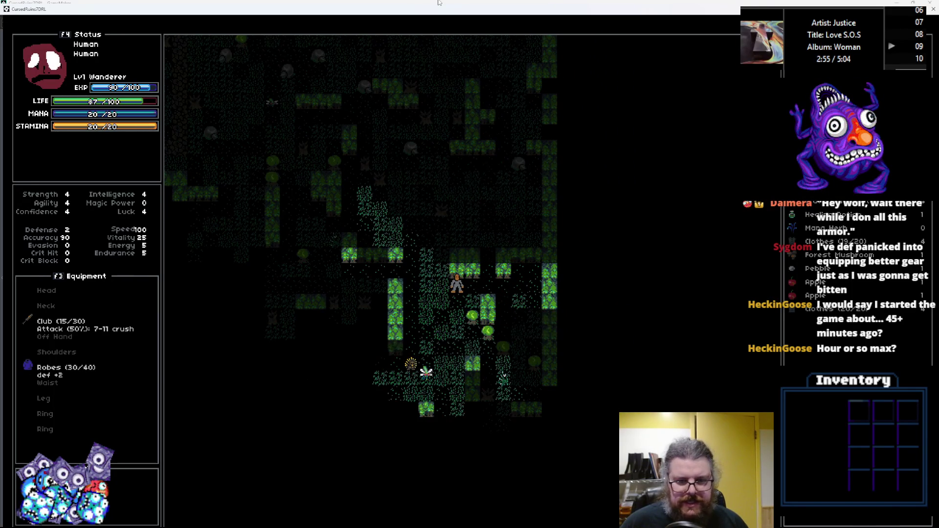
key("Up")
key("Left")
key("Up")
key("Left")
key("Up")
key("Left")
key("Up")
key("Left")
key("Up")
key("Left")
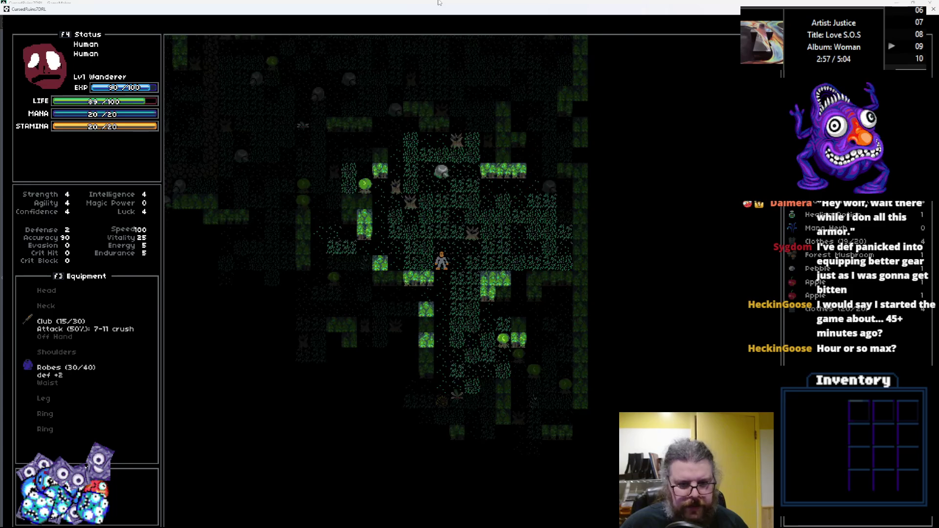
key("Left")
key("Left")
key("Left")
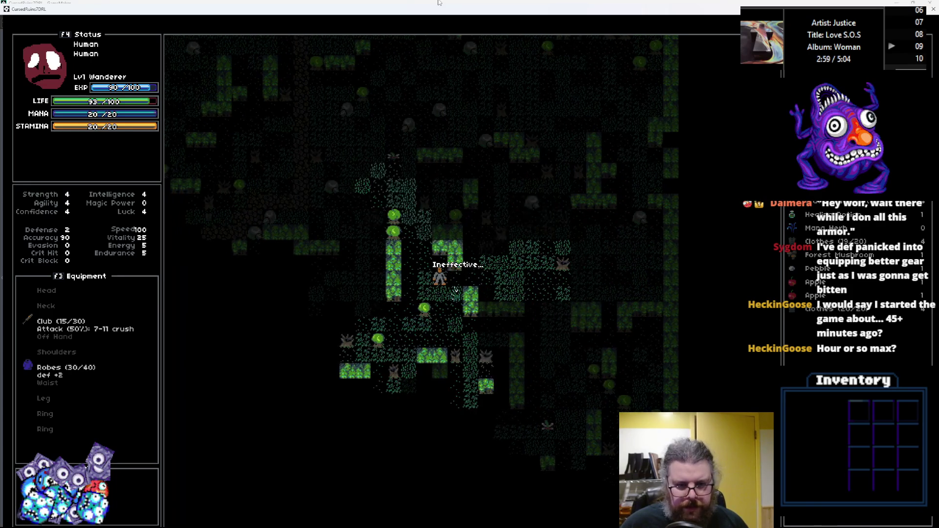
key("Down")
key("Left")
key("Down")
key("Left")
key("Down")
key("Down")
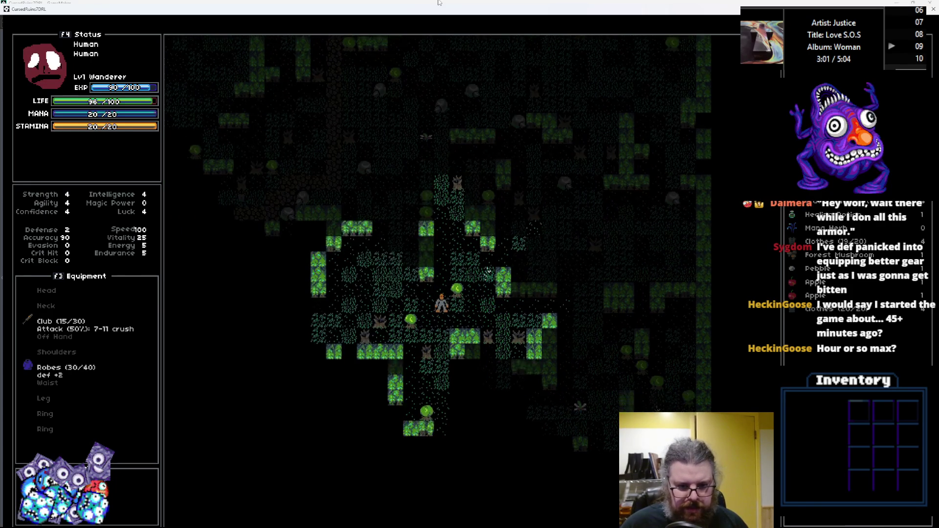
key("Down")
key("Right")
key("Down")
key("Right")
key("Down")
key("Right")
key("Down")
key("Down")
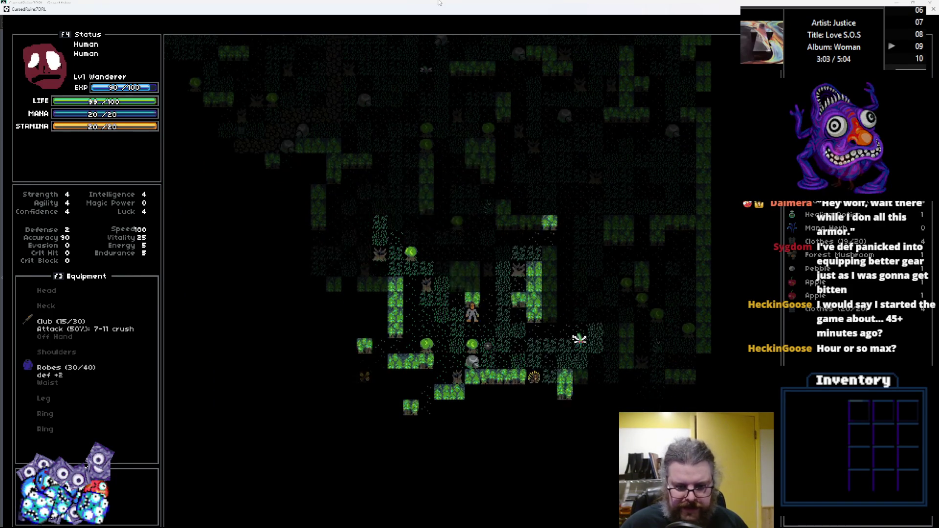
key("Down")
key("space")
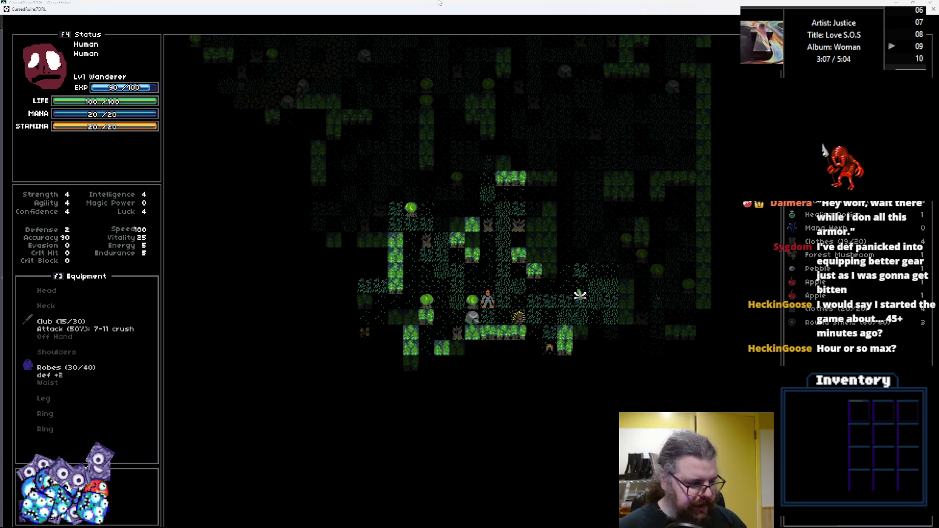
double_click(388, 9)
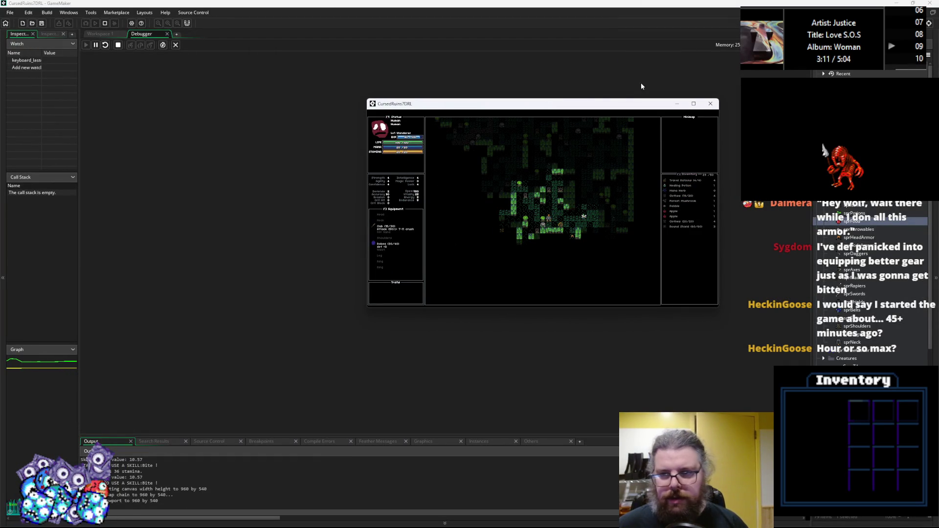
Return the game window to full screen and walk up-left and left through the forest
left_click(694, 104)
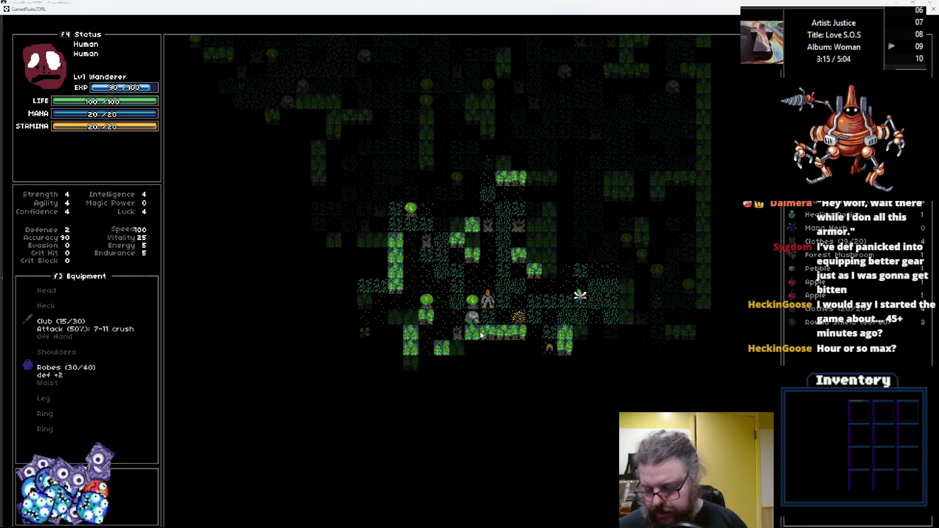
key("KP_7")
key("KP_4")
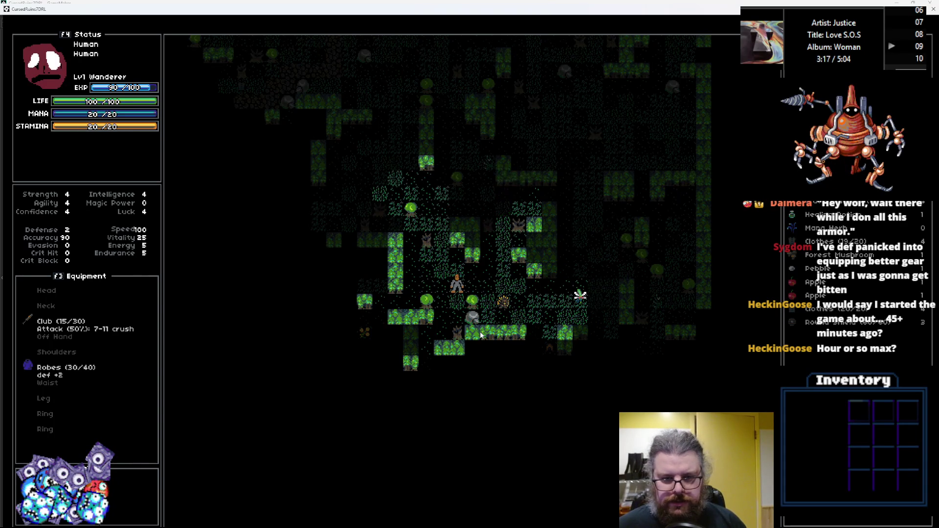
key("KP_7")
key("KP_7")
key("KP_7")
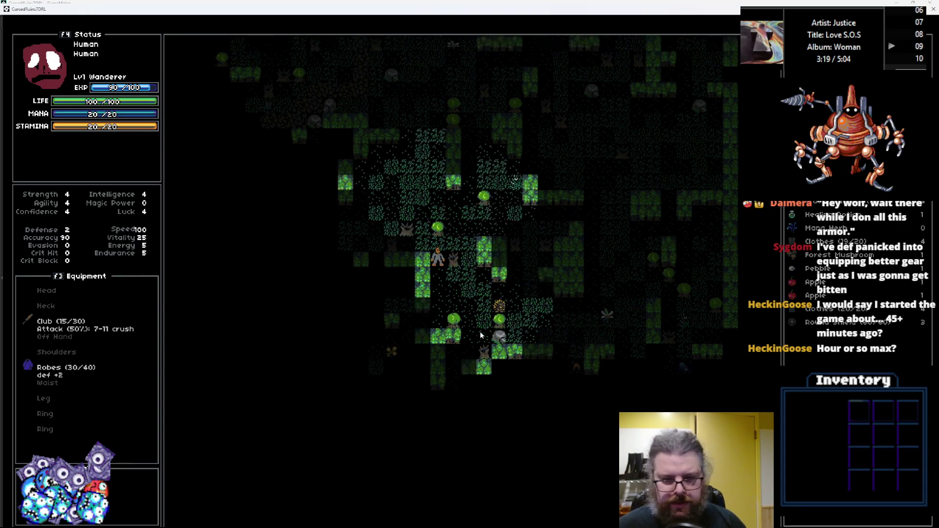
key("KP_4")
key("KP_4")
key("KP_4")
key("KP_1")
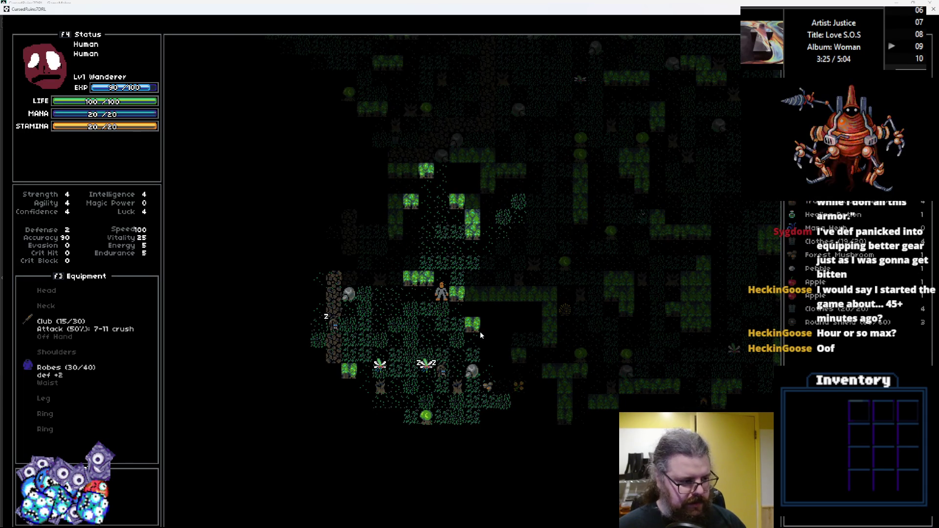
Walk up, then eat the Forest Mushroom from the inventory
key("KP_8")
key("KP_8")
key("KP_7")
key("Down")
key("Down")
key("Return")
key("Return")
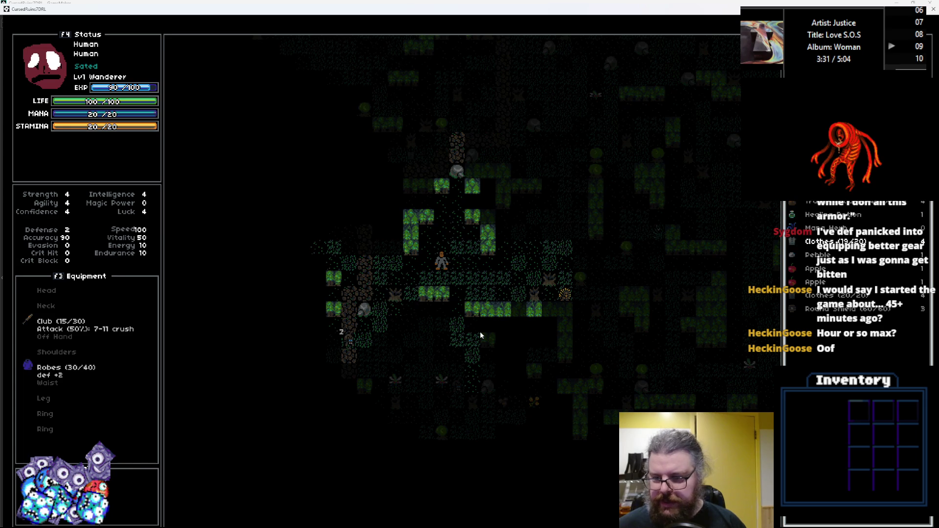
Equip the Round Shield in the off hand from the inventory item menu
key("Return")
key("Escape")
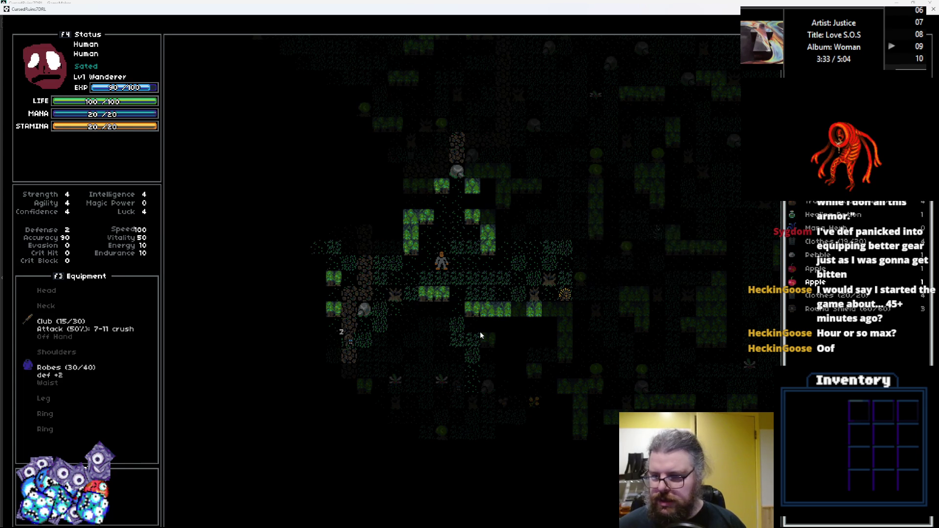
key("Return")
key("Return")
key("Left")
key("Left")
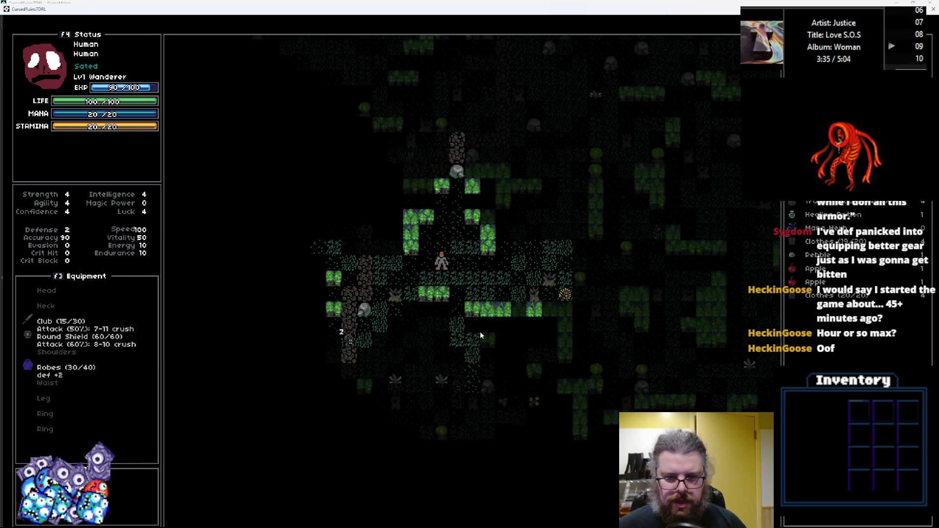
key("Left")
key("Left")
key("Left")
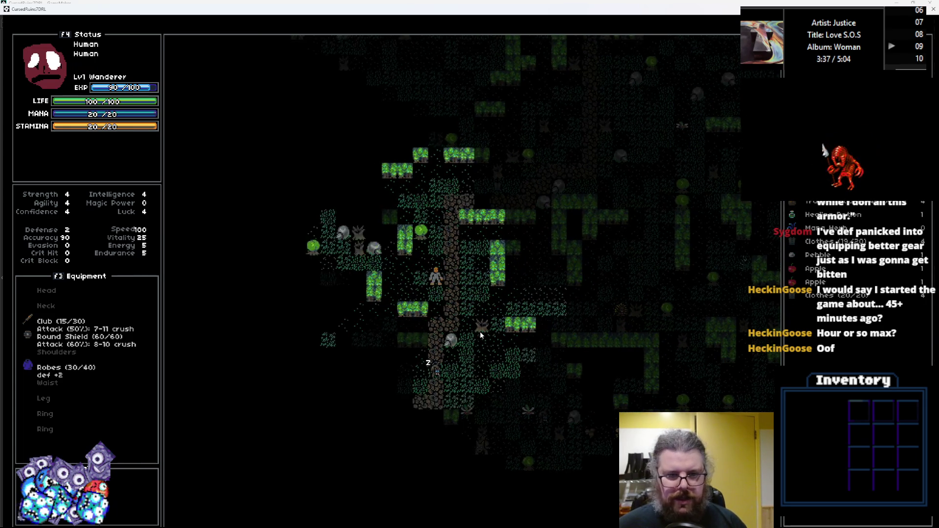
Pick up the Forest Mushroom, then walk north and pick up the Robes
key("Left")
key("Left")
key("Left")
key("Up")
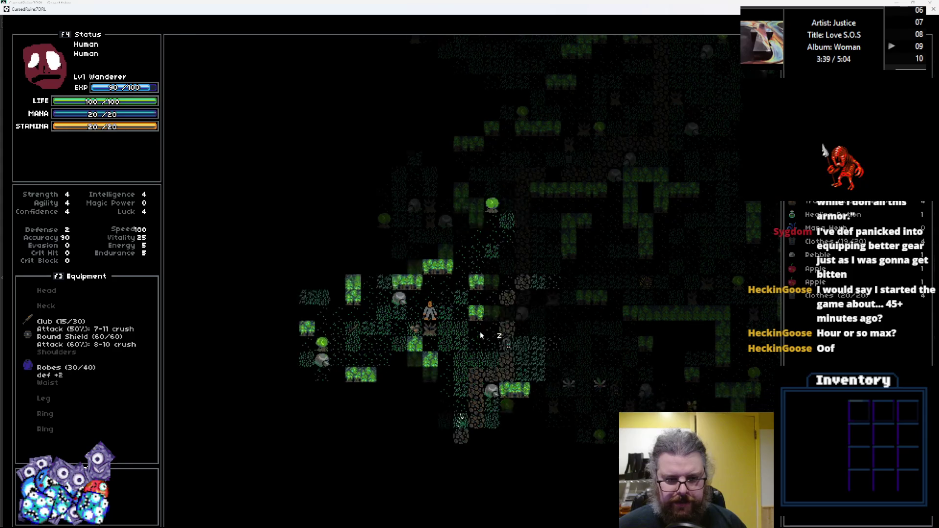
key("space")
key("Left")
key("Left")
key("Left")
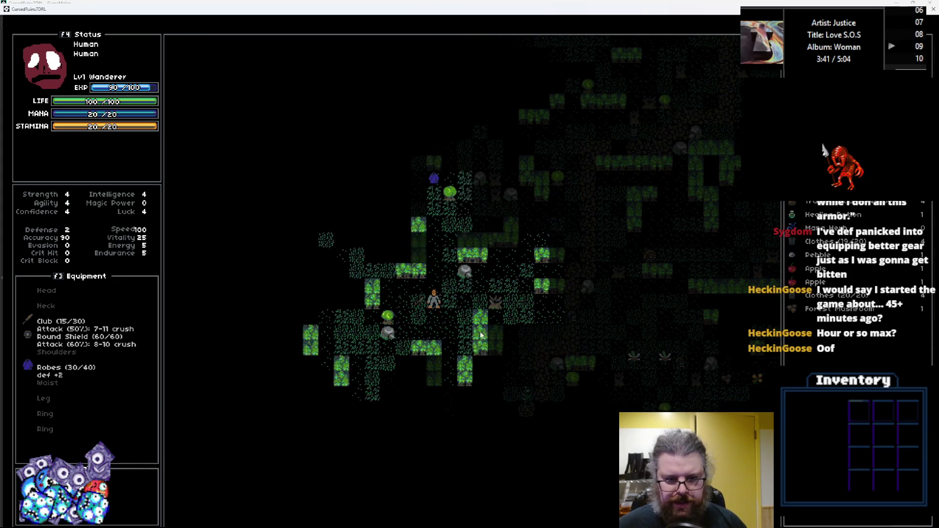
key("Up")
key("Up")
key("Up")
key("Right")
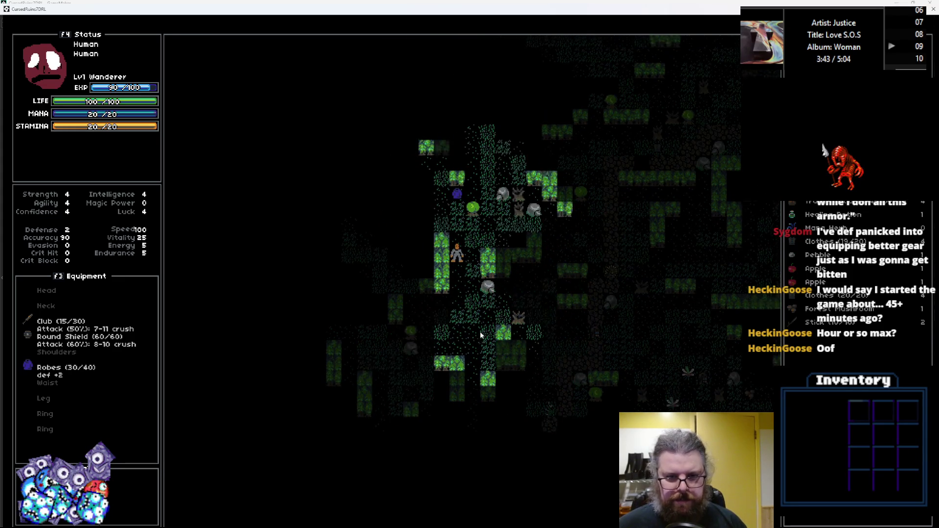
key("space")
key("Left")
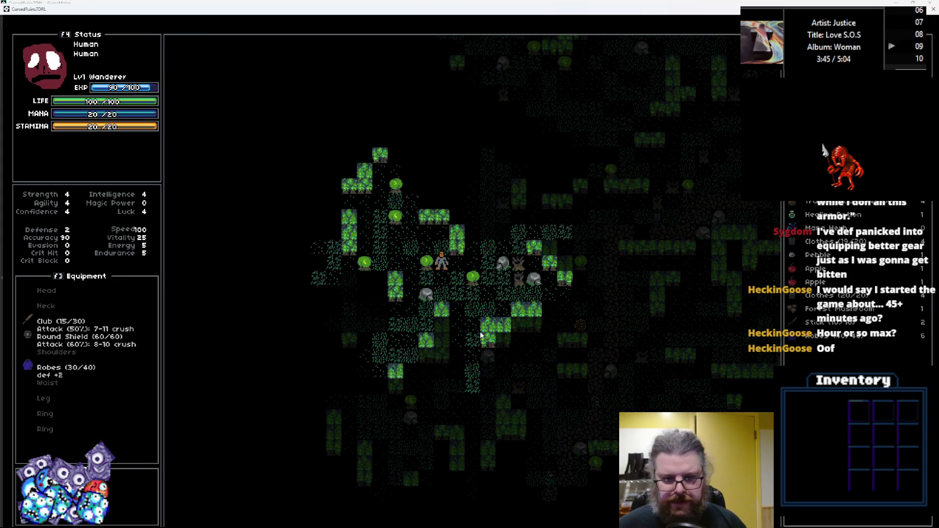
Walk down-left onto the blue Robes, then continue up and left
key("Down")
key("Left")
key("Down")
key("Left")
key("Down")
key("Left")
key("Down")
key("Left")
key("Down")
key("Left")
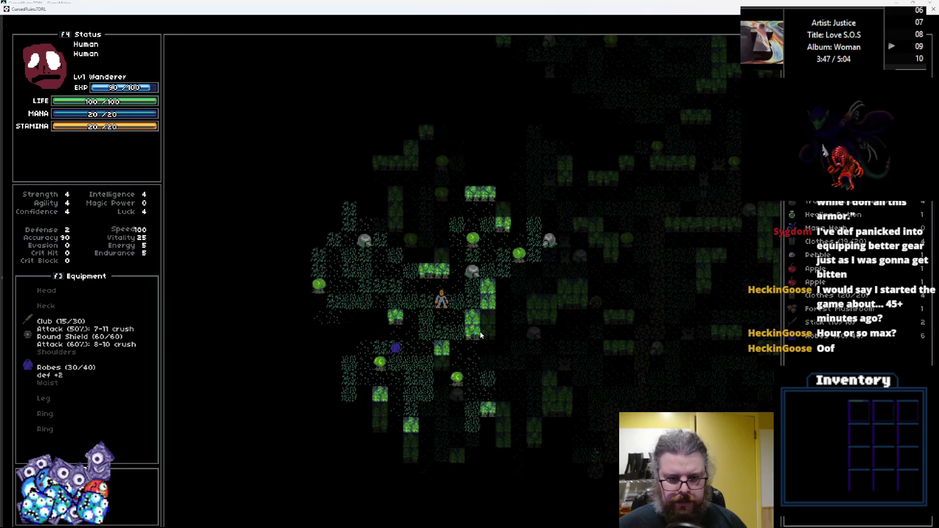
key("Down")
key("Left")
key("Up")
key("Left")
key("Up")
key("Left")
key("Up")
key("Left")
key("Up")
key("Left")
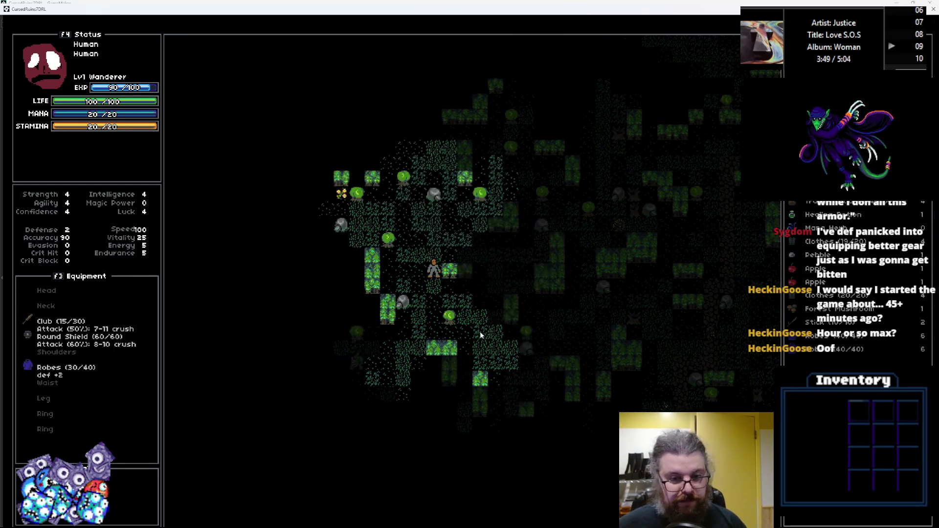
Collect the Stamina Herb and walk on left and down
key("Left")
key("Up")
key("Left")
key("Left")
key("Up")
key("Left")
key("Left")
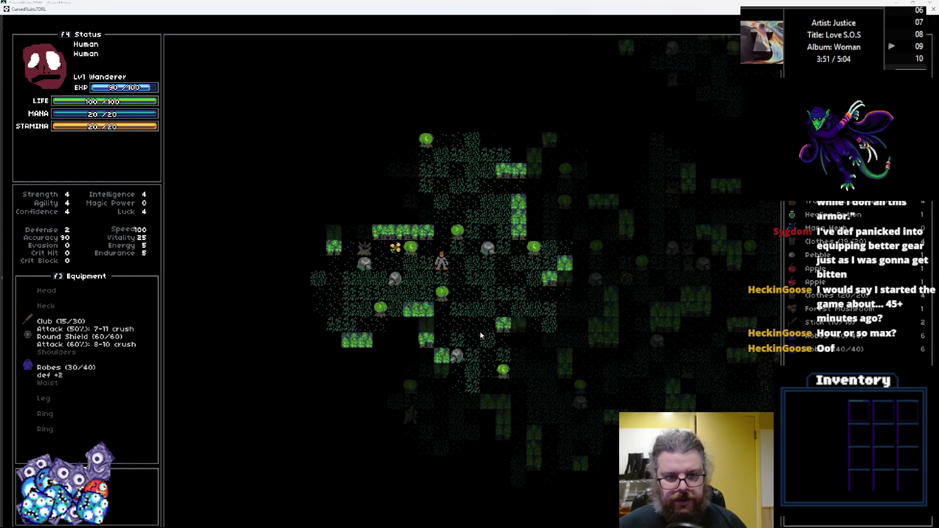
key("space")
key("Left")
key("Left")
key("Left")
key("Down")
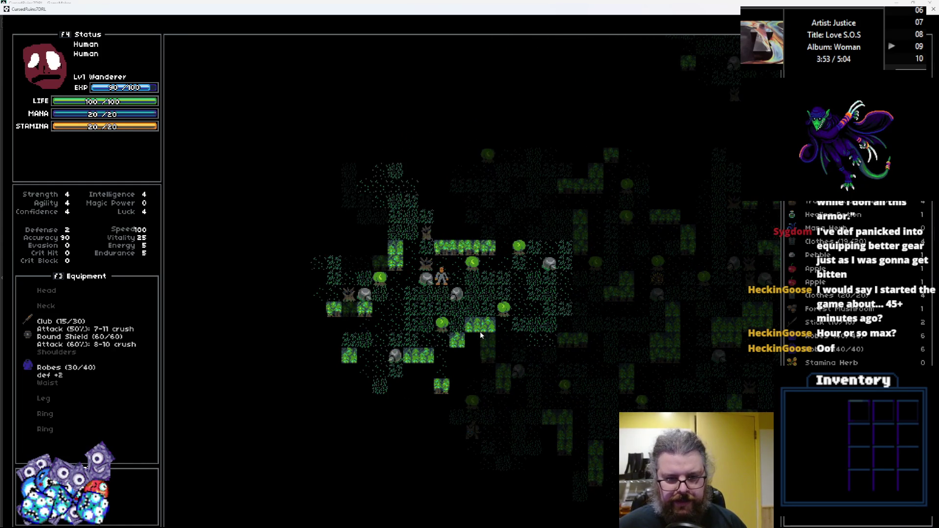
key("Left")
key("Down")
key("Left")
key("Down")
key("Left")
key("Down")
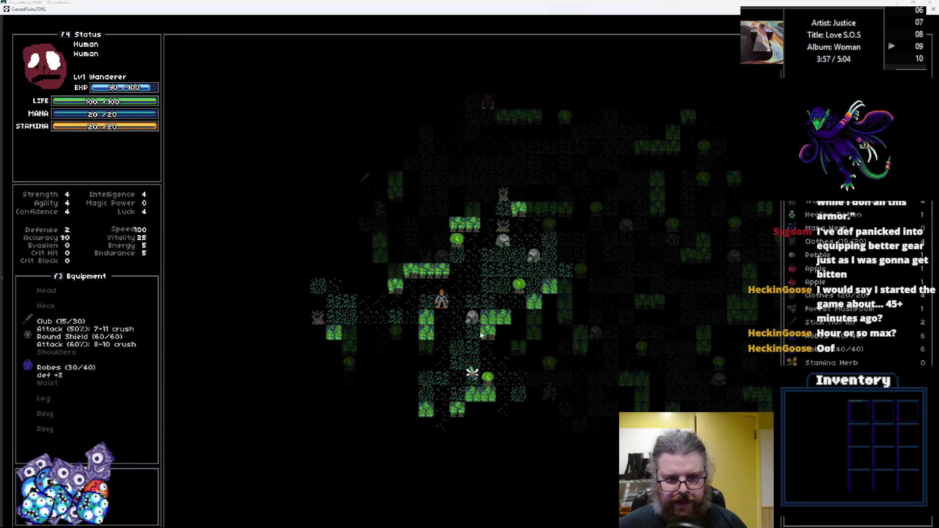
Kill the plant enemy and pick up the Rusty Axe it dropped
key("Right")
key("Down")
key("Right")
key("Down")
key("Right")
key("Down")
key("Down")
key("Left")
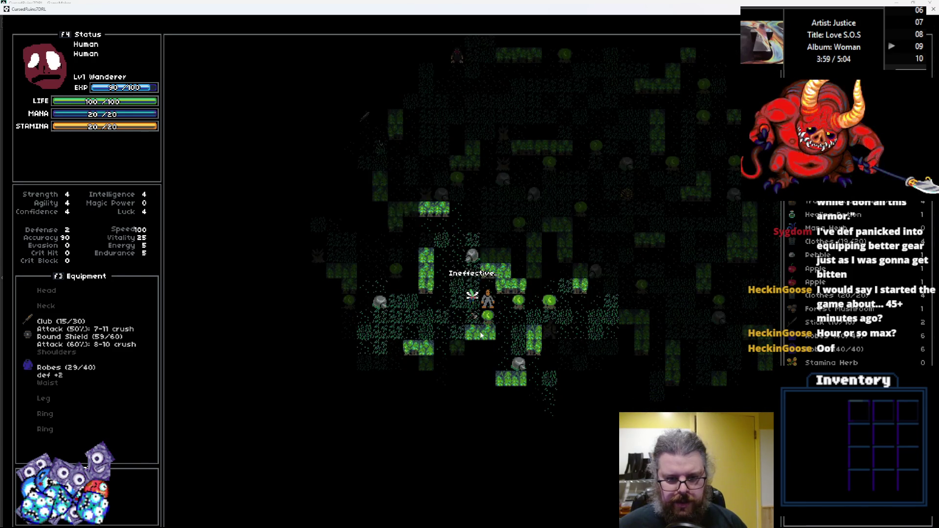
key("Left")
key("Down")
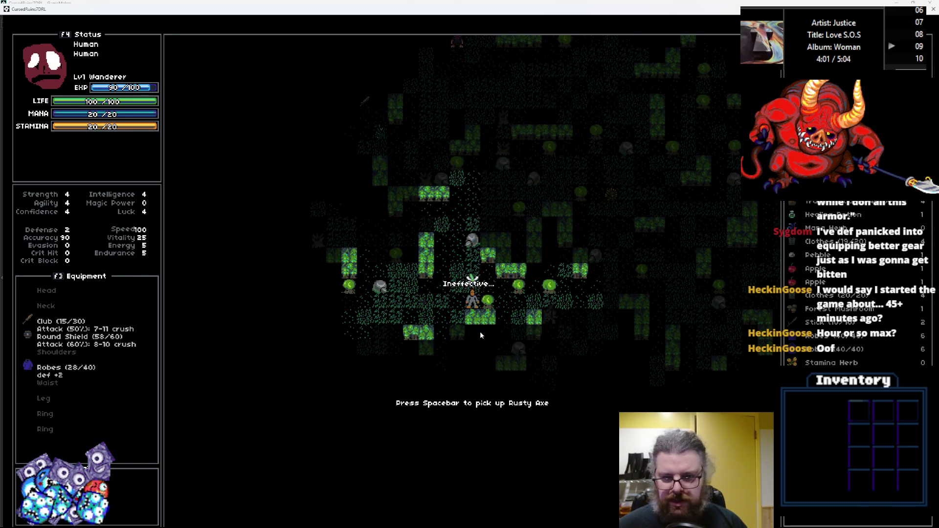
key("space")
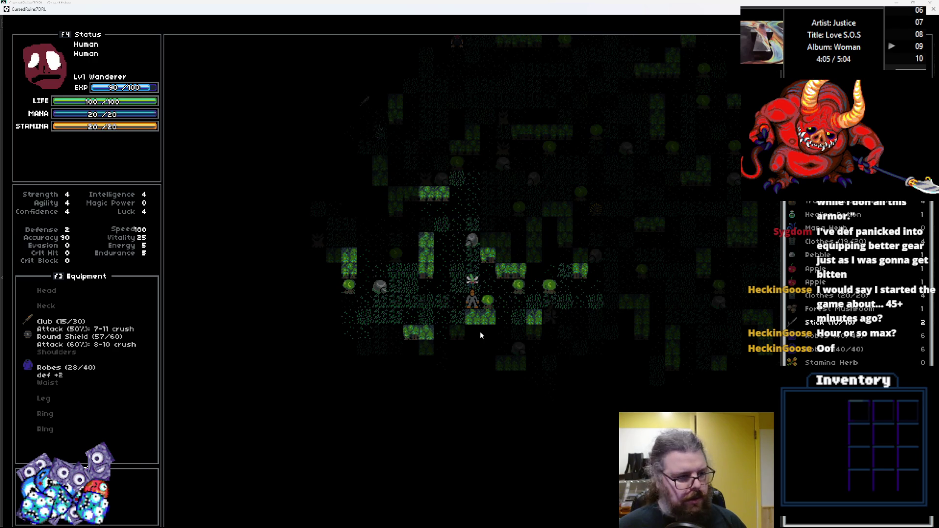
Drop the spare Robes on the floor from the item menu
key("Return")
key("Down")
key("Down")
key("Return")
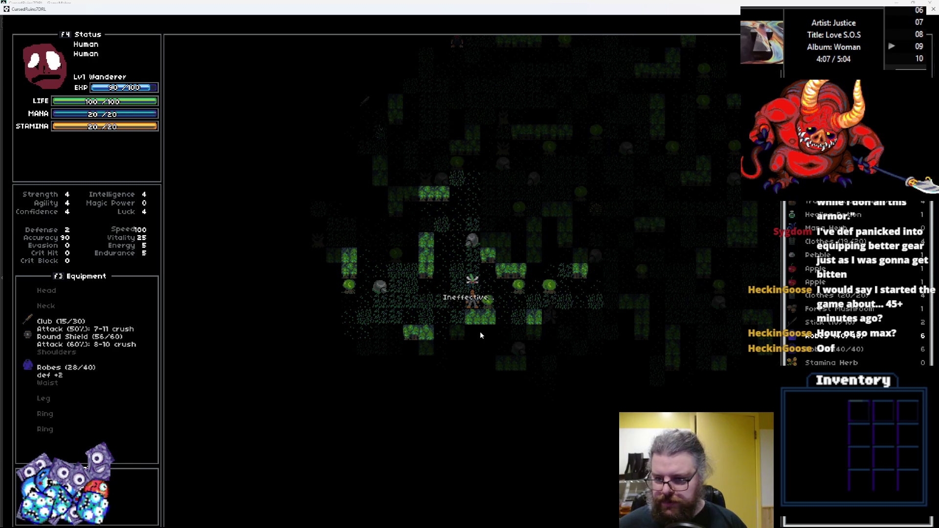
key("Return")
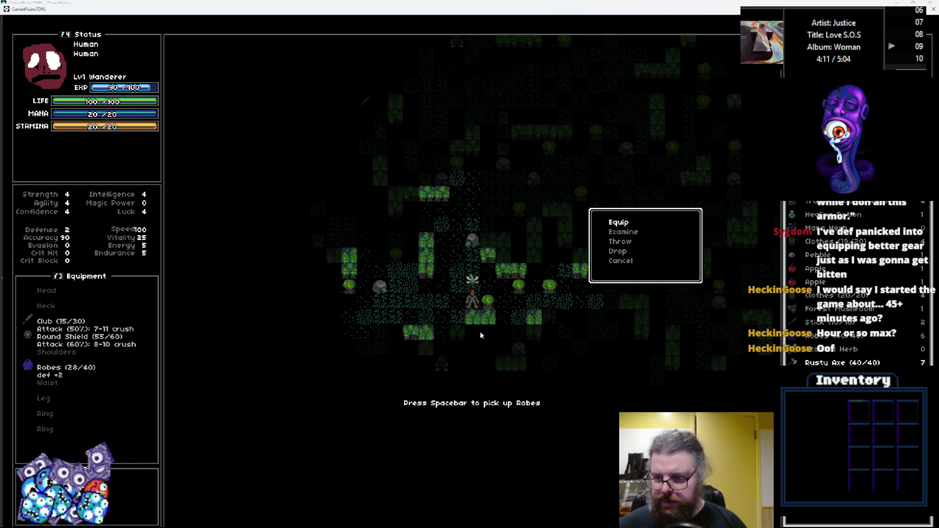
key("Up")
key("Escape")
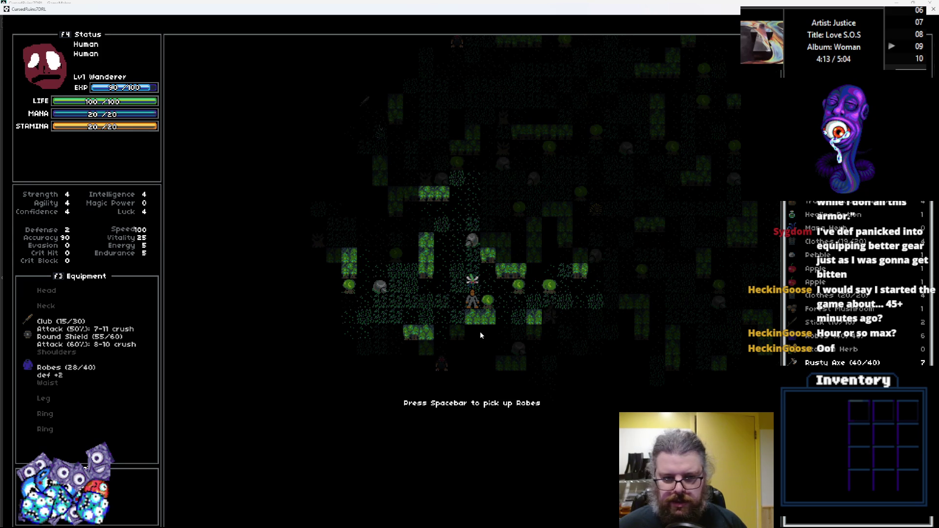
Kill the next monster to reach level 2, then walk left through the forest
key("Up")
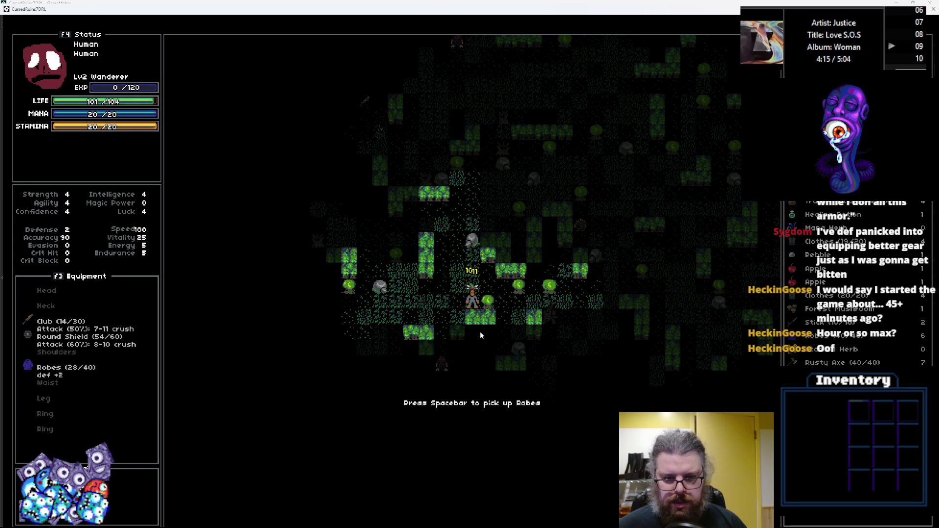
key("Left")
key("Down")
key("Down")
key("Left")
key("Up")
key("Up")
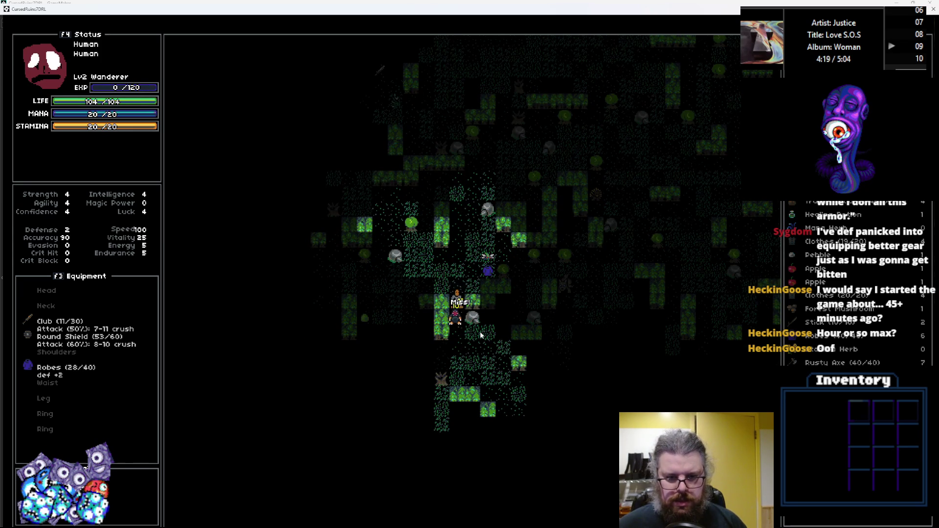
key("Up")
key("Down")
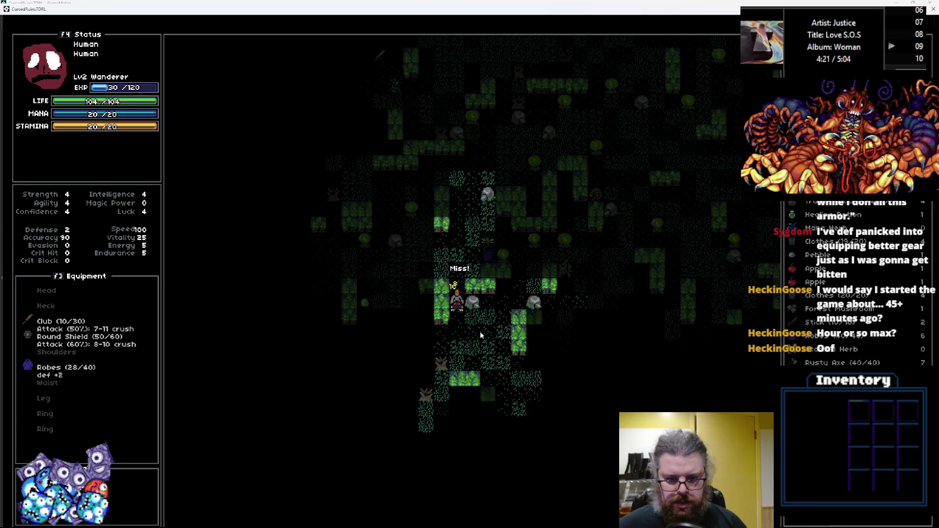
key("Down")
key("Down")
key("Left")
key("Left")
key("Left")
key("Left")
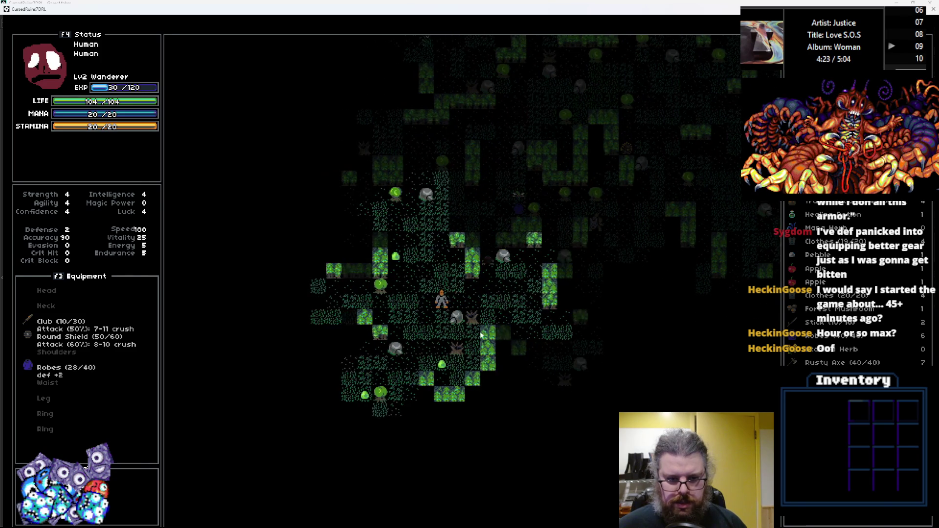
key("Left")
key("Left")
key("Left")
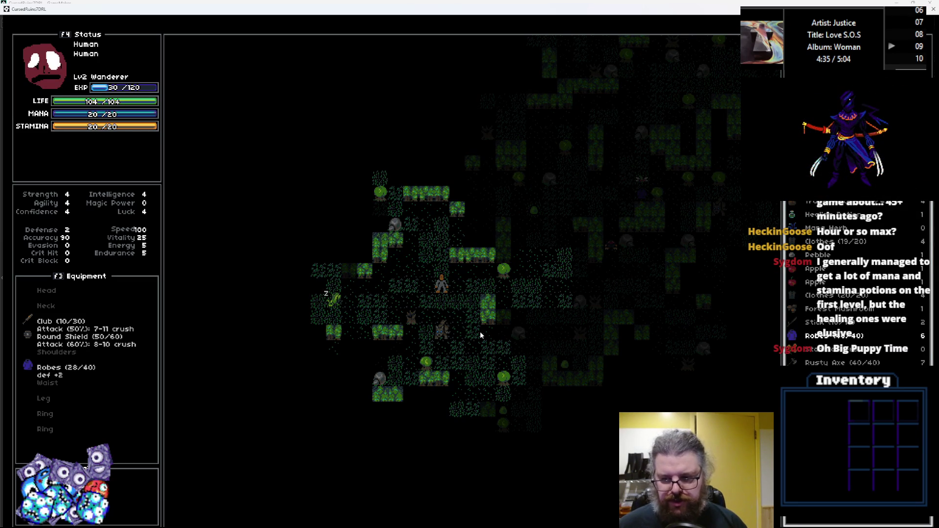
Drop the Stick and the Clothes on the floor from the item menu
key("Return")
key("Down")
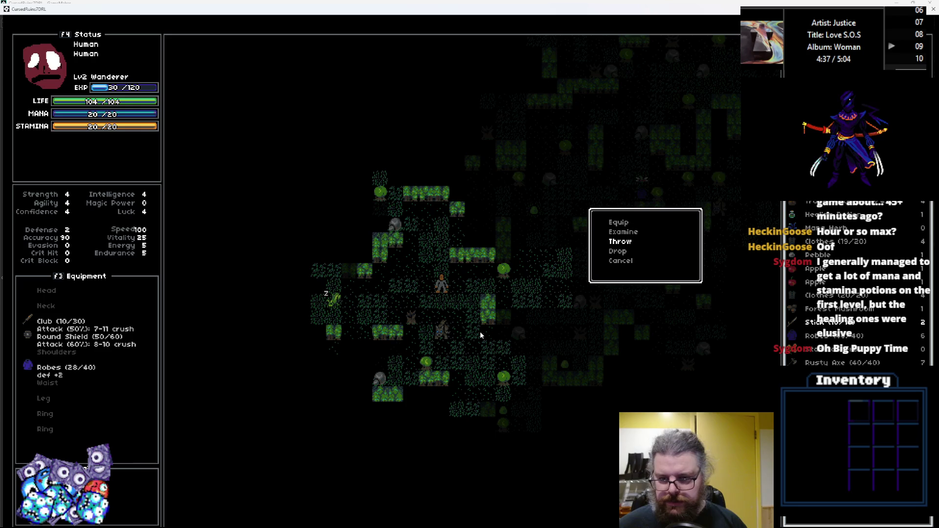
key("Return")
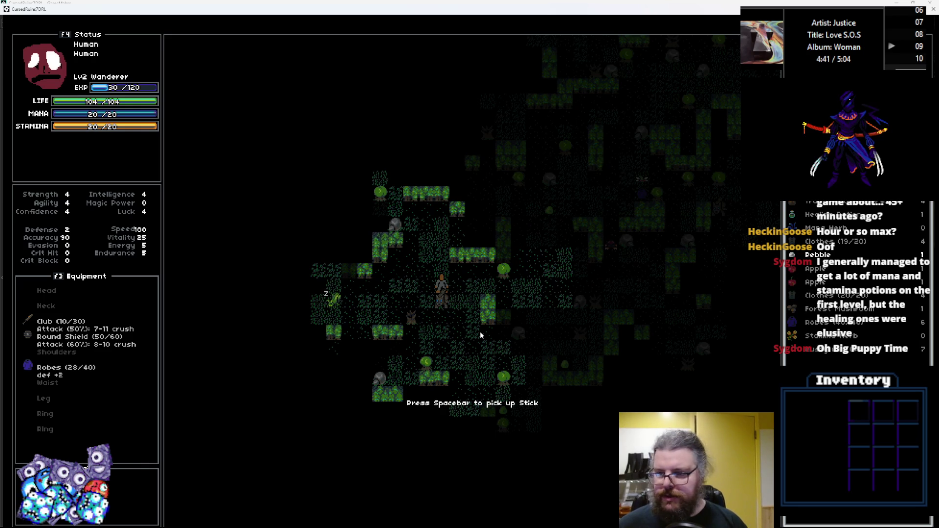
key("Return")
key("Down")
key("Down")
key("Down")
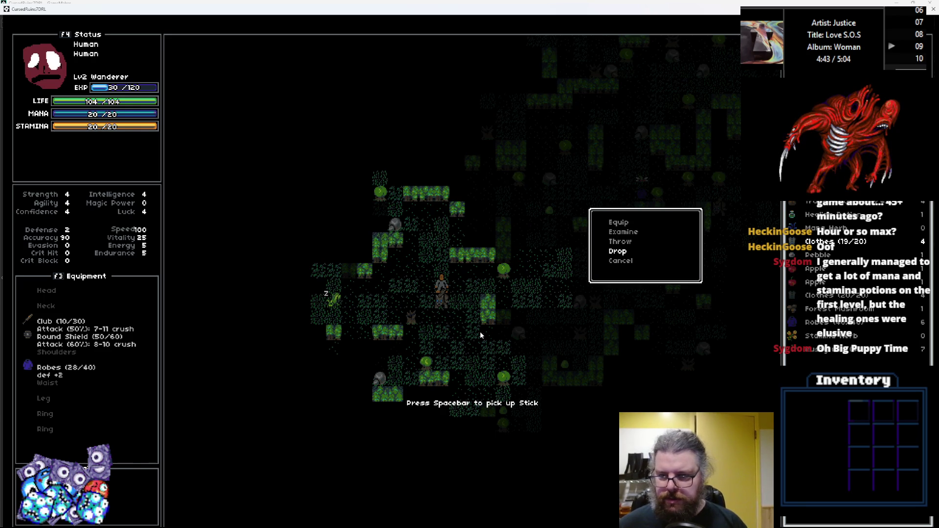
key("Return")
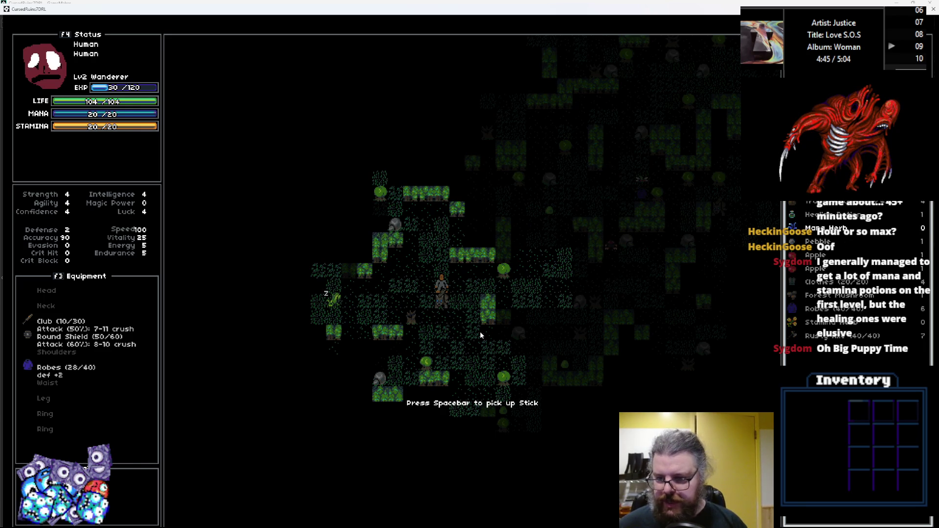
Open the Robes' actions and cancel, keeping the Robes in the pack
key("Down")
key("Down")
key("Down")
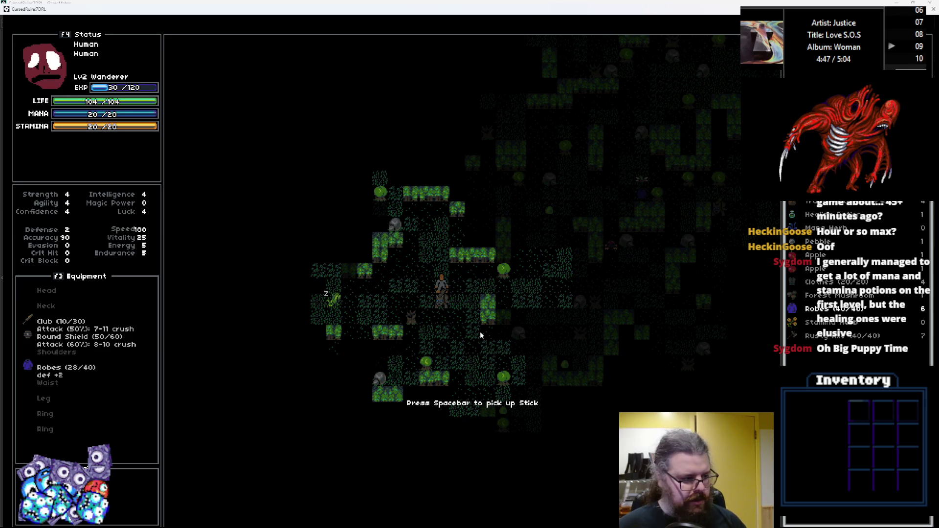
key("Return")
key("Down")
key("Down")
key("Down")
key("Escape")
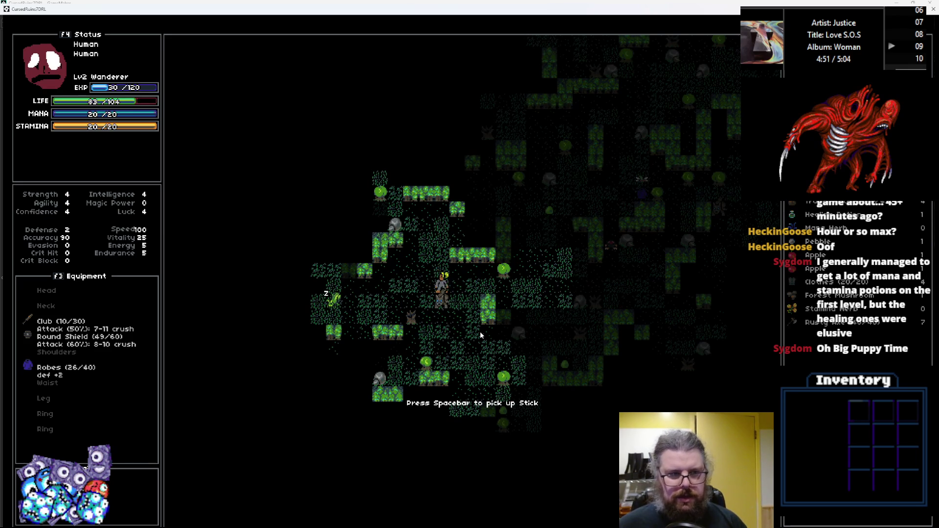
Fight the attacking monster until the Club breaks, with life dropping to 45/104
key("Up")
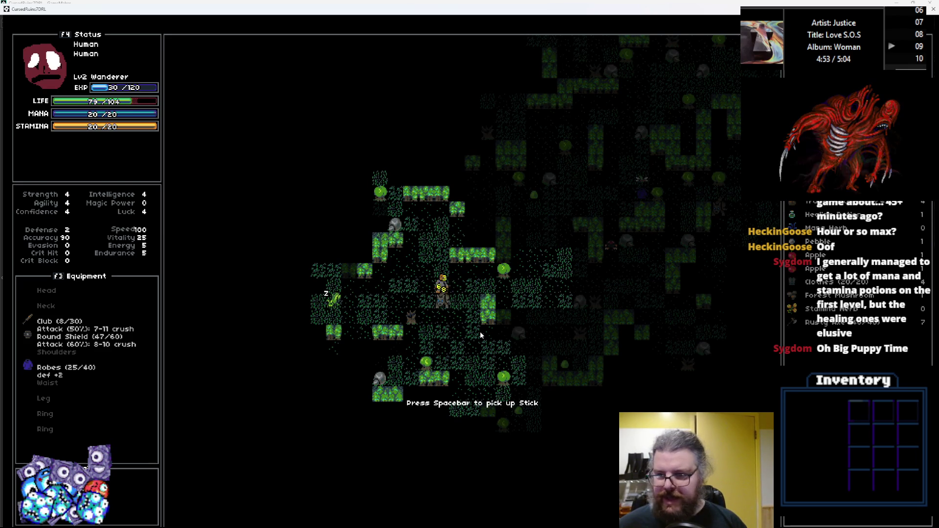
key("Up")
key("Up")
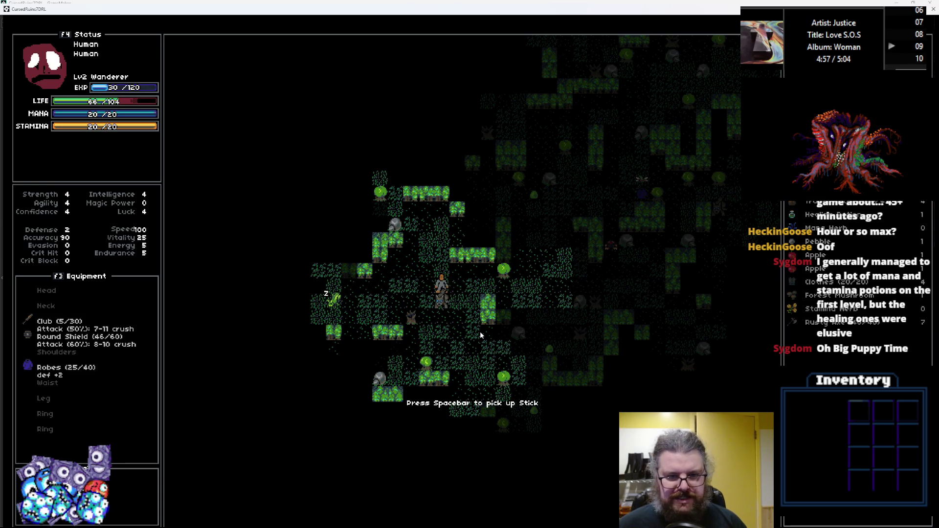
key("Up")
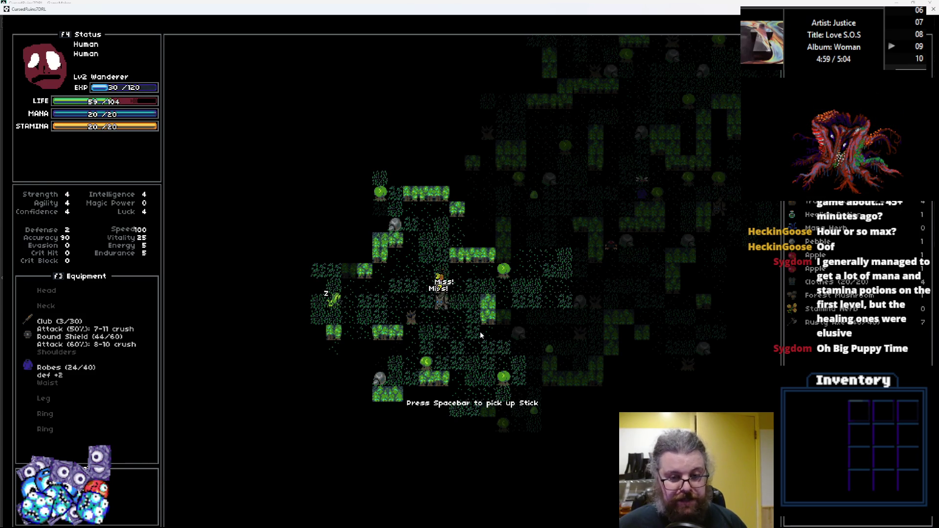
key("Up")
key("Up")
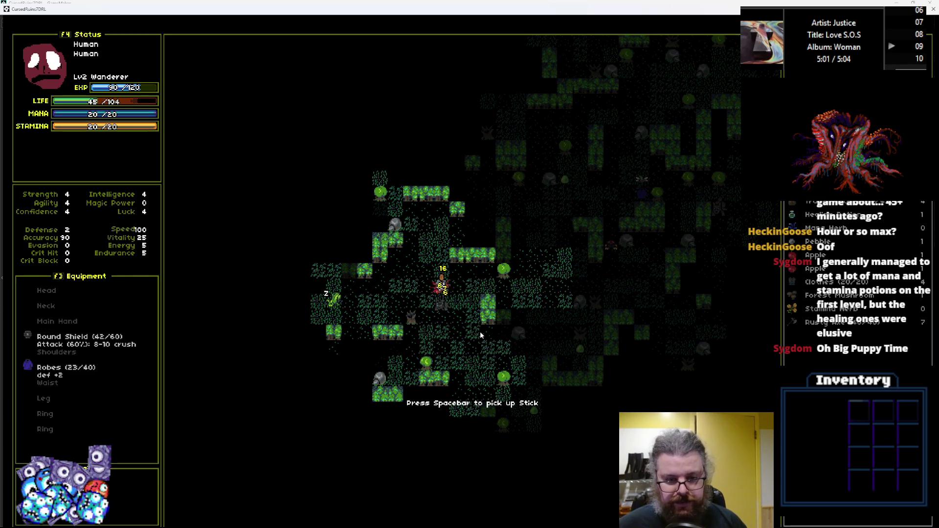
Step back from the fight and eat the Apple from the pack to recover life
key("Down")
key("Down")
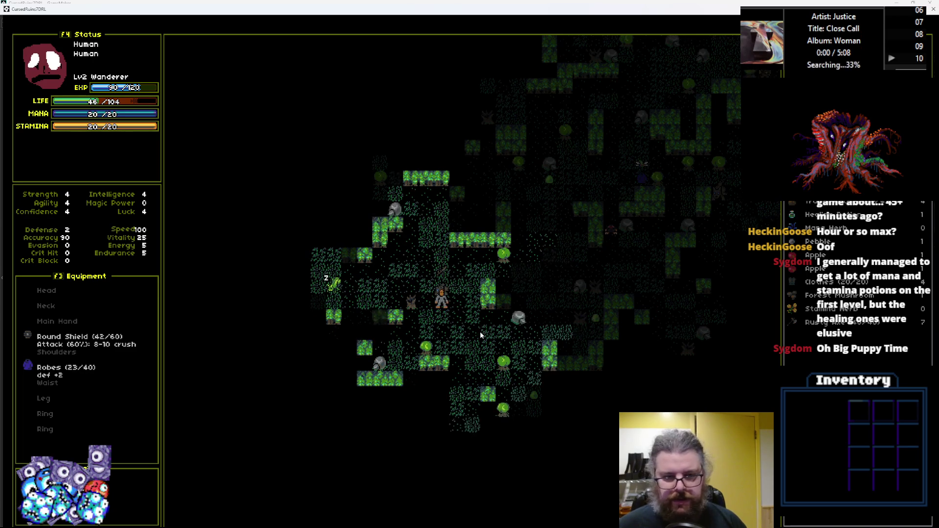
key("Down")
key("Down")
key("Down")
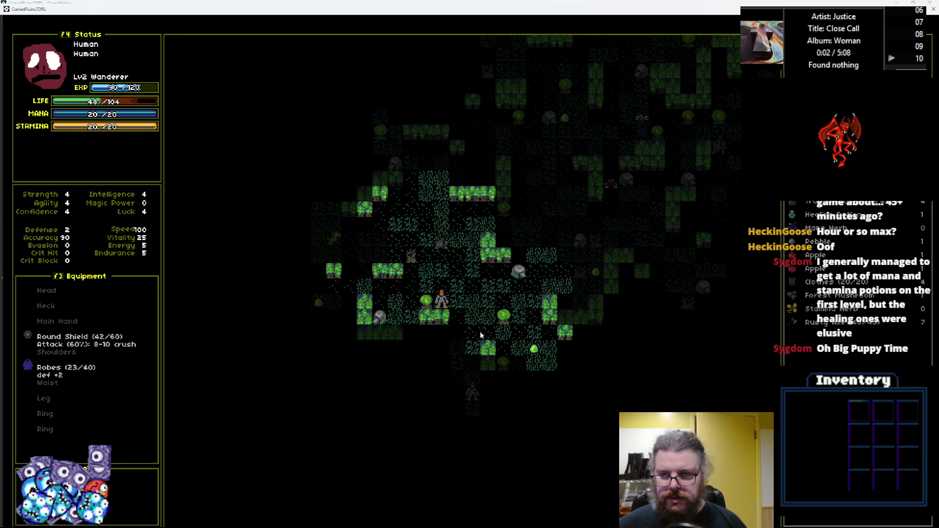
key("i")
key("Down")
key("Down")
key("Down")
key("Return")
key("Return")
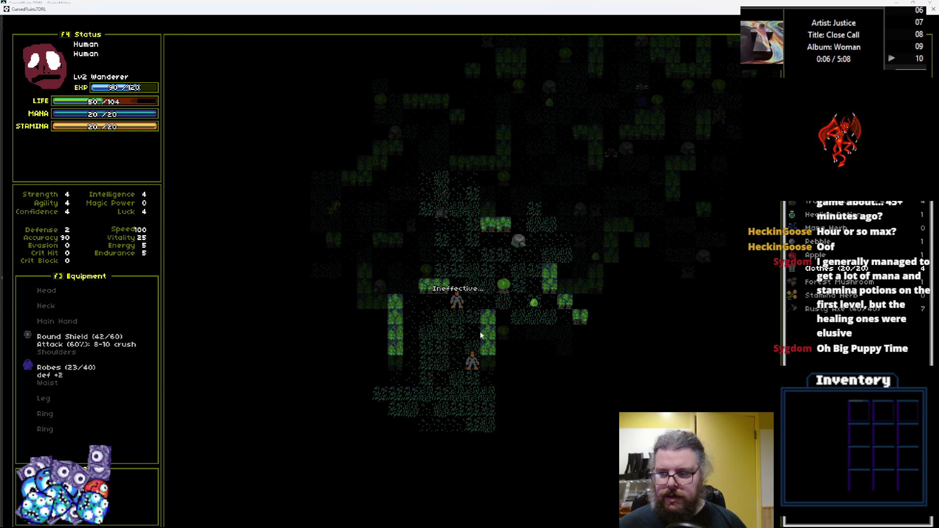
key("Return")
key("Return")
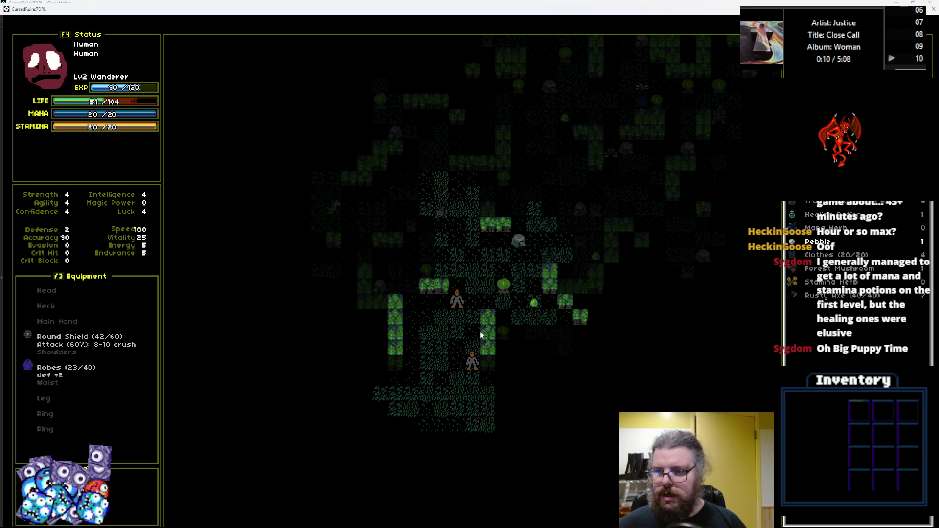
key("Down")
key("Down")
key("Down")
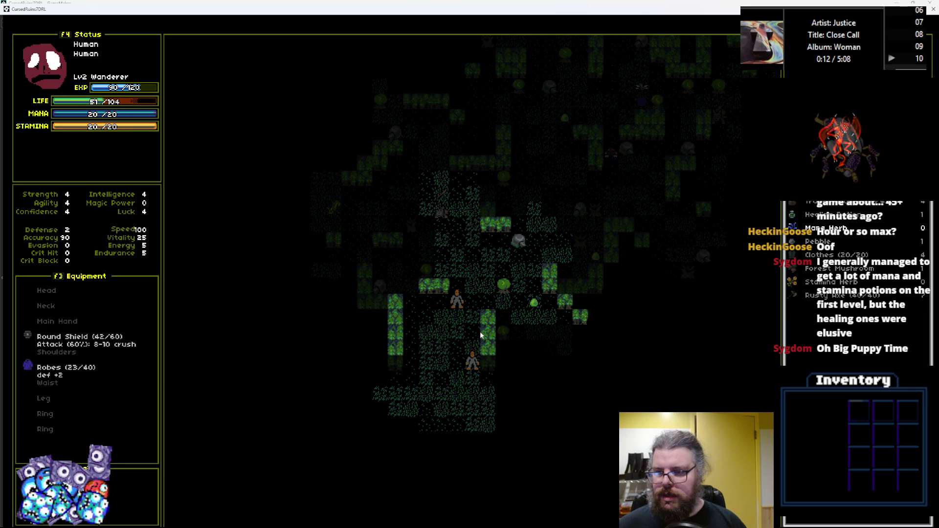
key("Return")
key("Return")
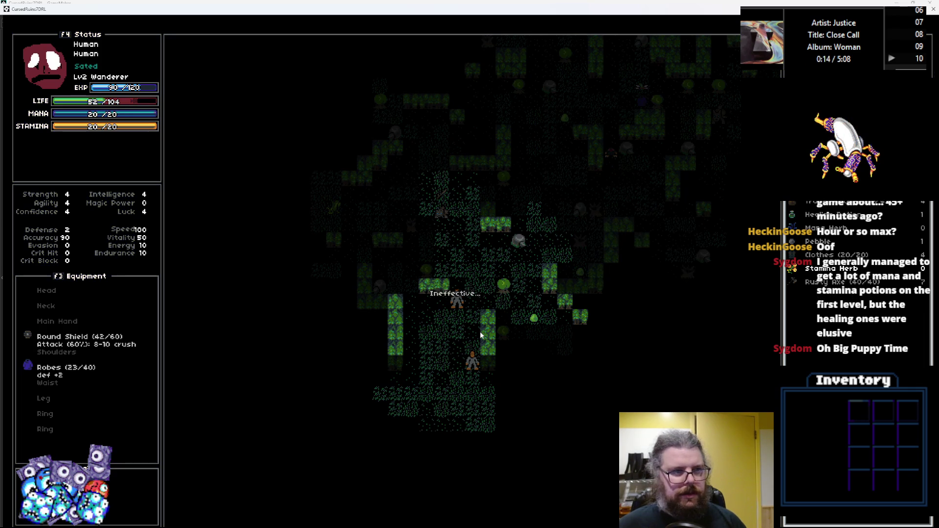
Walk the wanderer down-left through the forest, then up-left onto the Elixir
key("Down")
key("Down")
key("Down")
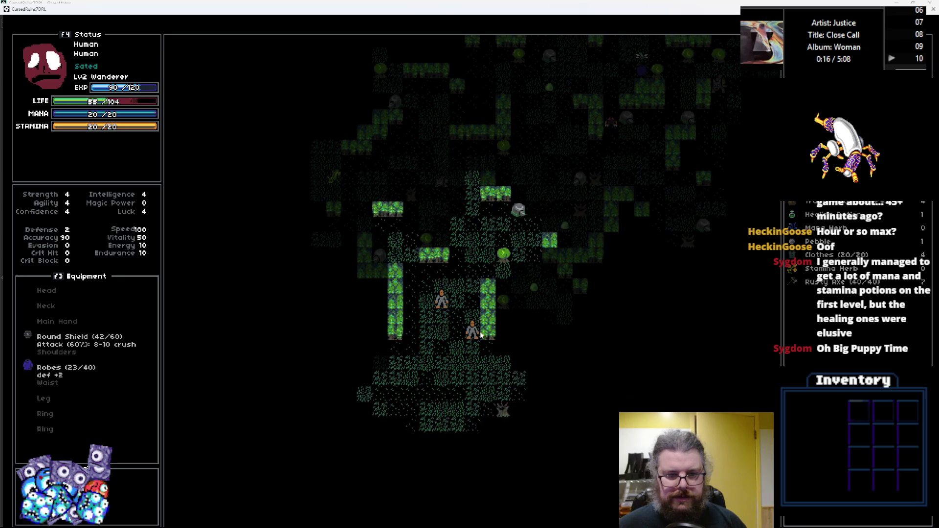
key("Left")
key("Left")
key("Left")
key("Down")
key("Down")
key("Left")
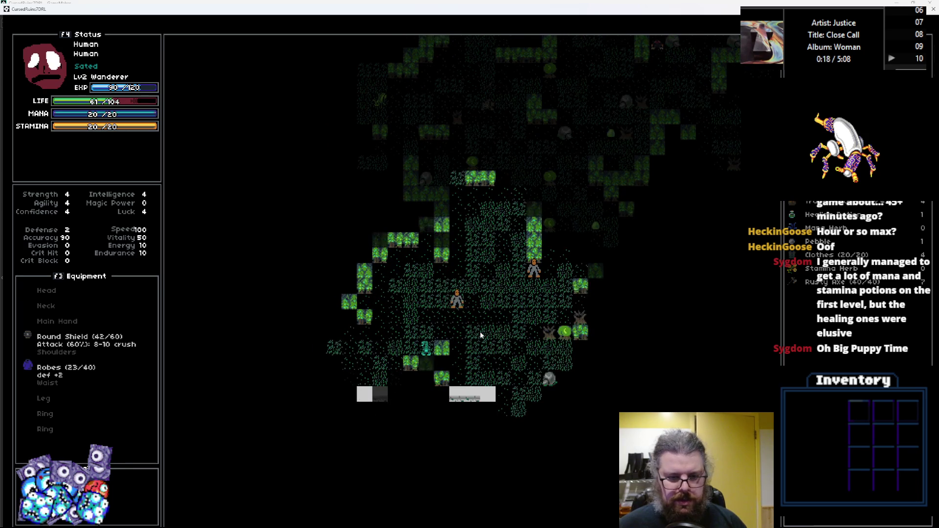
key("Down")
key("Down")
key("Down")
key("Left")
key("Left")
key("Left")
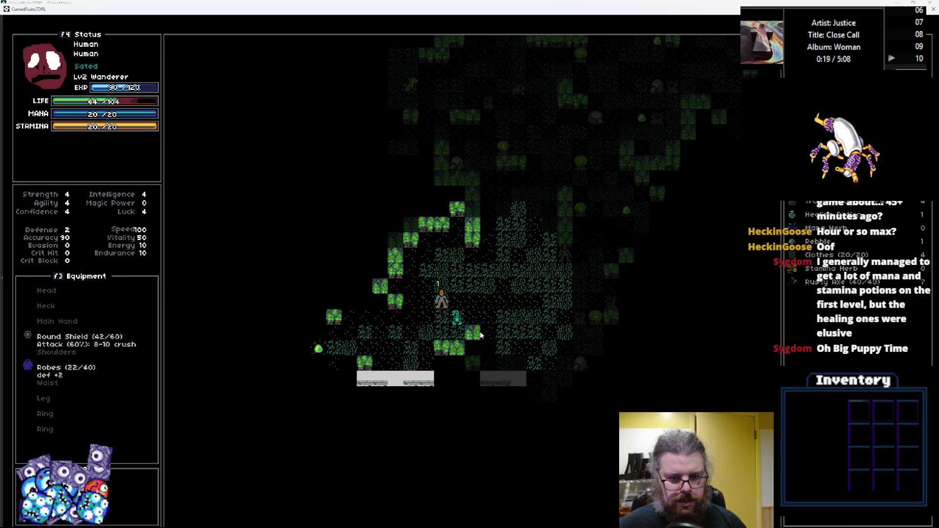
key("Down")
key("Down")
key("Left")
key("Left")
key("Left")
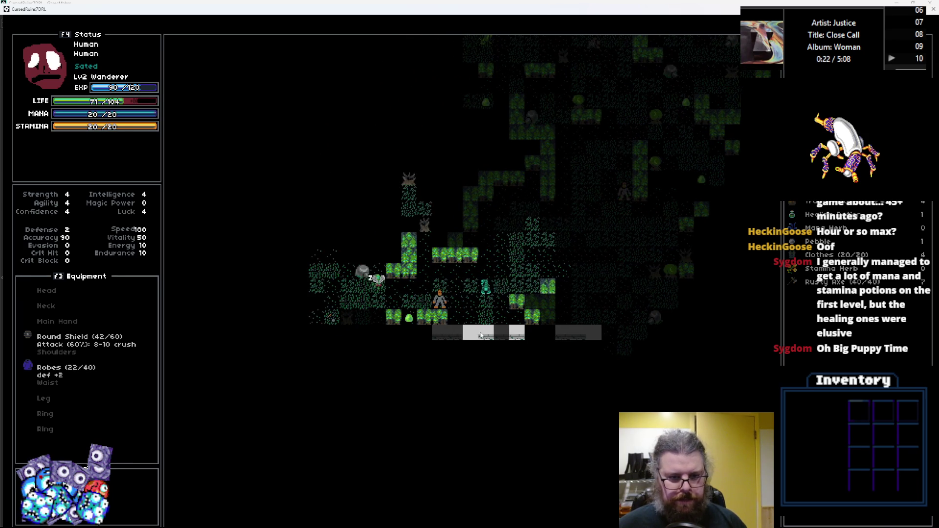
key("Up")
key("Up")
key("Up")
key("Left")
key("Left")
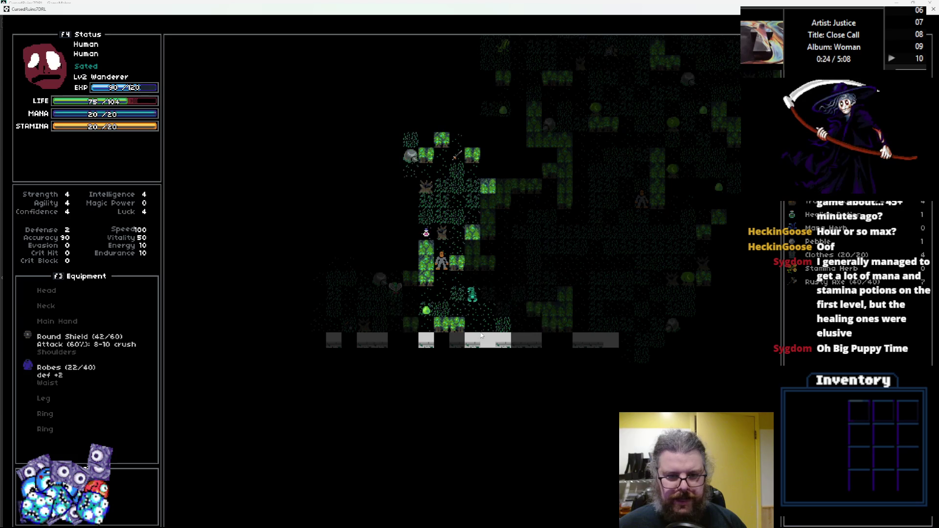
key("Up")
key("Left")
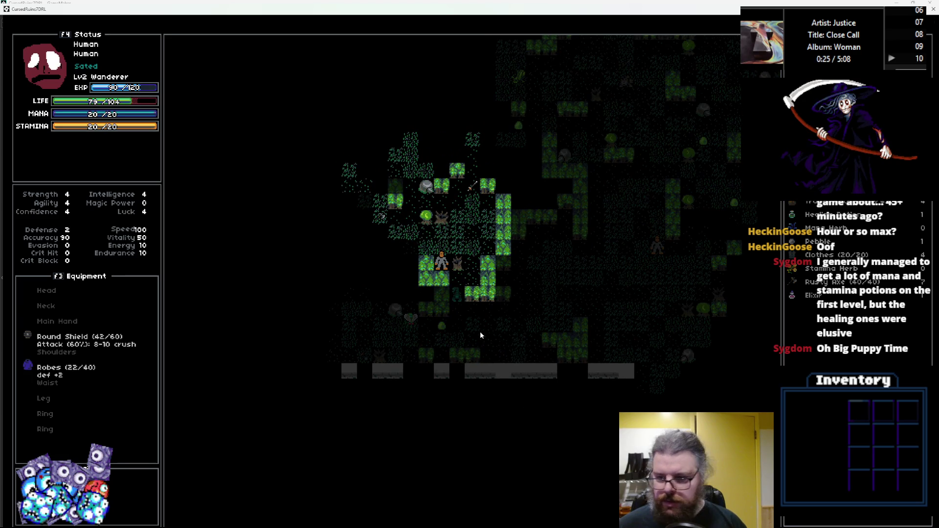
Walk up past the Rusty Foil and further up-left toward the enemies and a floor item
key("Up")
key("Up")
key("Up")
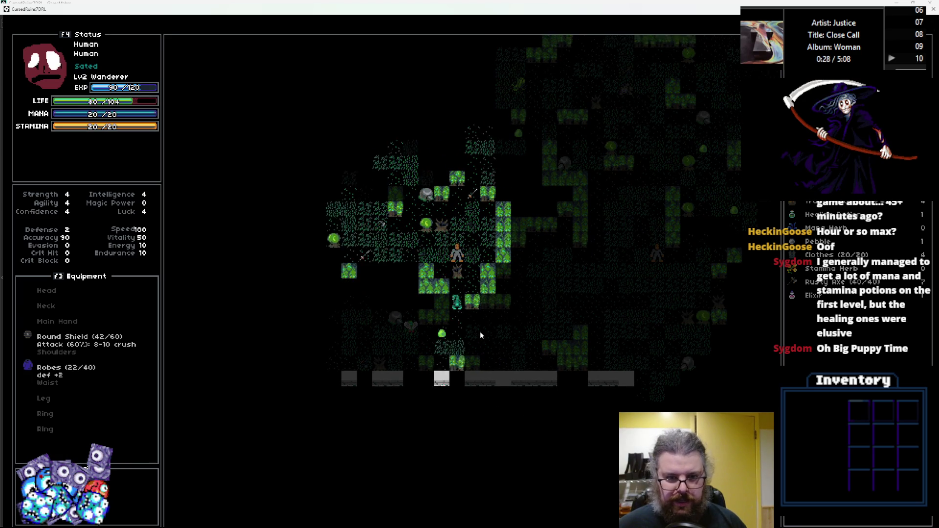
key("Right")
key("Right")
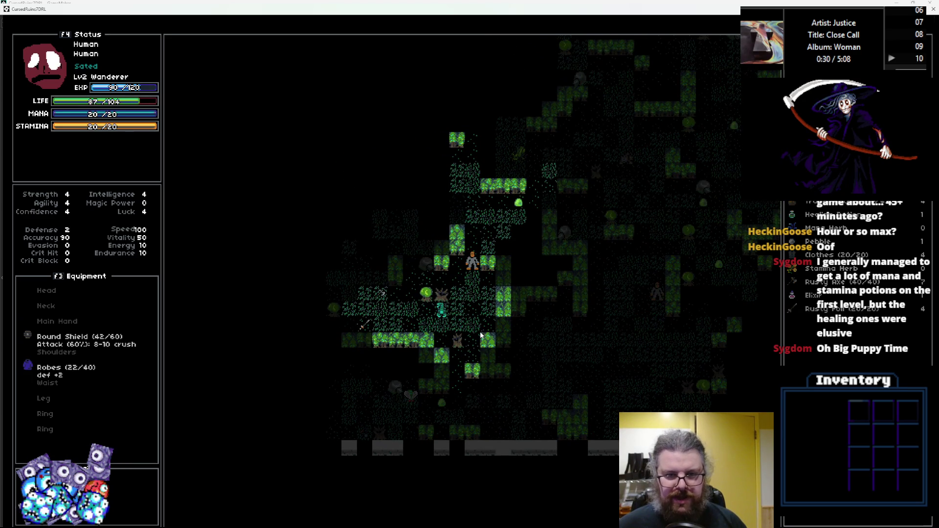
key("Up")
key("Up")
key("Up")
key("Left")
key("Up")
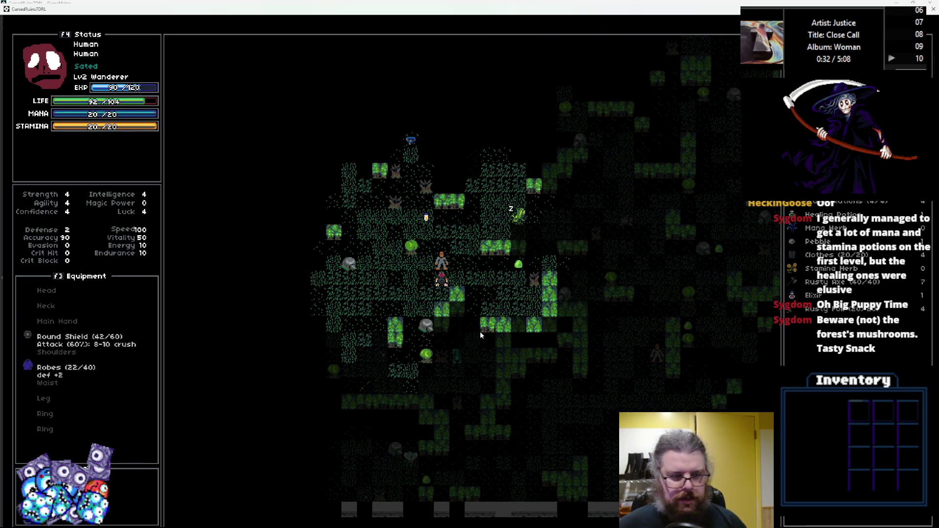
key("Up")
key("Left")
key("Up")
key("Up")
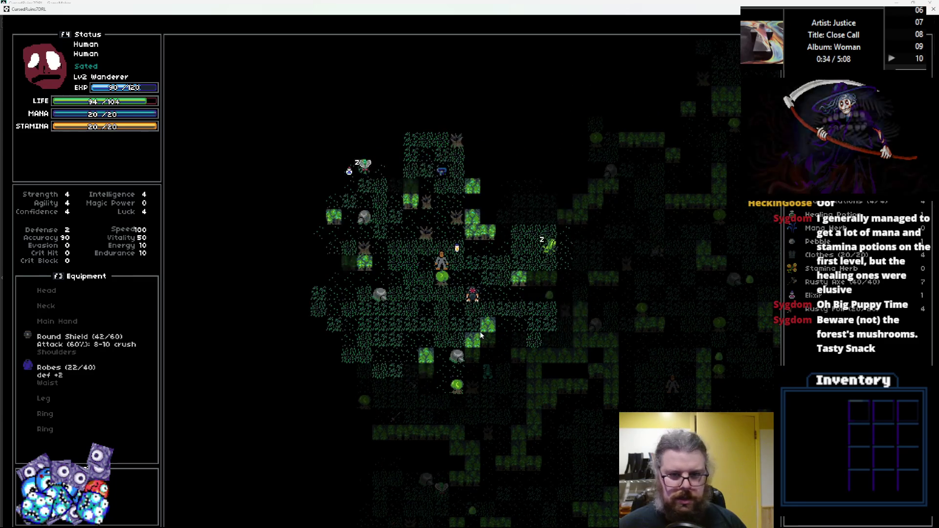
key("Left")
key("Up")
key("Up")
key("Up")
key("Up")
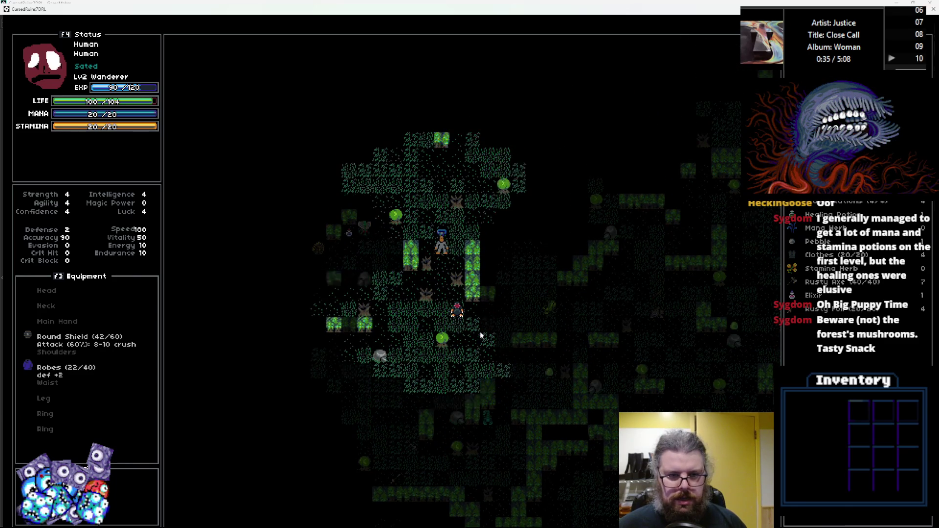
key("Up")
key("Up")
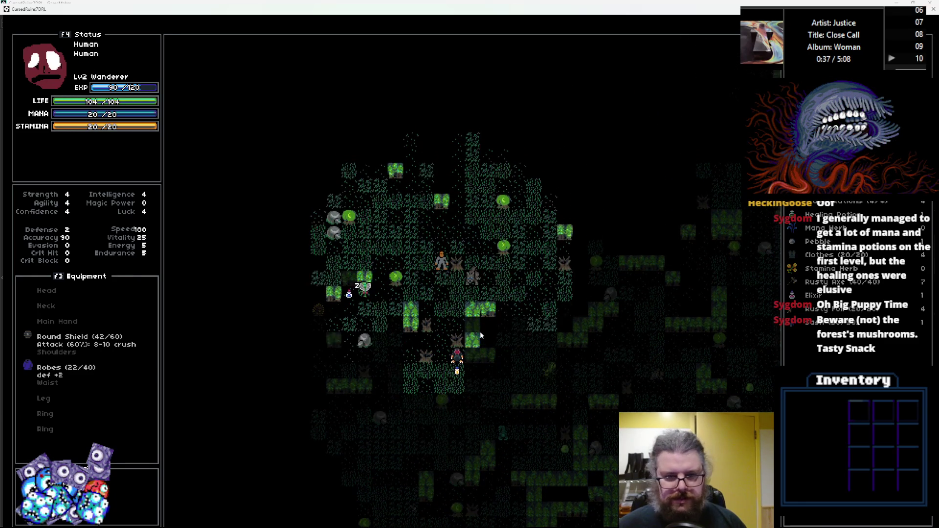
key("Up")
key("Up")
key("Left")
key("Up")
key("Left")
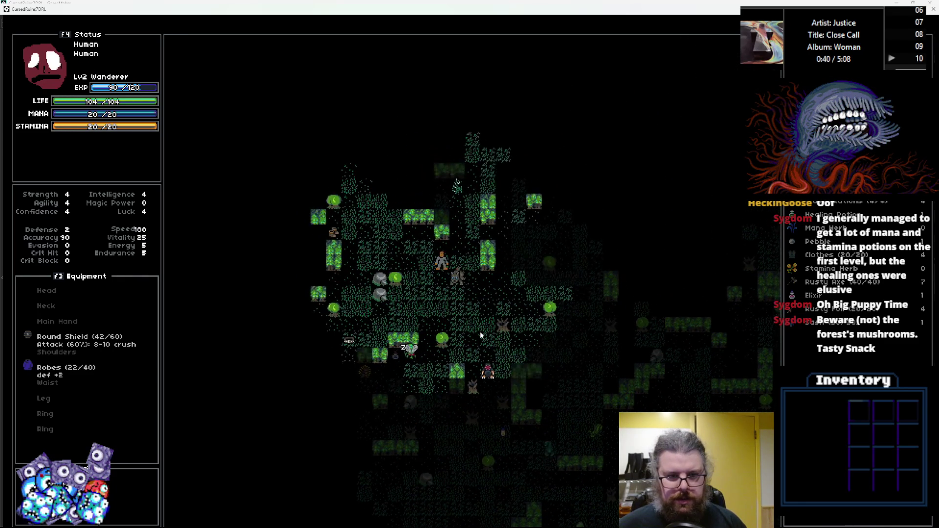
key("Left")
key("Up")
key("Left")
key("Up")
key("Left")
key("Up")
key("Left")
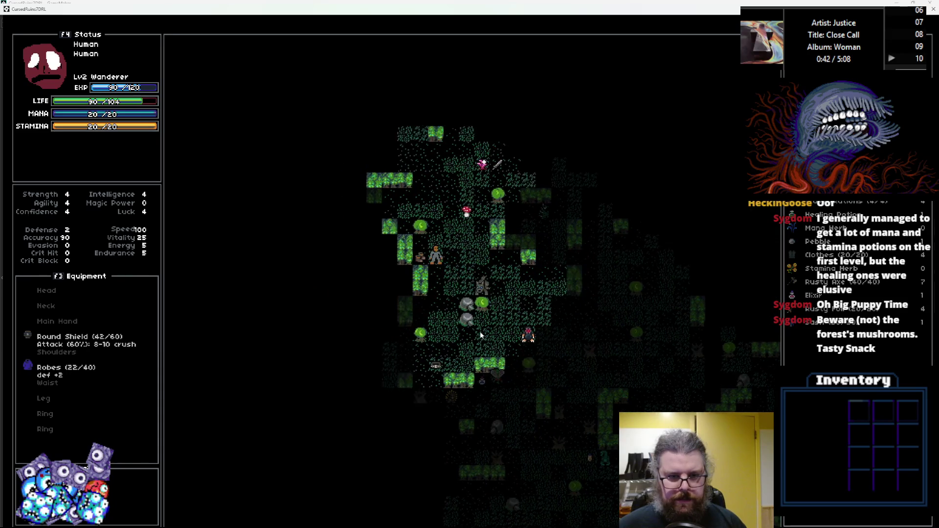
key("Left")
key("Left")
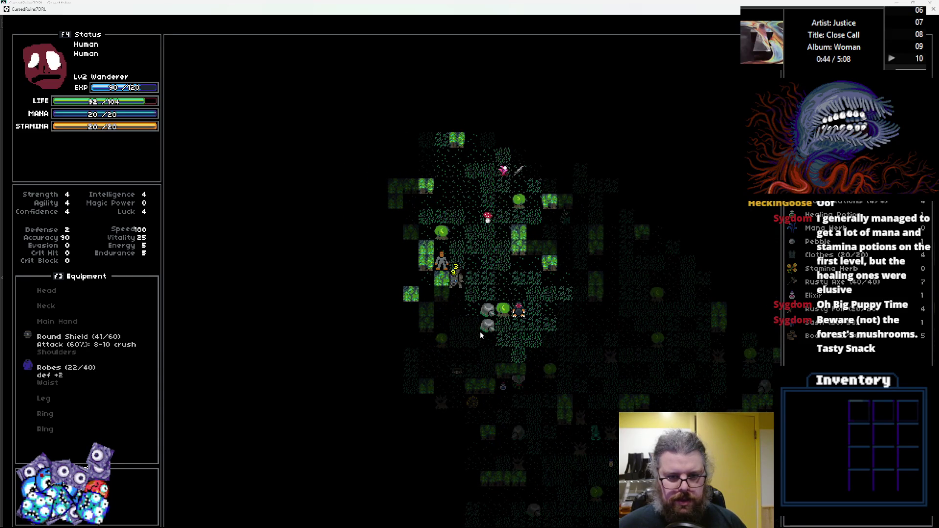
Attack the adjacent enemies until the wanderer dies at 0/104 life, then close the game
key("Right")
key("Down")
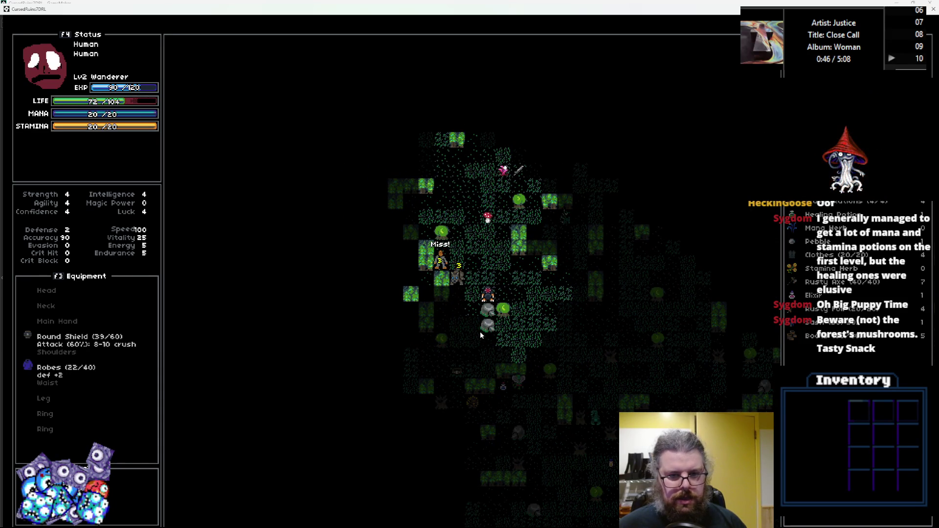
key("Left")
key("Up")
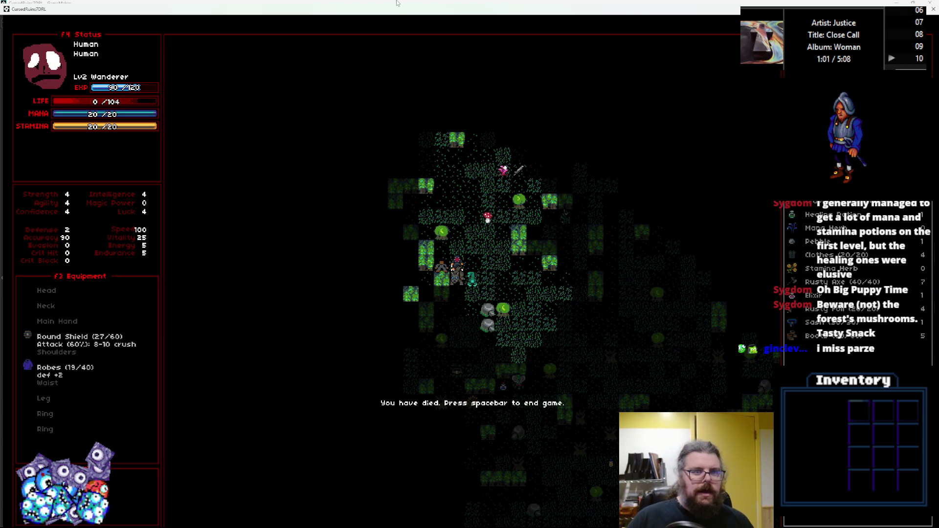
key("F11")
left_click(527, 162)
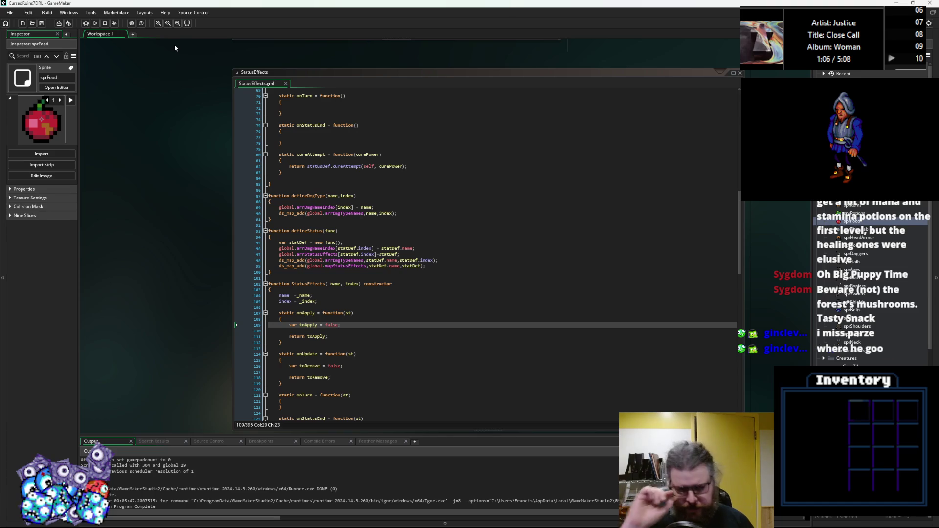
Review the StatusEffects script around its constructor line
left_click(407, 320)
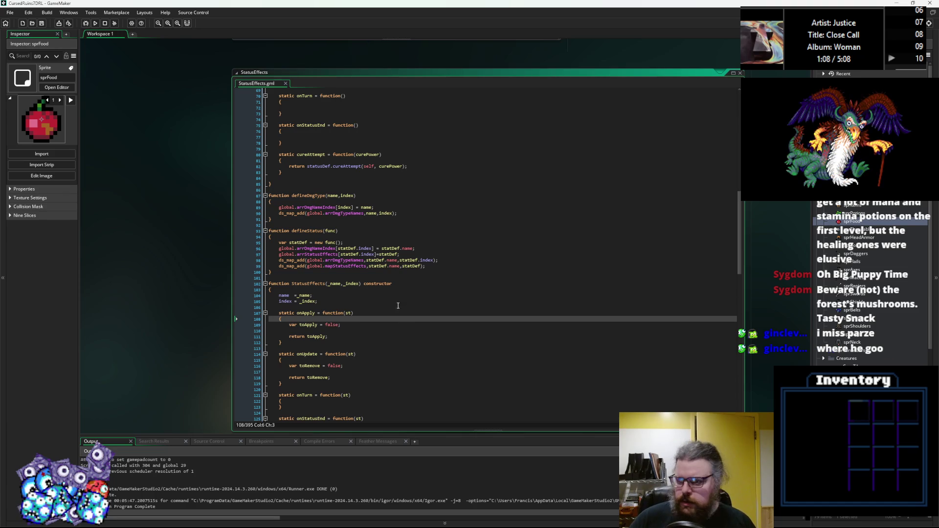
left_click(411, 290)
scroll(392, 264, "up", 4)
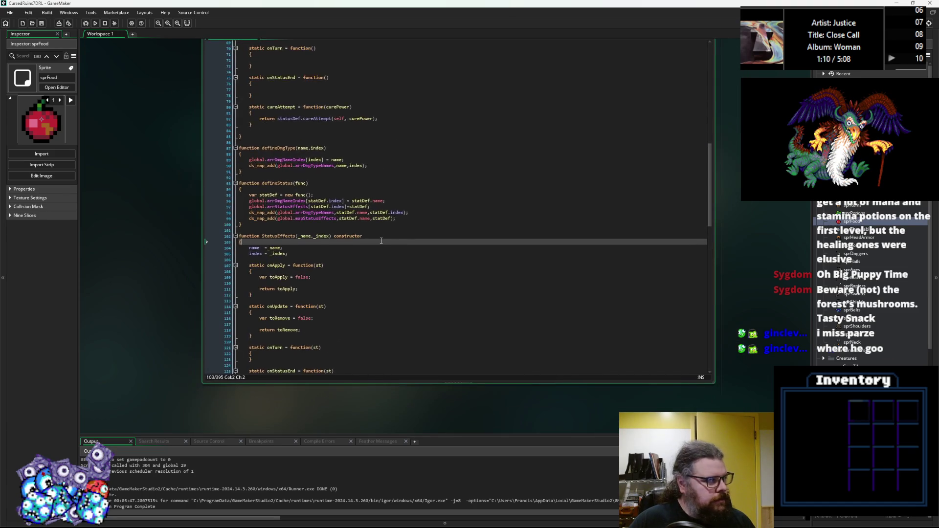
scroll(382, 251, "down", 4)
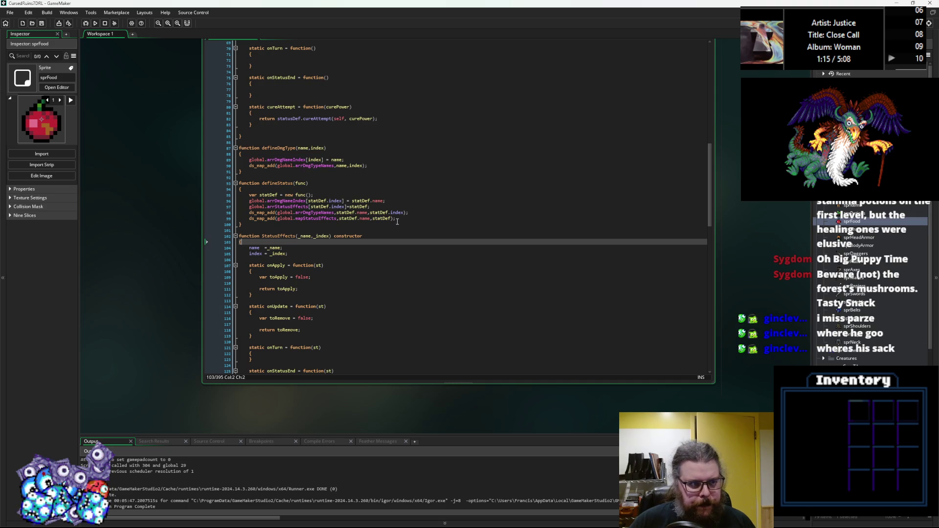
left_click(377, 230)
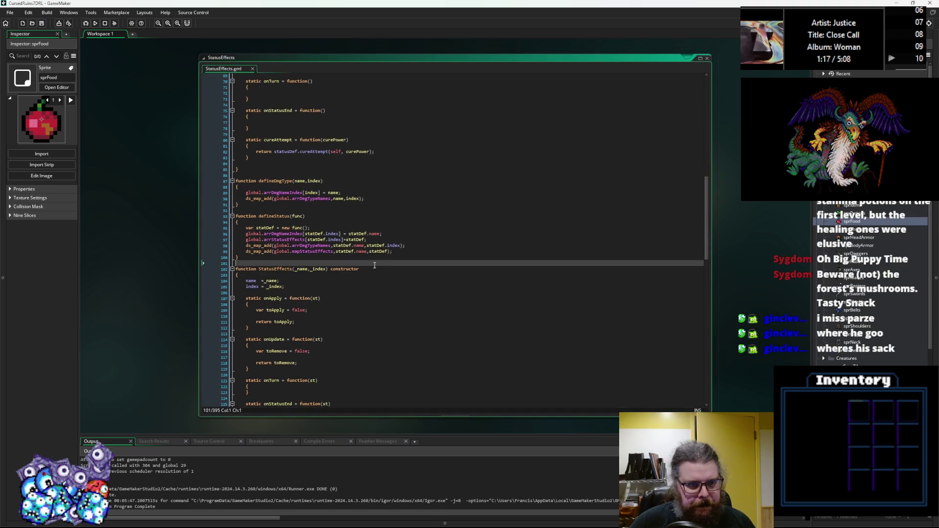
Browse the characters and loadGameData scripts, then bring up the gameData spreadsheet
key("ctrl+Tab")
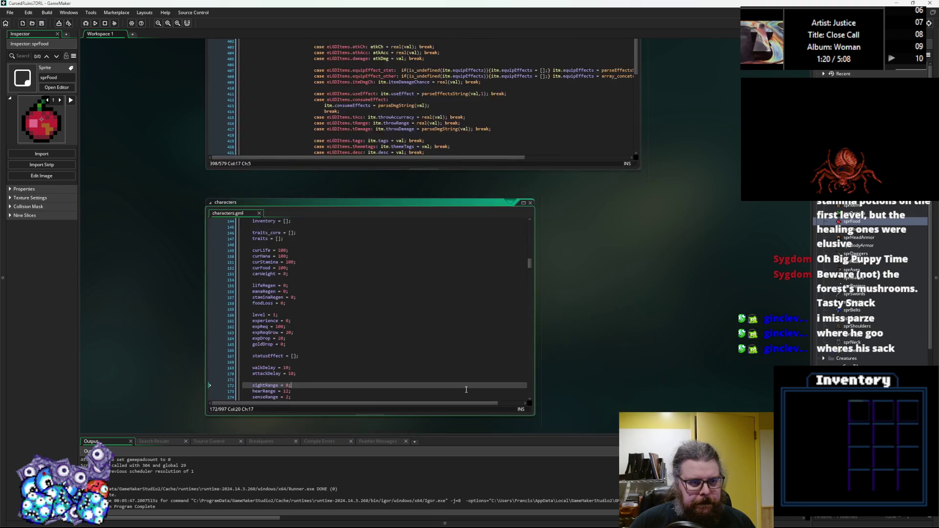
key("ctrl+Tab")
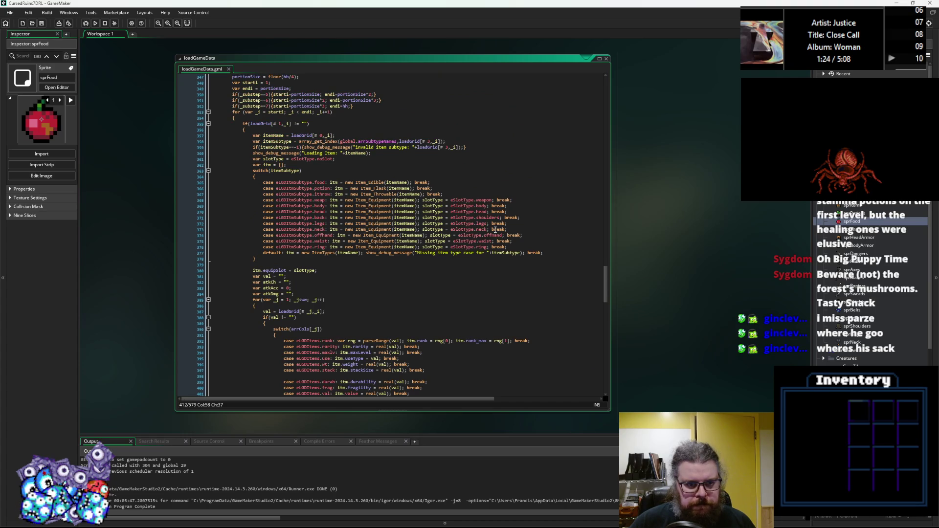
scroll(495, 230, "down", 15)
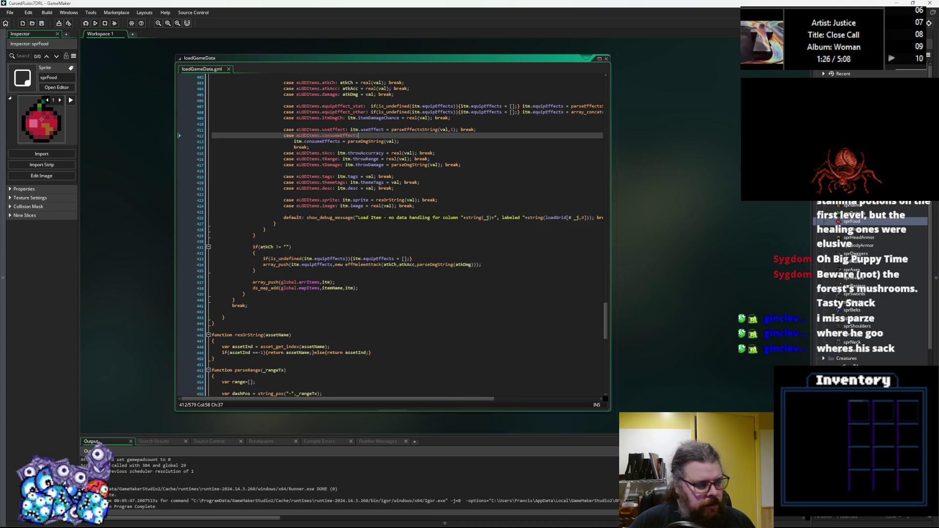
key("alt+Tab")
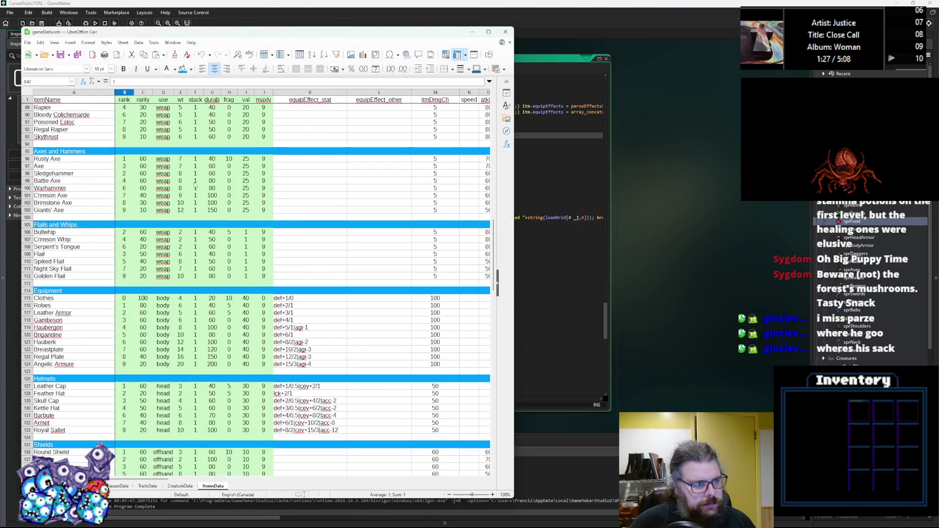
Set the Bullwhip rank to 2-3 and Serpent's Tongue rank to 6-7
scroll(158, 226, "up", 5)
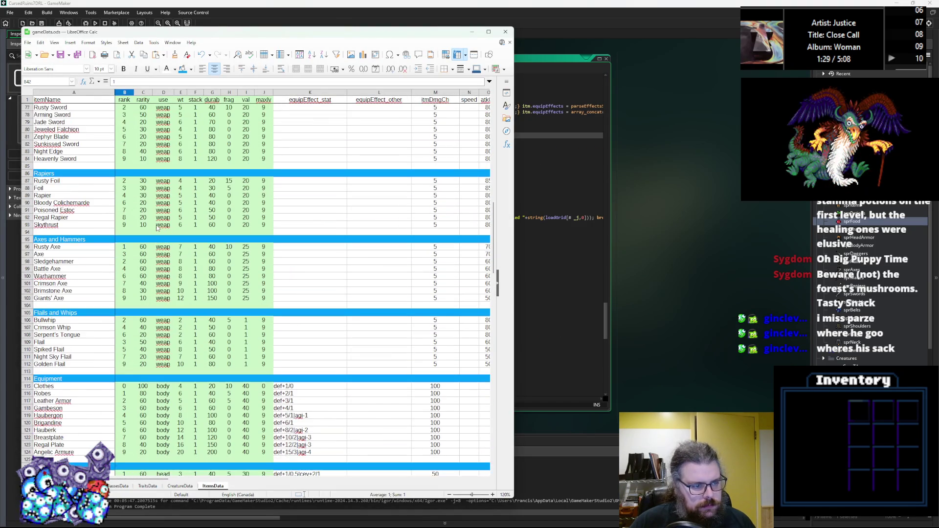
left_click_drag(179, 31, 268, 28)
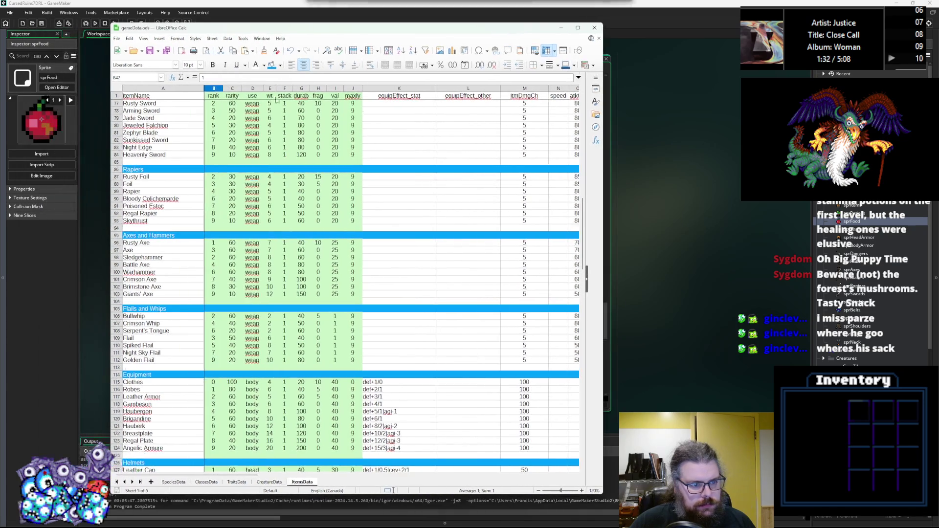
double_click(215, 316)
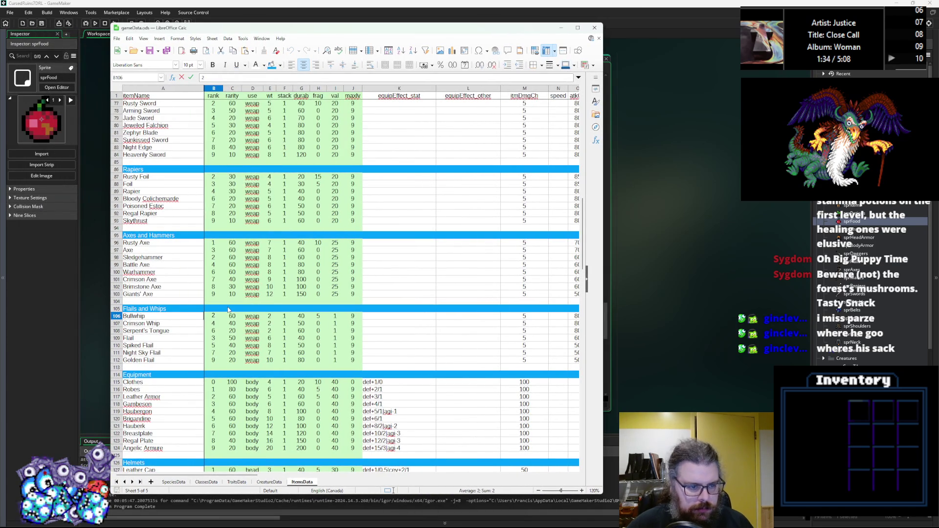
type("-3")
left_click(215, 326)
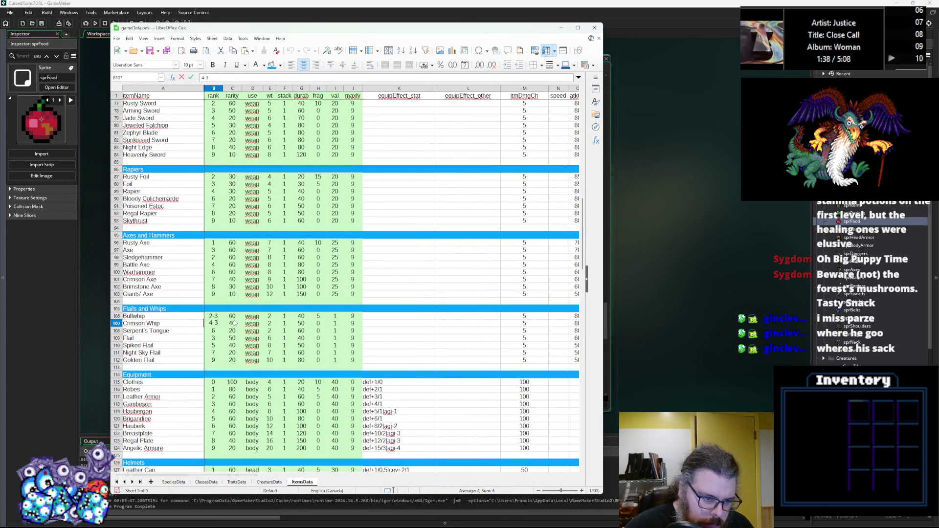
double_click(215, 330)
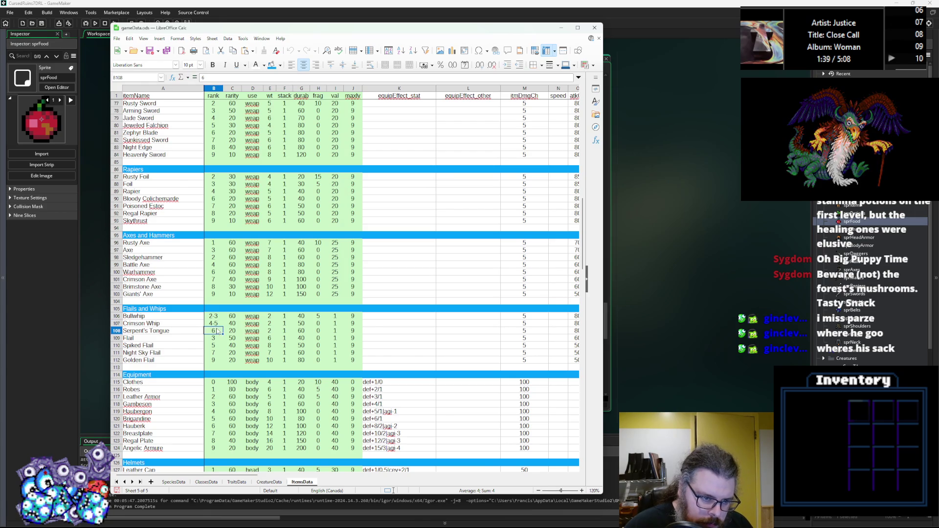
type("-9")
key("BackSpace")
type("7")
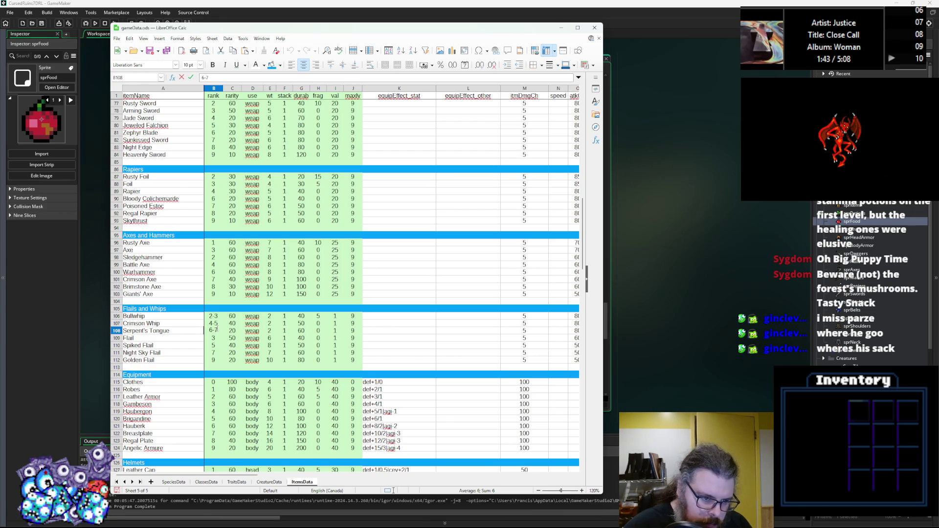
left_click(216, 338)
Give Spiked Flail upper rank 6, Night Sky Flail 7-8, and Golden Flail upper rank 10
double_click(214, 338)
type("-4")
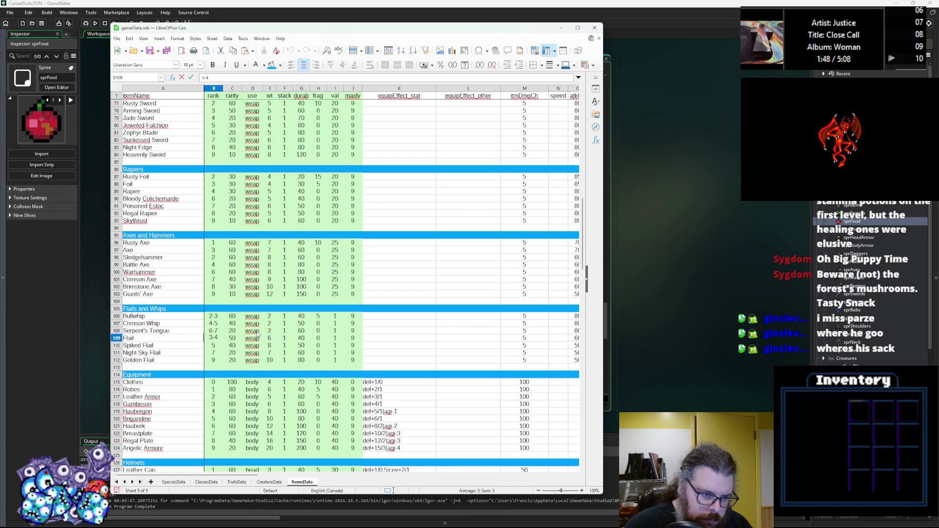
double_click(217, 345)
type("-9")
key("BackSpace")
type("6")
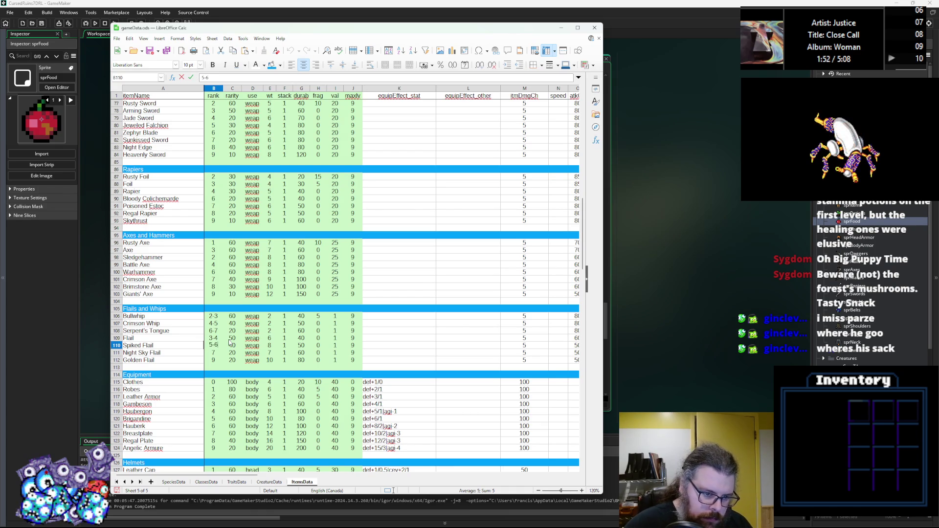
double_click(217, 353)
type("-8")
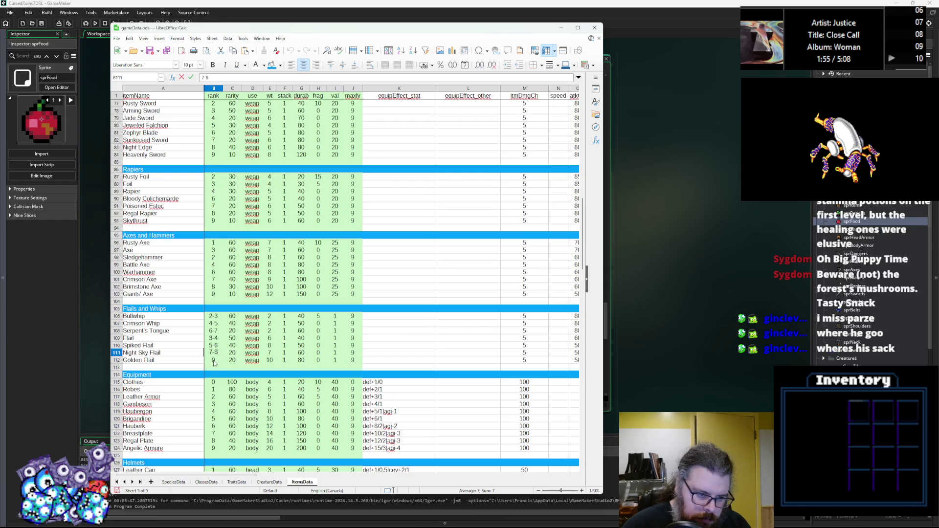
left_click(214, 363)
double_click(215, 363)
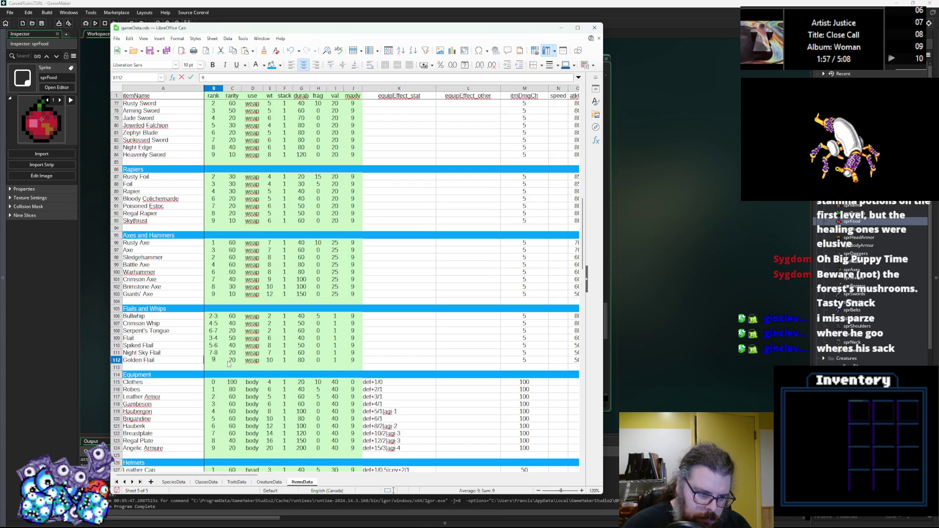
type("-10")
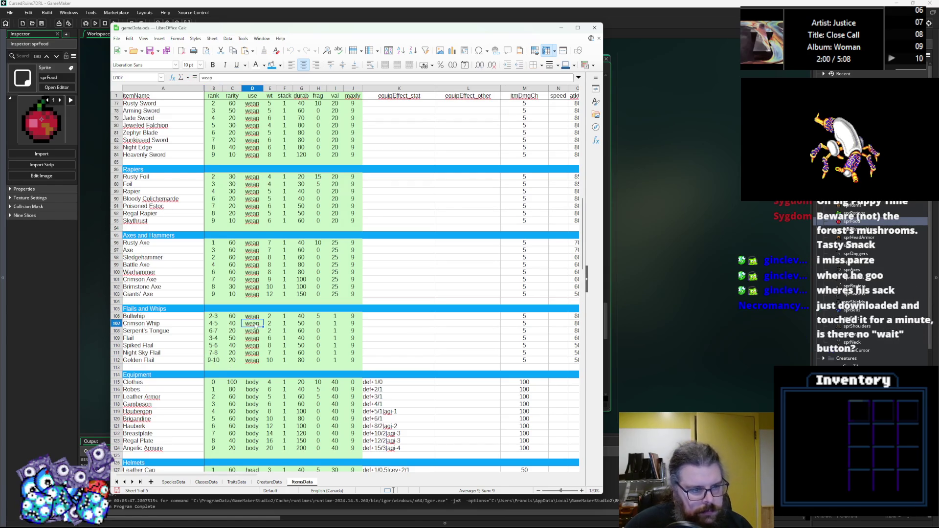
Set rank ranges Giants' Axe 9-10, Sledgehammer 2-3, Warhammer 6-7, and Skythrust 9-10
left_click(216, 294)
double_click(216, 294)
type("-10")
left_click(232, 279)
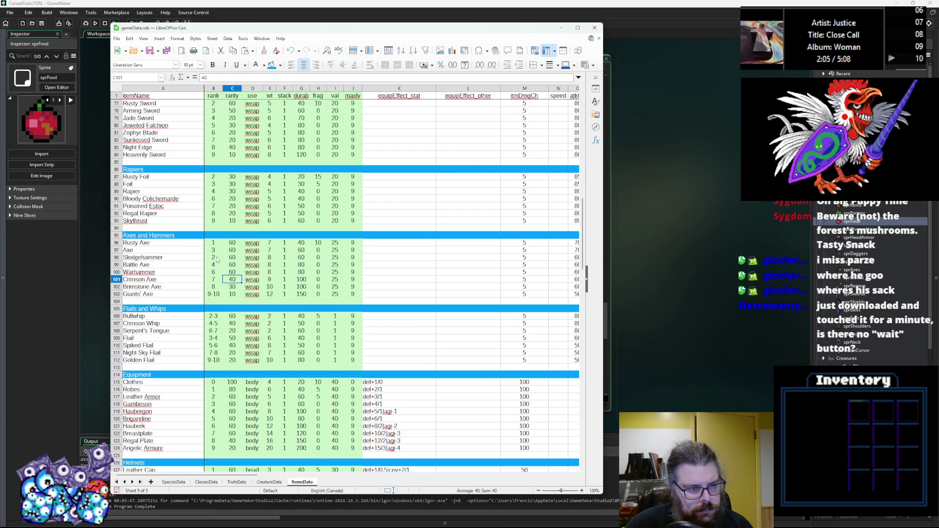
double_click(216, 250)
double_click(217, 259)
type("-3")
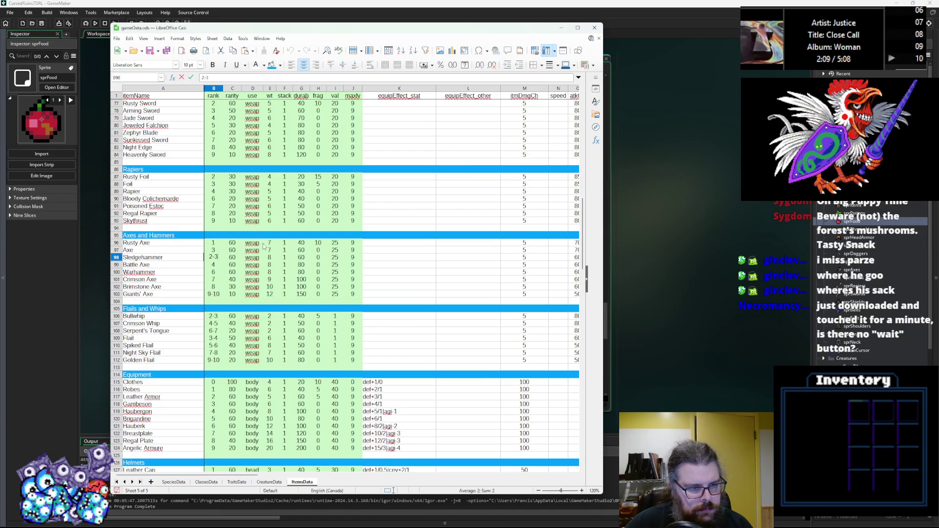
double_click(219, 271)
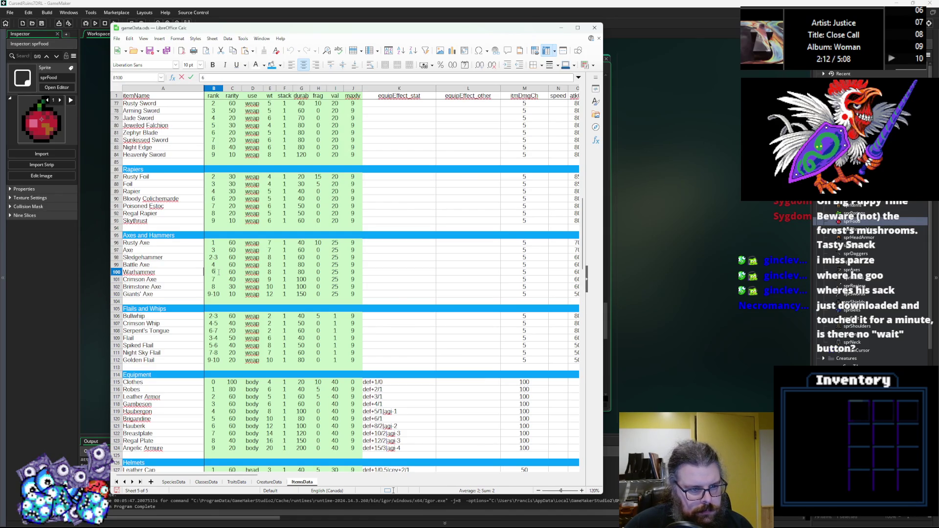
type("-7")
double_click(218, 286)
double_click(217, 221)
type("-10")
left_click(252, 192)
scroll(221, 209, "up", 3)
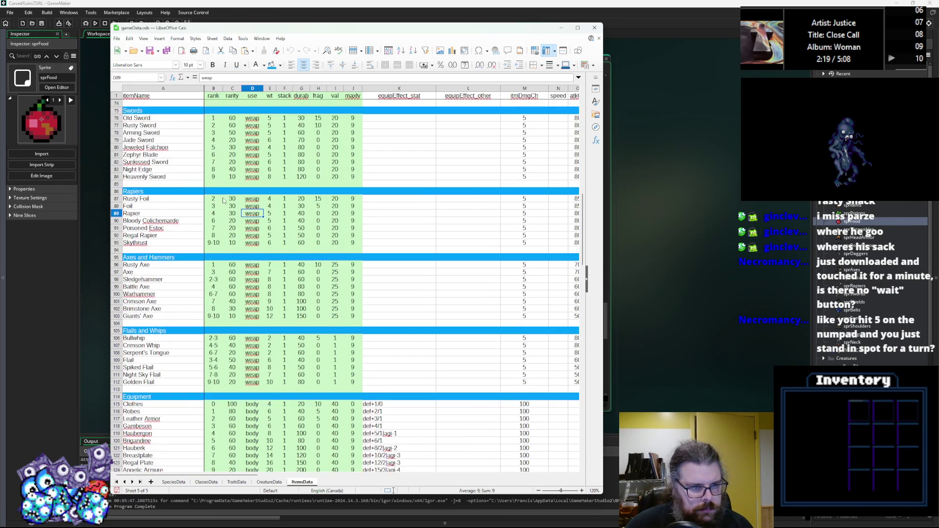
Save gameData.ods and scroll up ItemsData to the potions and Food section
scroll(223, 209, "up", 5)
left_click(222, 214)
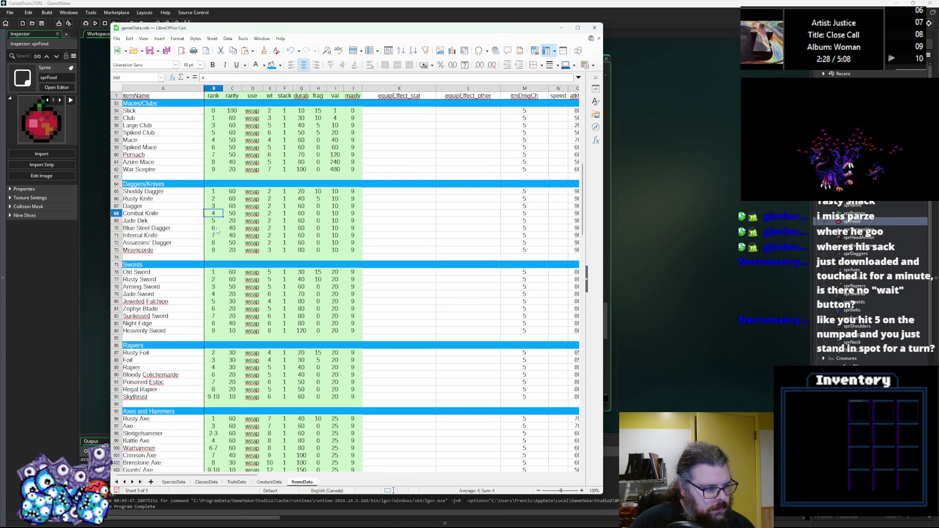
left_click(149, 53)
scroll(214, 223, "up", 4)
scroll(214, 223, "up", 6)
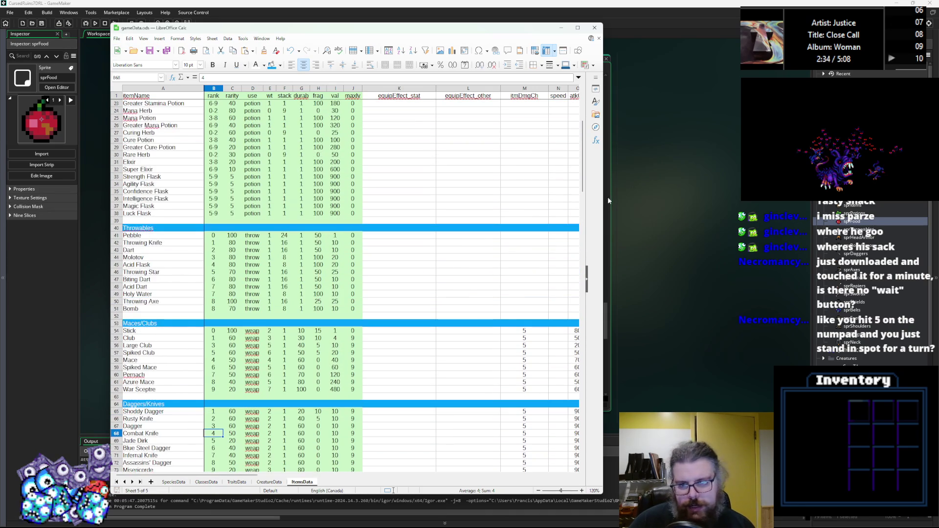
scroll(291, 185, "up", 7)
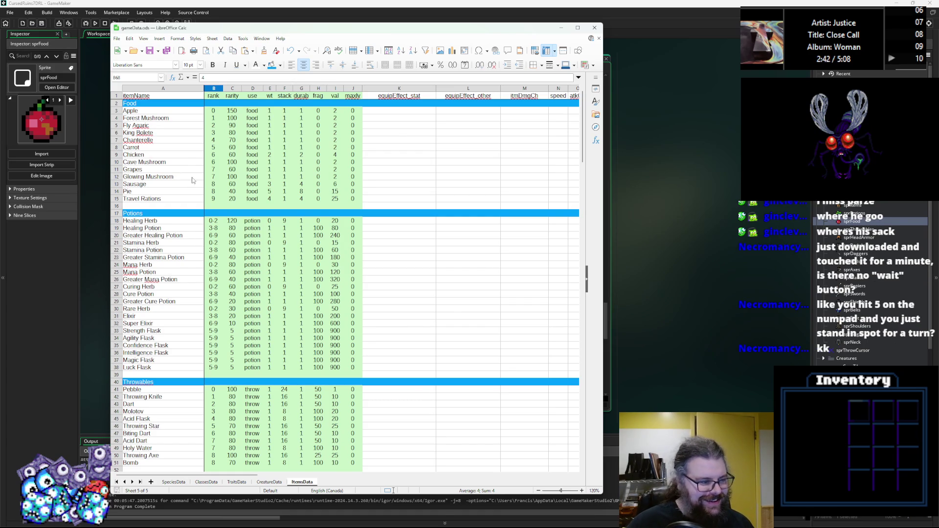
left_click(183, 165)
scroll(183, 166, "down", 3)
scroll(183, 176, "up", 3)
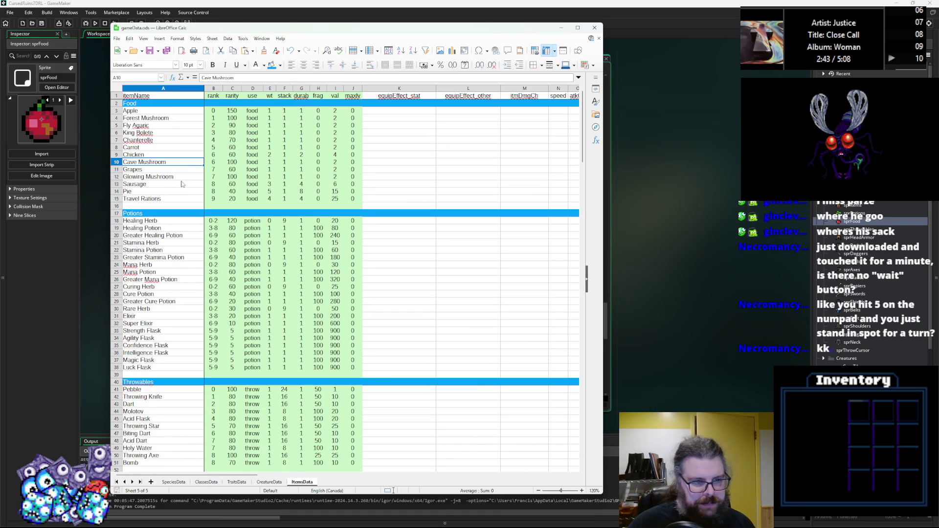
Change Travel Rations' rank to the range 1-10
double_click(217, 196)
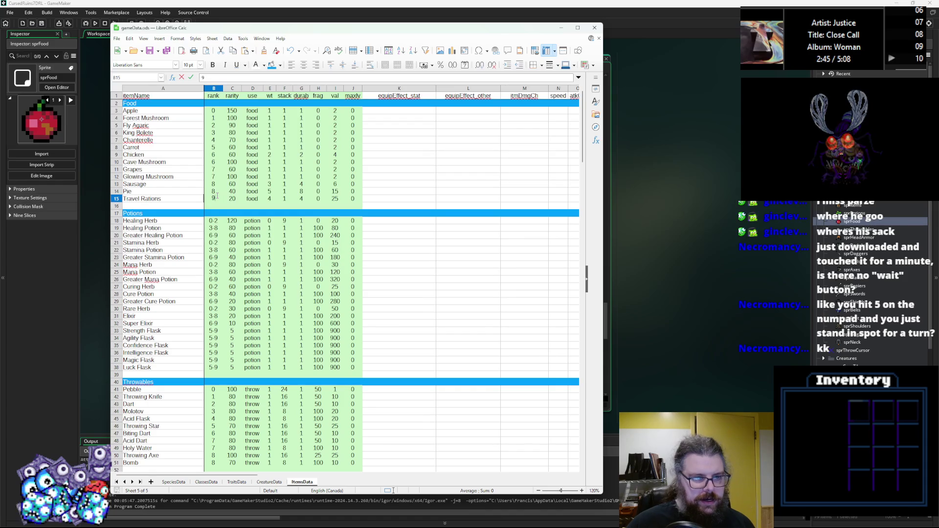
type("-10")
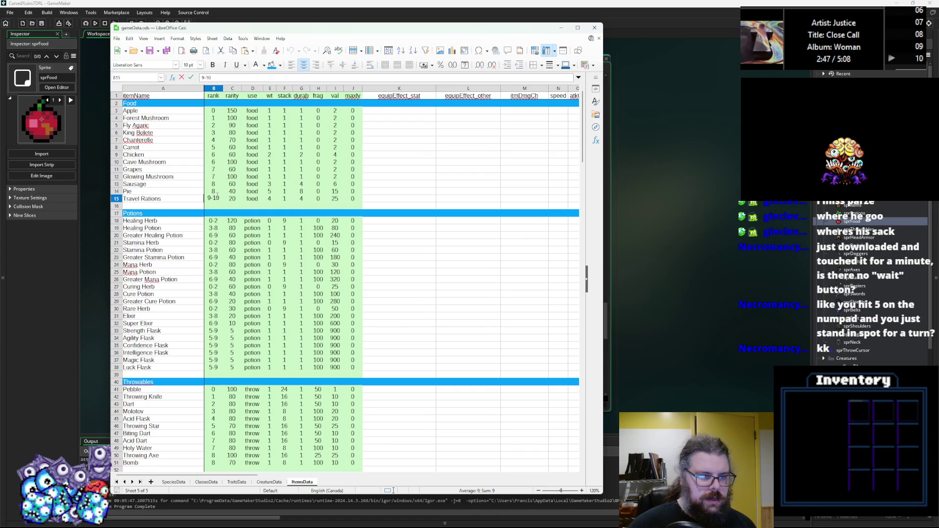
double_click(210, 199)
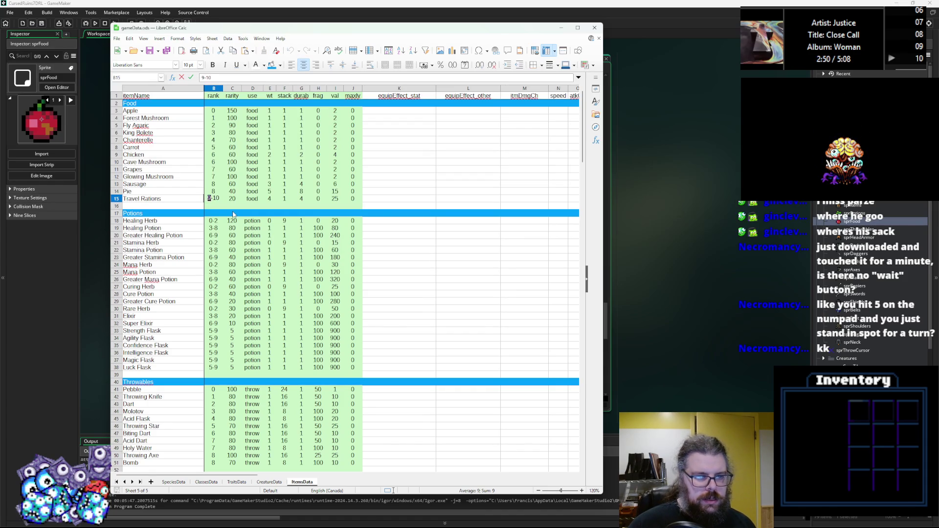
type("4")
left_click(233, 200)
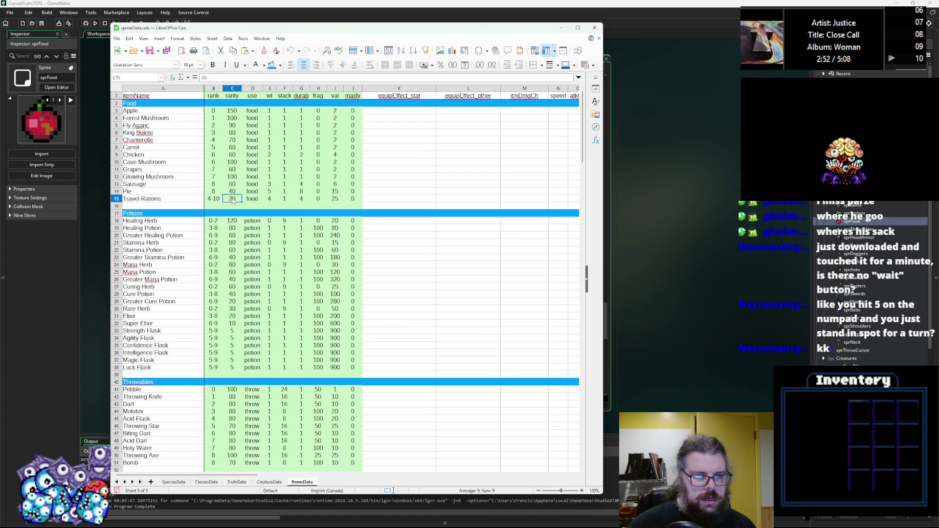
type("10")
left_click(213, 198)
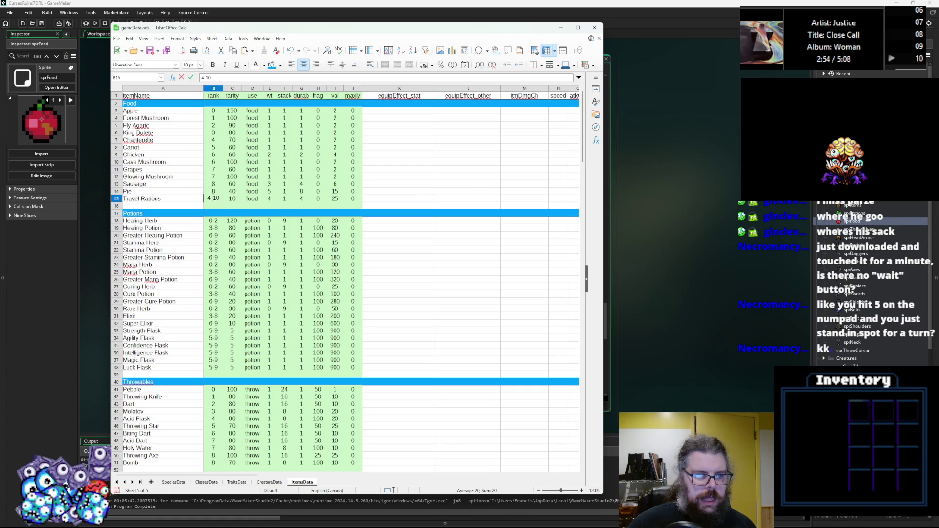
key("BackSpace")
type("0")
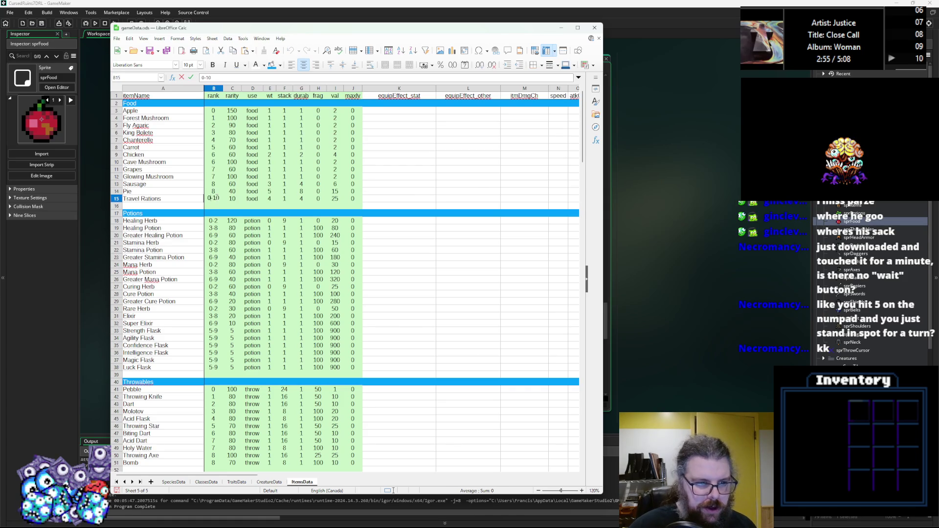
key("BackSpace")
type("1")
key("Tab")
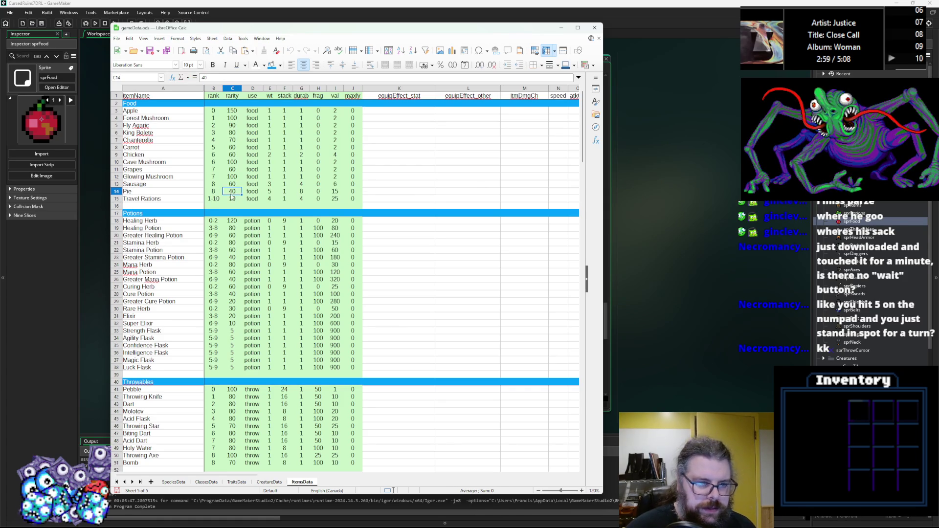
Set Pie and Sausage ranks to 6-8, and Glowing Mushroom and Grapes to 5-7
double_click(215, 190)
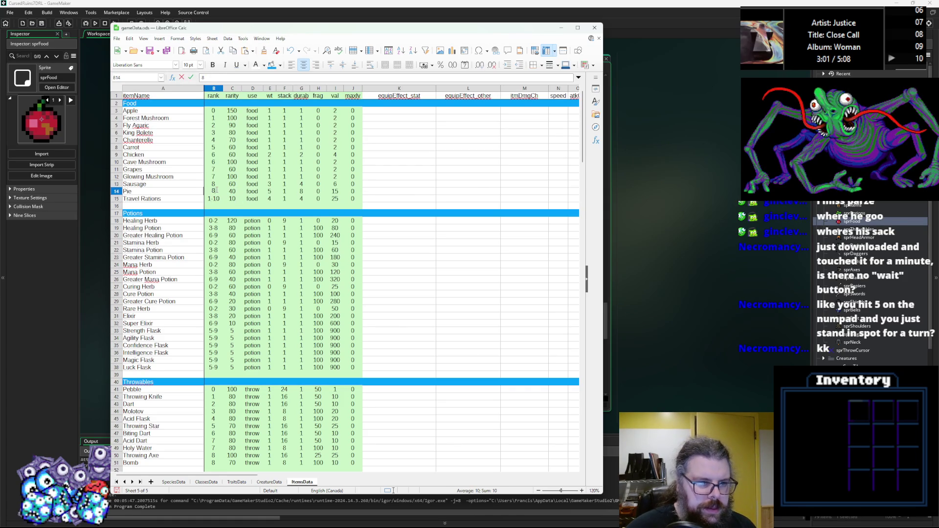
type("6-")
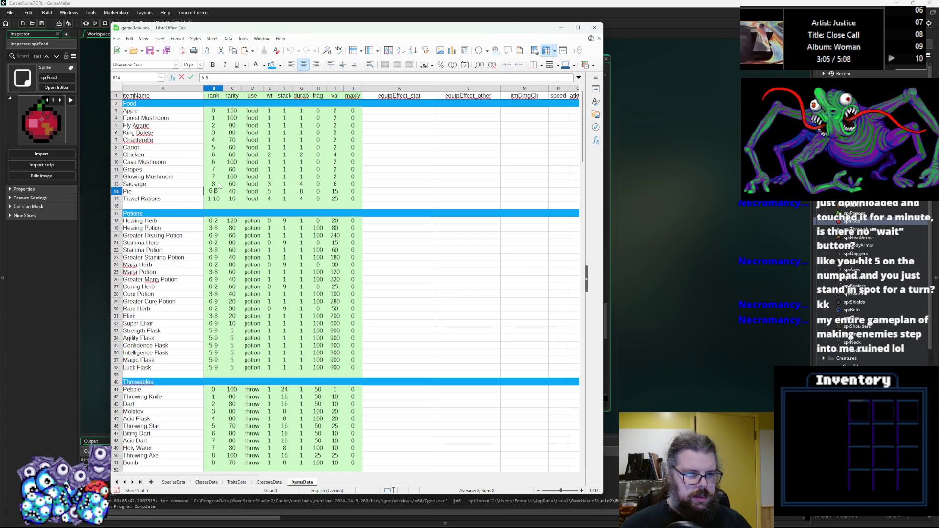
double_click(217, 183)
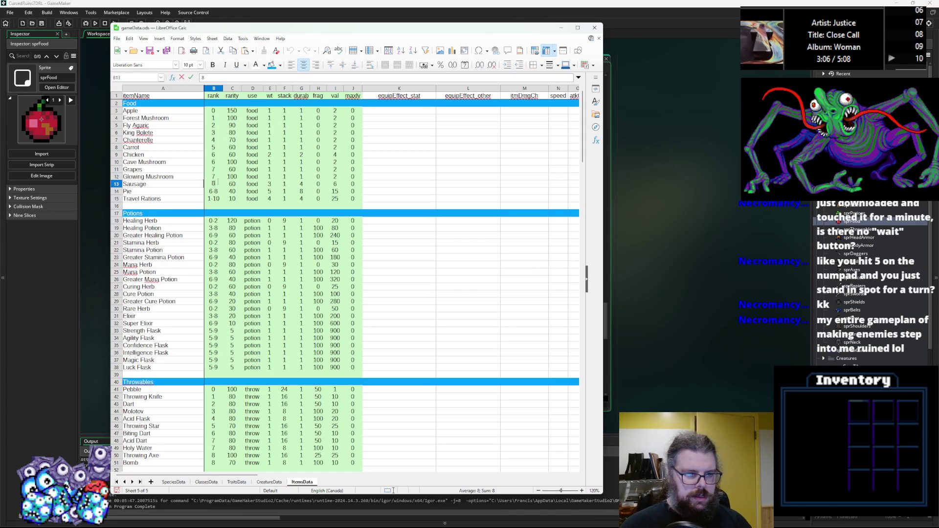
type("6-")
double_click(210, 177)
type("-")
key("Up")
key("F2")
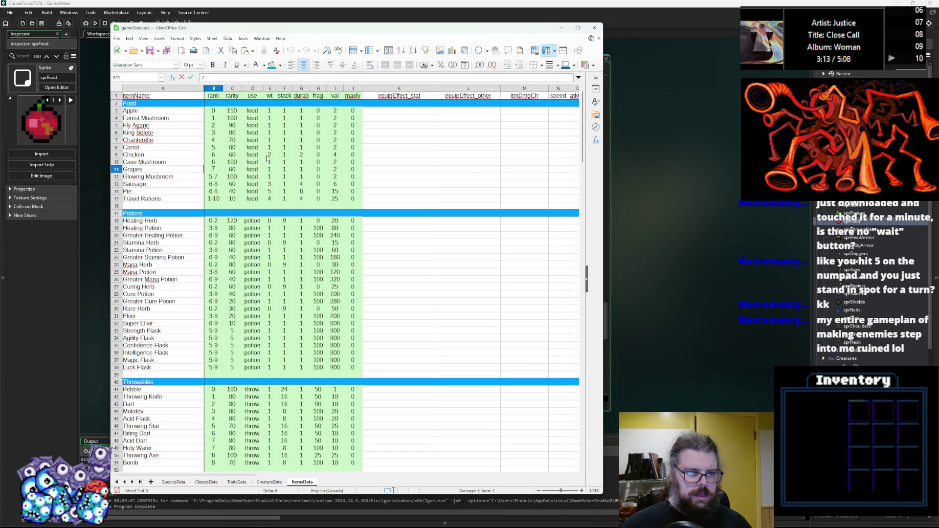
type("-")
key("Up")
Set Cave Mushroom and Chicken ranks to 4-6, Carrot to 3-5, and B7 to 2-4
key("F2")
key("Home")
type("4-")
key("Up")
key("F2")
key("Home")
type("4-")
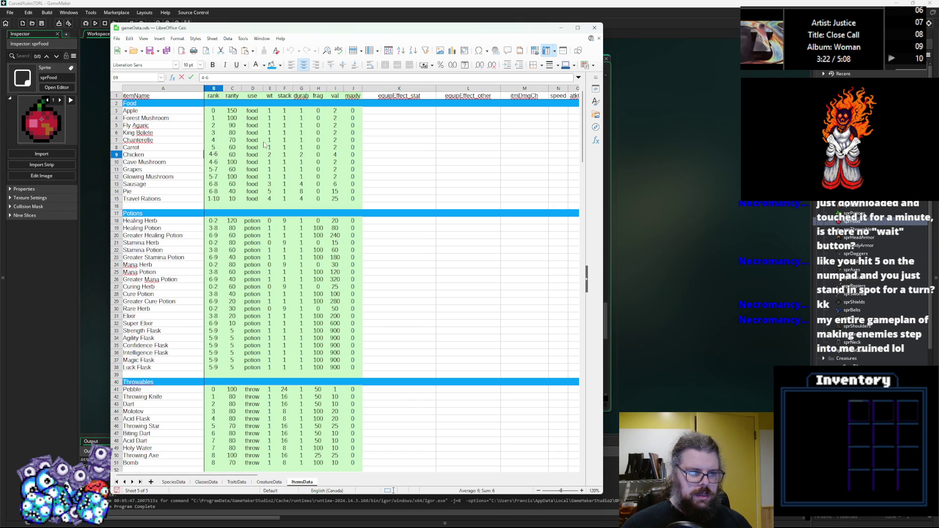
key("Up")
key("F2")
key("Home")
type("3-")
key("Up")
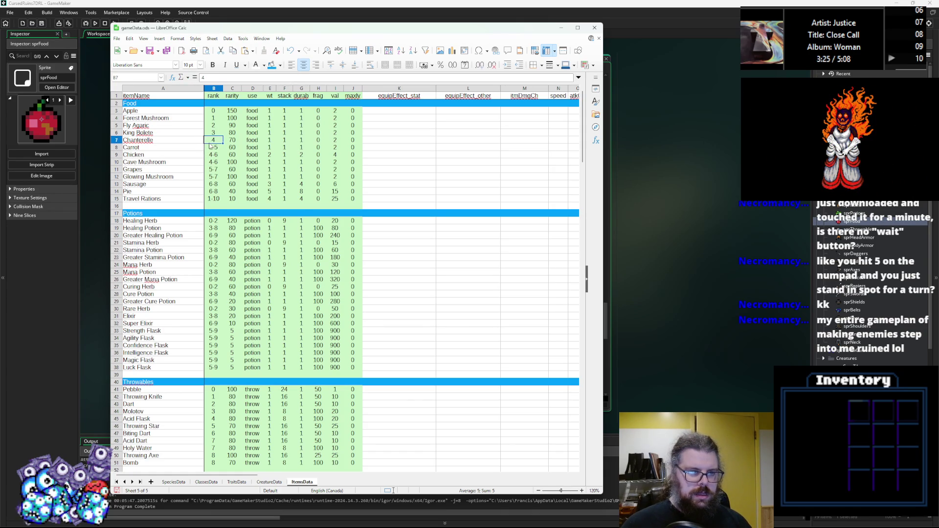
key("F2")
type("2-")
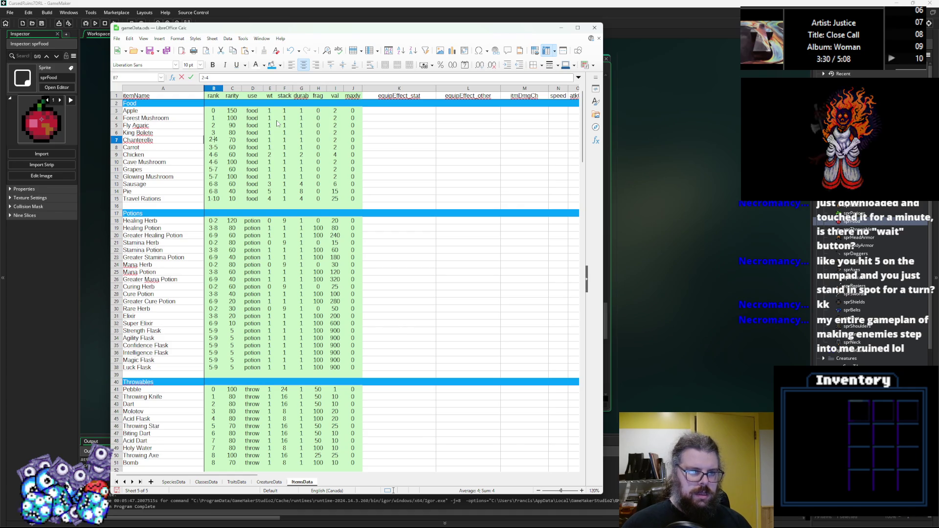
key("Up")
Set King Bolete to 1-3, Fly Agaric 0-2, Forest Mushroom 0-1, then export all sheets to CSV
key("F2")
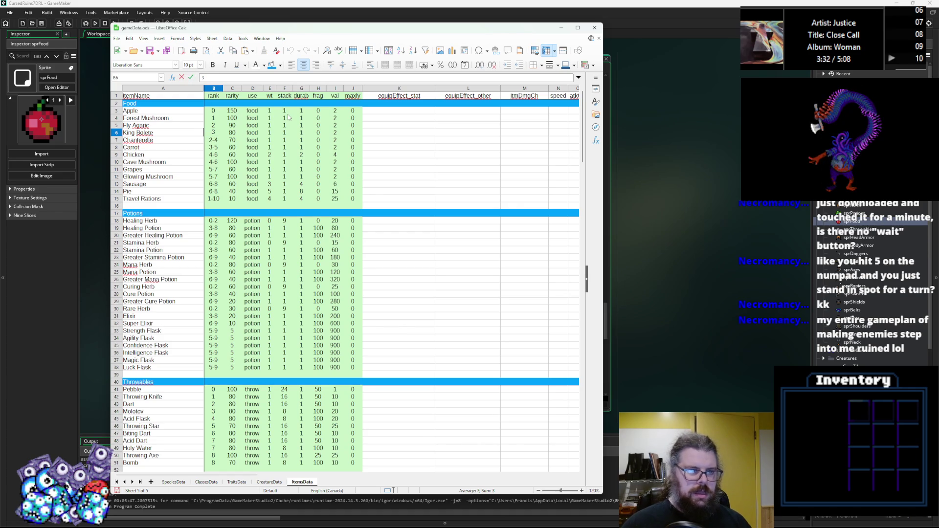
double_click(214, 125)
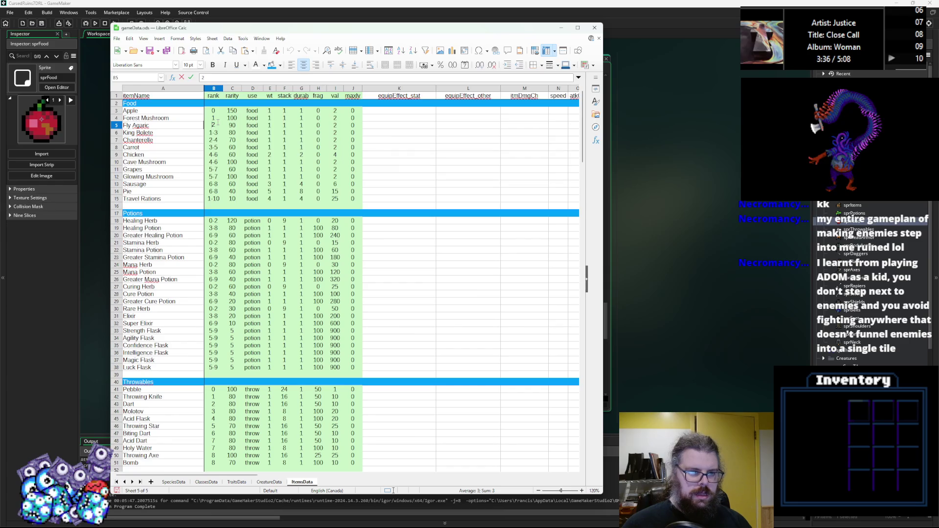
type("0-")
double_click(212, 118)
type("0-")
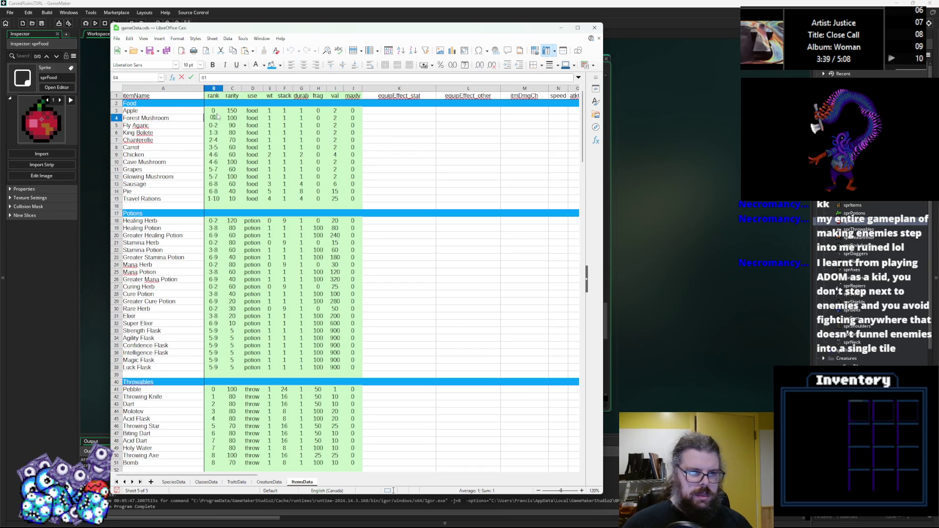
left_click(213, 140)
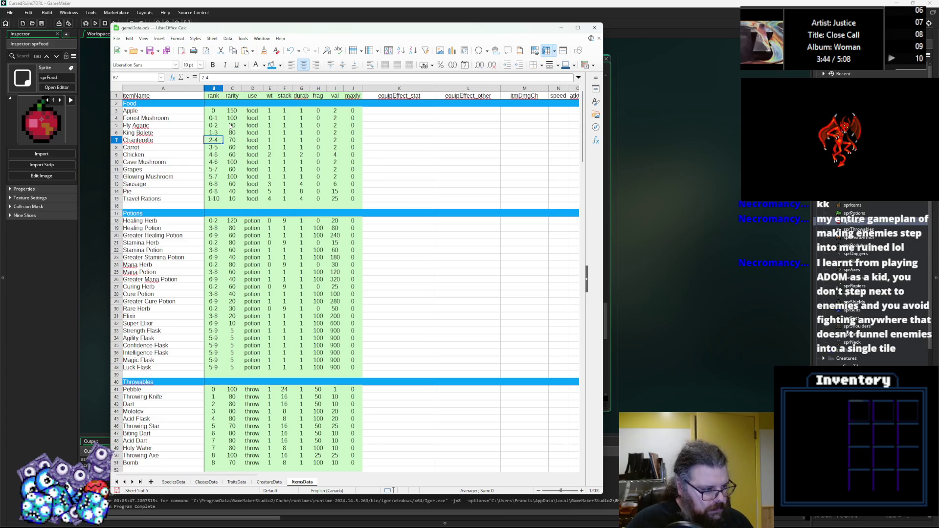
left_click(167, 51)
Dismiss the export message and review the rank-parsing case in the data-loading code
left_click(413, 278)
left_click(668, 284)
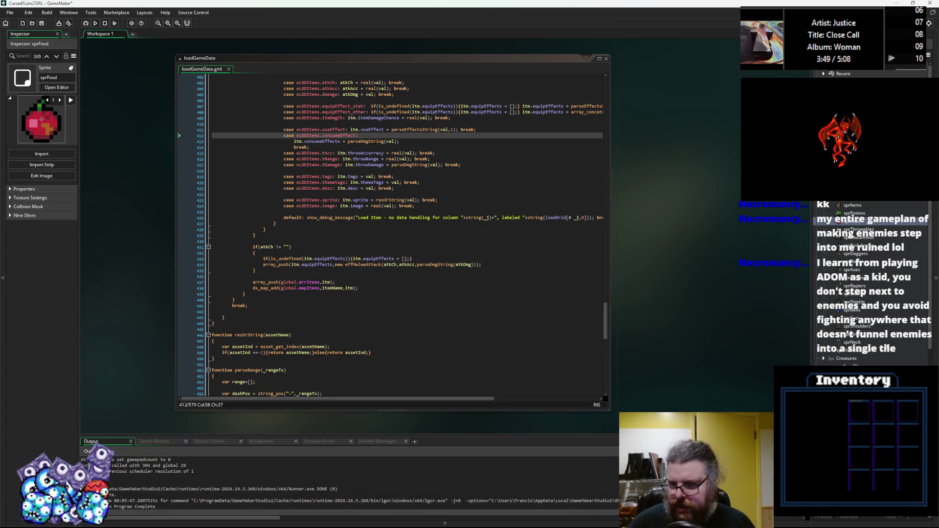
scroll(504, 288, "up", 9)
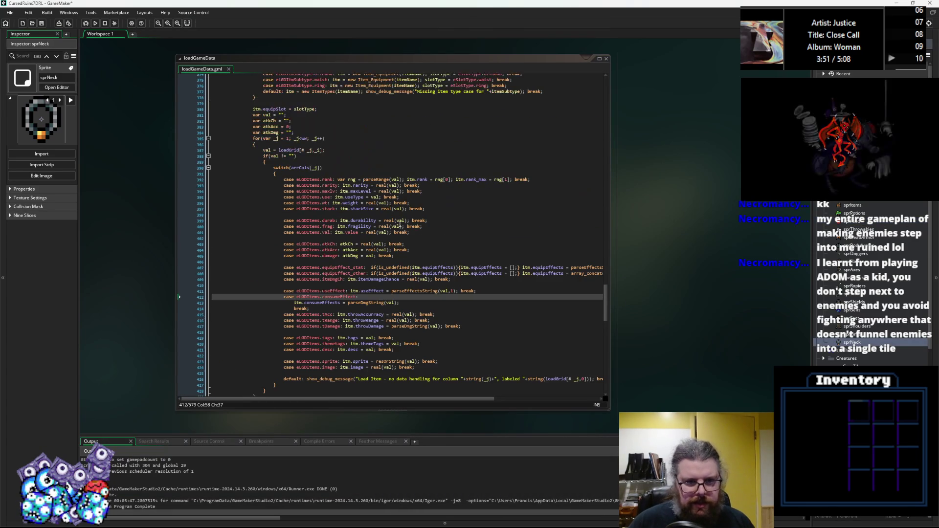
left_click(471, 180)
left_click(420, 226)
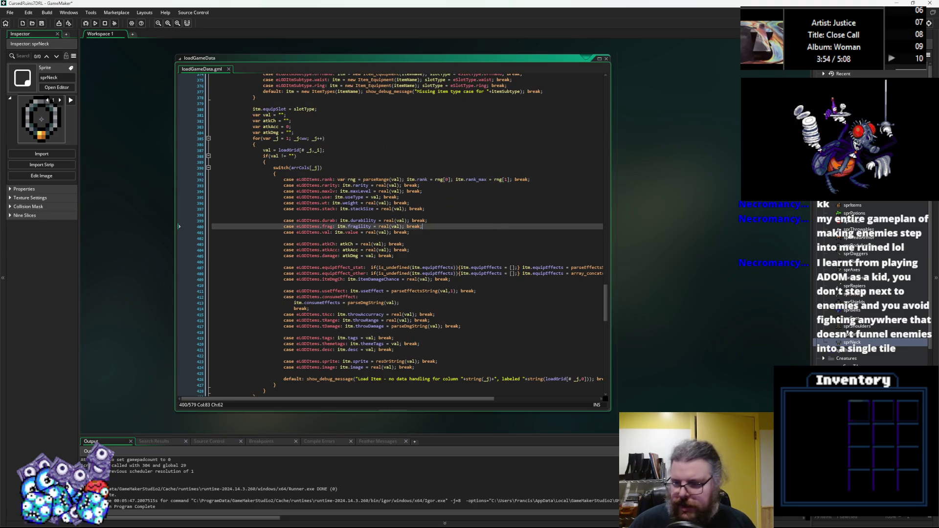
scroll(853, 293, "down", 4)
Open the spawnCreature script, enlarge its editor, and go to spawnCreature_random's pickWeight line
left_click(853, 312)
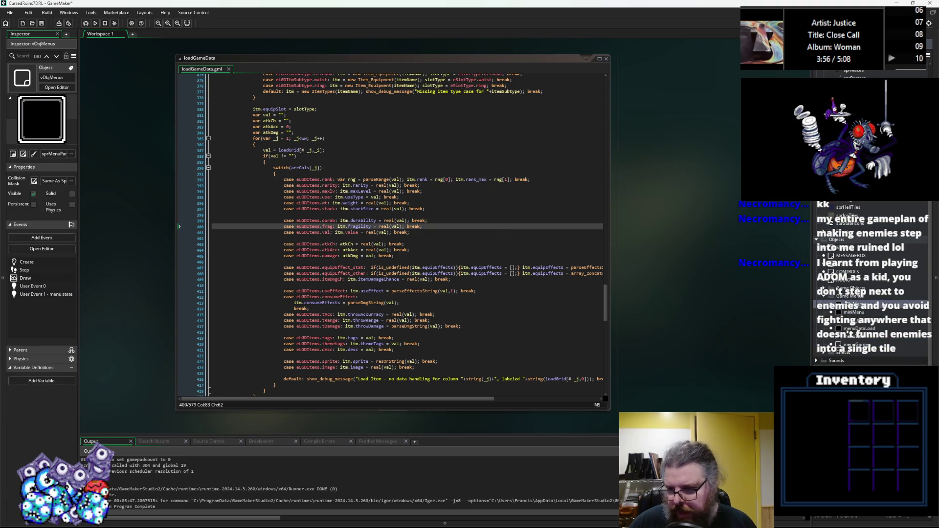
scroll(865, 340, "down", 3)
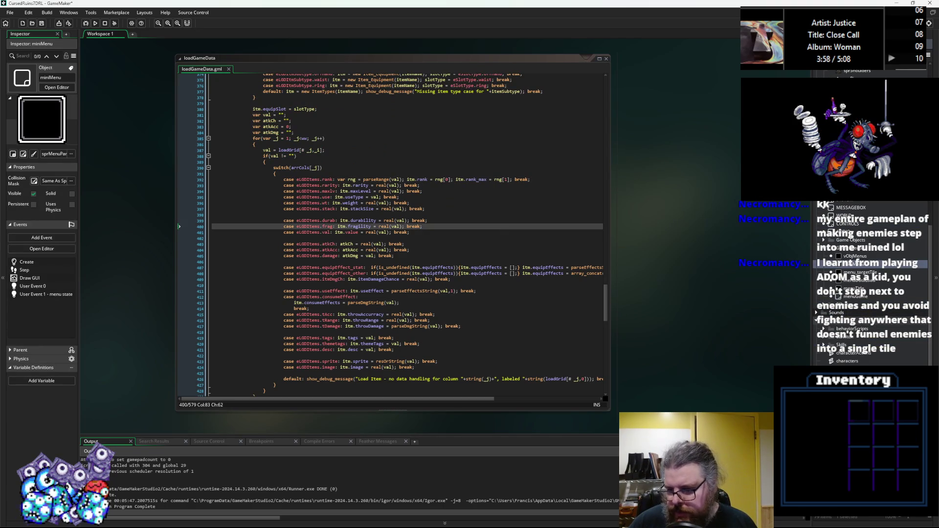
double_click(854, 337)
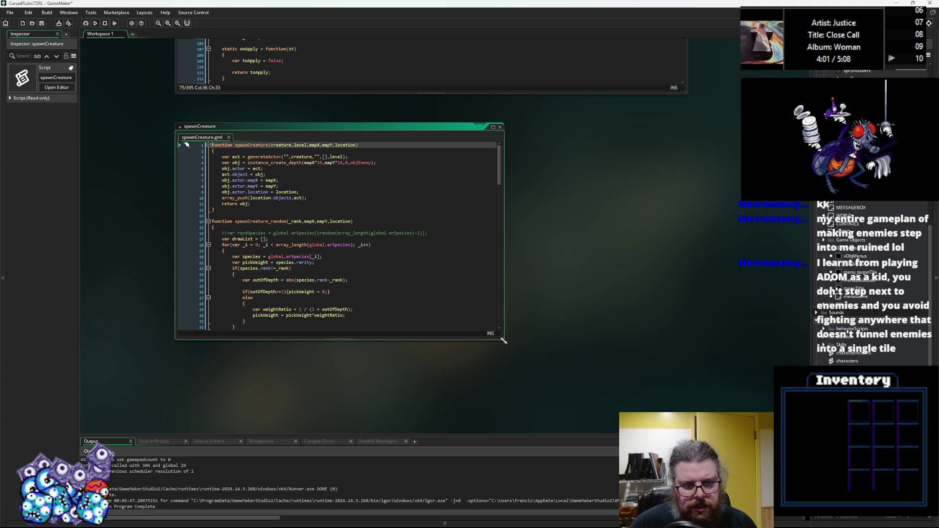
left_click_drag(504, 341, 661, 419)
scroll(289, 243, "down", 2)
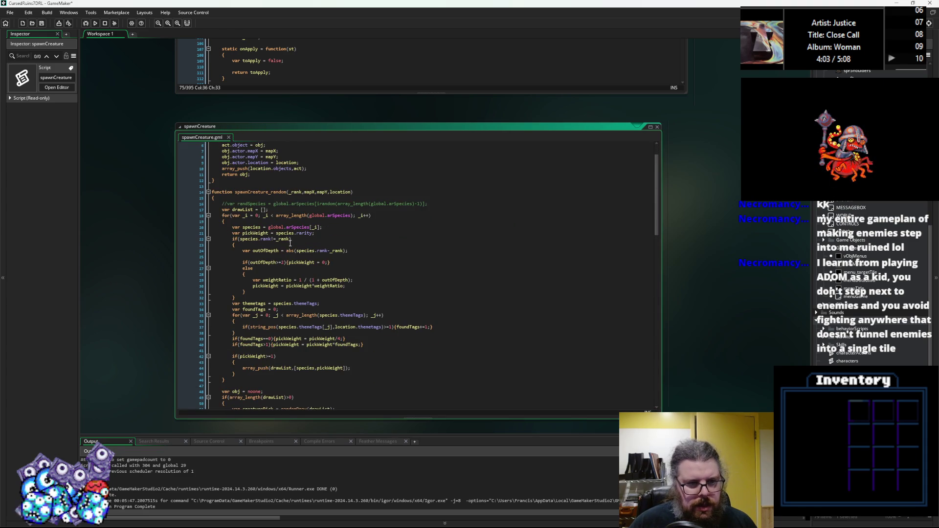
left_click(313, 259)
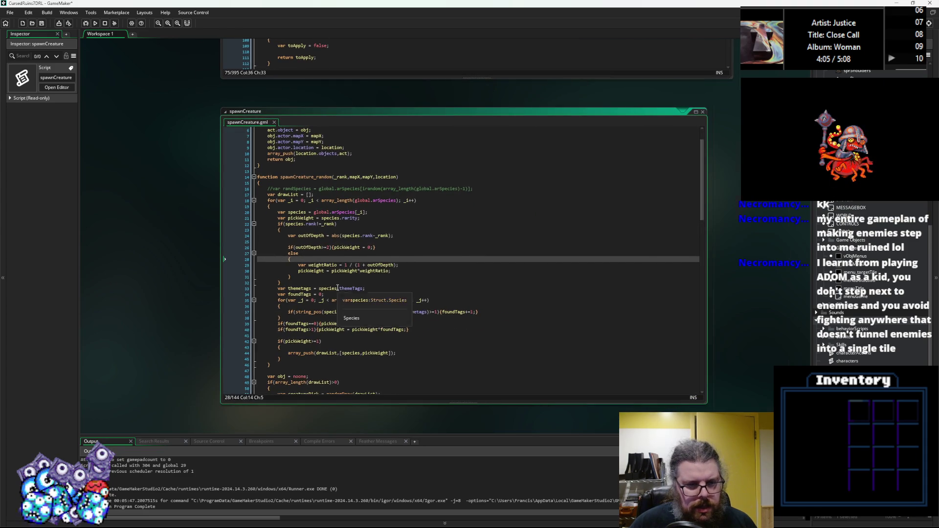
left_click(337, 288)
scroll(338, 288, "up", 1)
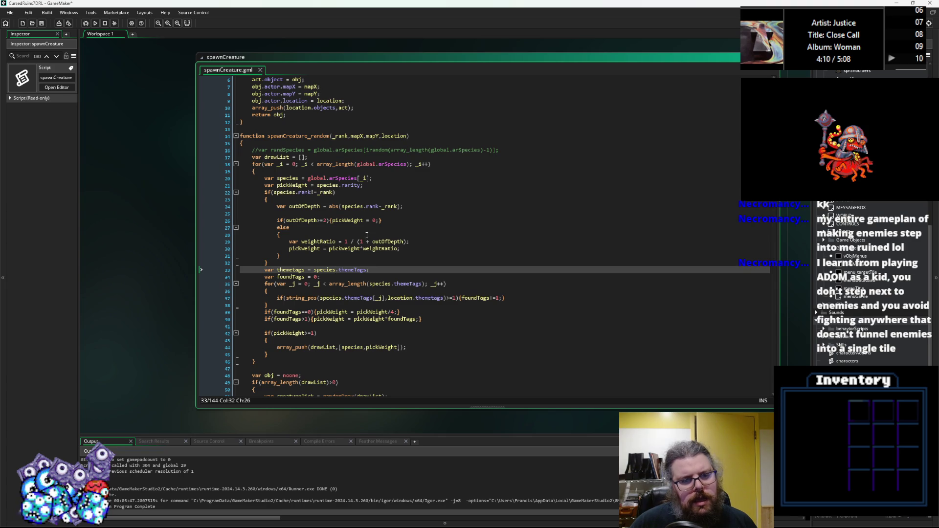
left_click(368, 185)
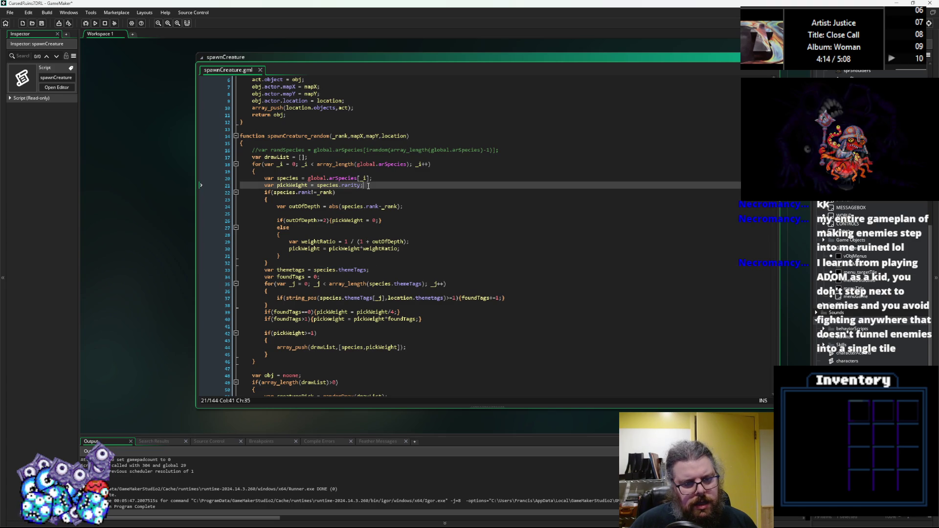
Change the species check to species.rank<=_rank || species.rank_max>_rank
left_click(320, 192)
key("BackSpace")
type("<")
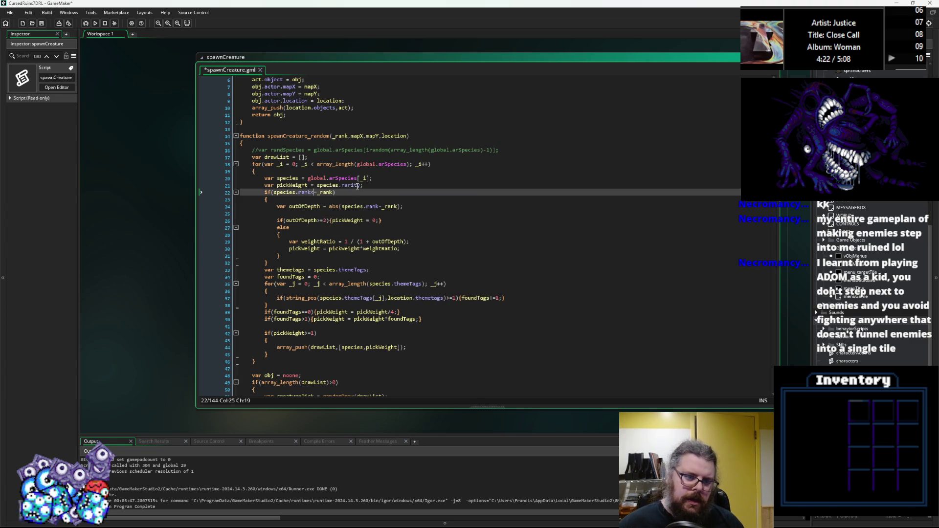
type(" ||")
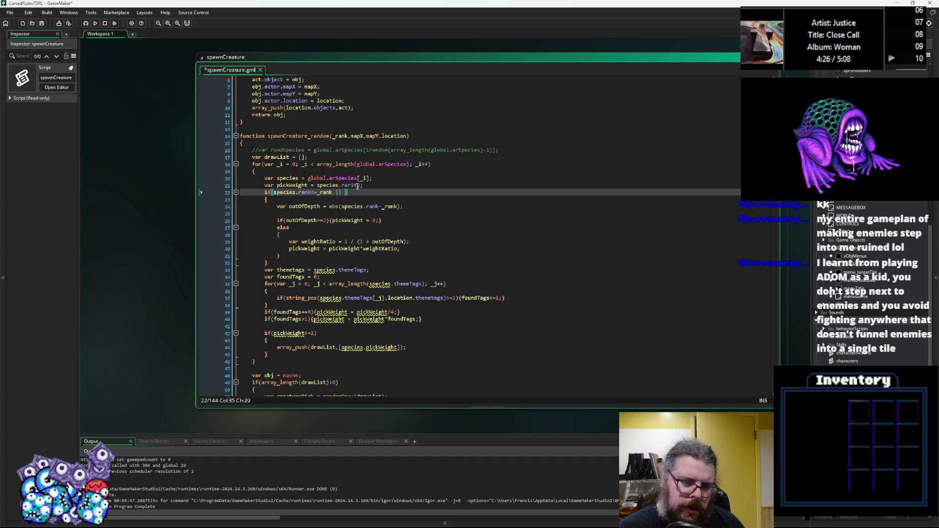
type("species.rank_max")
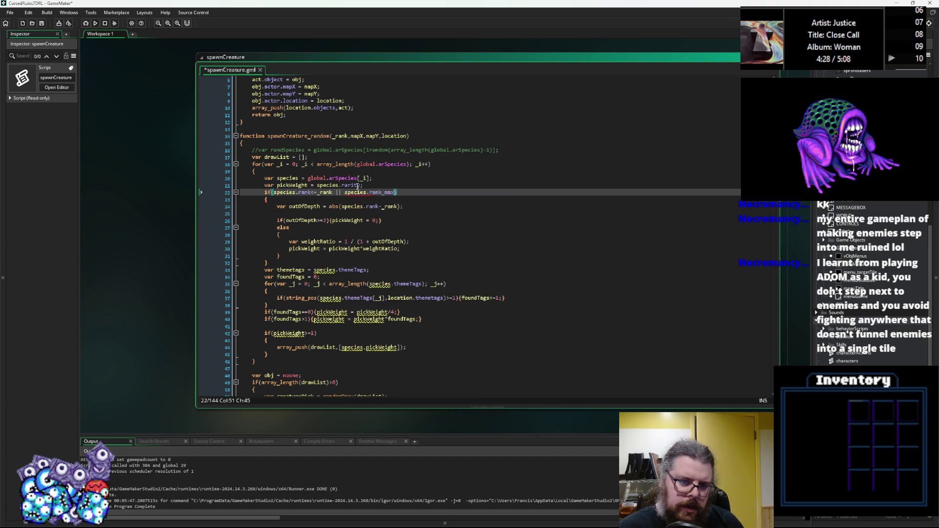
type(">_")
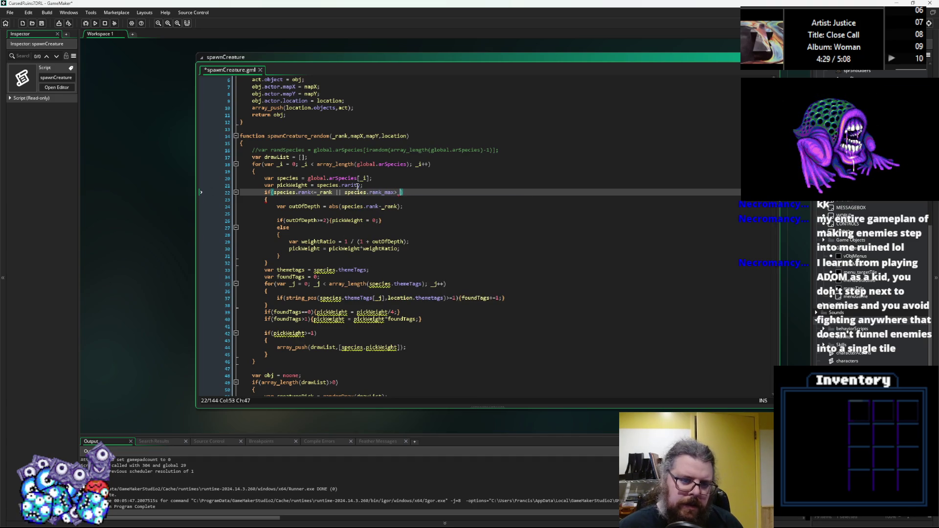
type("rank")
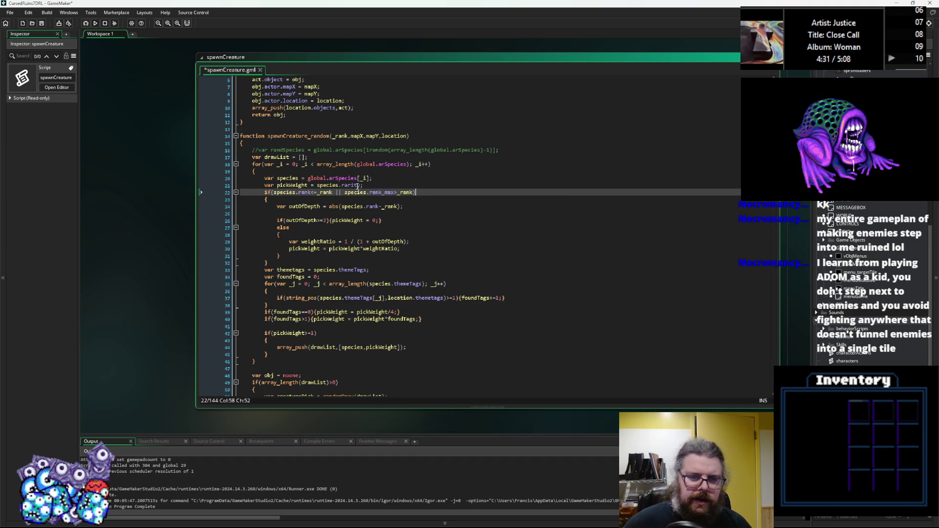
key("Down")
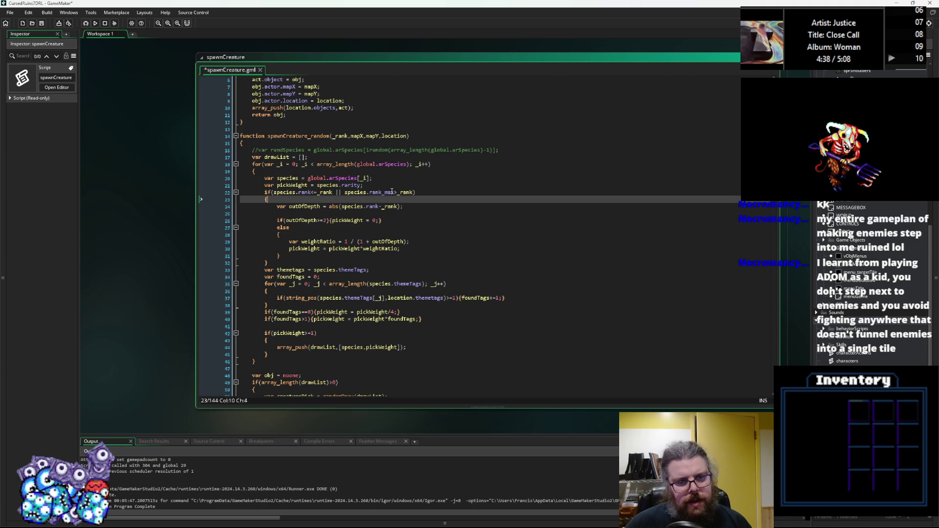
Add an inner if on species.rank<=_rank with empty braces above the outOfDepth line
left_click(306, 206)
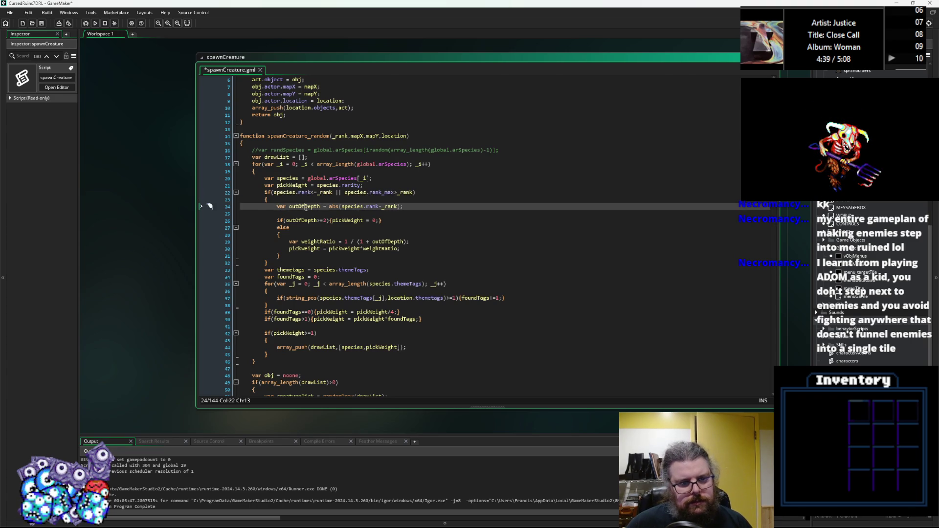
key("Home")
type("if(species.rank<=_rank || species.rank_max>_rank) \t\t{")
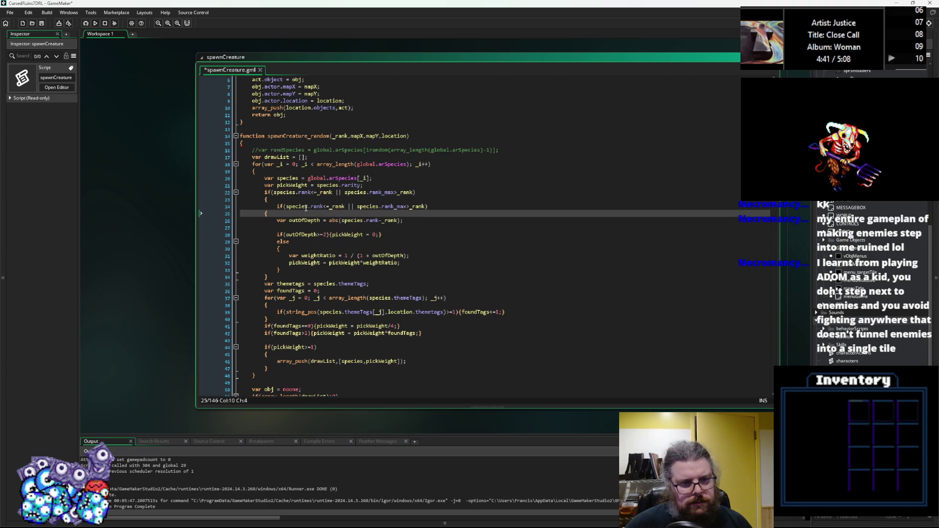
key("Home")
key("Tab")
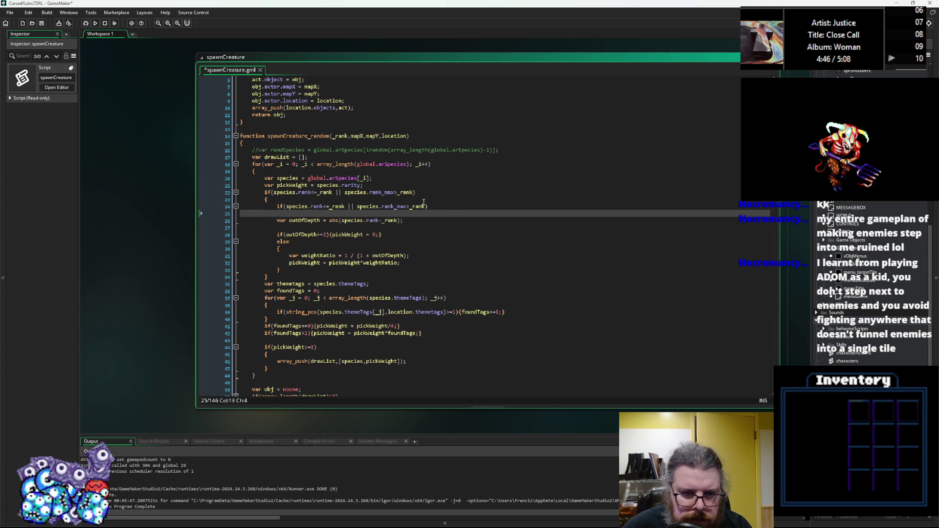
left_click_drag(427, 207, 351, 208)
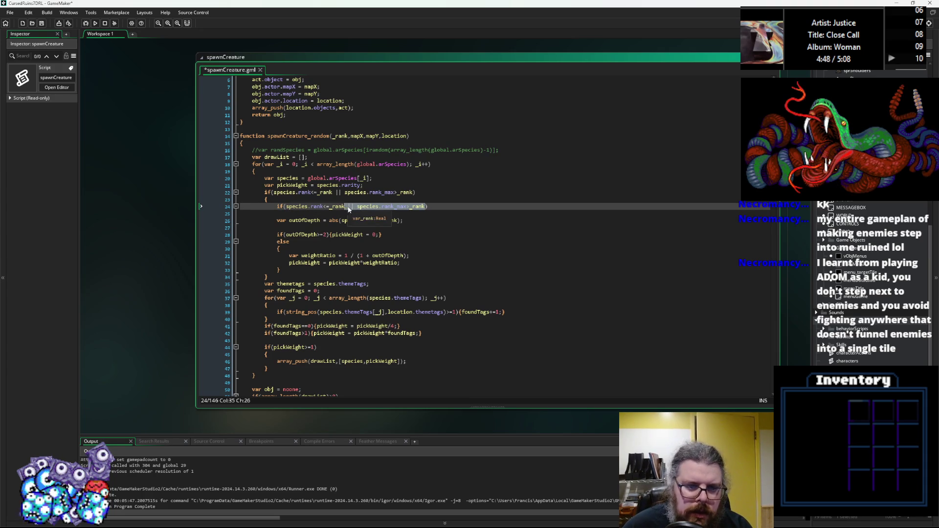
key("BackSpace")
key("BackSpace")
key("BackSpace")
type("{}")
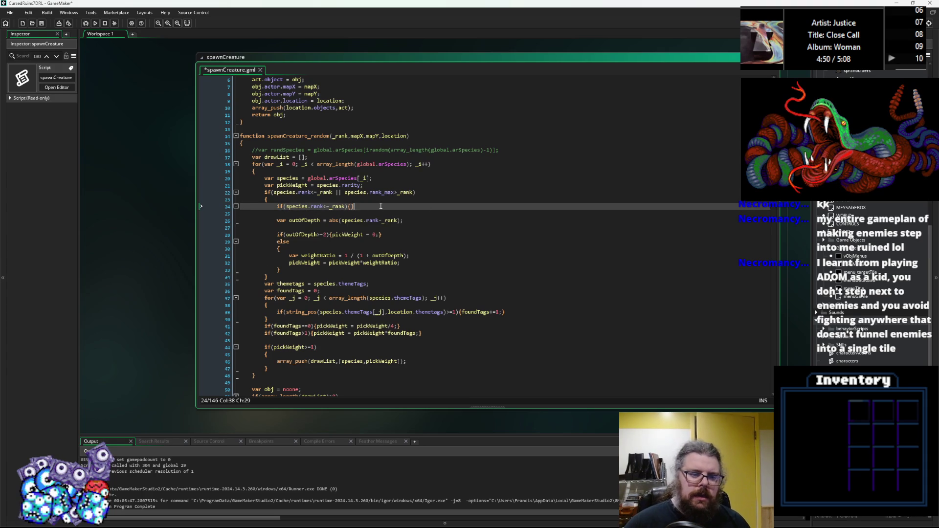
Copy the outOfDepth calculation into both the if branch and a new else branch
left_click_drag(407, 220, 289, 221)
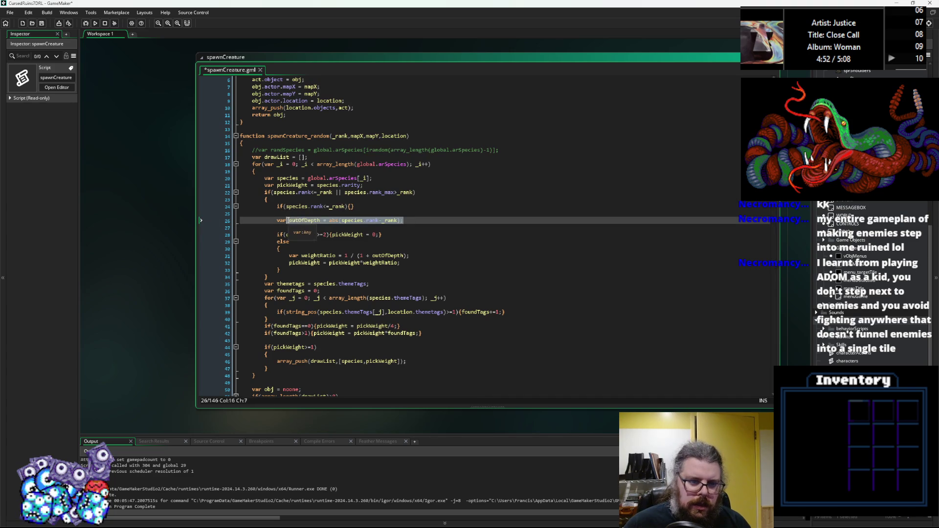
key("ctrl+c")
left_click(348, 206)
key("ctrl+v")
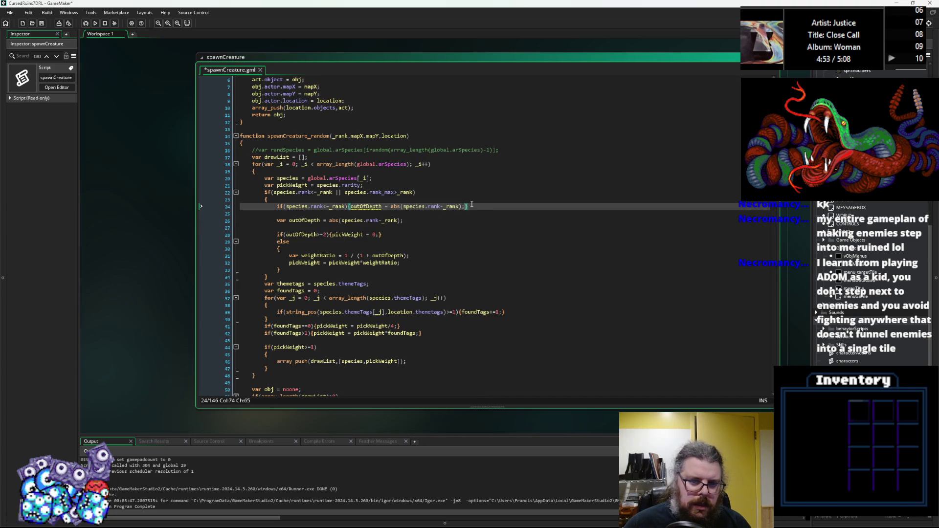
key("Return")
type("{}")
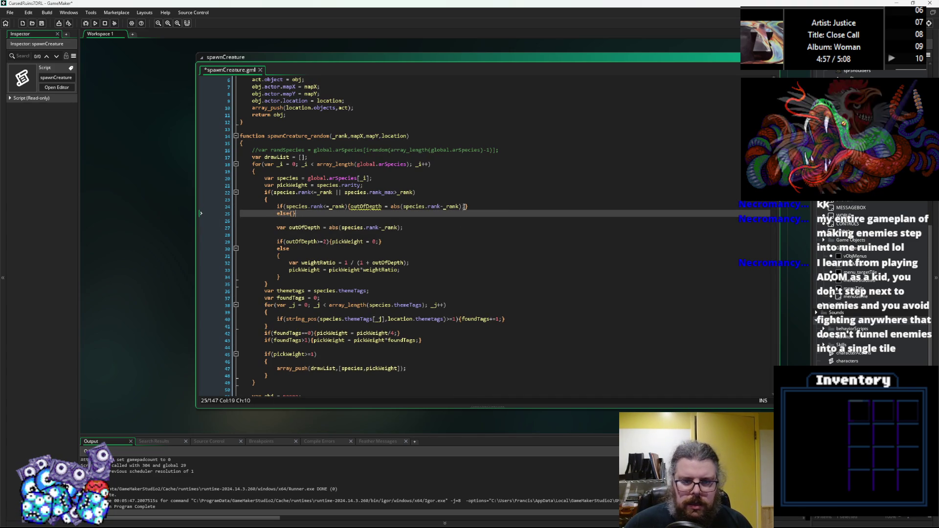
left_click(466, 207)
type("}")
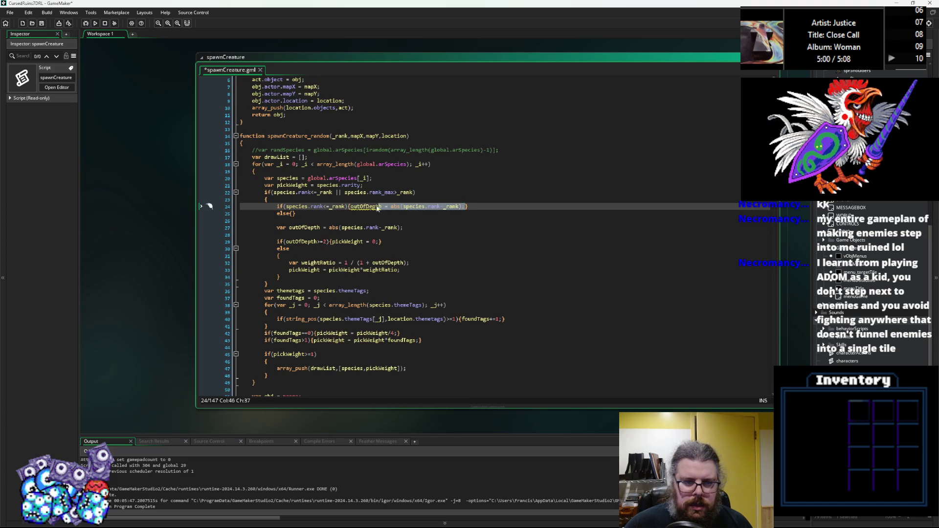
left_click(293, 213)
key("ctrl+v")
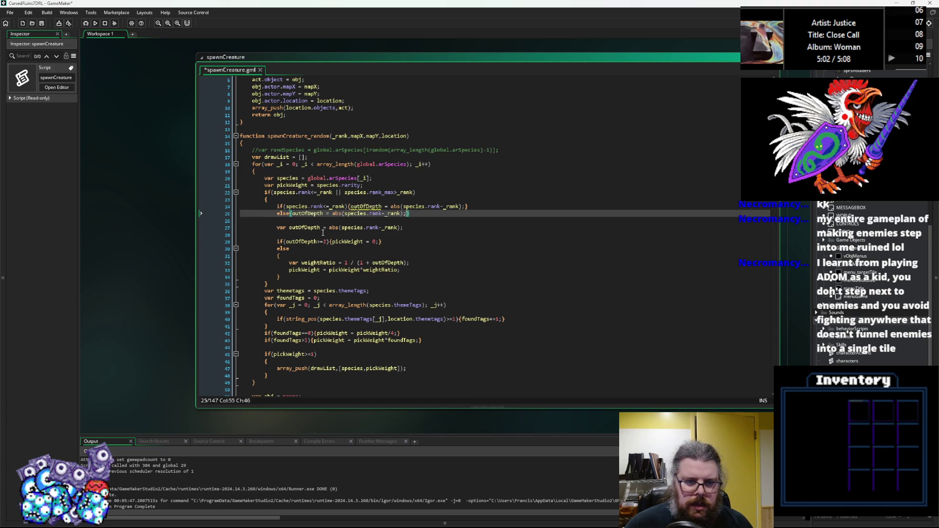
Make the else branch compute outOfDepth from rank_max instead of rank
left_click(342, 228)
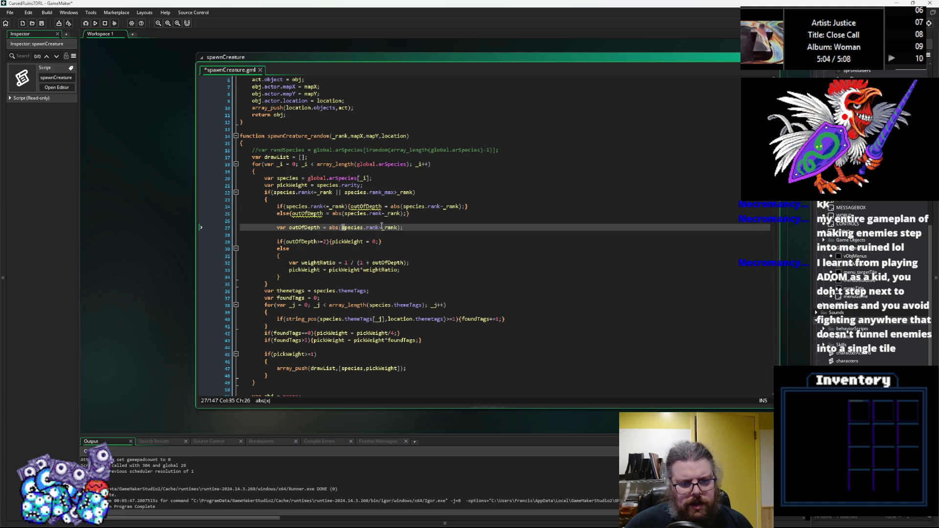
left_click(373, 214)
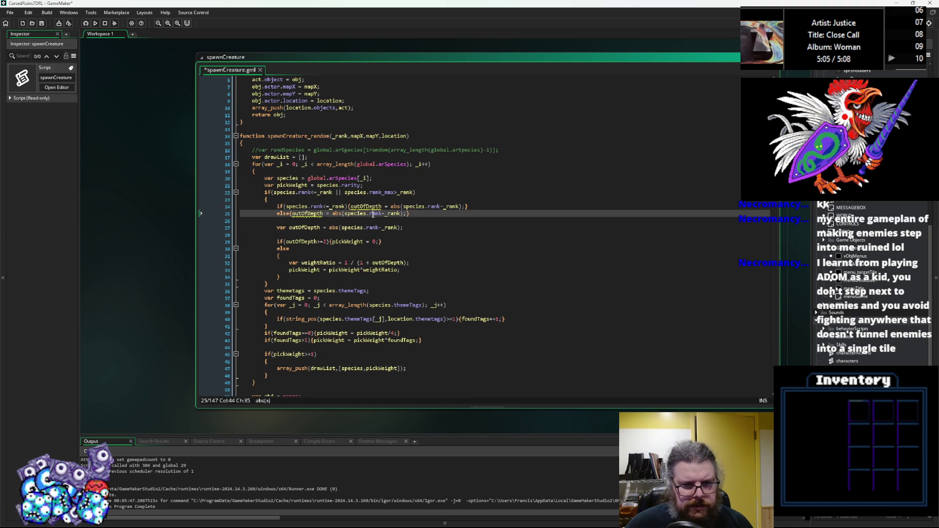
left_click(346, 192)
double_click(376, 214)
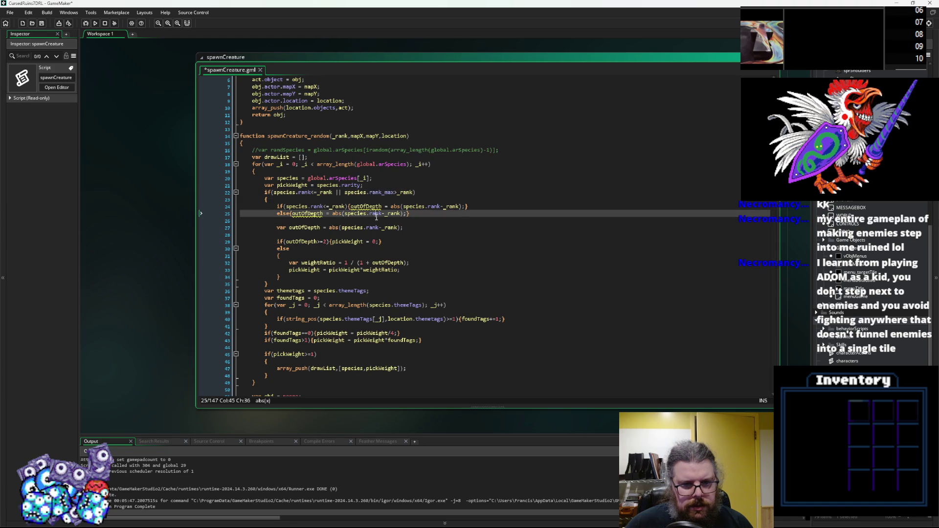
type("rank_max")
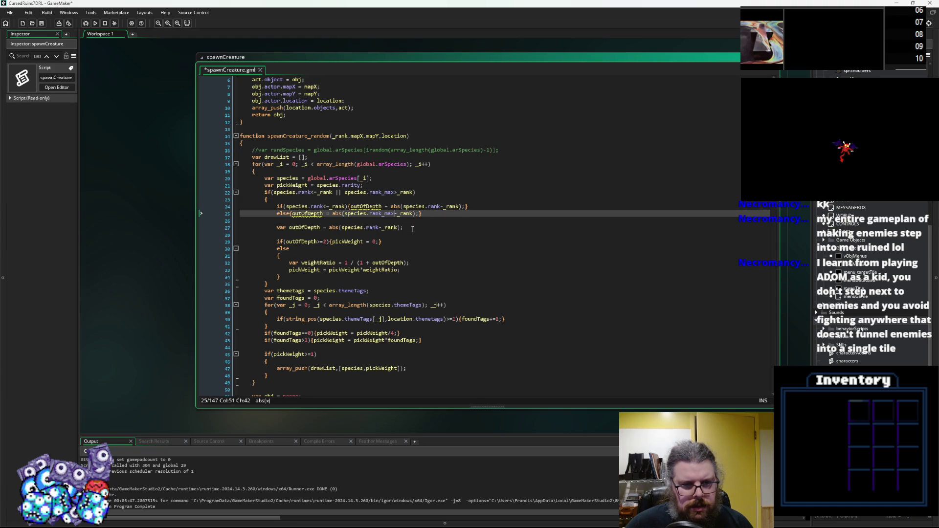
Declare var outOfDepth = 0 above the if and delete the old outOfDepth declaration
left_click_drag(329, 228, 277, 229)
left_click(287, 205)
key("Up")
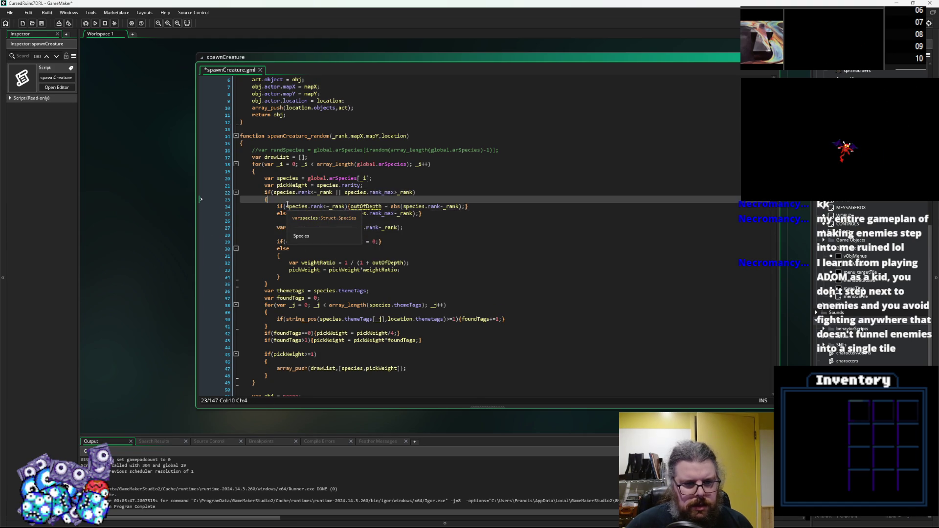
key("Return")
key("ctrl+v")
type("=")
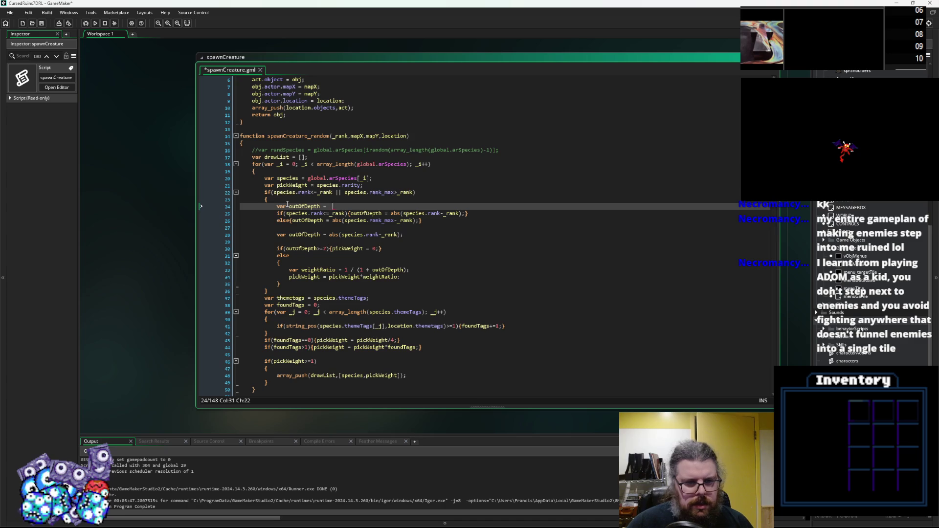
triple_click(352, 234)
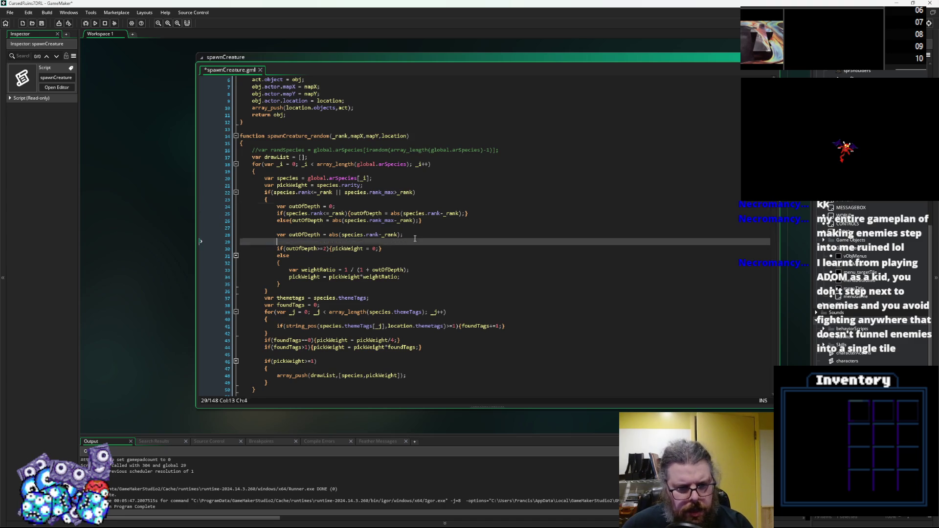
key("BackSpace")
key("BackSpace")
Tidy the new block's indentation and collapse the spawnCreature_random function
mouse_move(421, 221)
left_mouse_down()
mouse_move(303, 211)
mouse_move(259, 196)
left_mouse_up()
key("Tab")
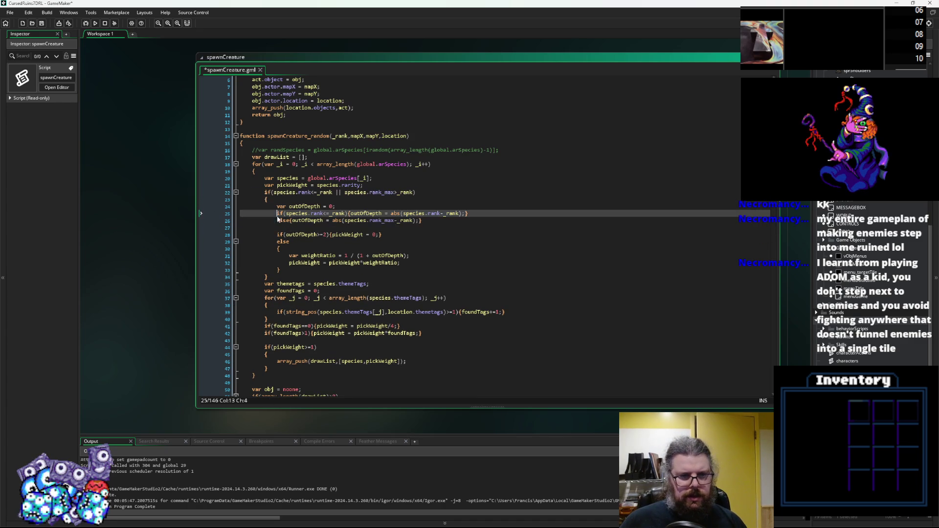
key("shift+Tab")
left_click(313, 249)
left_click(235, 135)
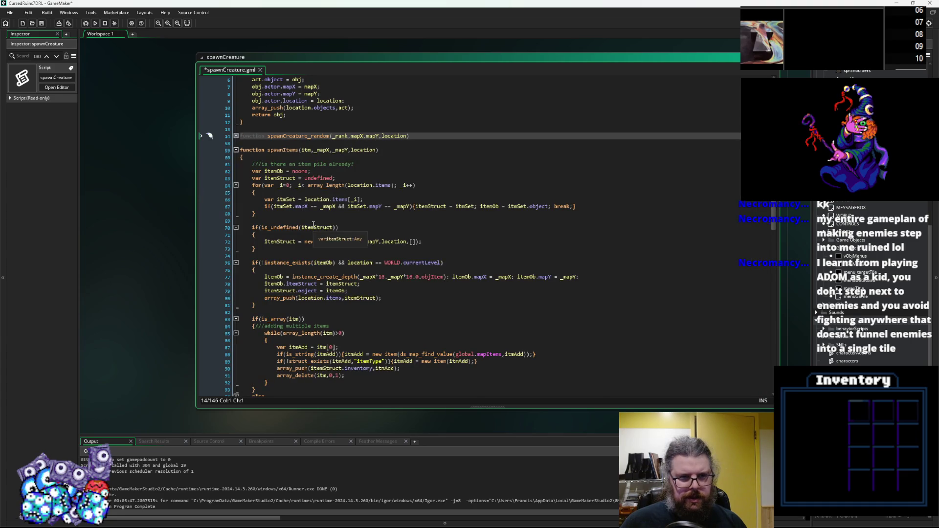
Paste the rank block into spawnItem_random and extend its check with itmPick.rank_max>_rank
scroll(294, 228, "down", 15)
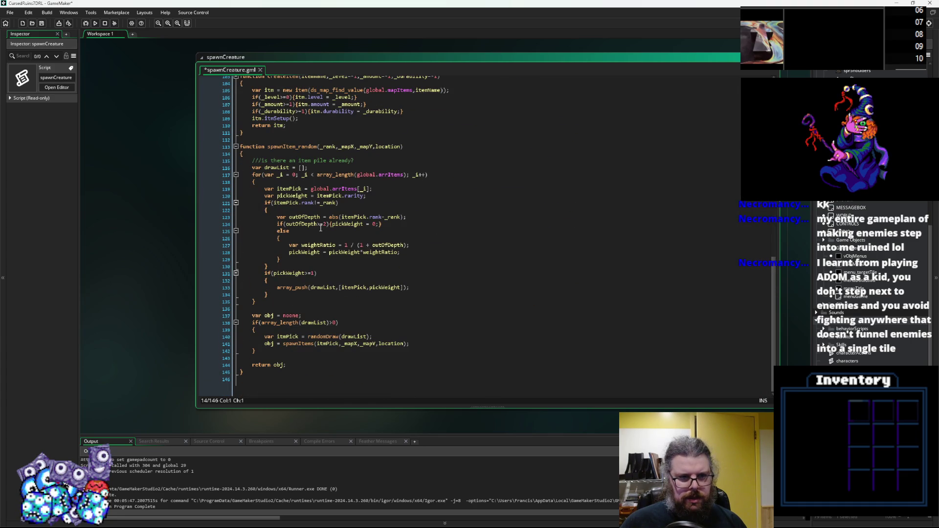
left_click(387, 195)
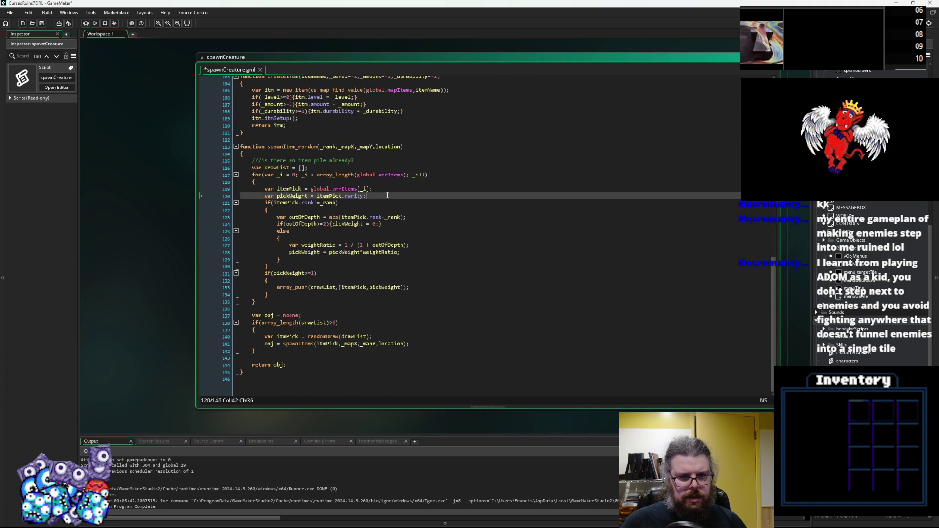
key("Up")
key("Down")
key("ctrl+v")
key("Return")
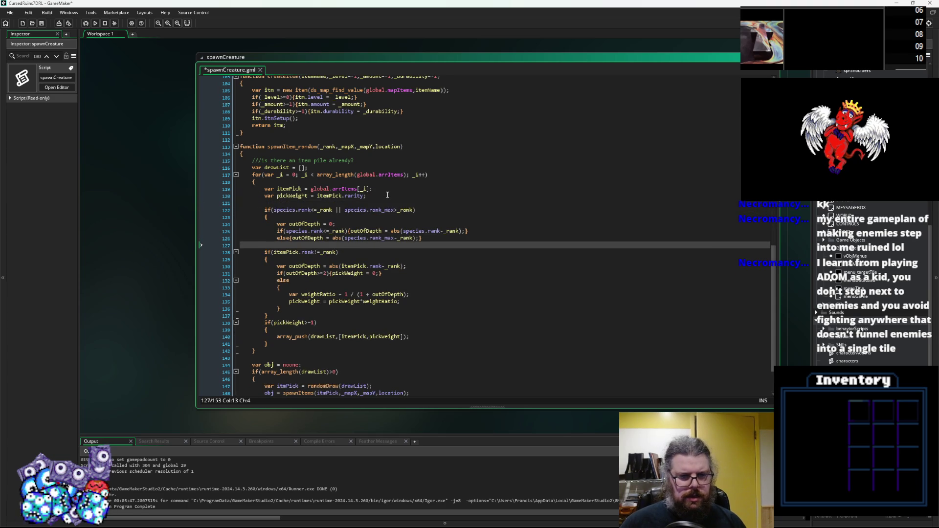
left_click(325, 252)
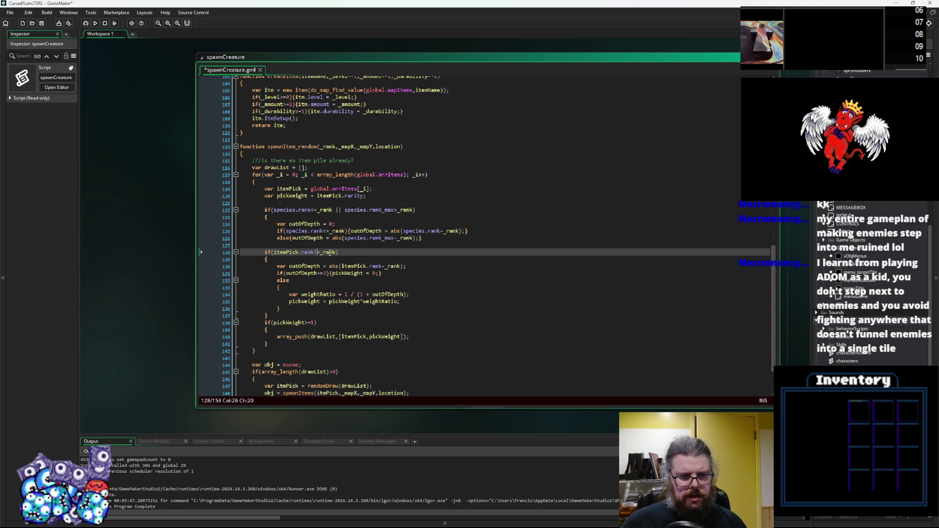
key("BackSpace")
type("<")
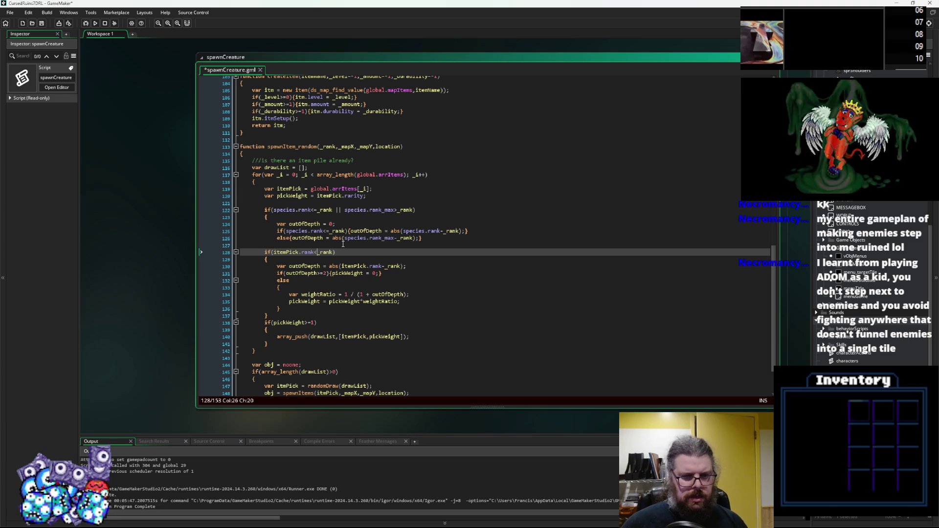
key("Right")
key("Right")
key("Right")
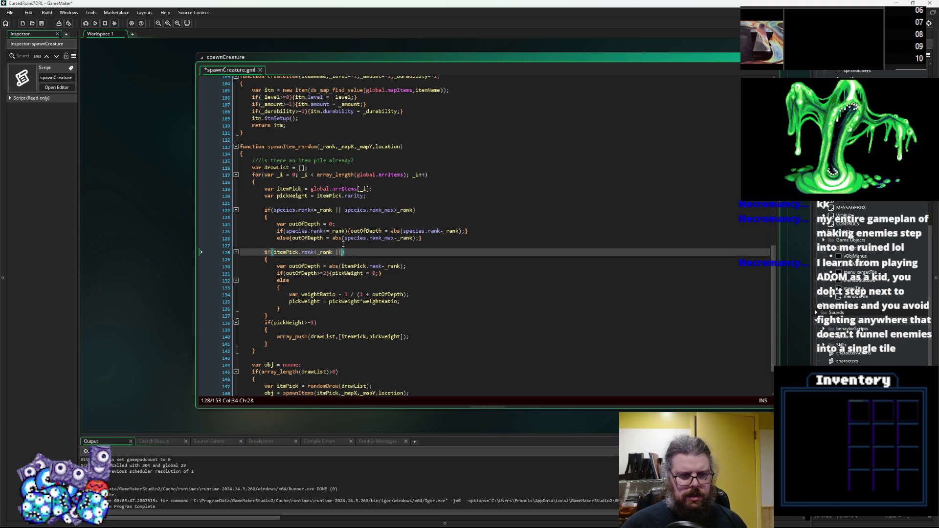
type("itmPick.r")
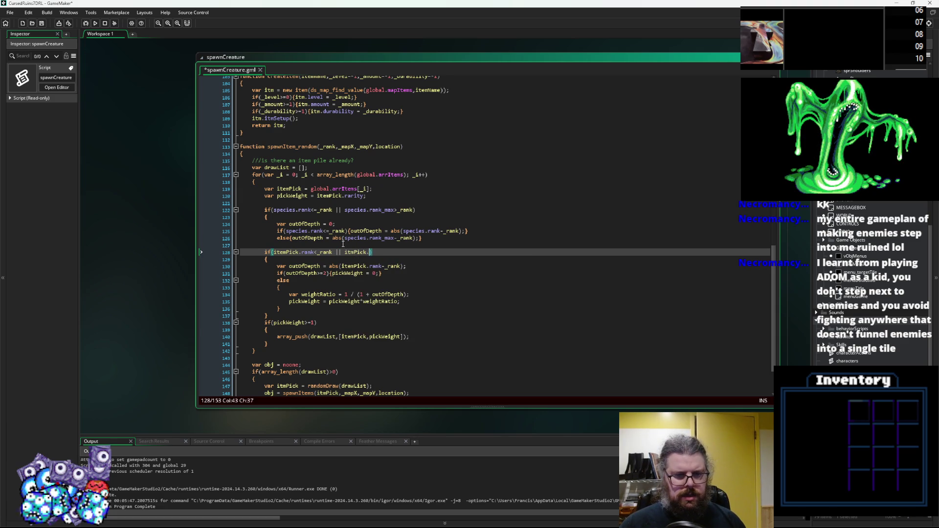
type("ank_max>")
type("_rank")
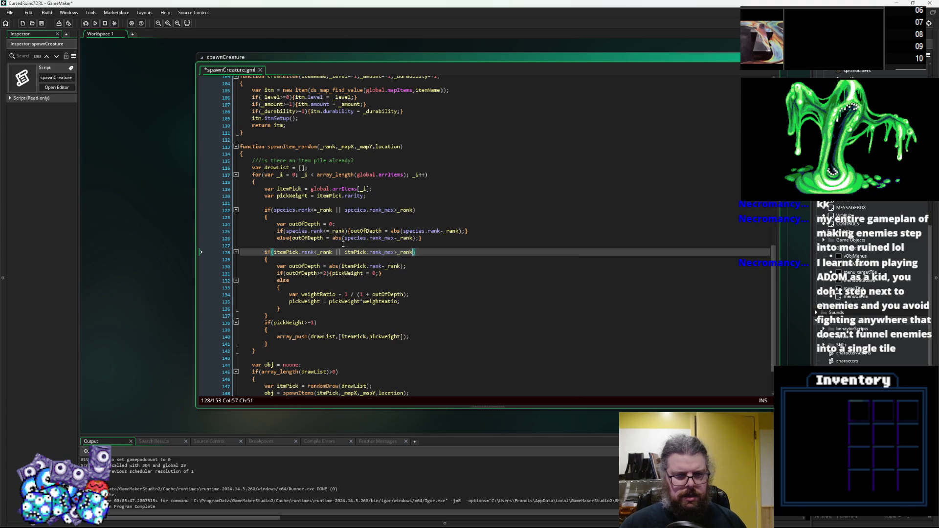
left_click(384, 252)
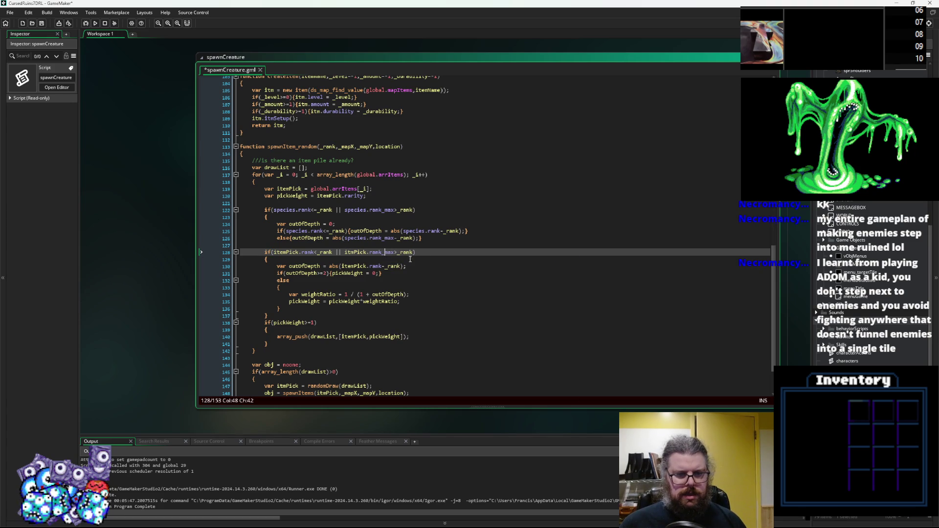
Copy the outOfDepth lines into the item block and delete the old species rank block
left_click_drag(424, 238, 277, 224)
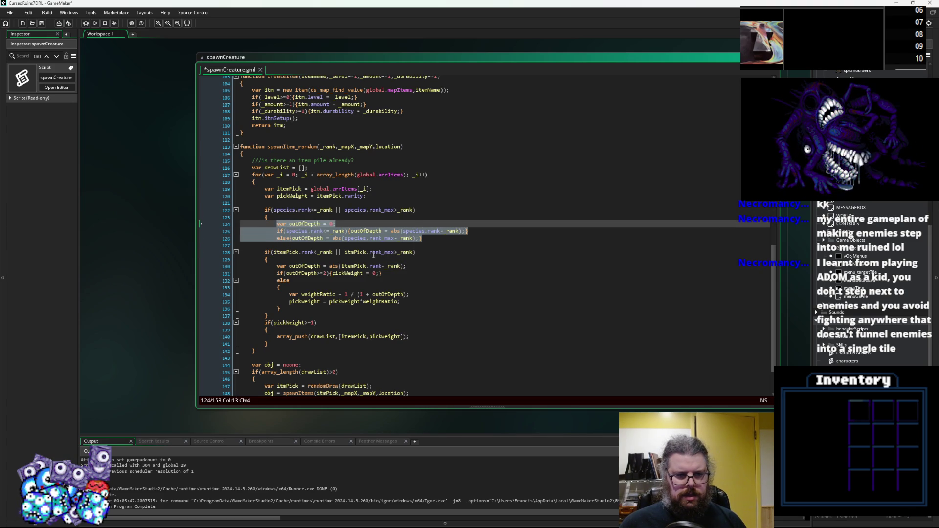
key("ctrl+c")
left_click(420, 267)
key("Up")
key("Return")
key("ctrl+v")
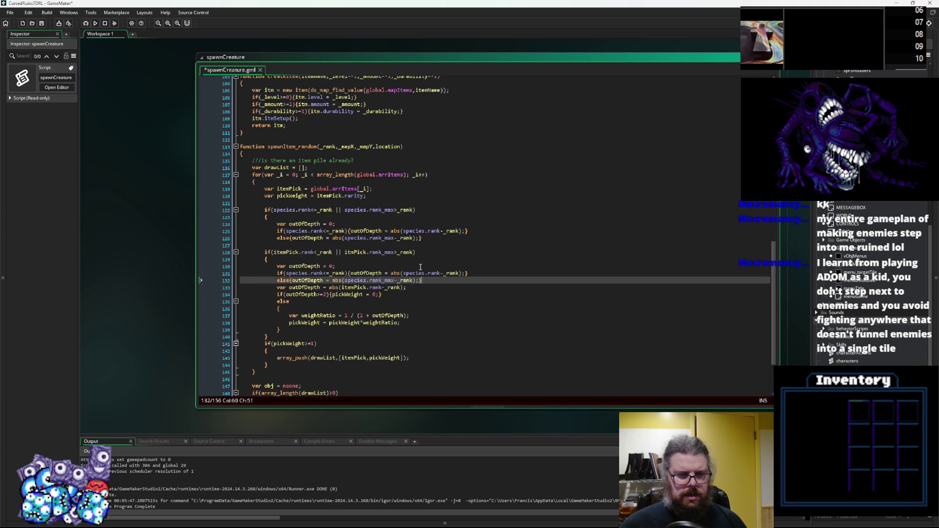
key("Return")
mouse_move(422, 238)
left_mouse_down()
mouse_move(342, 231)
mouse_move(267, 203)
left_mouse_up()
key("BackSpace")
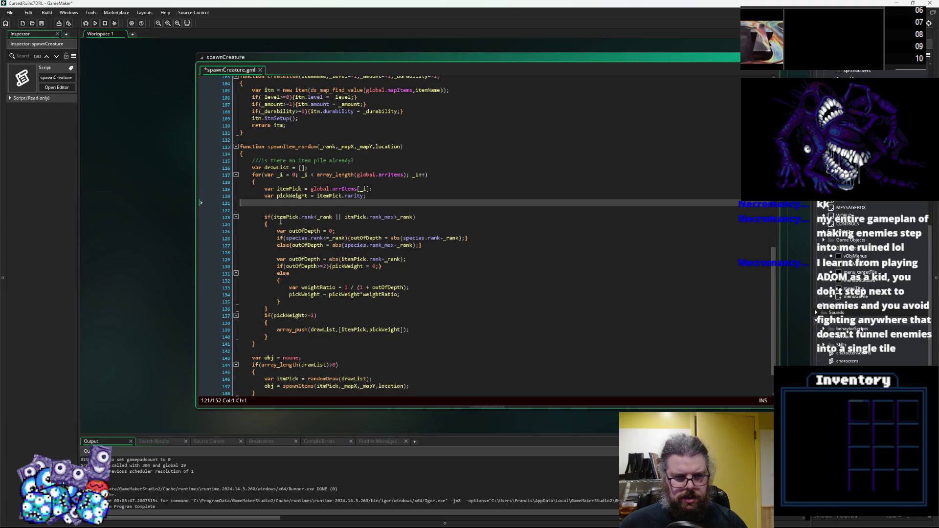
key("BackSpace")
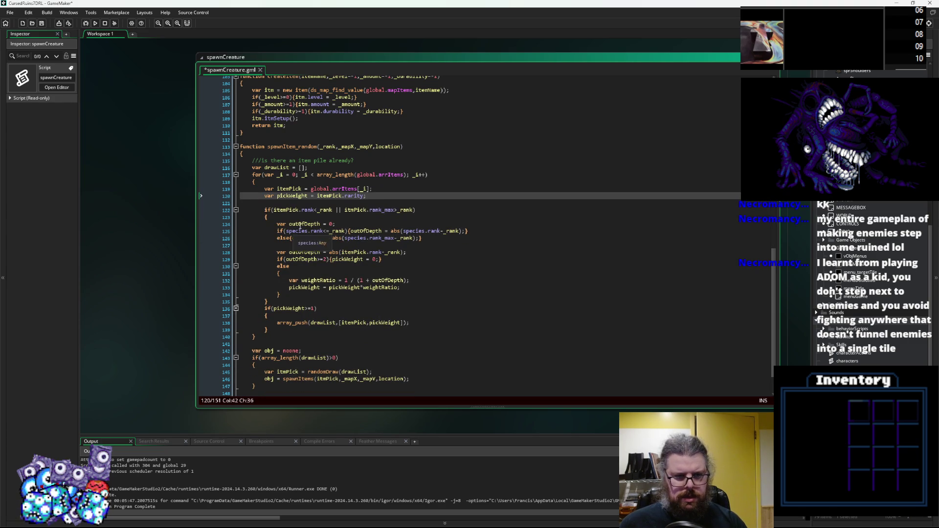
Replace species with itemPick in the item block and make the rank comparison strictly <
left_click(283, 210)
double_click(284, 210)
key("ctrl+c")
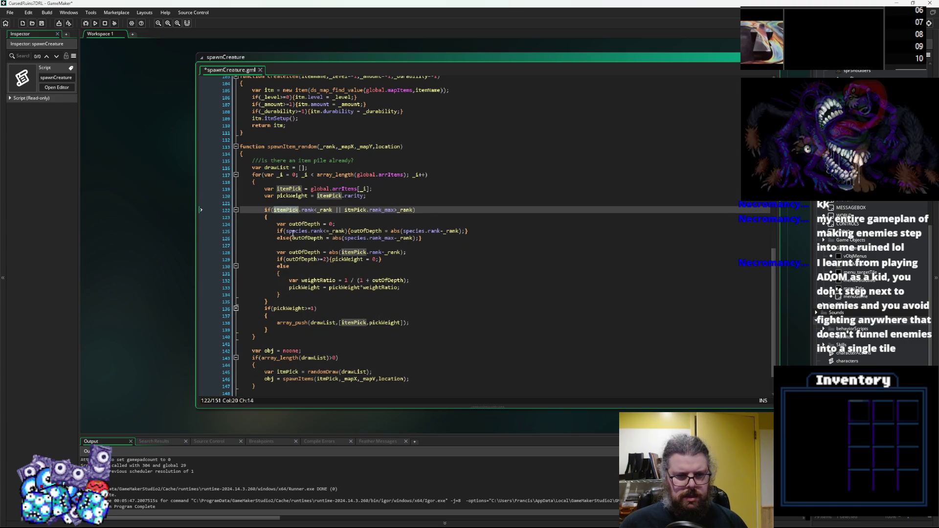
double_click(288, 231)
key("ctrl+v")
left_click(337, 230)
key("BackSpace")
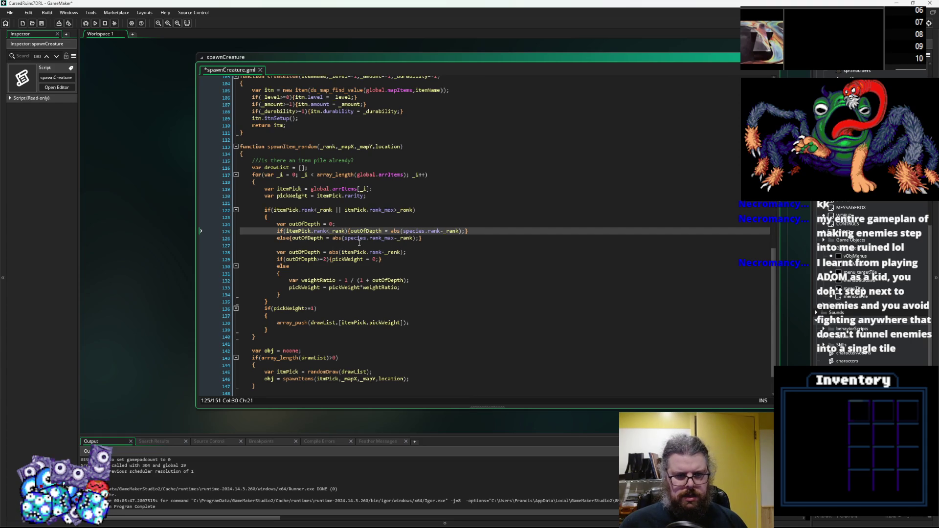
left_click(406, 231)
double_click(407, 231)
type("itemPick")
double_click(355, 237)
type("itemPick")
left_click(443, 239)
Delete the redundant outOfDepth recalculation line and save spawnCreature.gml
scroll(436, 306, "up", 1)
left_click(435, 299)
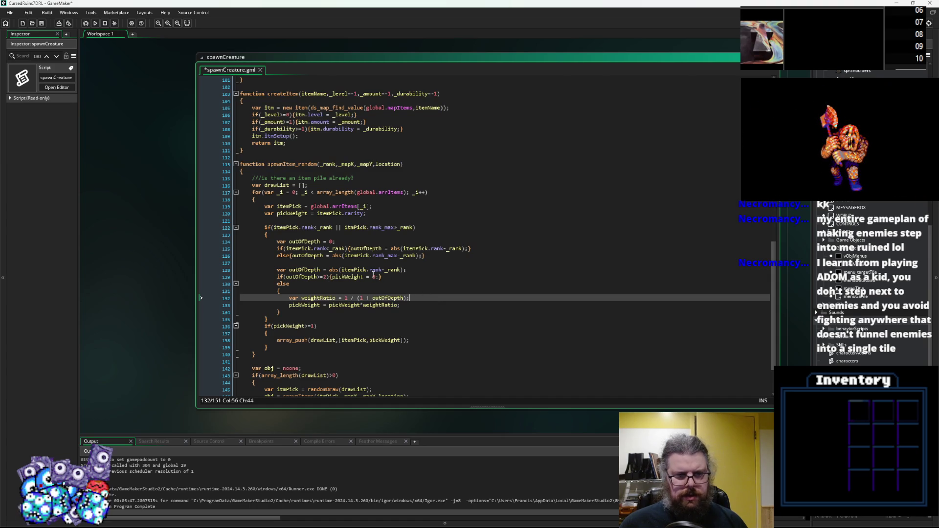
left_click(228, 272)
key("Delete")
left_click(472, 269)
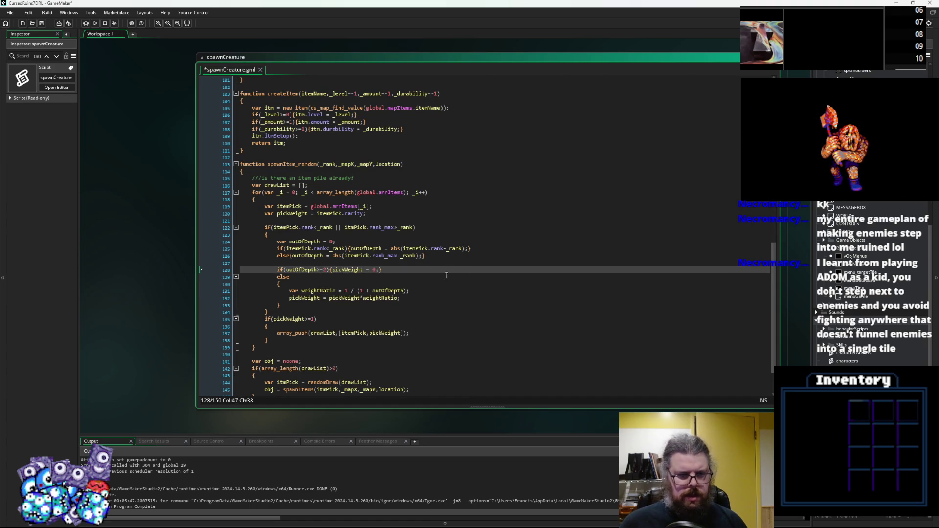
left_click(41, 23)
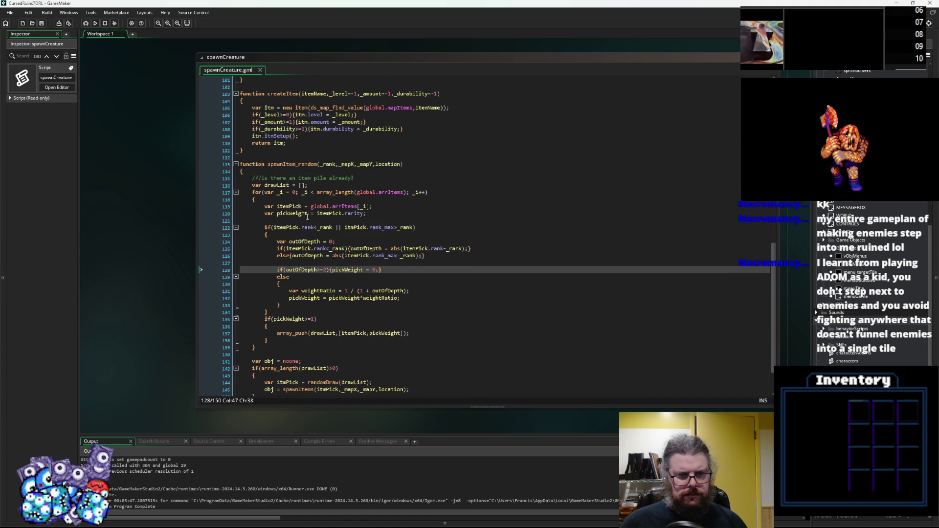
Review the item rank check and item-pile matching code around line 69
left_click(284, 228)
scroll(284, 228, "up", 18)
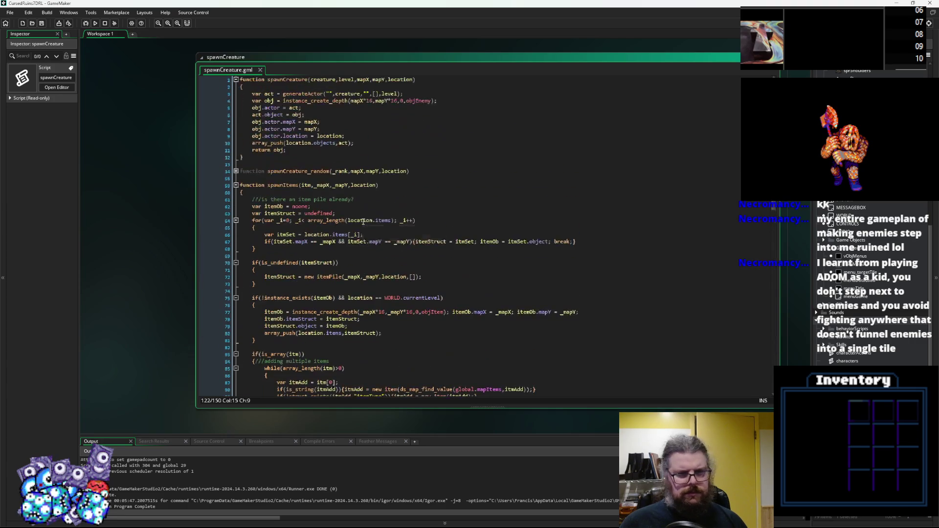
scroll(354, 222, "down", 2)
scroll(354, 223, "up", 1)
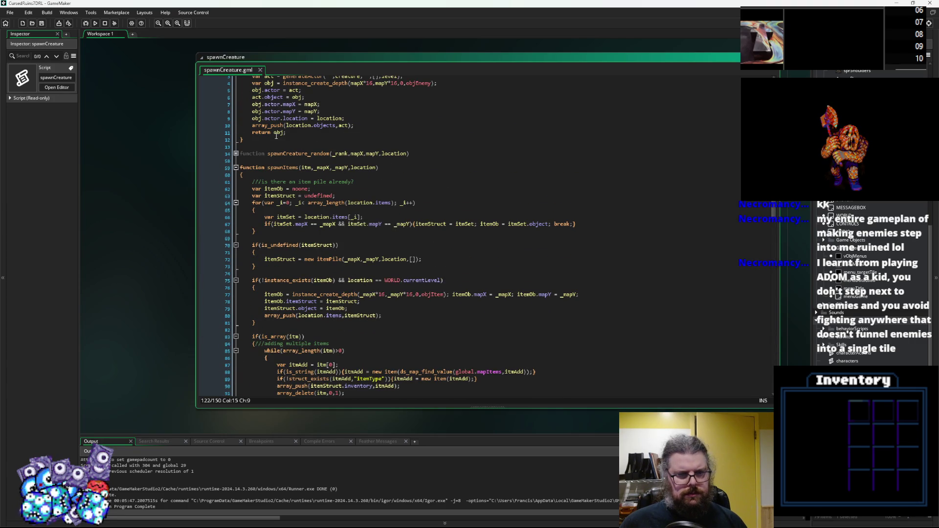
left_click(429, 205)
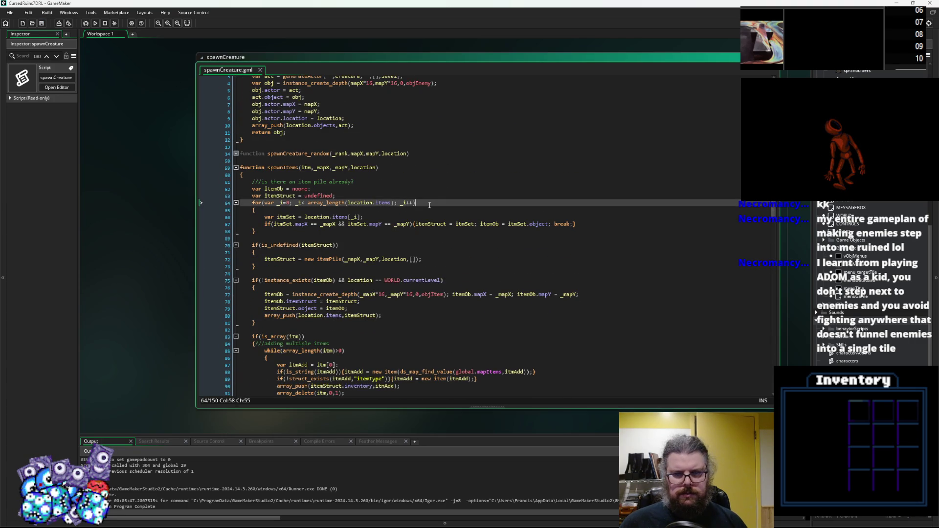
left_click(425, 244)
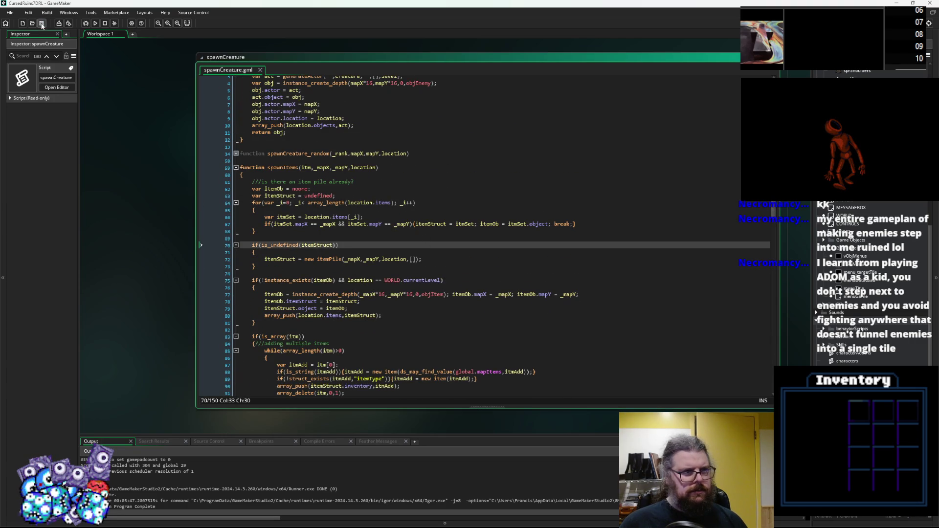
left_click(353, 226)
left_click(347, 237)
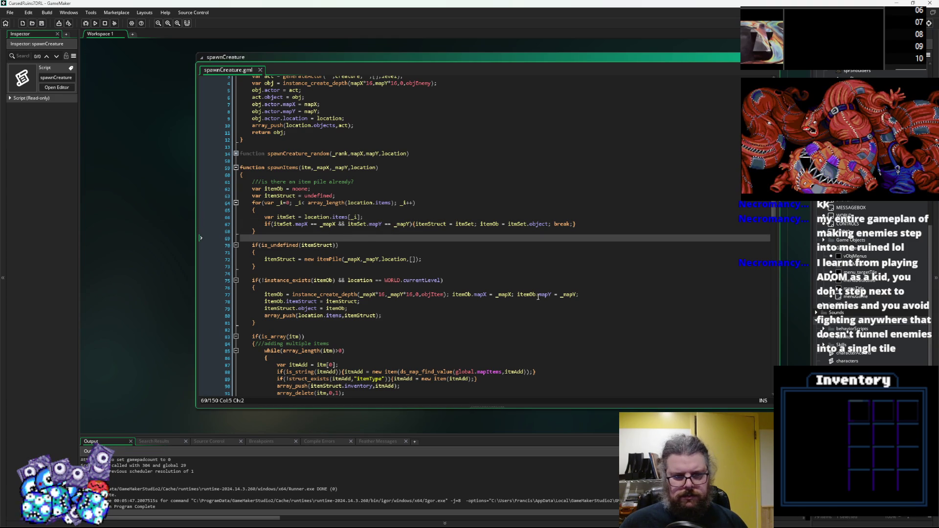
scroll(367, 237, "down", 1)
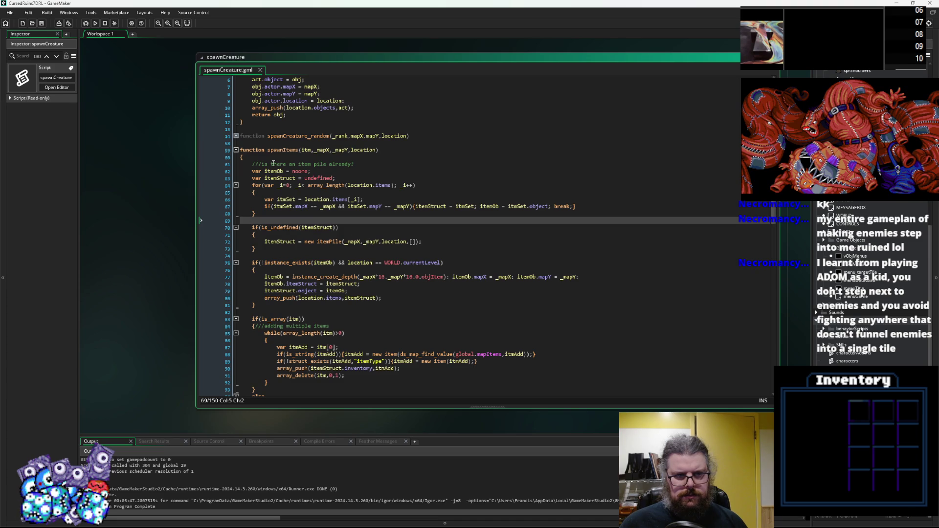
scroll(318, 194, "up", 2)
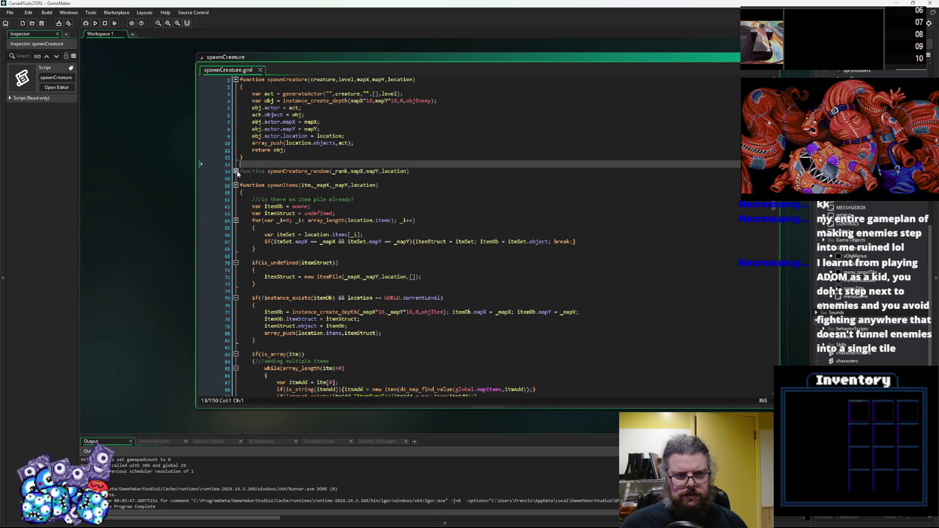
Unfold spawnCreature_random, change species.rank<=_rank to species.rank<_rank, then save and run the game
left_click(236, 171)
left_click(378, 248)
scroll(379, 246, "down", 2)
left_click(317, 192)
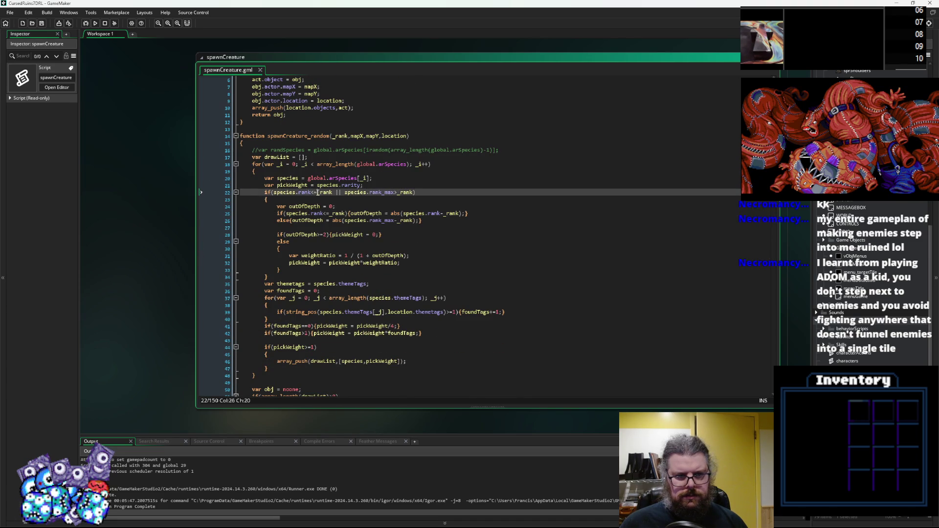
key("BackSpace")
left_click(425, 171)
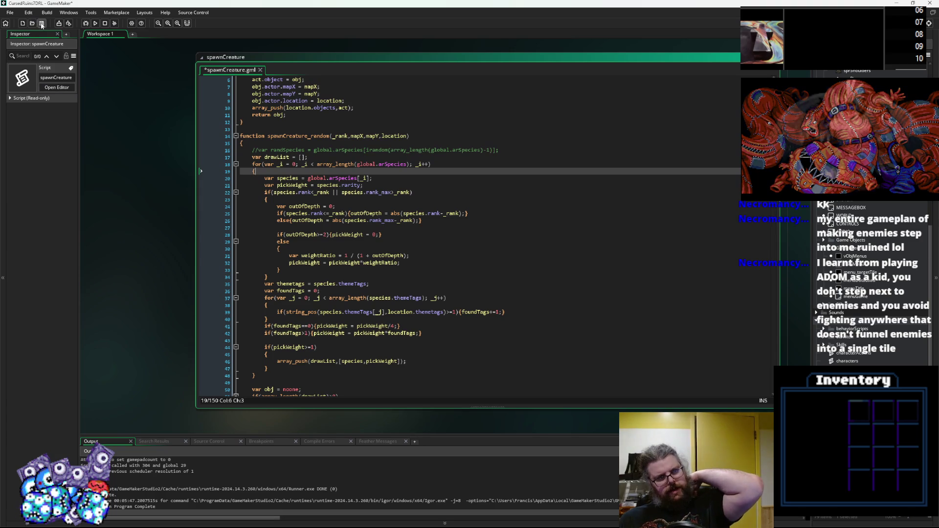
left_click(96, 23)
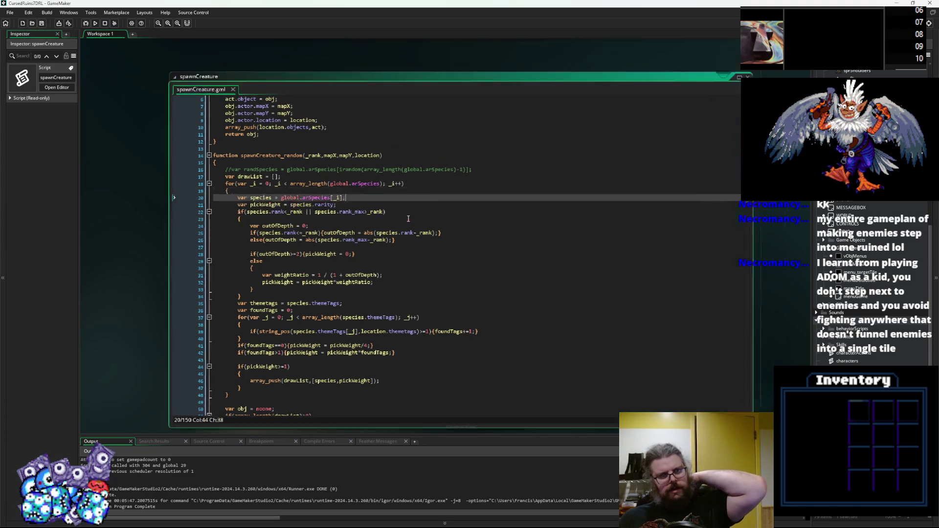
Close the spawnCreature.gml code window so the StatusEffects script fills the workspace
left_click(595, 166)
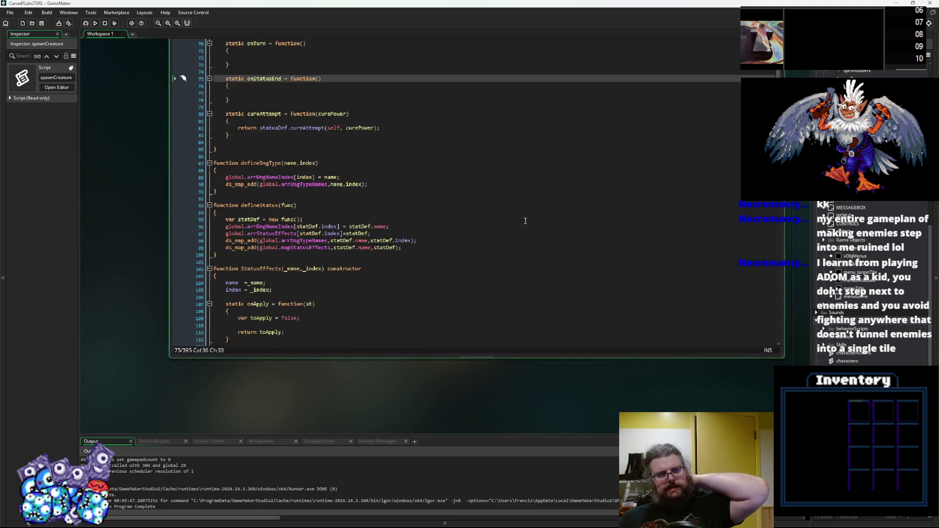
left_click(469, 295)
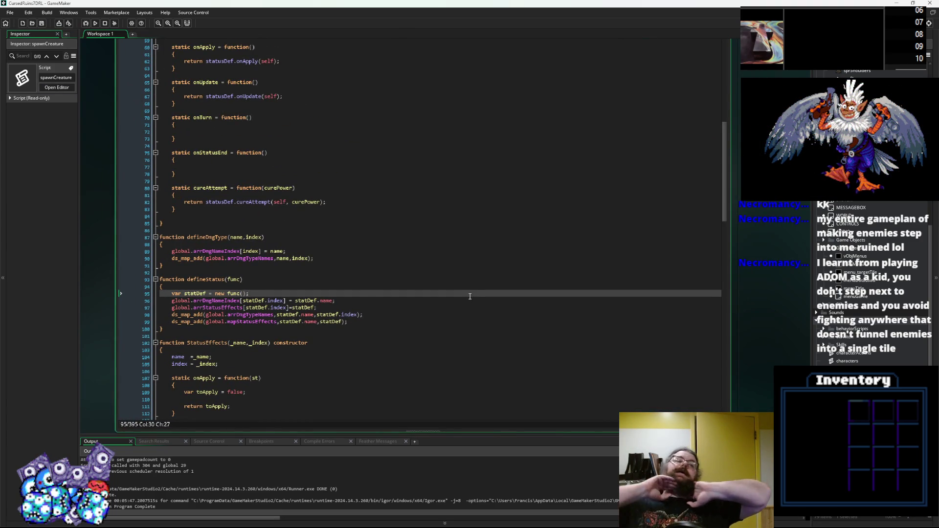
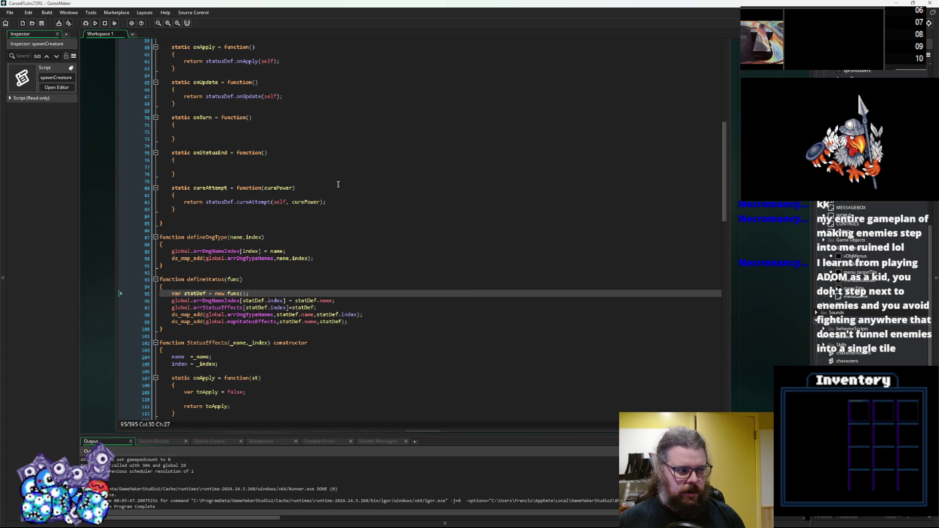
Scroll up through the StatusEffects and characters scripts, then bring Aseprite with Potions.gif to the front
scroll(351, 153, "up", 15)
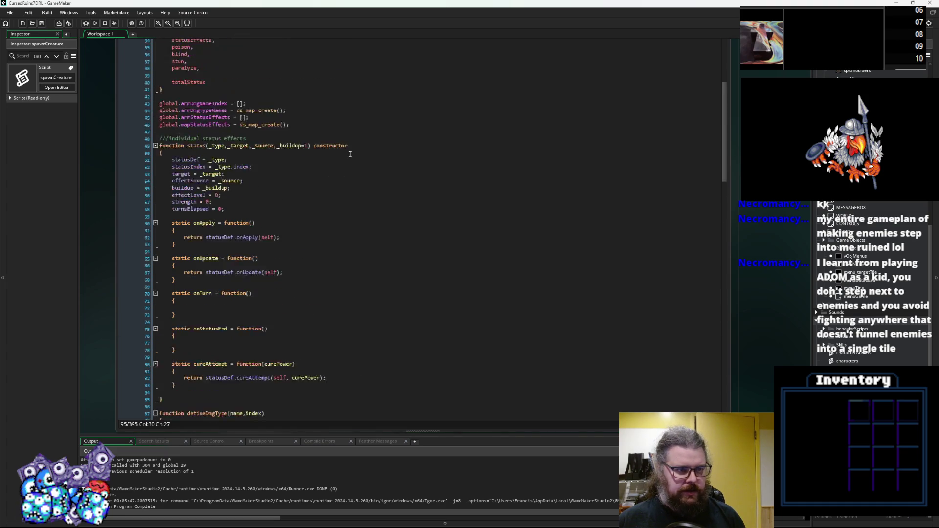
scroll(367, 366, "up", 5)
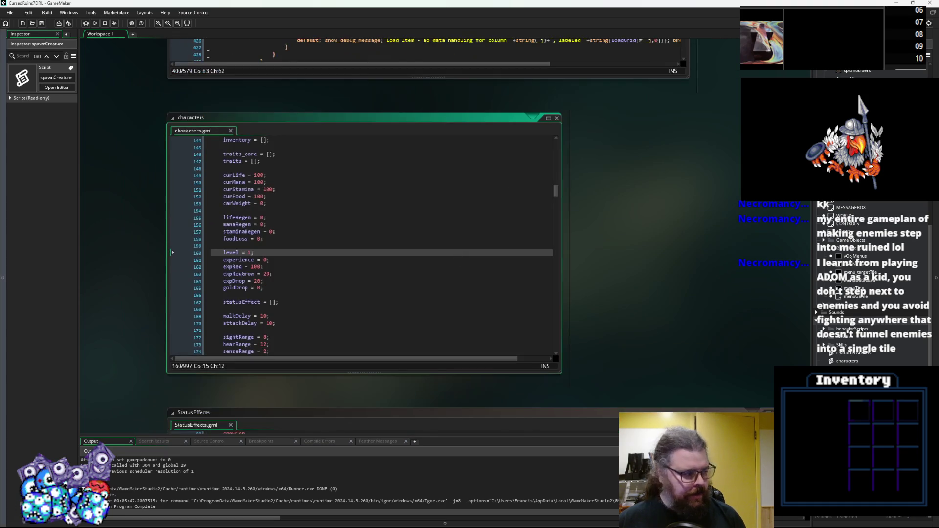
key("alt+Tab")
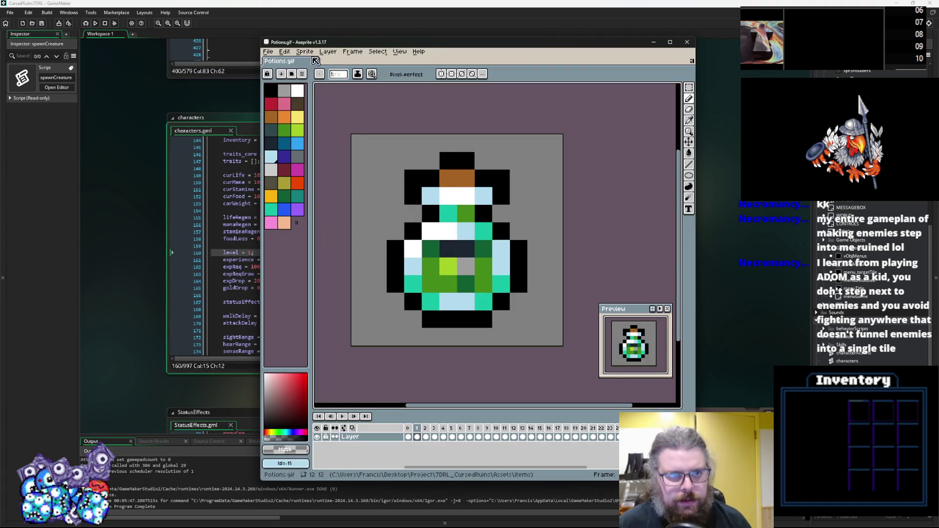
Create a new 64×64 sprite, Sprite-0001, from the File menu
left_click(268, 52)
left_click(268, 51)
left_click(268, 51)
left_click(277, 62)
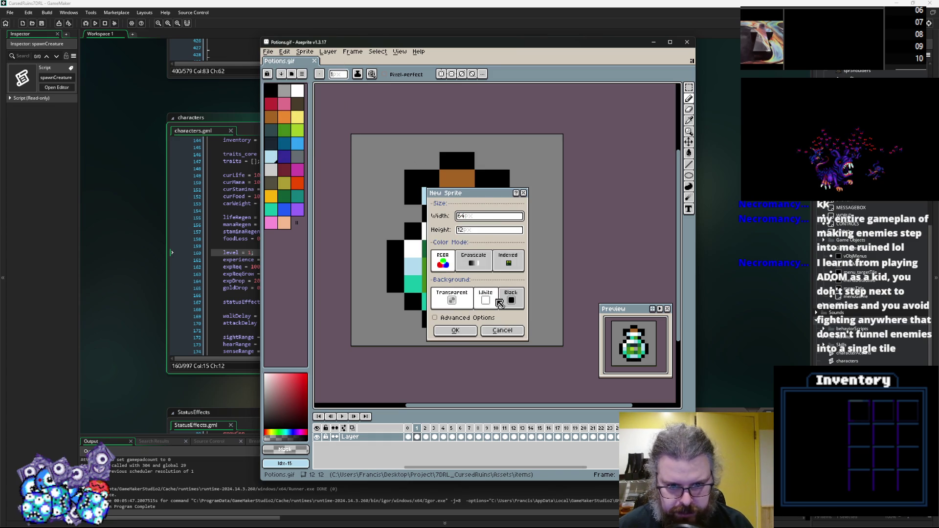
key("Tab")
type("64")
left_click(454, 332)
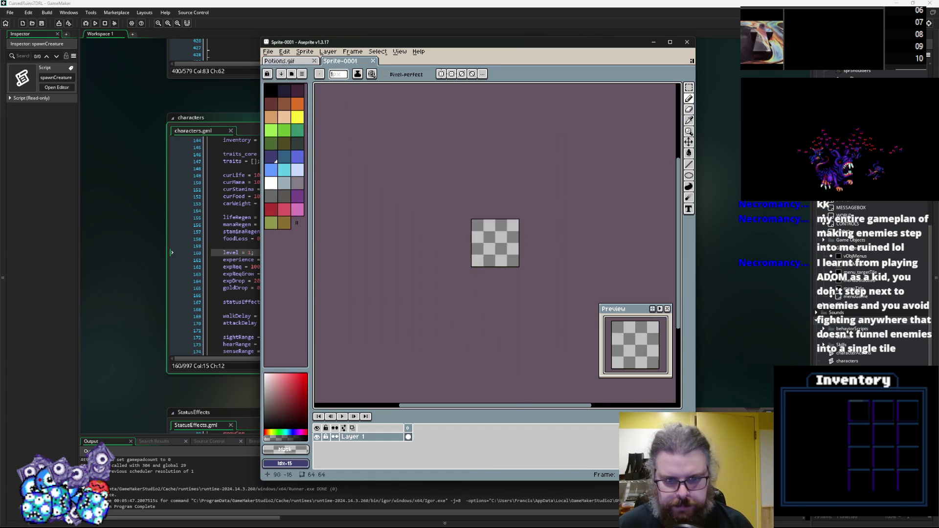
Maximise and centre the blank canvas, then flood-fill it with green
scroll(540, 153, "up", 5)
left_click(670, 42)
scroll(477, 202, "up", 1)
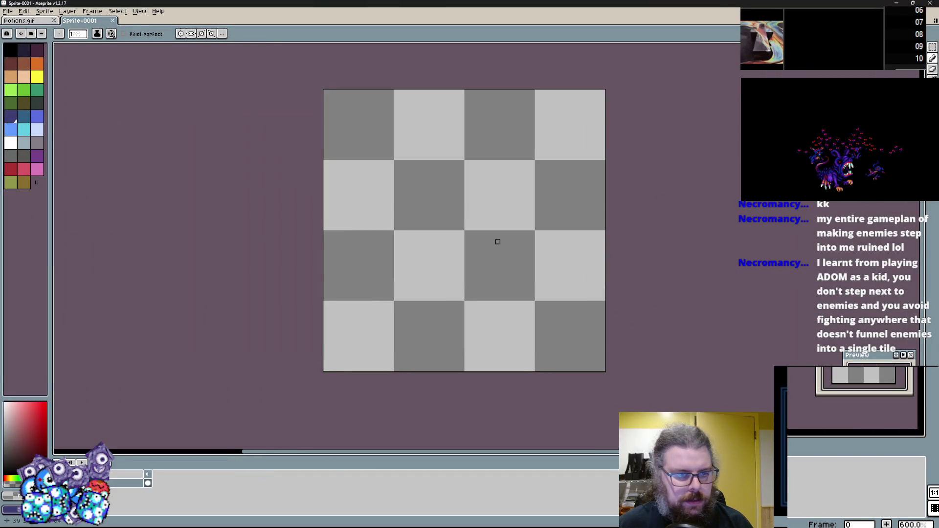
left_click_drag(497, 241, 432, 241)
scroll(443, 259, "up", 2)
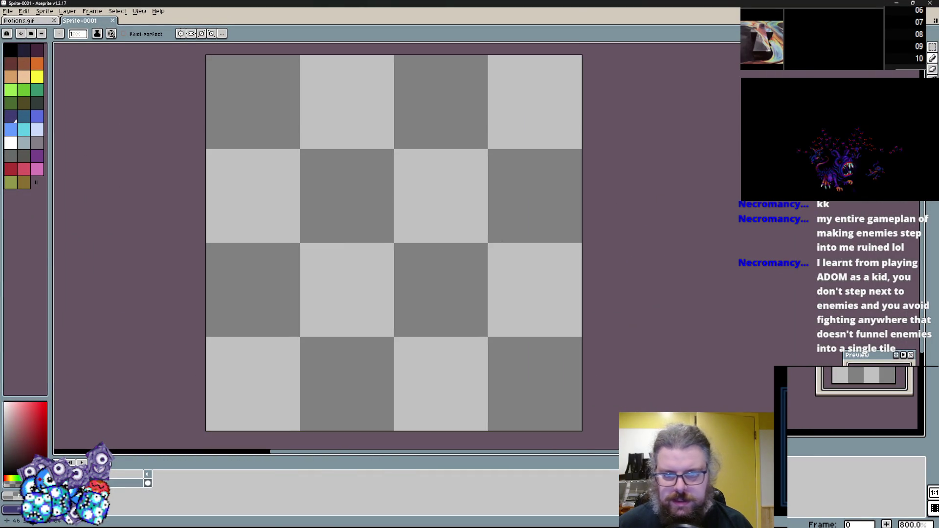
key("g")
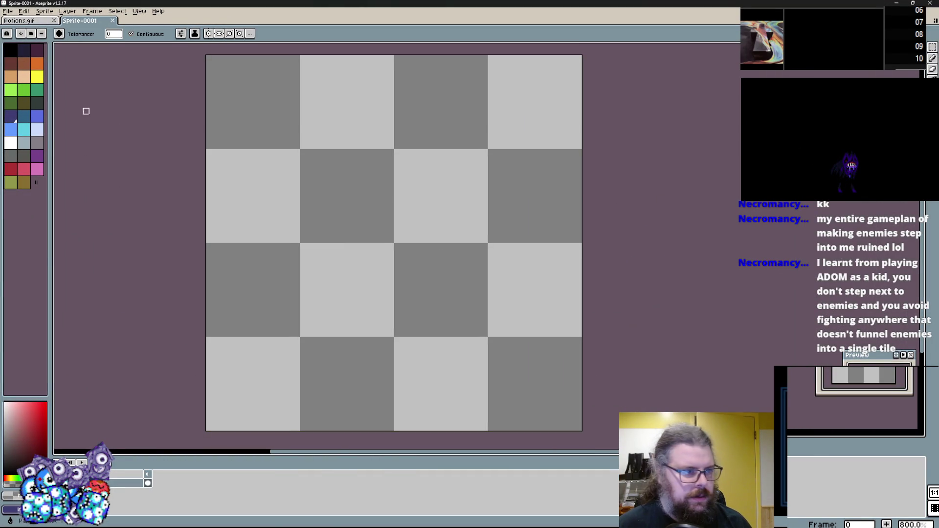
left_click(37, 89)
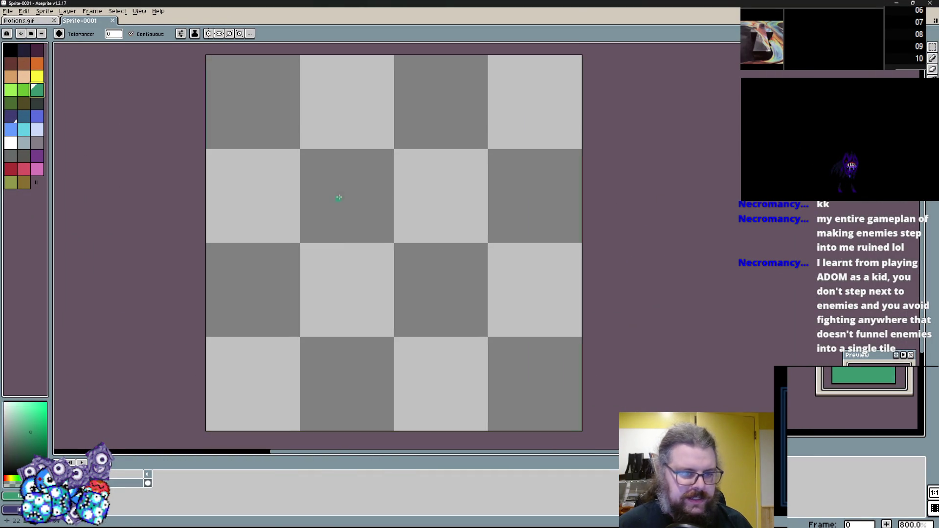
left_click(339, 198)
Draw thick dark grey winding bands across the green canvas with an enlarged pencil brush
key("b")
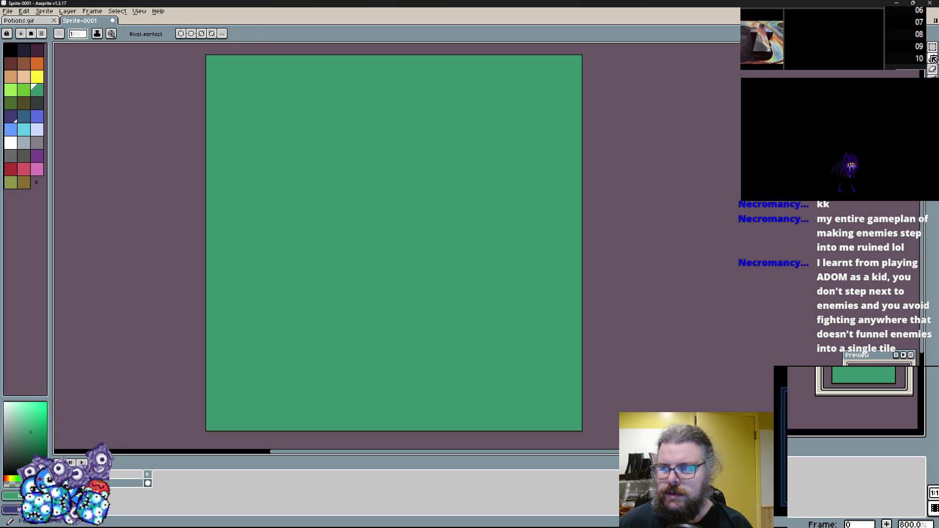
left_click(37, 103)
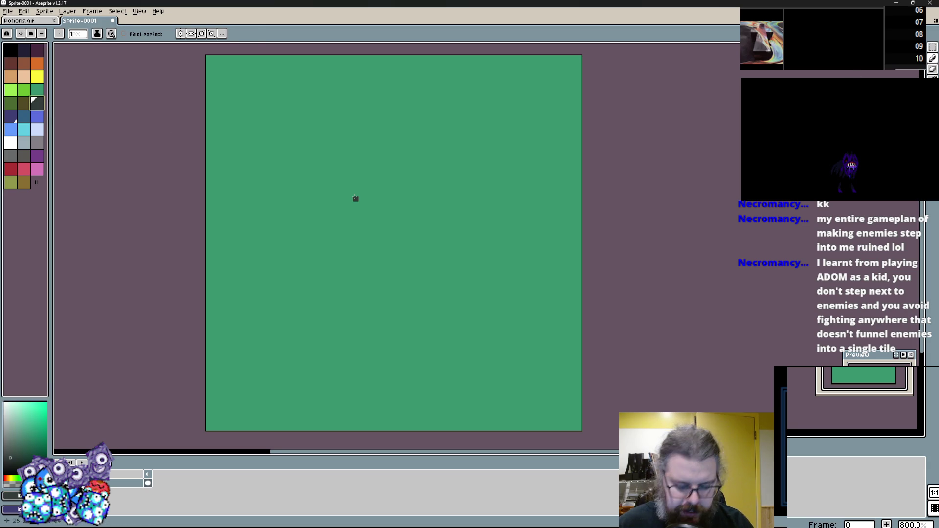
key("plus")
key("plus")
key("plus")
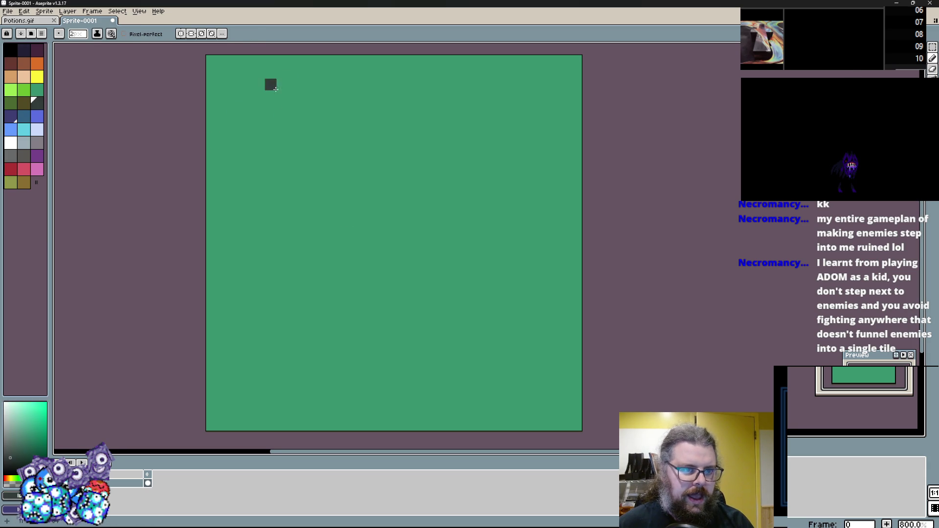
mouse_move(291, 66)
left_mouse_down()
mouse_move(230, 200)
mouse_move(435, 181)
mouse_move(288, 308)
mouse_move(269, 238)
left_mouse_up()
mouse_move(337, 374)
left_mouse_down()
mouse_move(354, 338)
mouse_move(543, 381)
mouse_move(406, 377)
mouse_move(472, 216)
mouse_move(464, 338)
mouse_move(445, 110)
mouse_move(380, 147)
mouse_move(318, 211)
mouse_move(274, 147)
mouse_move(294, 73)
mouse_move(442, 78)
mouse_move(557, 176)
mouse_move(558, 413)
mouse_move(268, 422)
mouse_move(211, 274)
mouse_move(220, 59)
mouse_move(112, 110)
left_mouse_up()
key("ctrl+z")
left_click(10, 143)
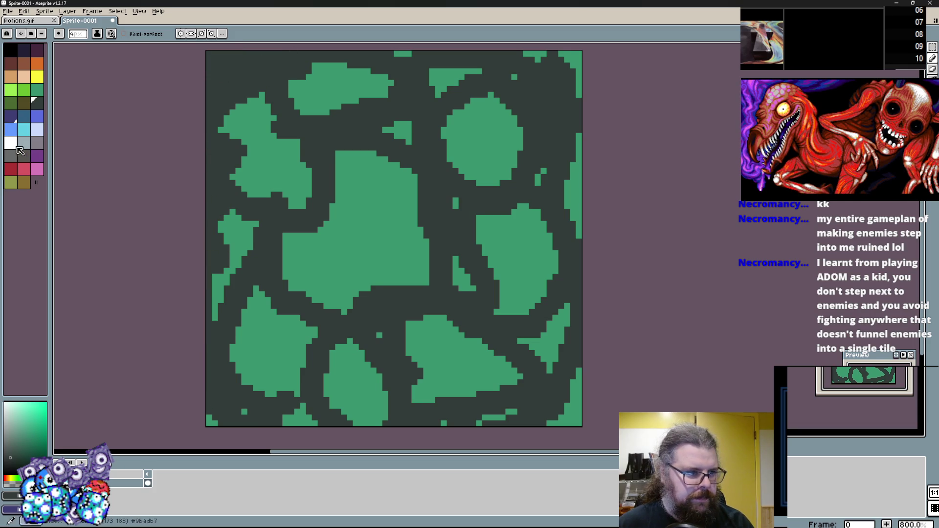
Place a small white square in the large central green patch
key("plus")
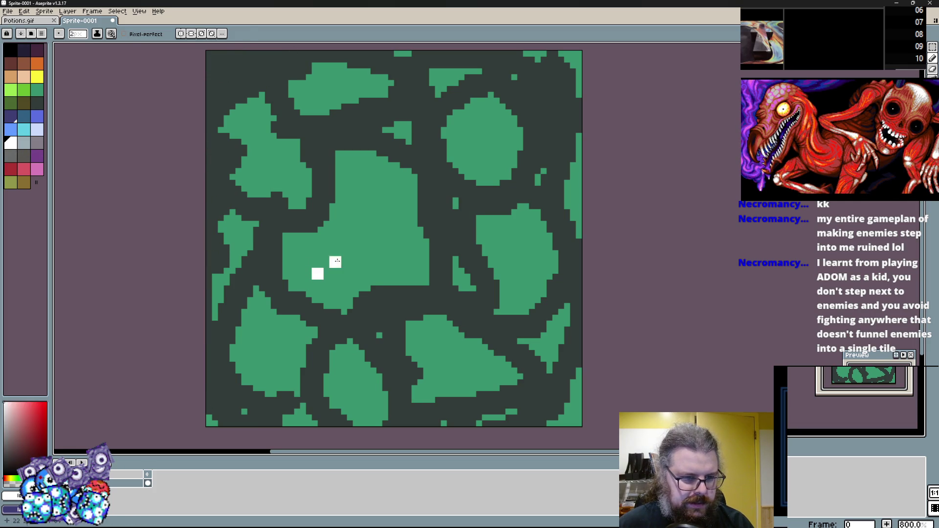
left_click(326, 274, "alt")
key("x")
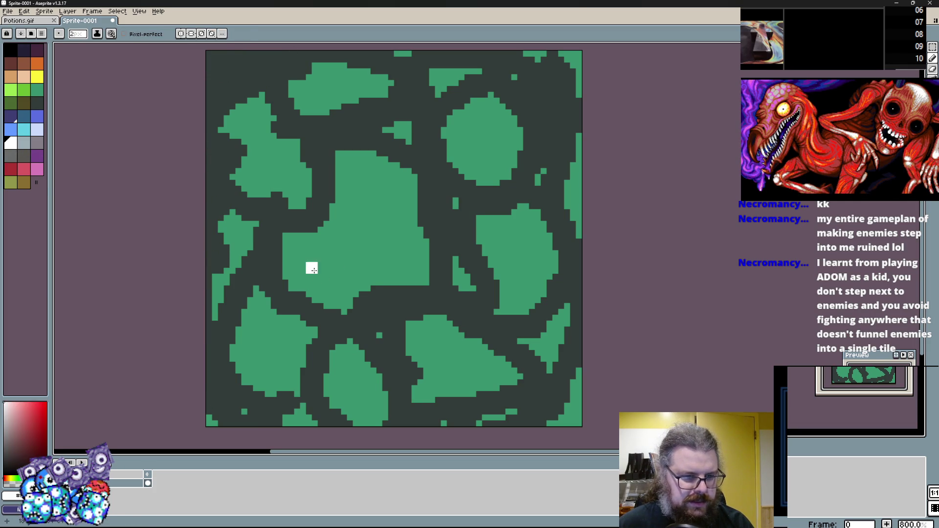
scroll(335, 206, "up", 1)
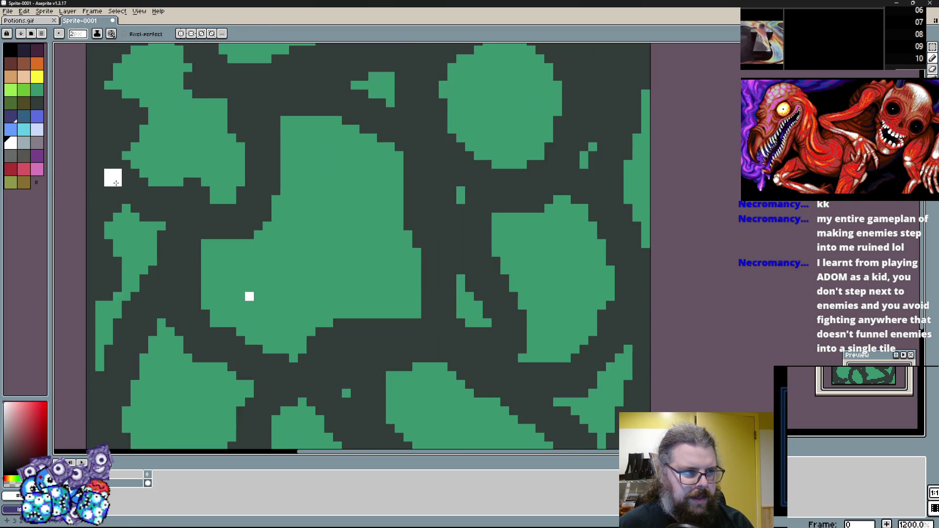
Set a 1px orange pencil and draw a plus on the upper-right green circle
left_click(37, 76)
key("minus")
left_click(40, 64)
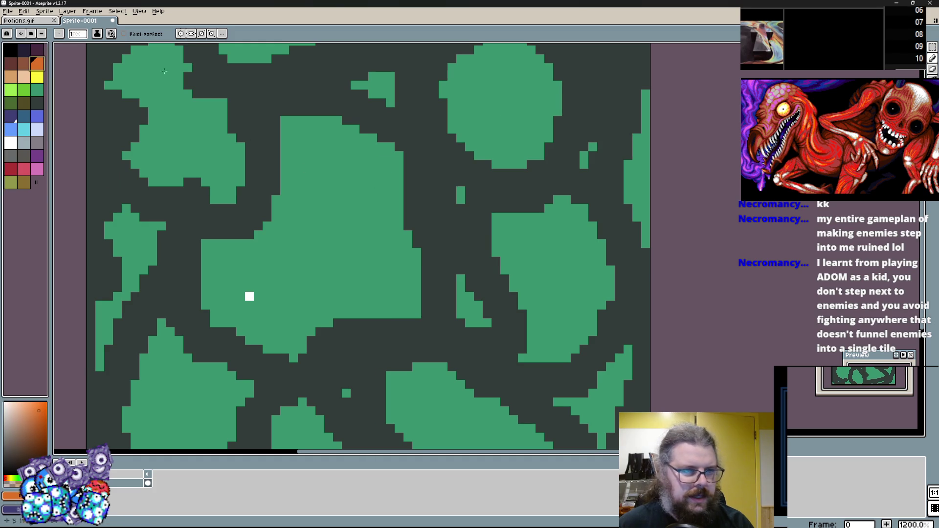
mouse_move(503, 78)
left_mouse_down()
mouse_move(504, 108)
mouse_move(515, 95)
left_mouse_up()
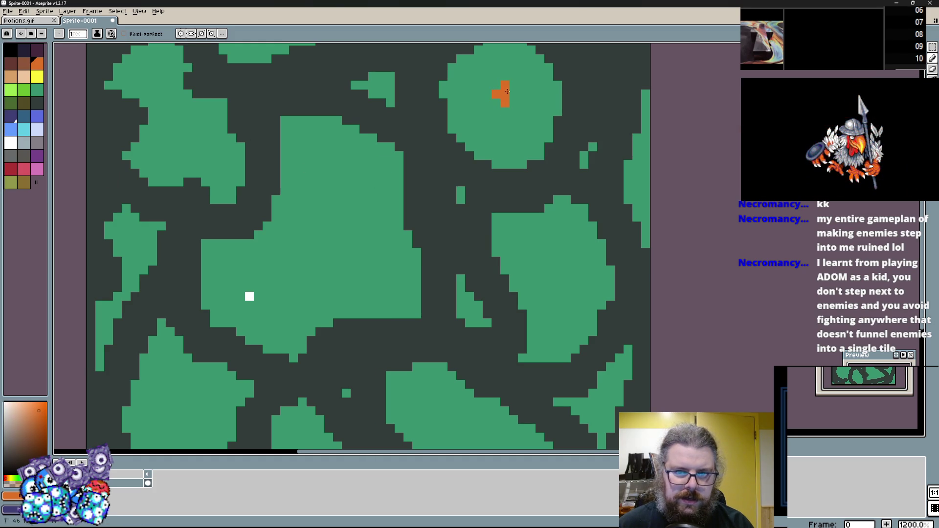
Pick a dark green colour and recentre the map view
scroll(488, 155, "down", 2)
scroll(488, 155, "up", 1)
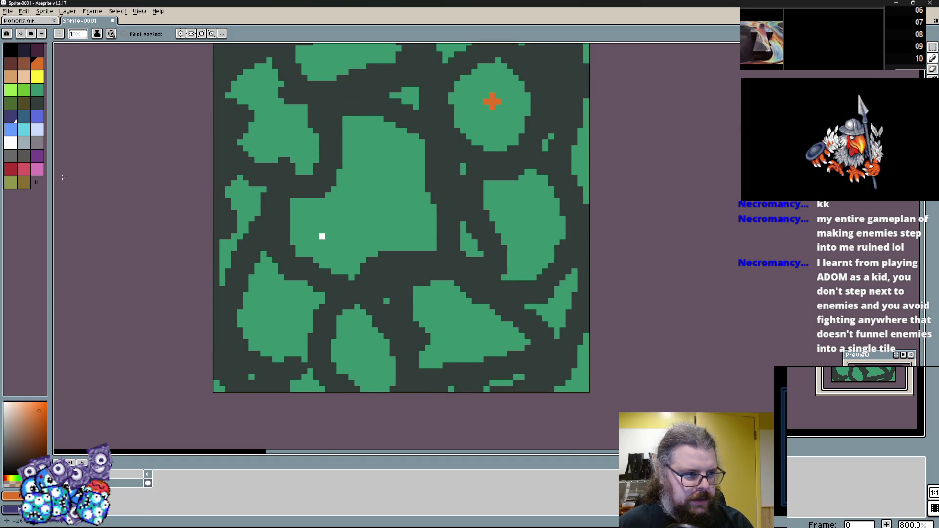
left_click(24, 104)
left_click_drag(280, 252, 261, 304)
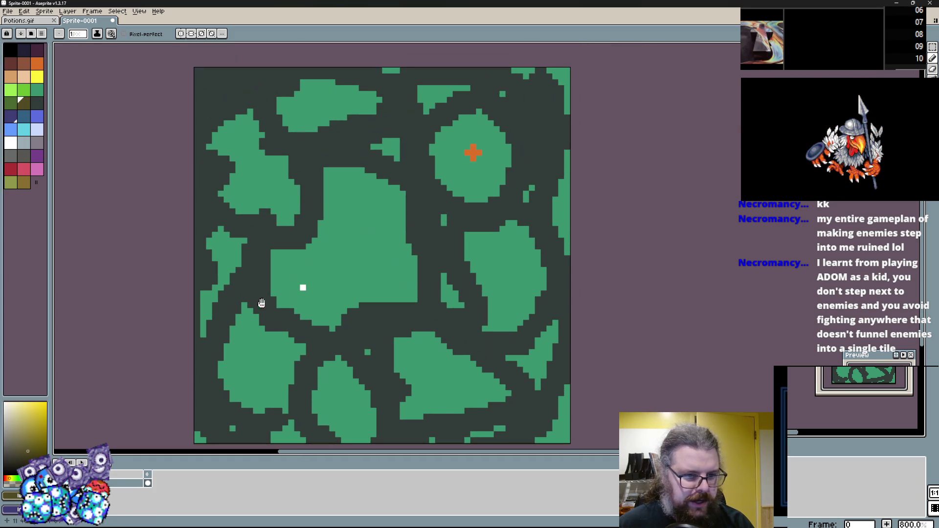
scroll(329, 321, "up", 1)
scroll(293, 338, "down", 1)
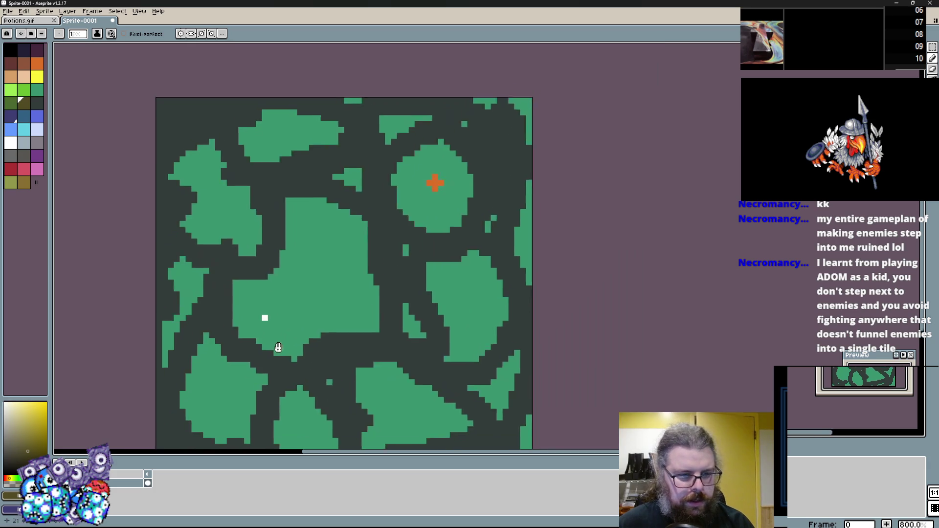
scroll(278, 358, "up", 1)
left_click_drag(279, 358, 283, 343)
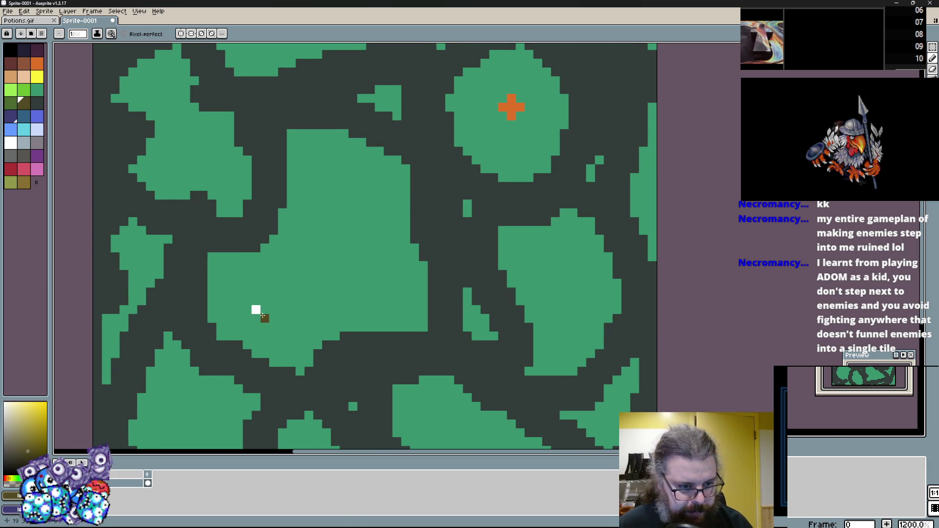
mouse_move(263, 318)
left_mouse_down()
mouse_move(318, 269)
mouse_move(366, 188)
mouse_move(420, 214)
mouse_move(482, 210)
mouse_move(476, 130)
mouse_move(497, 100)
left_mouse_up()
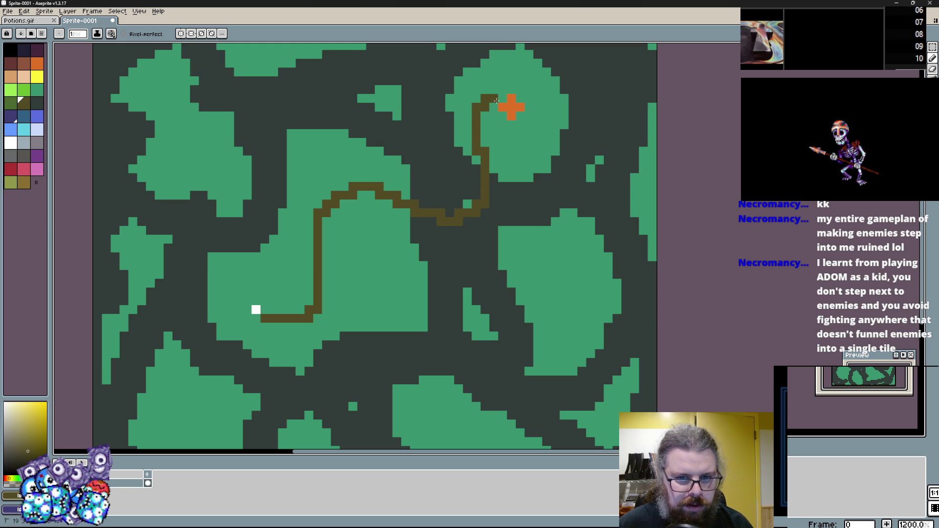
scroll(484, 159, "up", 3)
left_click(275, 306, "alt")
left_click(347, 240)
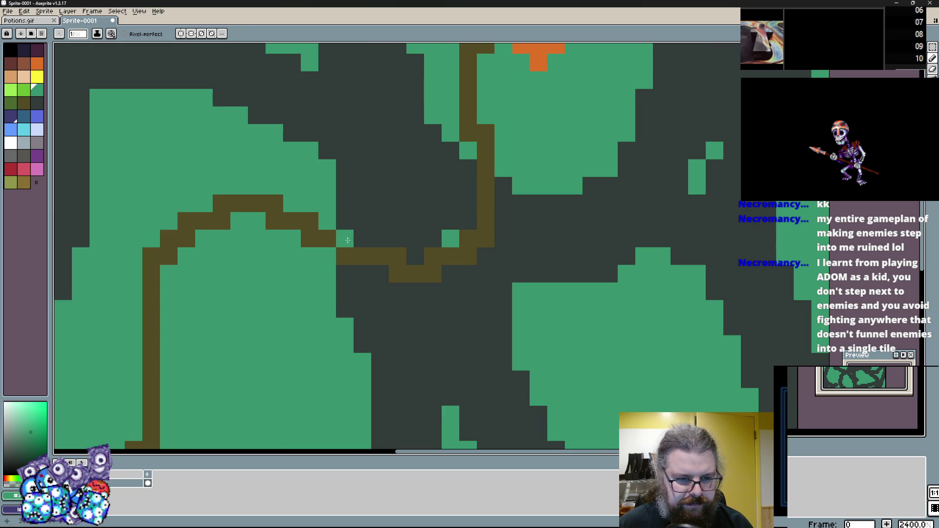
mouse_move(351, 253)
left_mouse_down()
mouse_move(433, 273)
mouse_move(487, 196)
mouse_move(486, 164)
left_mouse_up()
left_click(465, 245)
left_click(431, 258)
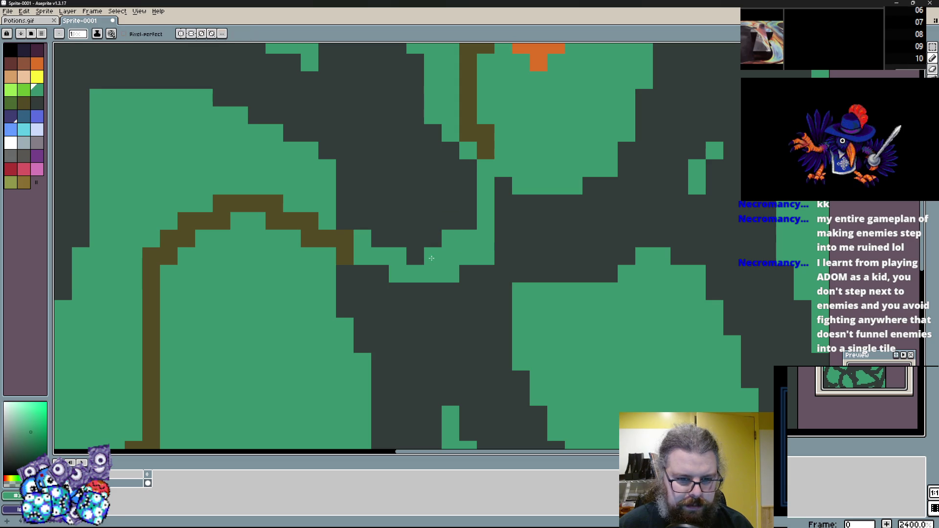
scroll(431, 250, "down", 5)
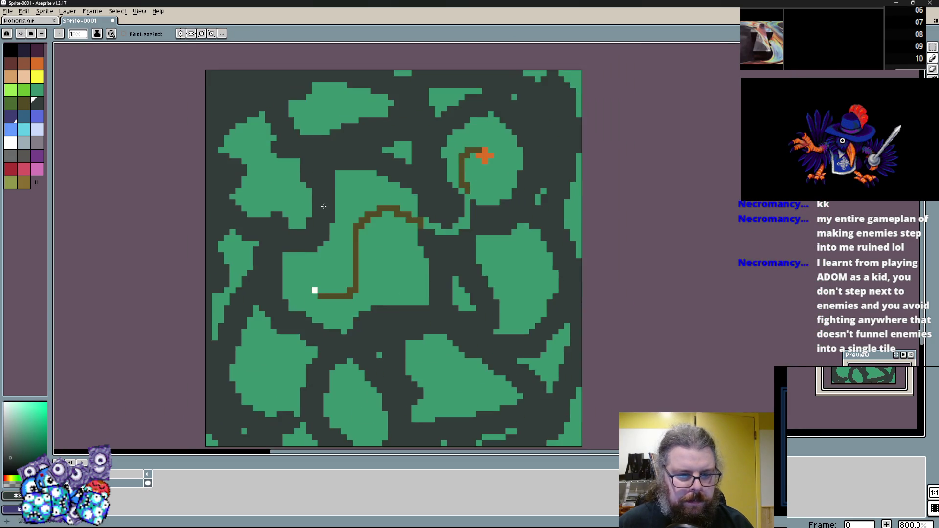
scroll(323, 207, "up", 2)
scroll(342, 274, "down", 3)
scroll(351, 299, "up", 3)
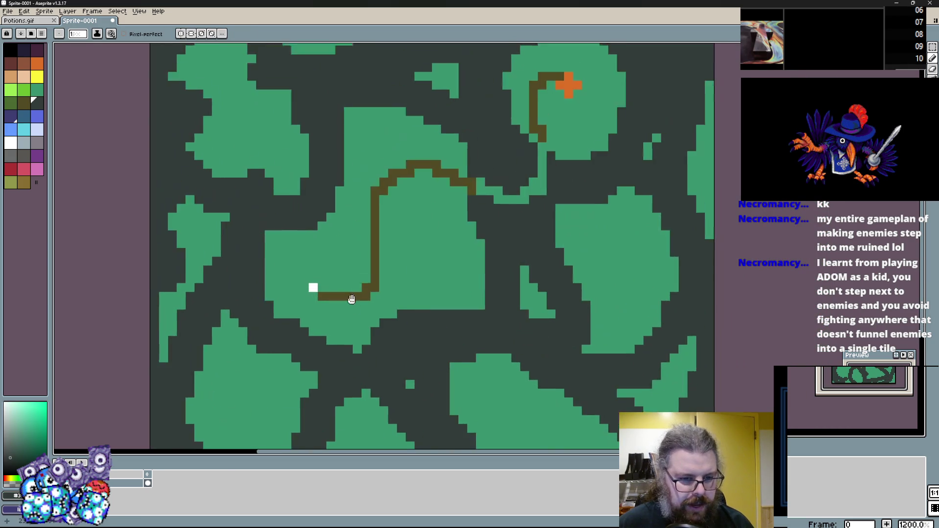
scroll(352, 299, "right", 4)
scroll(504, 331, "left", 3)
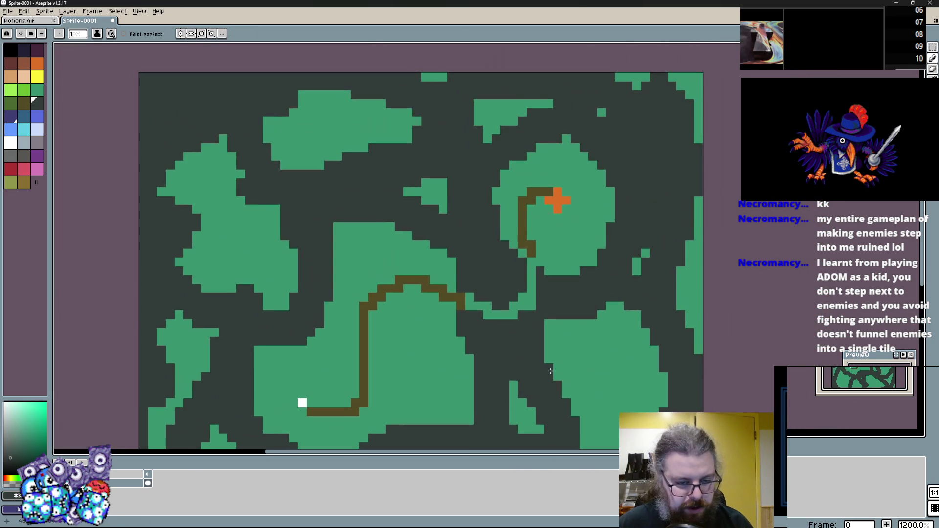
scroll(360, 295, "up", 3)
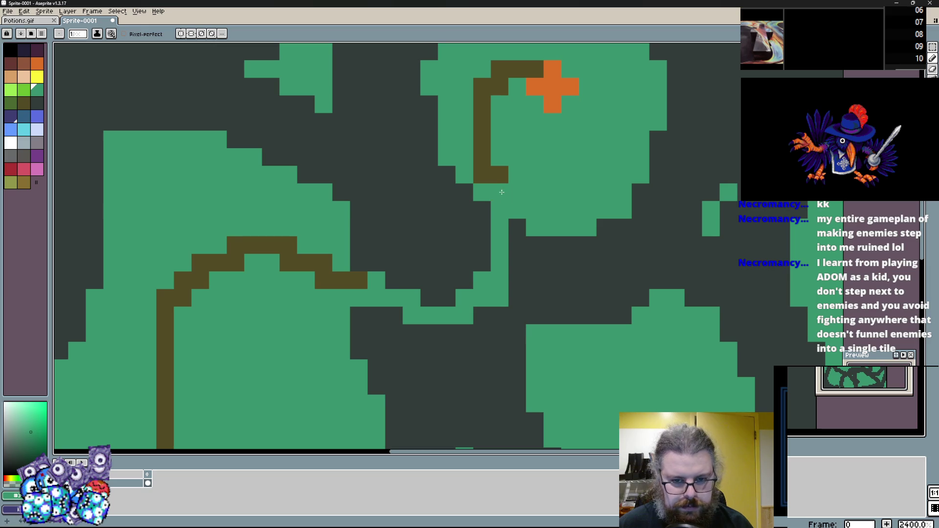
scroll(448, 251, "down", 5)
scroll(448, 251, "down", 2)
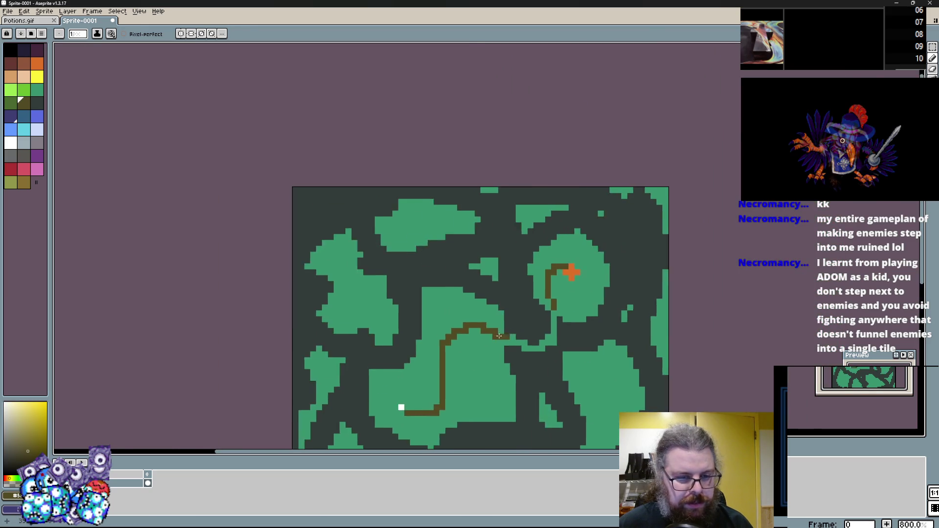
scroll(329, 315, "up", 3)
scroll(341, 266, "down", 3)
scroll(340, 318, "up", 2)
scroll(377, 298, "down", 1)
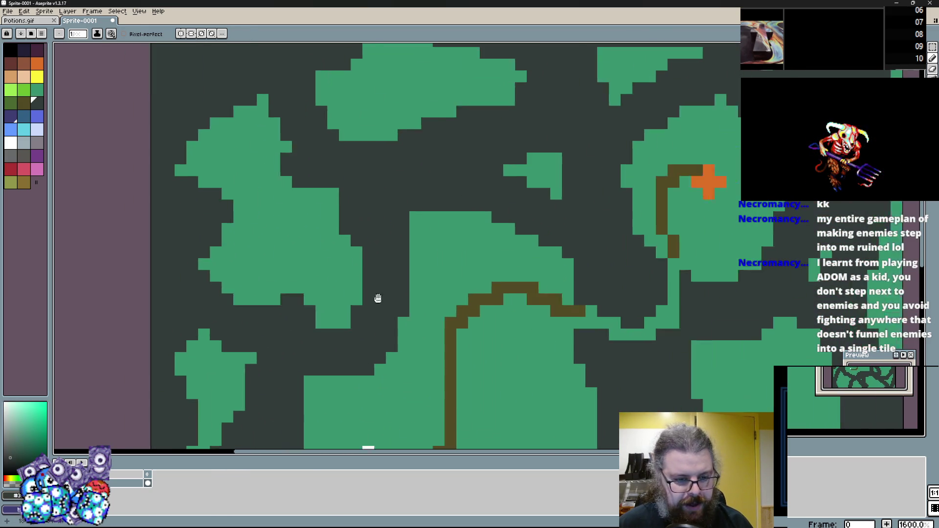
scroll(419, 299, "up", 1)
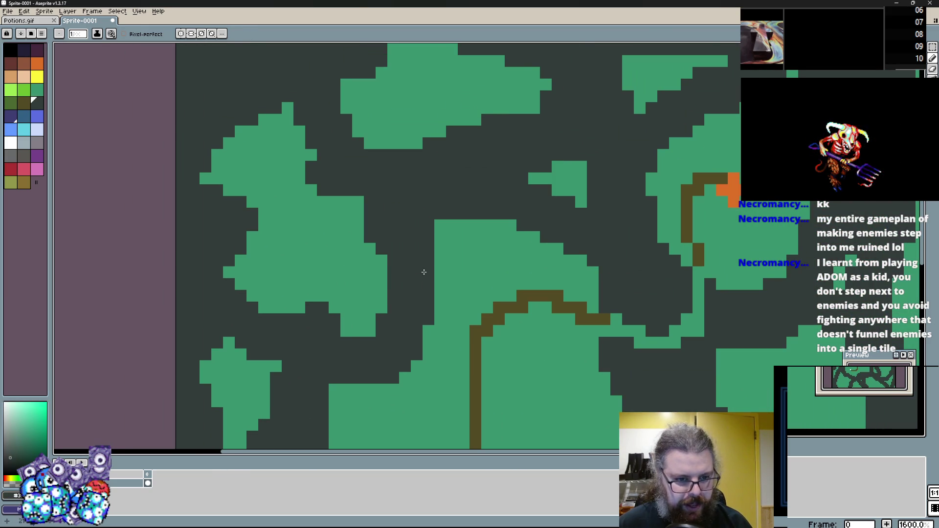
scroll(174, 216, "down", 3)
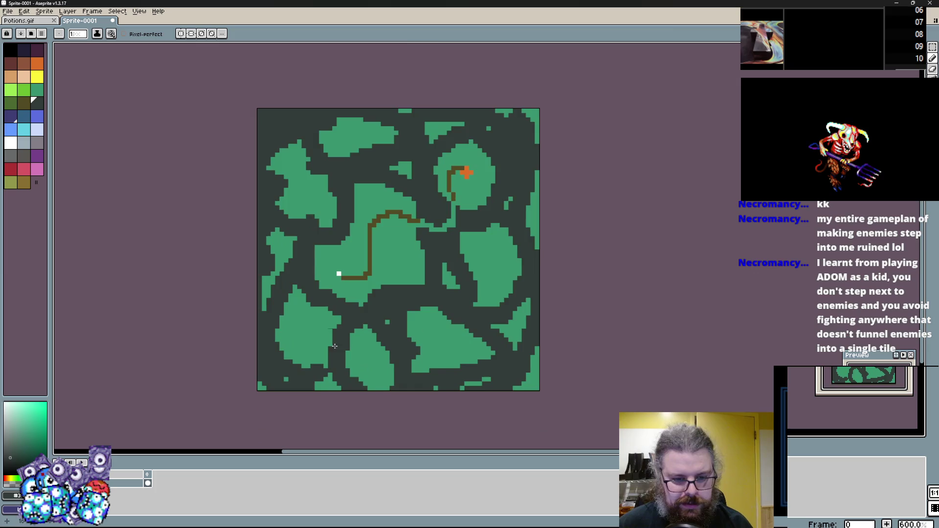
scroll(389, 215, "up", 3)
Paint over the stray green pixels along the bottom edge with the dark wall colour
mouse_move(401, 387)
left_mouse_down()
mouse_move(343, 386)
mouse_move(298, 370)
mouse_move(401, 390)
left_mouse_up()
mouse_move(180, 413)
left_mouse_down()
mouse_move(168, 387)
mouse_move(261, 382)
left_mouse_up()
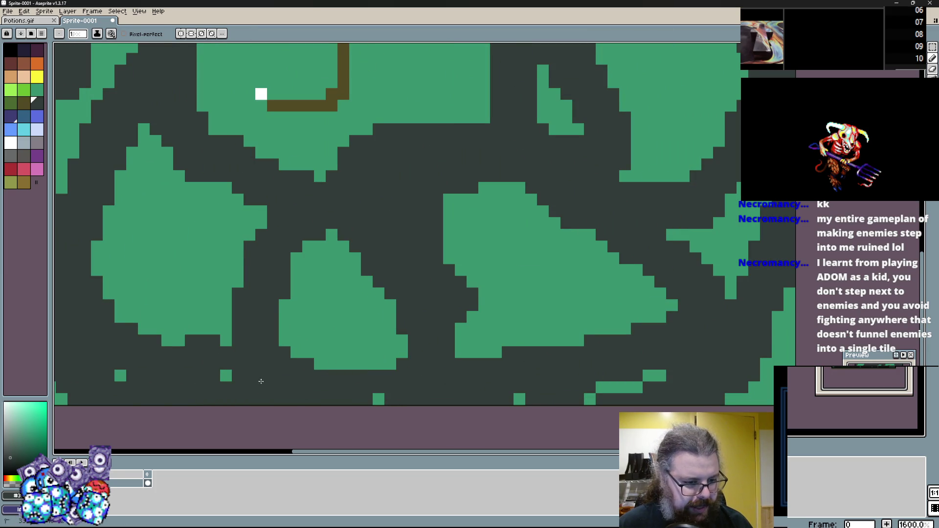
scroll(503, 419, "right", 3)
mouse_move(452, 415)
left_mouse_down()
mouse_move(660, 325)
mouse_move(631, 395)
mouse_move(601, 399)
left_mouse_up()
scroll(661, 324, "down", 1)
Paint a green floor patch on the right side of the map
left_click(597, 227, "alt")
mouse_move(571, 266)
left_mouse_down()
mouse_move(553, 254)
mouse_move(578, 216)
mouse_move(543, 208)
mouse_move(522, 218)
mouse_move(536, 254)
mouse_move(531, 237)
mouse_move(697, 209)
left_mouse_up()
scroll(396, 182, "down", 3)
scroll(339, 294, "up", 4)
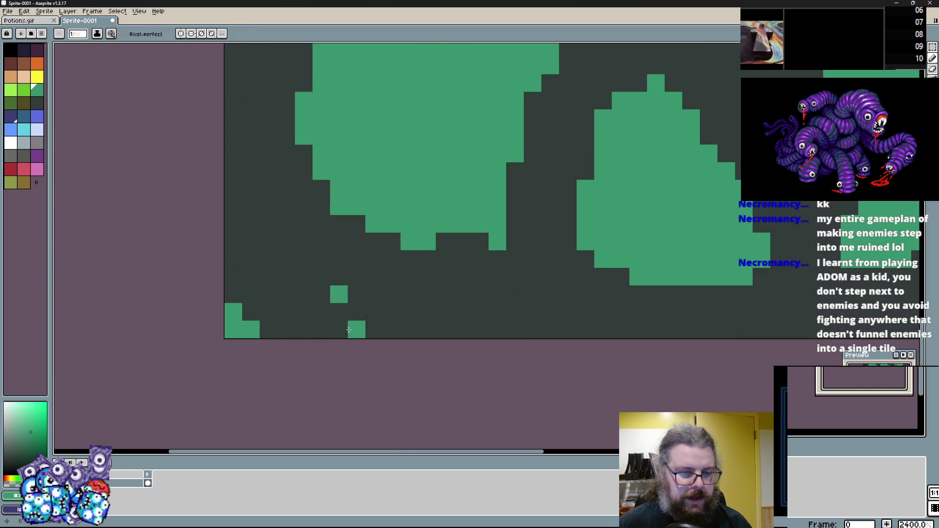
Darken a bottom-left pixel and undo the trial green strokes below the left blob
right_click(251, 329)
scroll(308, 304, "up", 4)
scroll(307, 304, "right", 2)
left_click(401, 278)
left_click_drag(454, 313, 313, 295)
left_click(295, 261)
left_click_drag(488, 348, 343, 349)
key("ctrl+z")
scroll(325, 398, "down", 5)
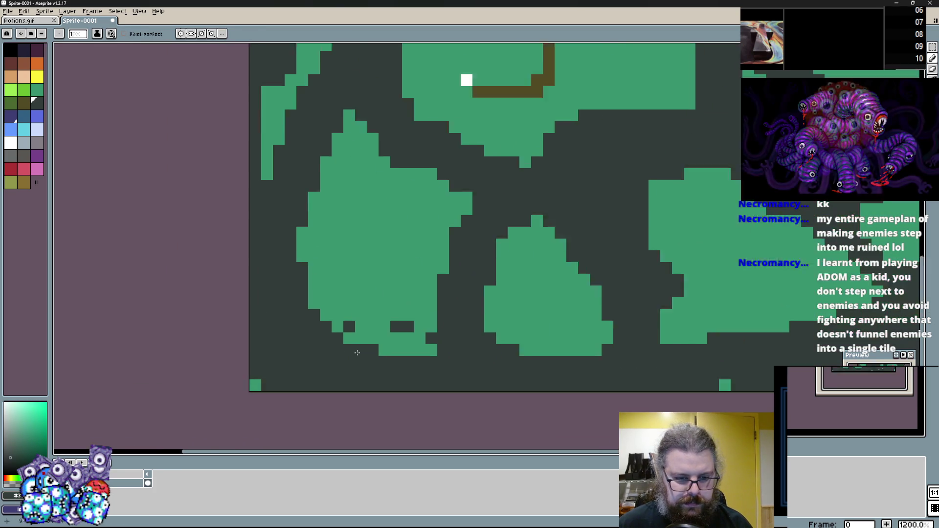
Switch the paint colour to dark red
left_click(23, 129)
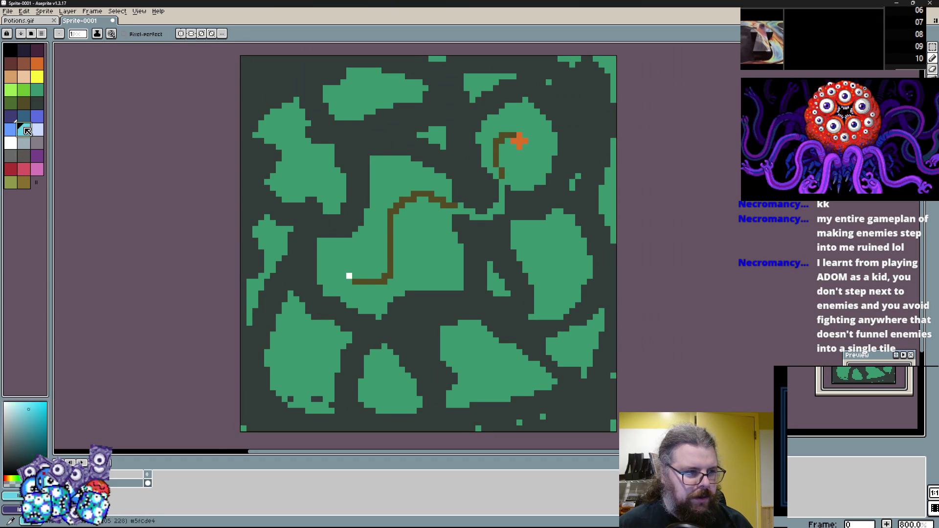
scroll(303, 262, "up", 2)
scroll(303, 262, "up", 1)
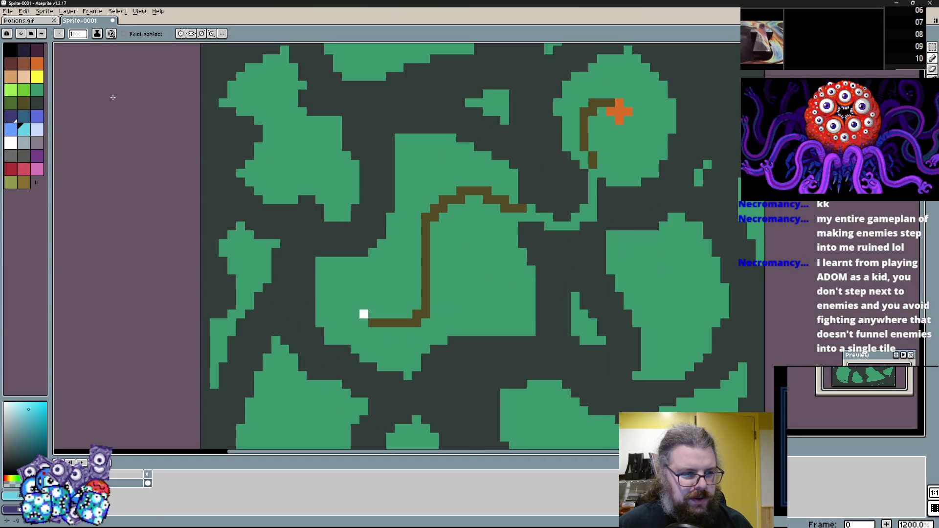
left_click(11, 169)
scroll(330, 208, "up", 1)
scroll(278, 291, "down", 1)
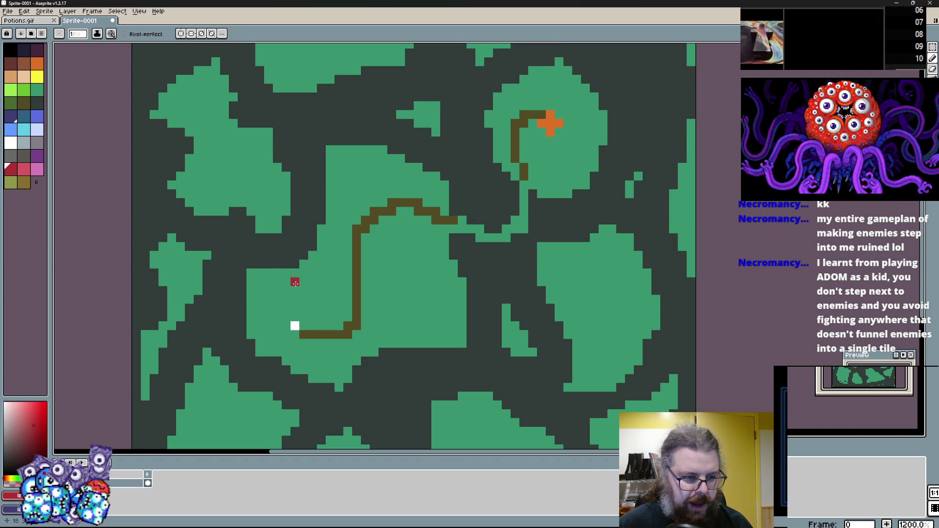
Place red dots across the central green floor area
scroll(418, 308, "down", 2)
scroll(391, 251, "up", 2)
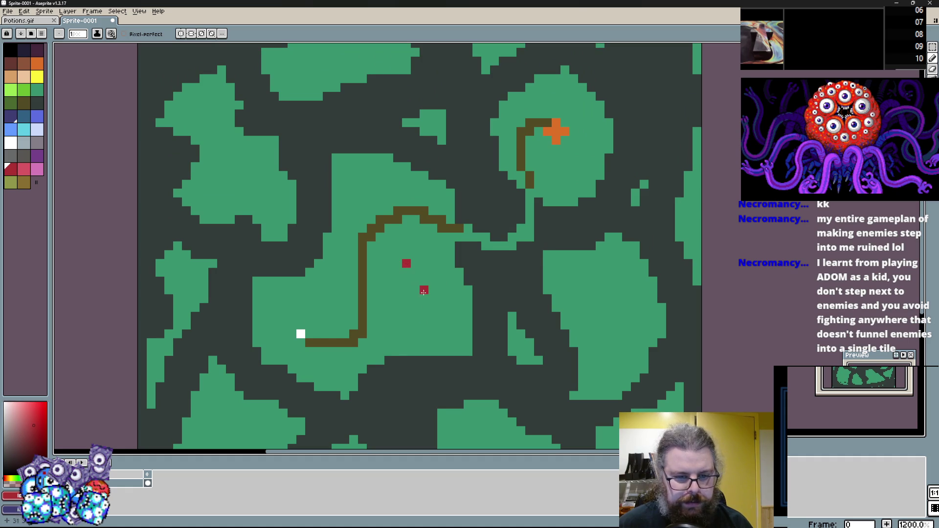
left_click(406, 334)
left_click(336, 290)
left_click(274, 316)
left_click(362, 245)
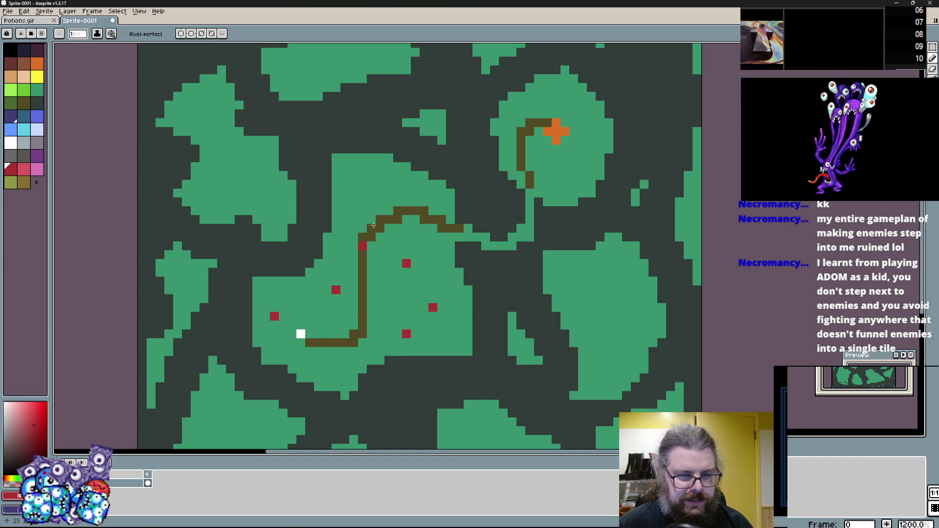
left_click_drag(371, 175, 430, 237)
left_click_drag(271, 201, 285, 216)
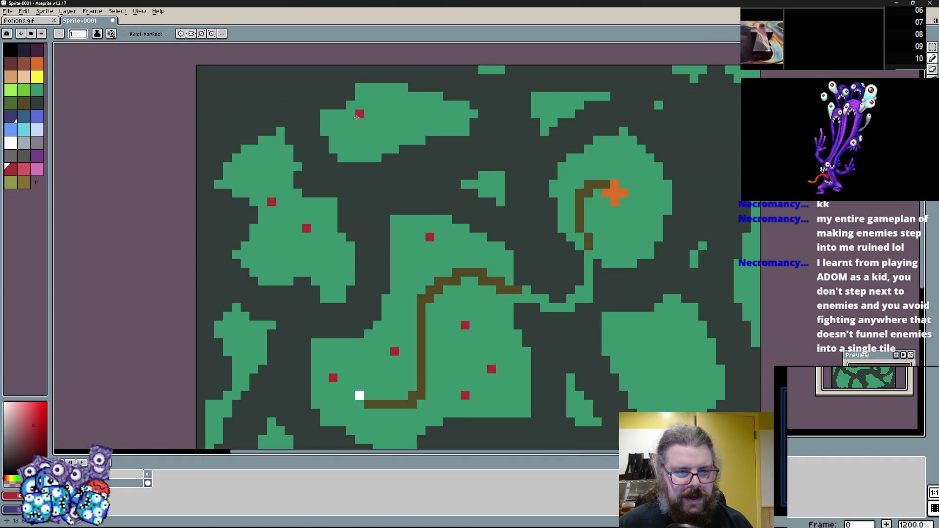
Add a red dot on another green area and paint a misplaced dot back to green
scroll(539, 229, "down", 3)
scroll(539, 230, "right", 1)
left_click(596, 197)
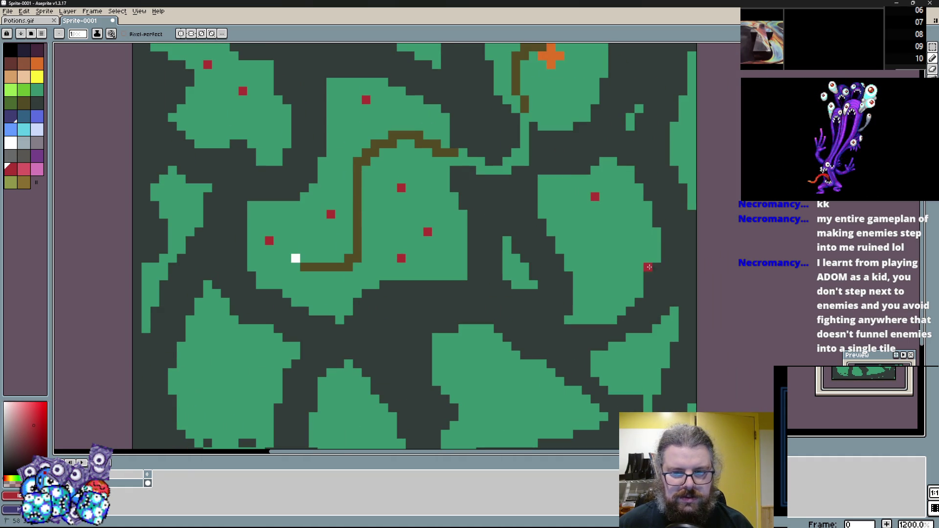
left_click(630, 258, "alt")
left_click(648, 267)
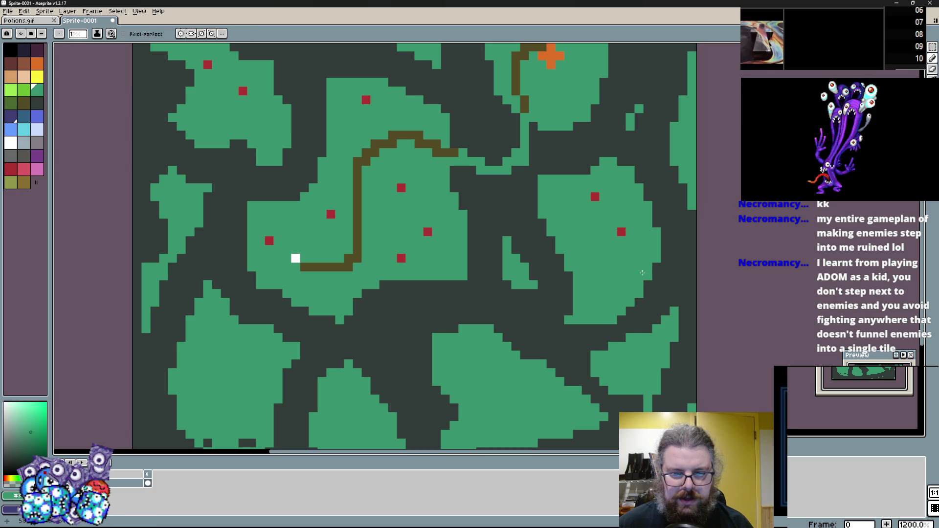
left_click(620, 231, "alt")
Place red dots in the right-hand and left green areas
scroll(580, 342, "down", 2)
scroll(580, 342, "left", 2)
left_click(333, 306)
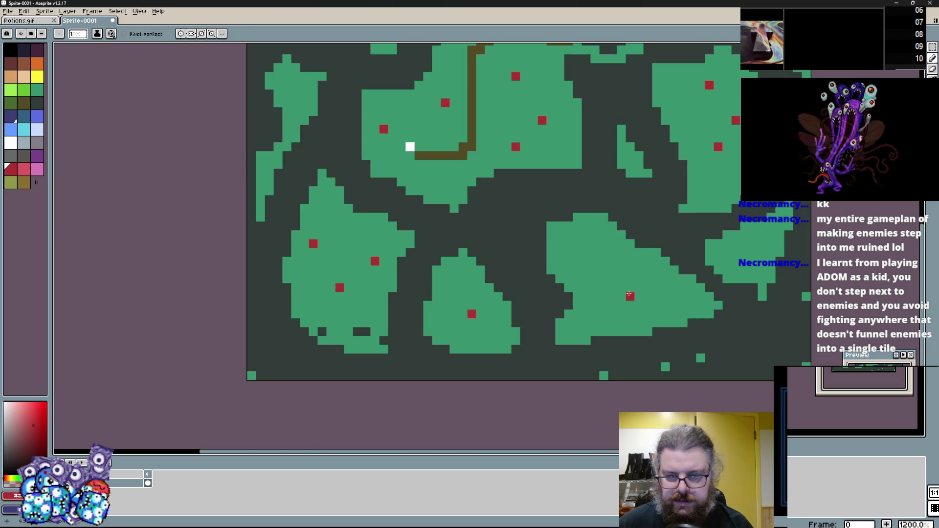
scroll(472, 314, "up", 2)
scroll(472, 314, "right", 1)
left_click(199, 215)
scroll(237, 195, "up", 1)
left_click(255, 244)
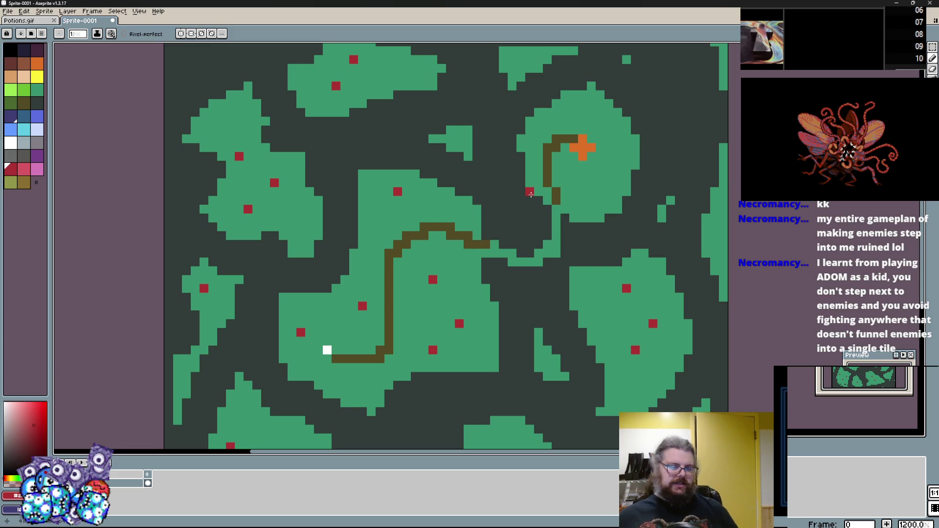
Place a red dot beside the path near the orange cross
scroll(597, 243, "left", 2)
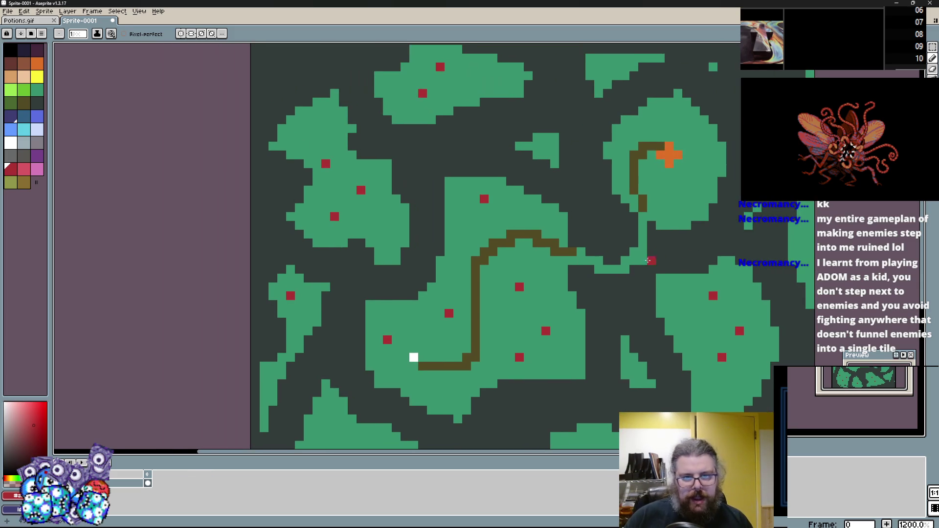
scroll(625, 263, "down", 3)
scroll(563, 254, "up", 3)
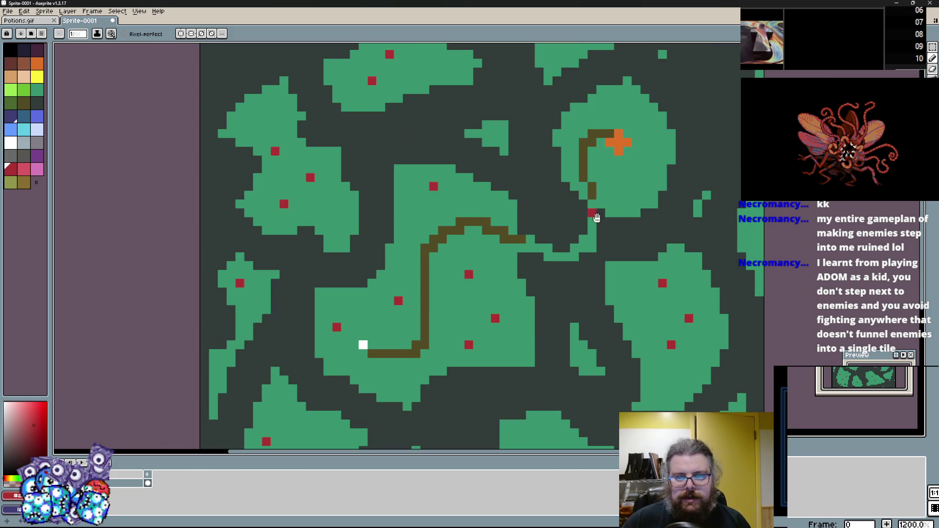
scroll(594, 215, "down", 3)
scroll(592, 277, "up", 1)
scroll(538, 264, "down", 1)
left_click(516, 247)
Touch up the left blob with sampled green, then add a red dot near the path's start
scroll(323, 296, "up", 3)
left_click(380, 247, "alt")
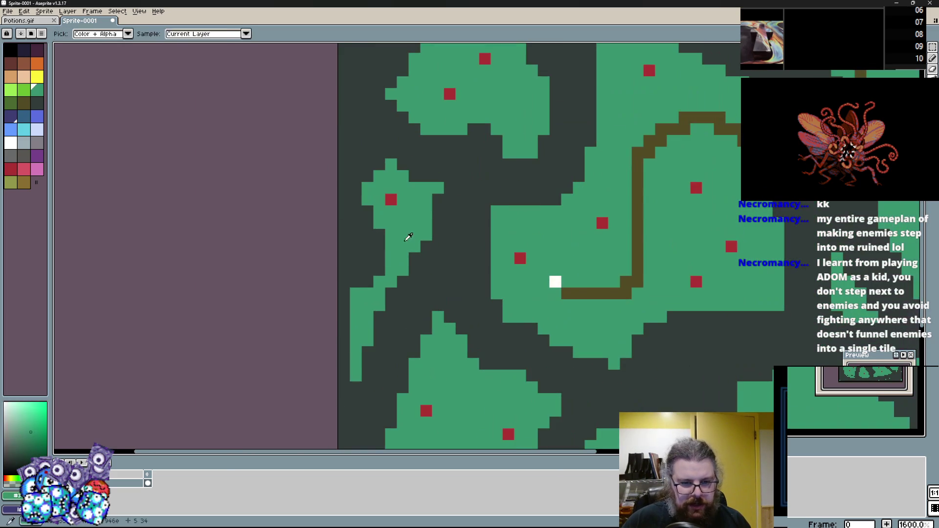
left_click_drag(356, 364, 360, 283)
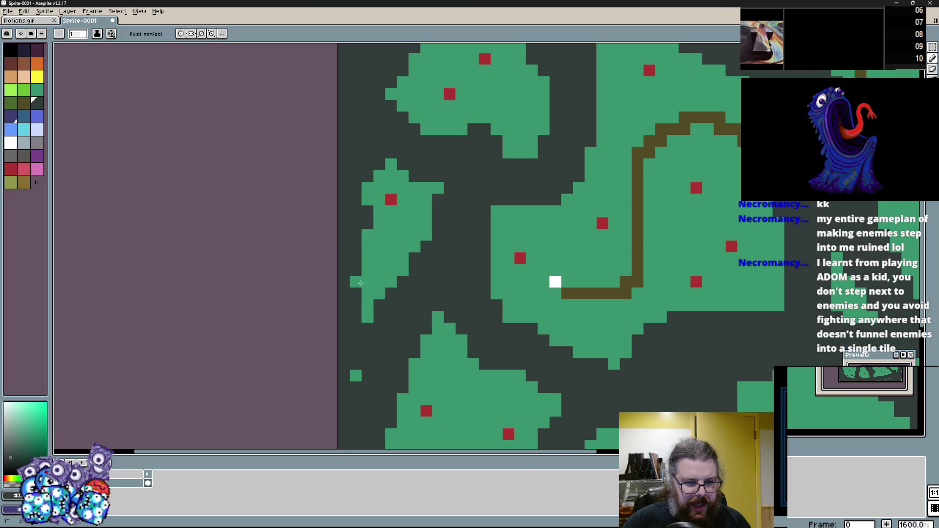
scroll(365, 336, "down", 3)
scroll(424, 334, "up", 1)
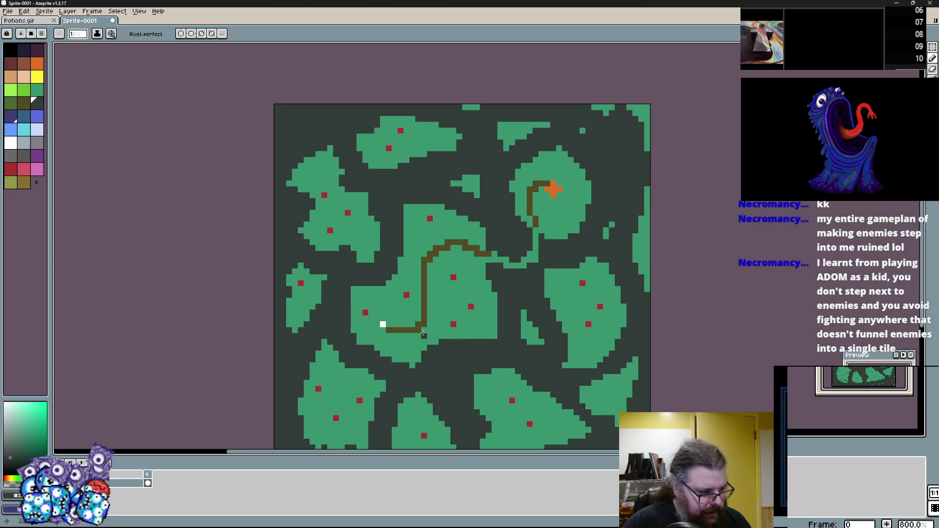
scroll(429, 330, "up", 1)
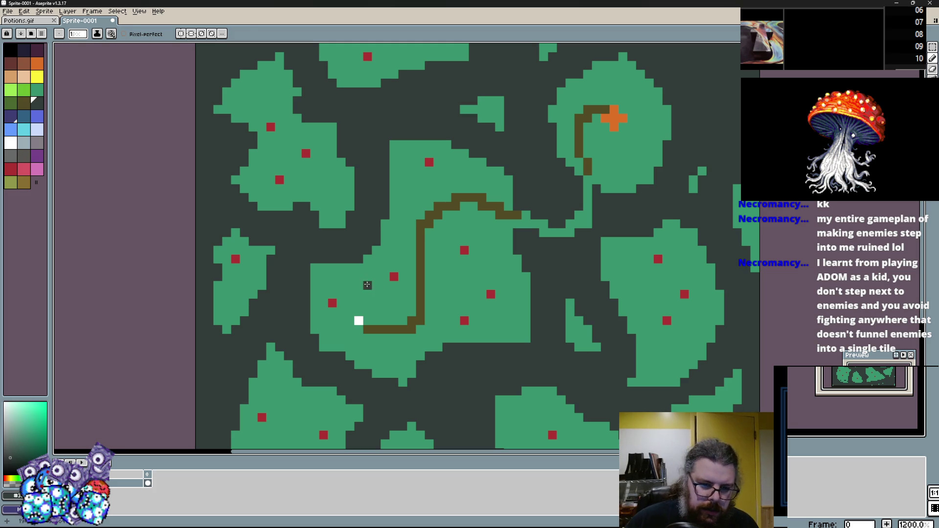
left_click(394, 277, "alt")
left_click(394, 365)
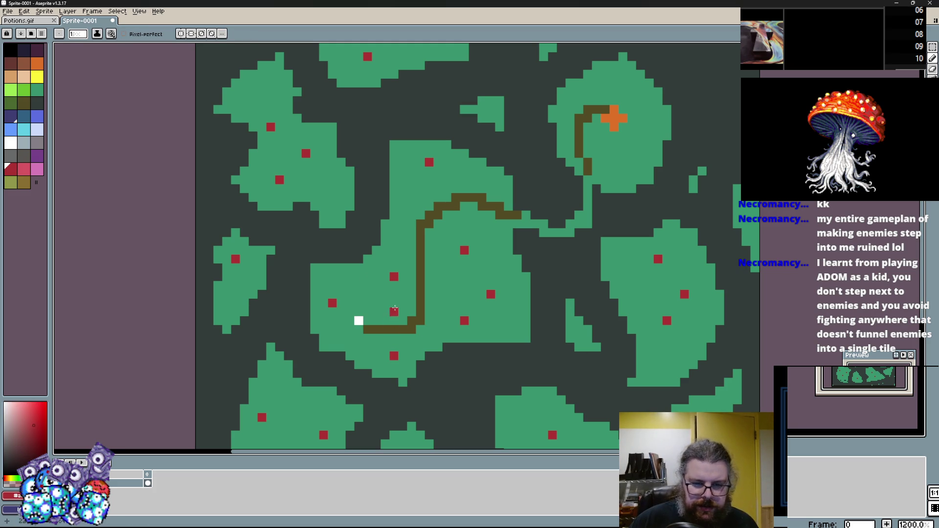
Recolour a red dot on the green floor purple-blue
left_click(11, 130)
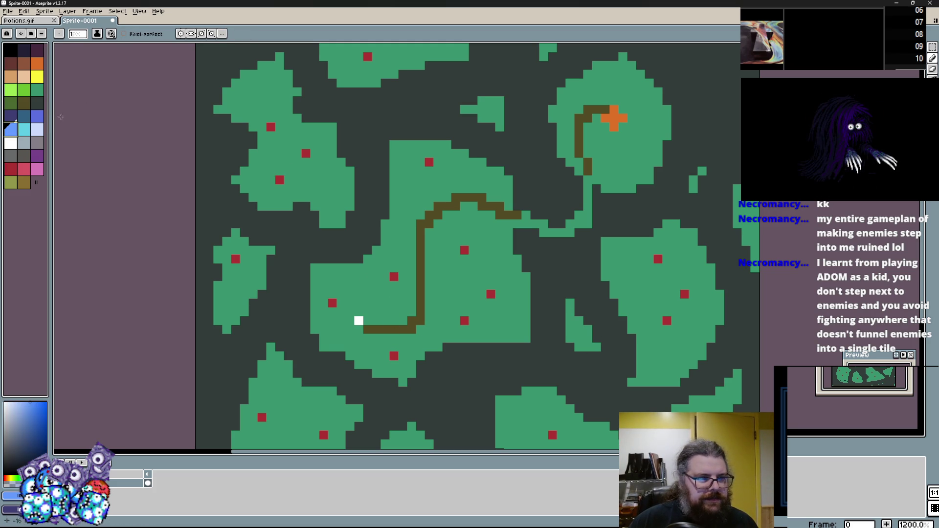
left_click(37, 116)
left_click(279, 180)
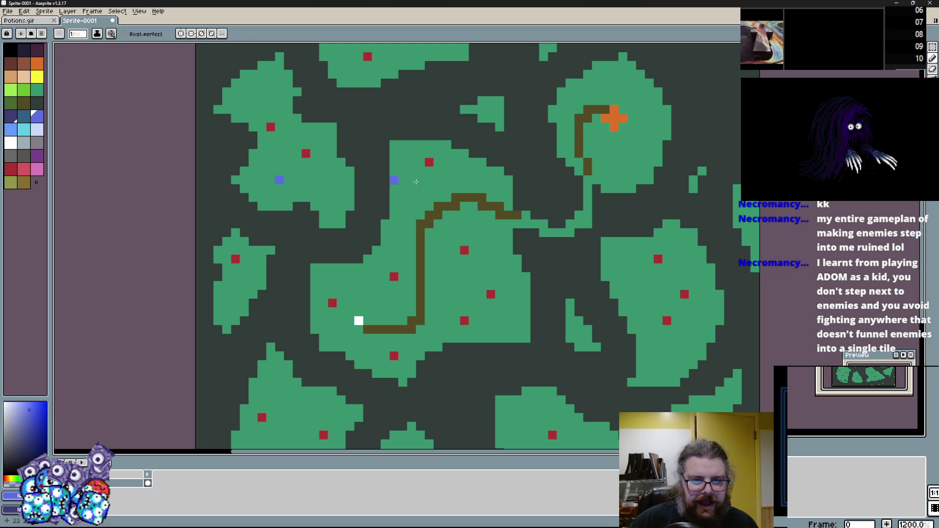
scroll(494, 325, "down", 5)
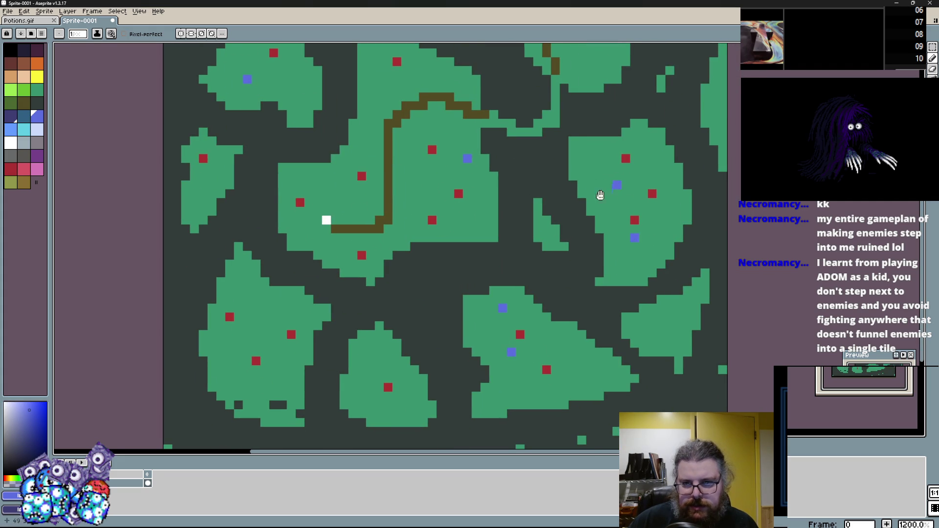
scroll(600, 195, "up", 10)
Touch up the map with green and extend the brown path's bottom segment by one pixel
left_click(325, 139, "alt")
left_click(309, 122)
scroll(285, 304, "down", 3)
scroll(286, 304, "up", 3)
scroll(342, 299, "up", 1)
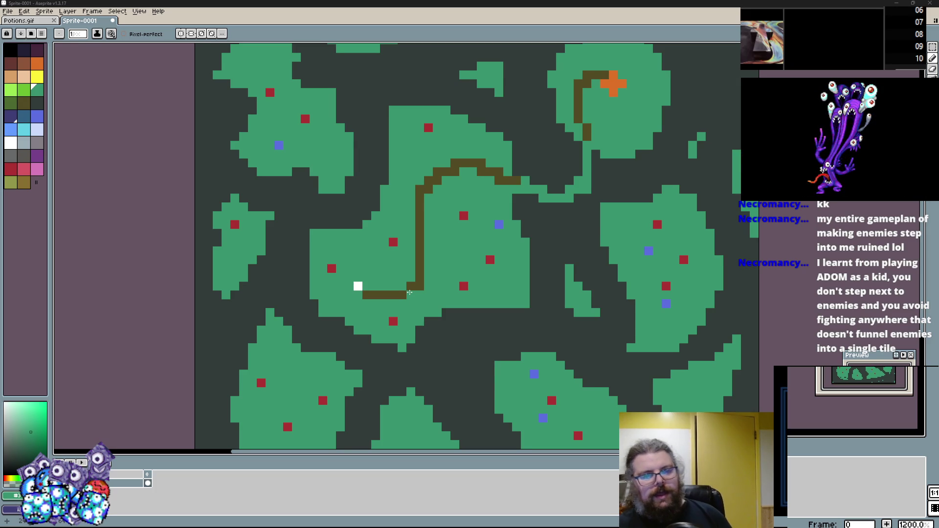
left_click(409, 292)
Fill the brown path's corner, add a brown pixel near the cross, and repaint the right-edge stray pixels
left_click(412, 290)
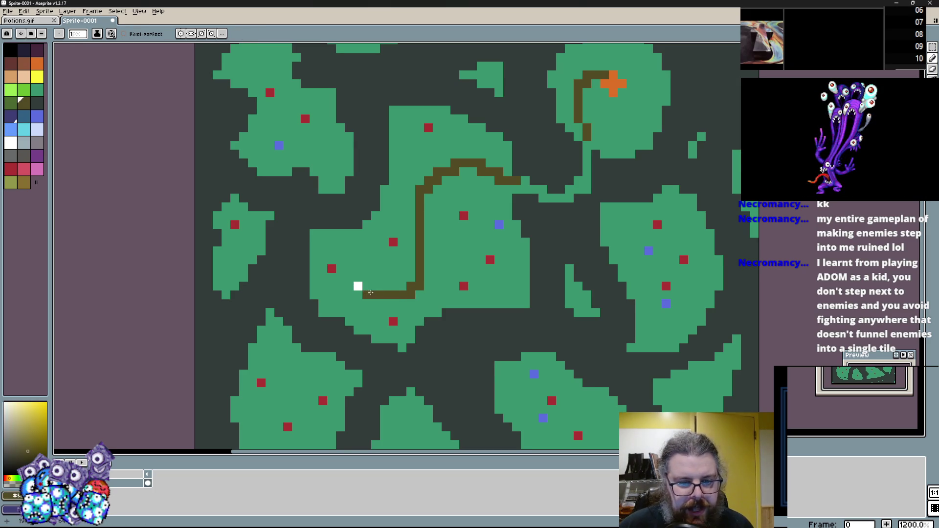
left_click(596, 126)
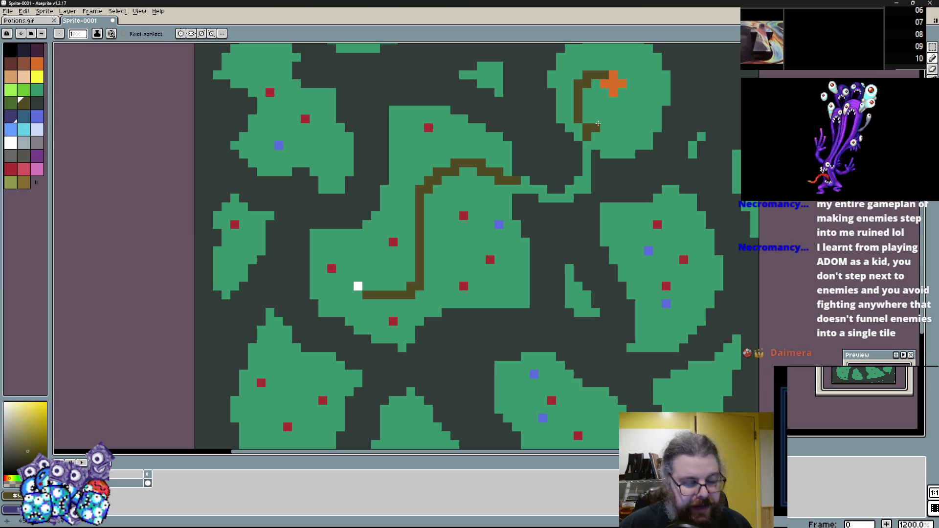
scroll(597, 123, "down", 1)
scroll(513, 225, "down", 2)
scroll(608, 205, "up", 3)
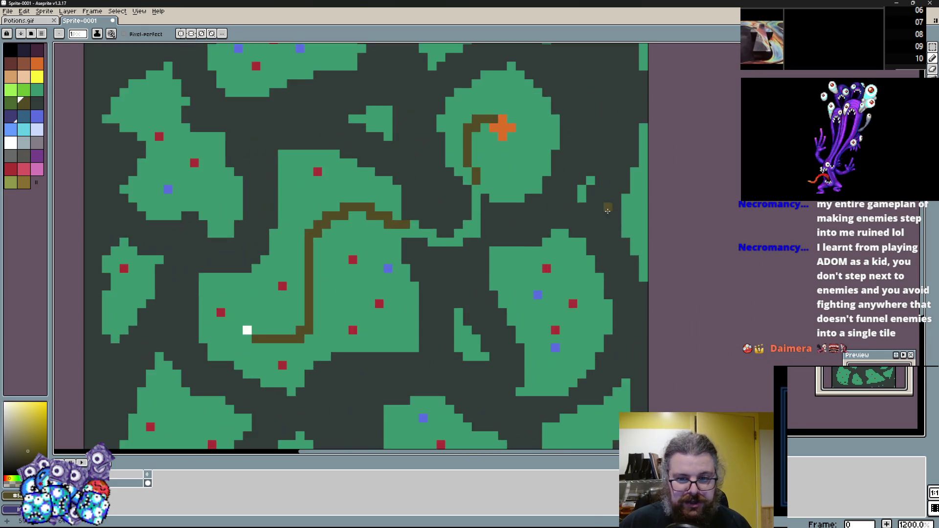
scroll(620, 223, "down", 2)
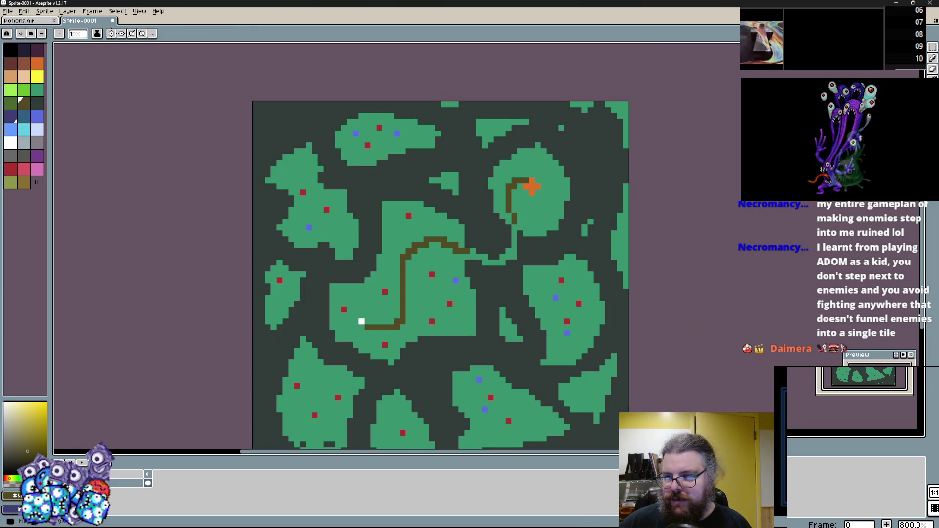
mouse_move(613, 190)
left_mouse_down()
mouse_move(628, 291)
mouse_move(611, 173)
mouse_move(619, 105)
left_mouse_up()
Switch the pencil back to pixel-by-pixel drawing
scroll(498, 272, "up", 3)
scroll(484, 210, "up", 3)
scroll(484, 210, "left", 2)
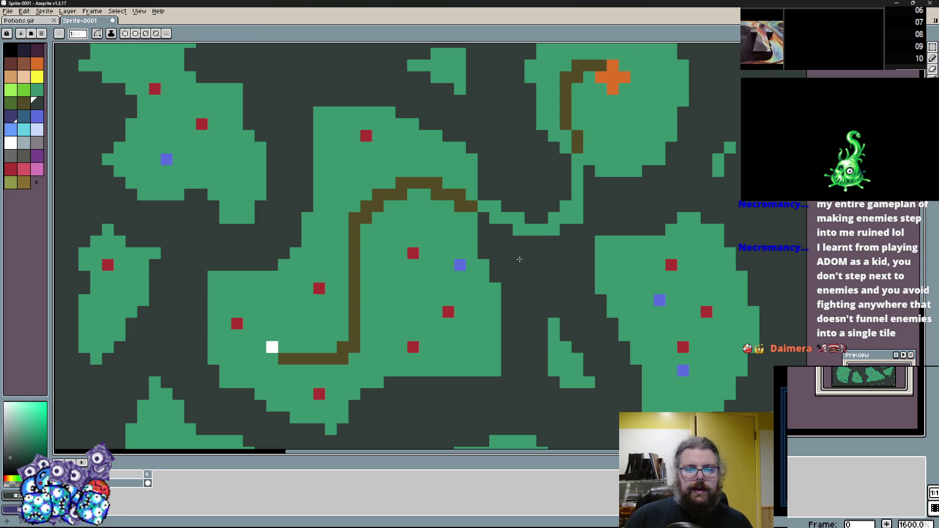
scroll(489, 294, "down", 2)
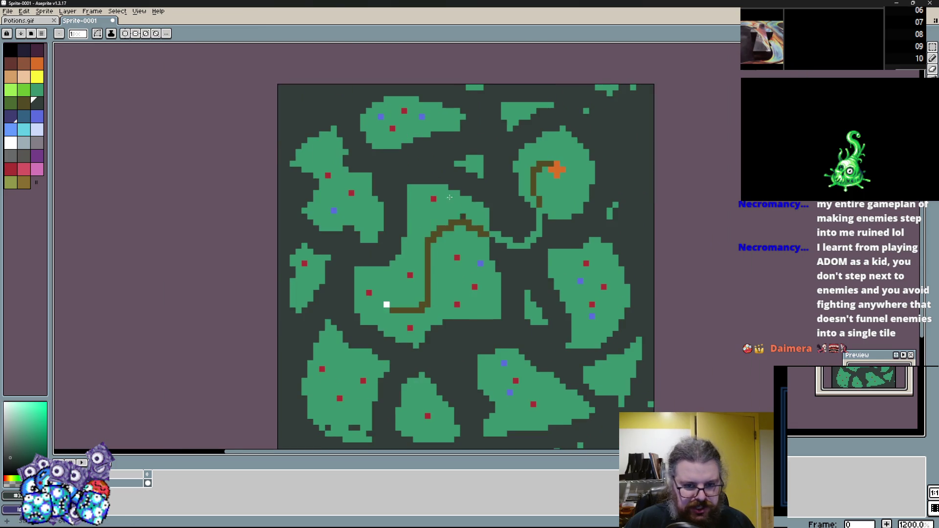
scroll(479, 314, "up", 2)
mouse_move(299, 288)
left_mouse_down()
mouse_move(334, 259)
mouse_move(318, 267)
left_mouse_up()
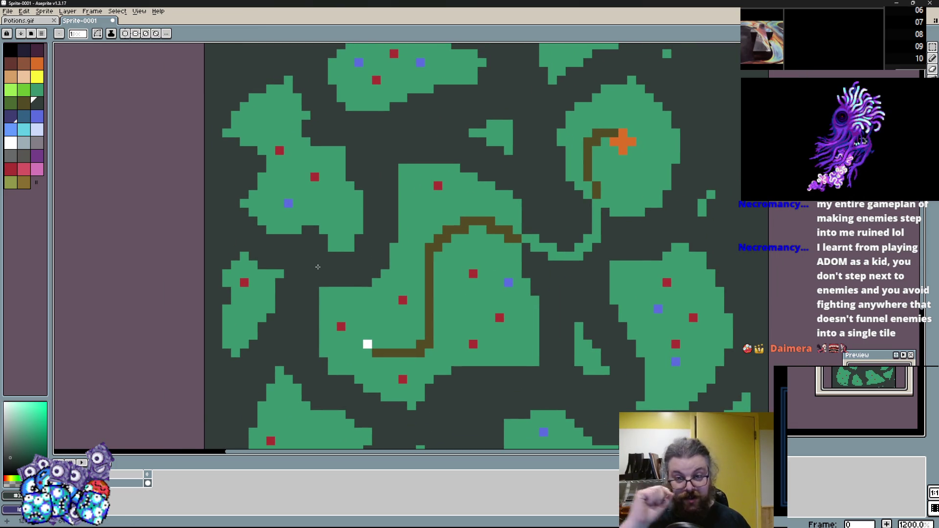
scroll(404, 246, "down", 1)
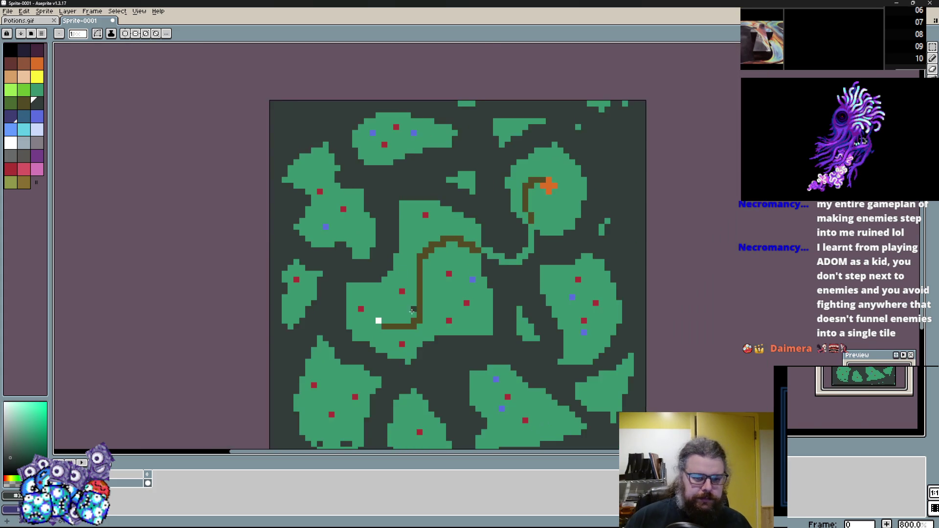
scroll(494, 303, "up", 2)
scroll(565, 213, "down", 1)
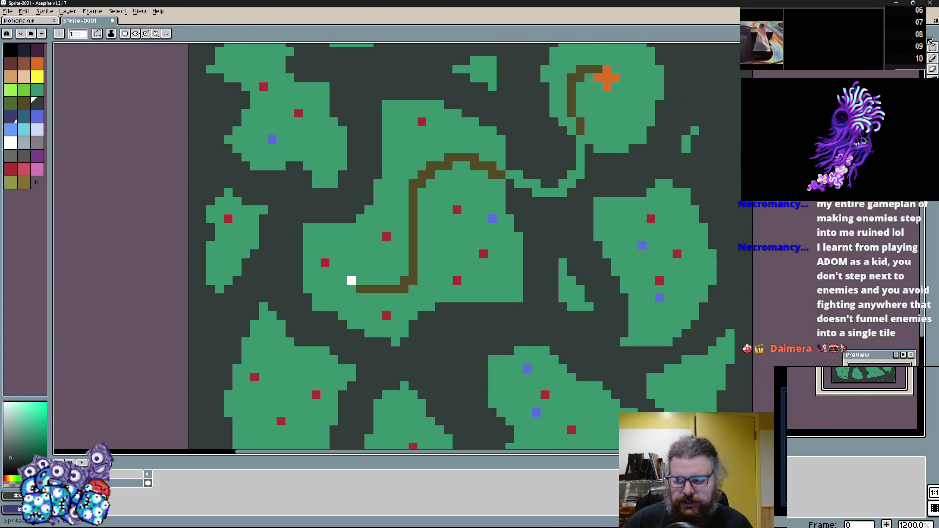
left_click(933, 68)
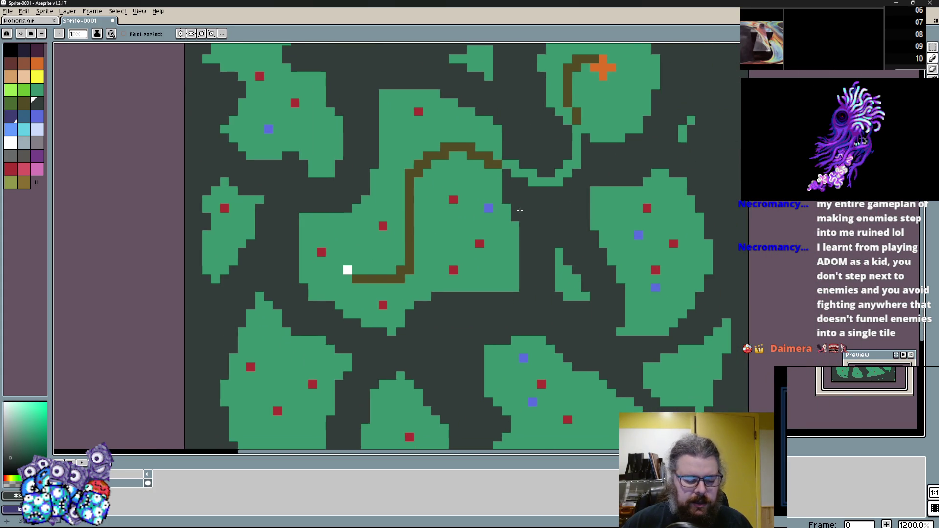
Eyedrop the path brown and extend the path by one pixel
scroll(520, 210, "up", 1)
scroll(519, 210, "down", 3)
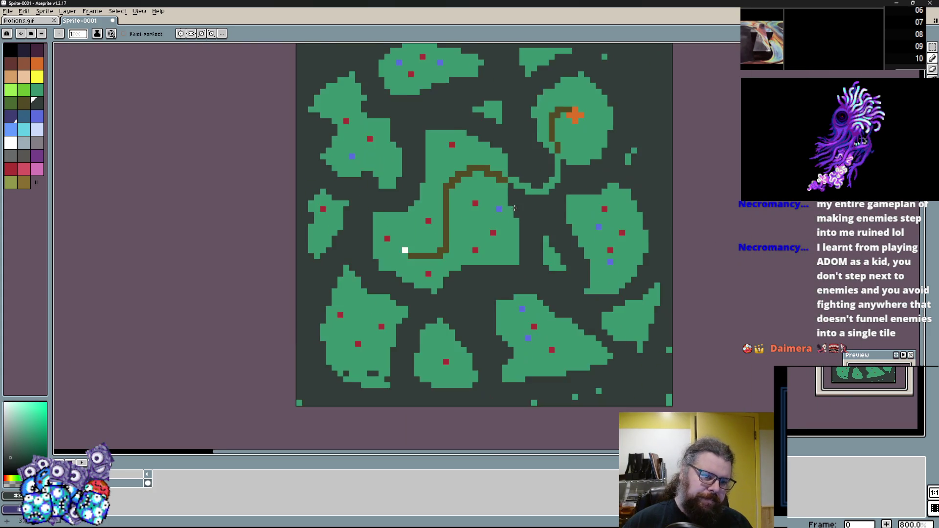
scroll(342, 294, "up", 1)
scroll(305, 307, "up", 1)
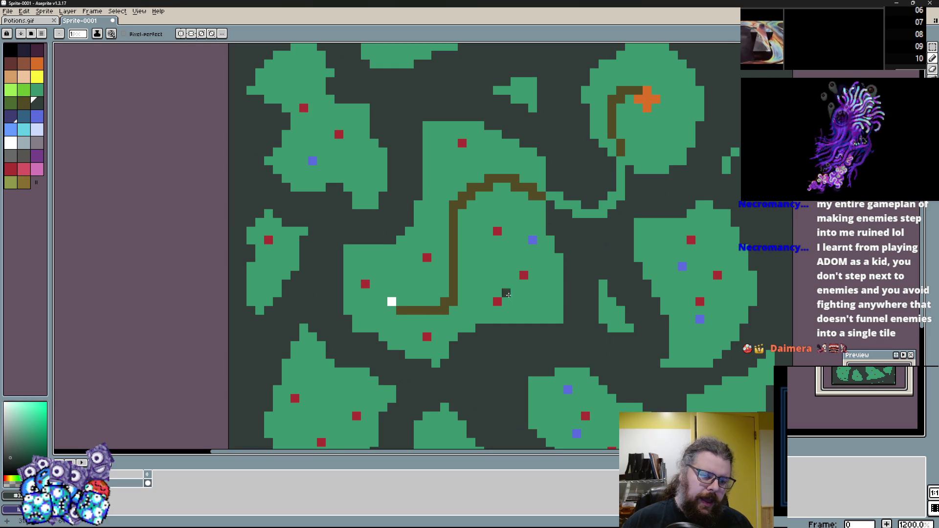
scroll(417, 320, "up", 2)
scroll(417, 320, "down", 1)
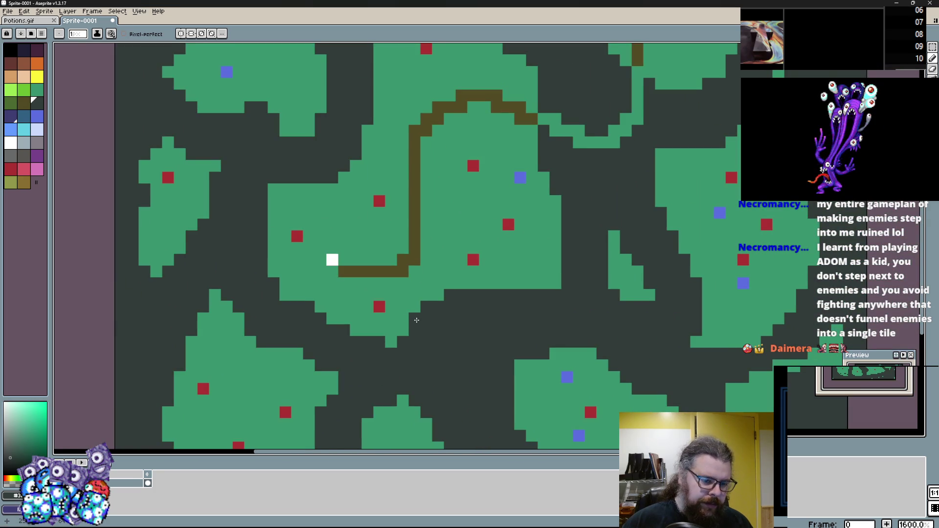
scroll(389, 293, "down", 3)
scroll(387, 278, "up", 2)
scroll(387, 278, "down", 2)
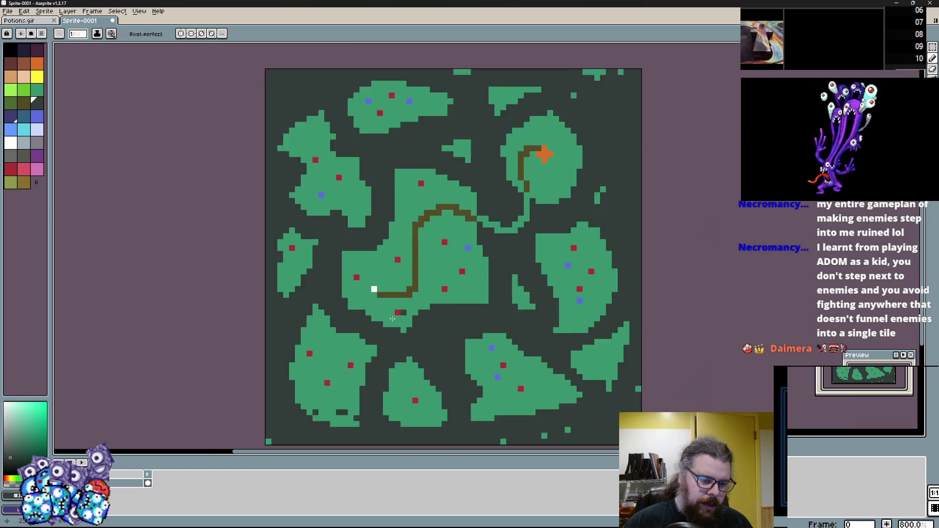
scroll(387, 277, "up", 3)
left_click(398, 279, "alt")
left_click(387, 278)
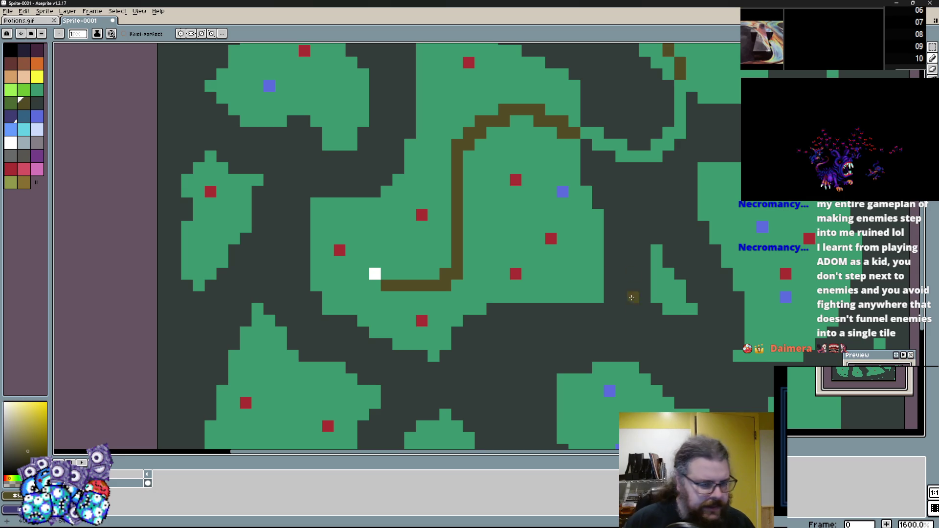
Paint the dark gap with the island green and add a white pixel beside the start pixel
left_click(504, 297, "alt")
mouse_move(504, 303)
left_mouse_down()
mouse_move(490, 343)
mouse_move(482, 338)
left_mouse_up()
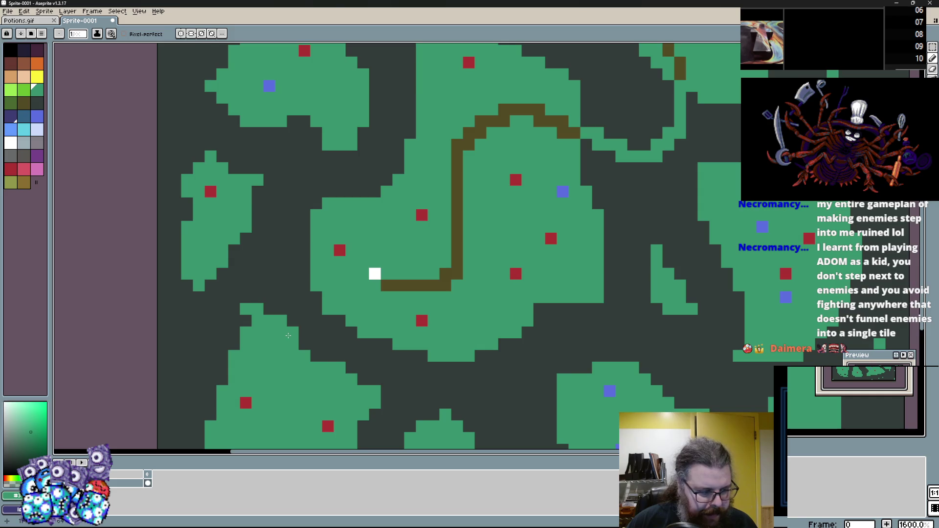
scroll(392, 321, "down", 1)
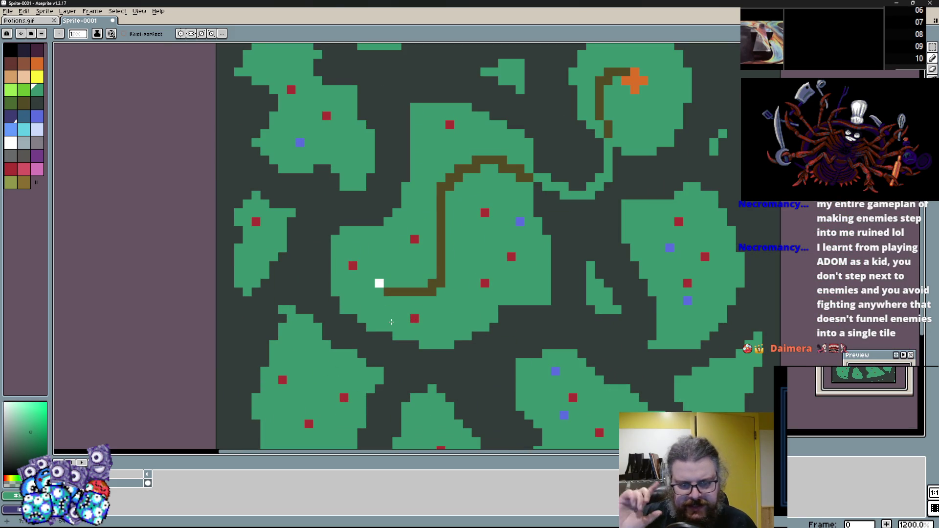
scroll(391, 322, "up", 3)
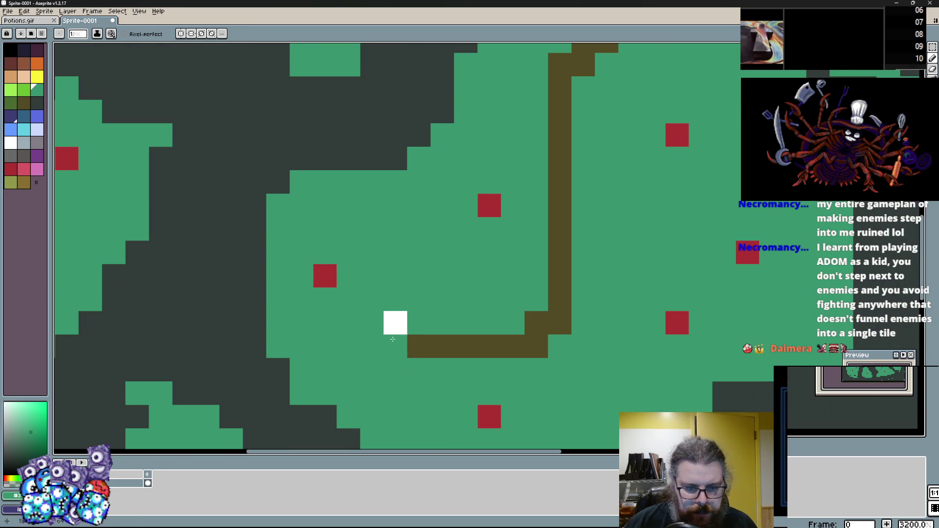
left_click(396, 322, "alt")
left_click(372, 323)
Add white pixels above, below and right of the start pixel to finish the plus
left_click(395, 299)
left_click(395, 346)
left_click(414, 322)
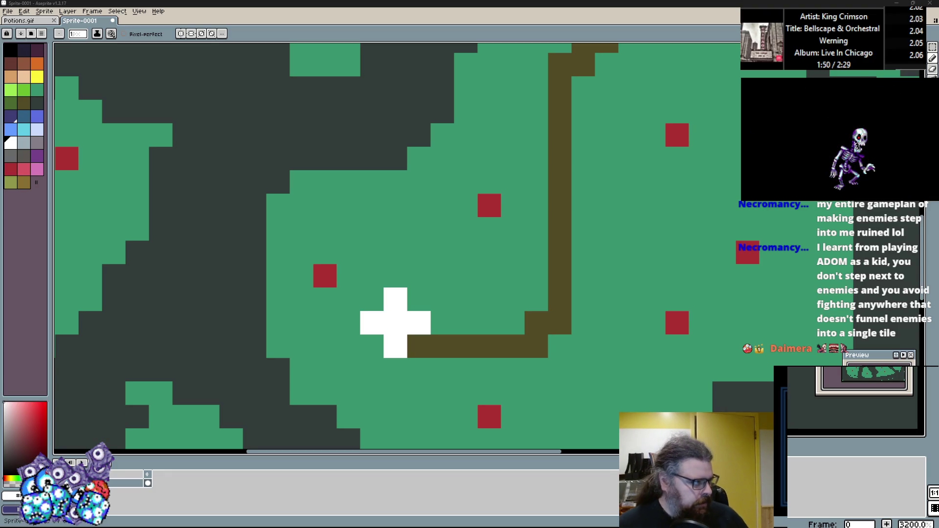
Pick the purple palette swatch as the foreground colour near the white cross
left_click_drag(324, 272, 354, 234)
left_click(353, 233)
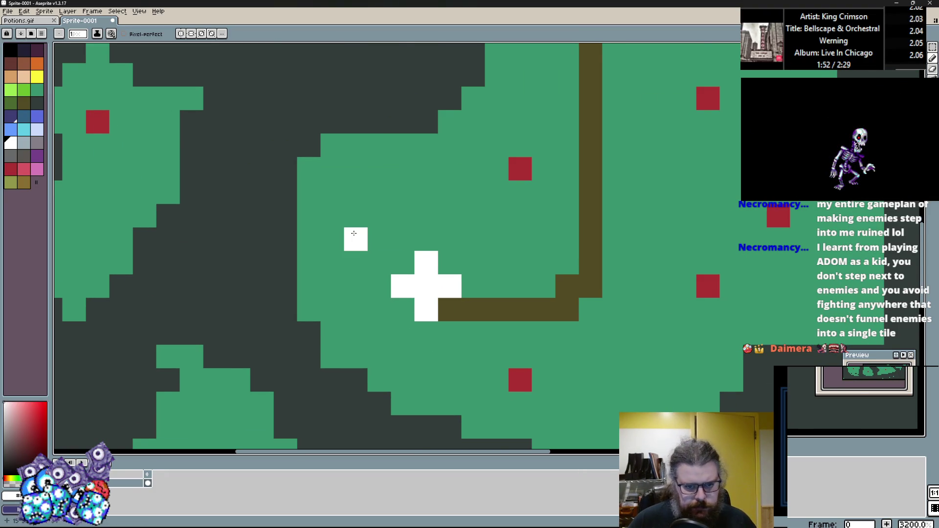
scroll(354, 233, "down", 5)
scroll(310, 319, "up", 2)
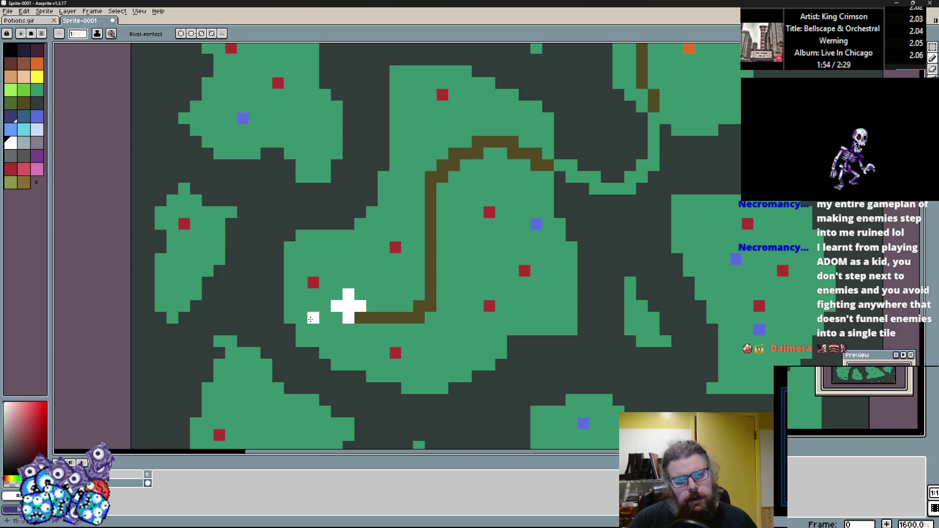
scroll(291, 300, "up", 3)
left_click(37, 156)
left_click(362, 317)
scroll(348, 293, "down", 4)
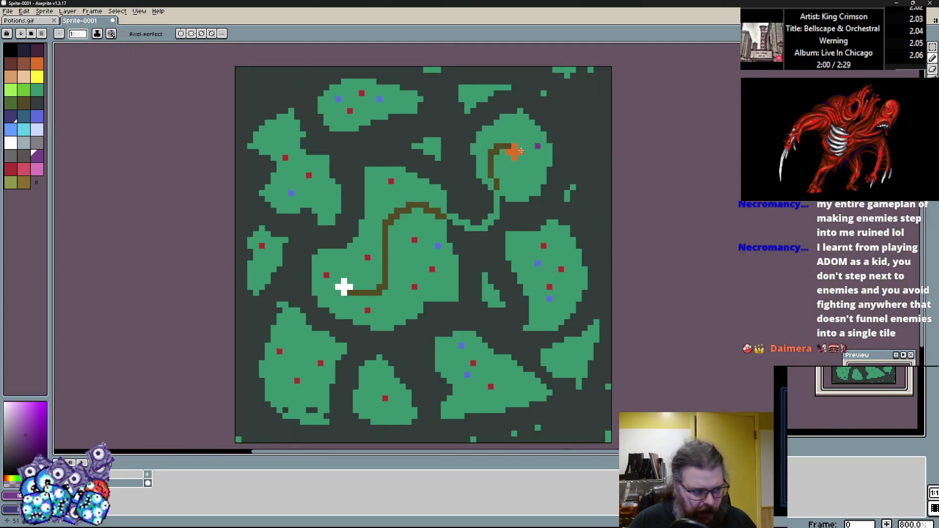
scroll(513, 217, "up", 3)
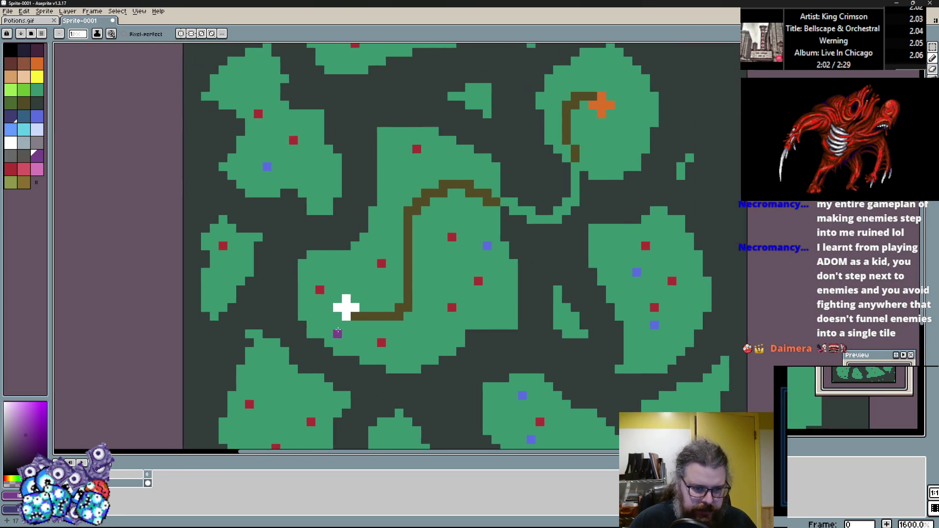
scroll(338, 331, "up", 2)
scroll(341, 284, "down", 1)
scroll(342, 284, "up", 1)
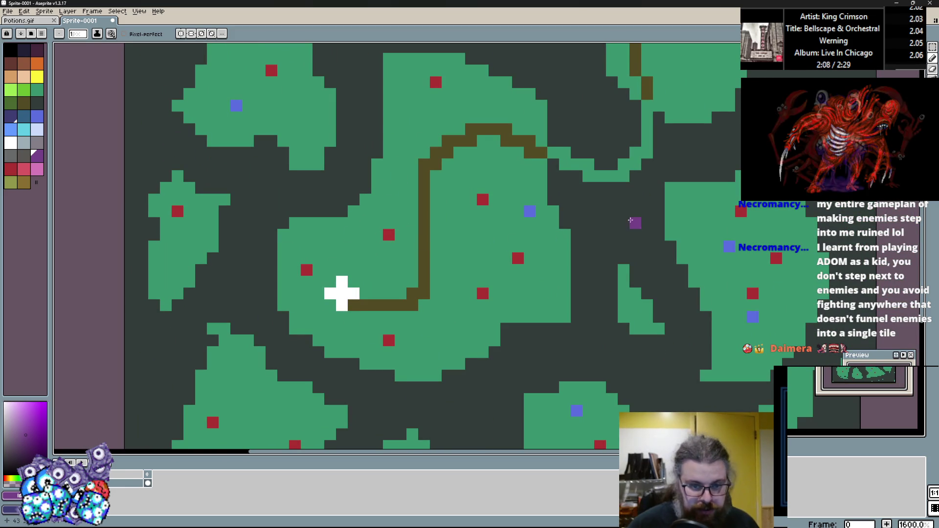
scroll(344, 318, "up", 1)
Paint a purple blob around the white cross, undoing two stray pixels
mouse_move(363, 323)
left_mouse_down()
mouse_move(315, 323)
mouse_move(316, 276)
mouse_move(368, 305)
mouse_move(292, 323)
mouse_move(339, 252)
mouse_move(387, 288)
mouse_move(363, 346)
mouse_move(245, 323)
mouse_move(268, 275)
mouse_move(382, 266)
left_mouse_up()
scroll(382, 266, "down", 3)
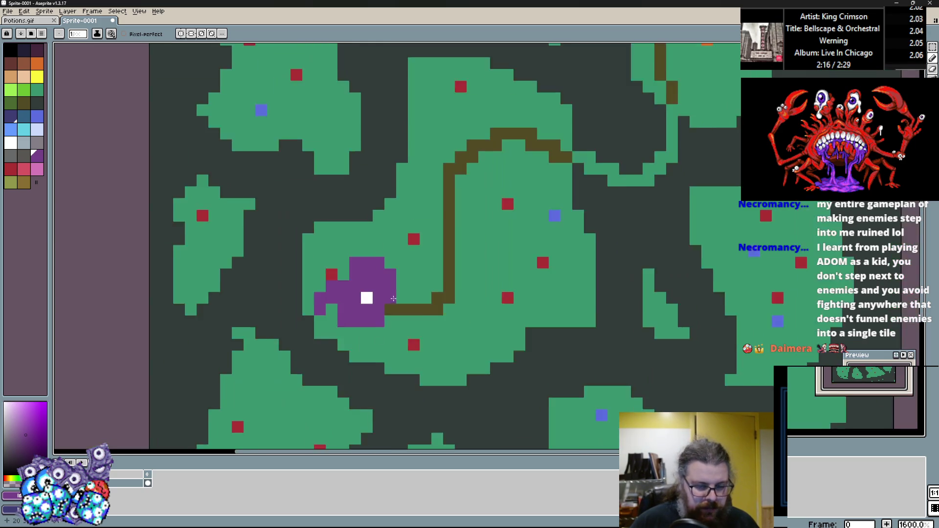
scroll(228, 260, "up", 3)
left_click(229, 259)
key("ctrl+z")
left_click(256, 279)
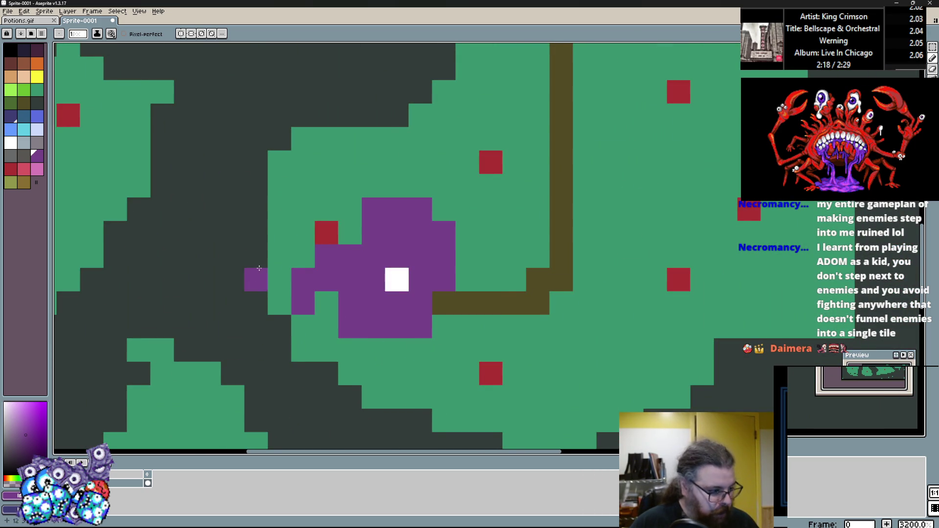
key("ctrl+z")
left_click(341, 231)
left_click(293, 283)
mouse_move(363, 213)
left_mouse_down()
mouse_move(457, 287)
mouse_move(457, 309)
left_mouse_up()
left_click(446, 358)
mouse_move(446, 358)
left_mouse_down()
mouse_move(333, 376)
mouse_move(411, 400)
left_mouse_up()
Extend the blob's top-left, re-pick purple, and fill its diagonal and right edges
left_click(316, 236)
left_click(339, 212)
left_click(293, 259)
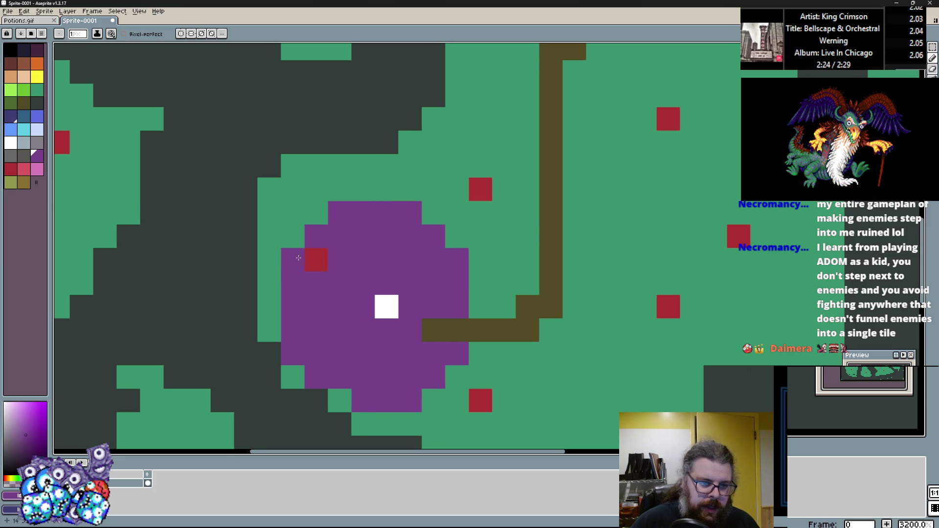
left_click_drag(313, 261, 239, 279)
left_click(240, 279, "alt")
left_click_drag(336, 280, 365, 208)
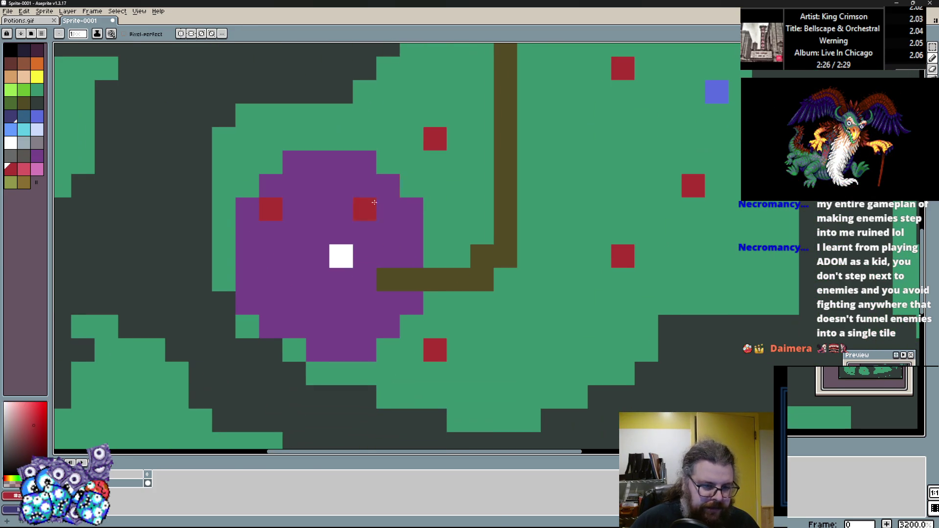
left_click_drag(412, 162, 368, 231)
scroll(353, 267, "down", 1)
scroll(353, 267, "up", 1)
left_click(345, 216, "alt")
left_click_drag(341, 183, 435, 277)
left_click_drag(471, 230, 461, 263)
left_click(464, 362)
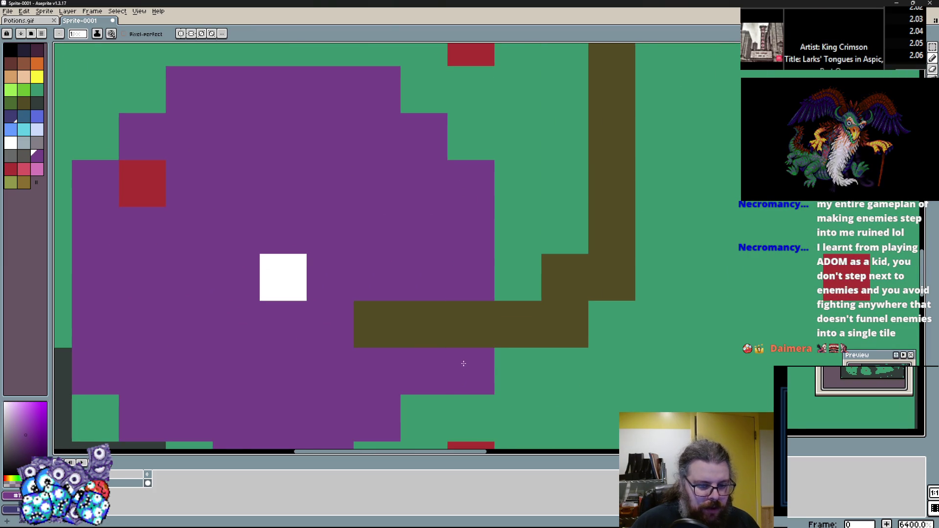
Round off the purple blob's lower-right and lower-left edges
left_click_drag(464, 362, 498, 251)
left_click(460, 308)
left_click(415, 342)
scroll(418, 315, "down", 1)
left_click_drag(418, 315, 386, 360)
left_click(289, 381)
left_click(243, 356)
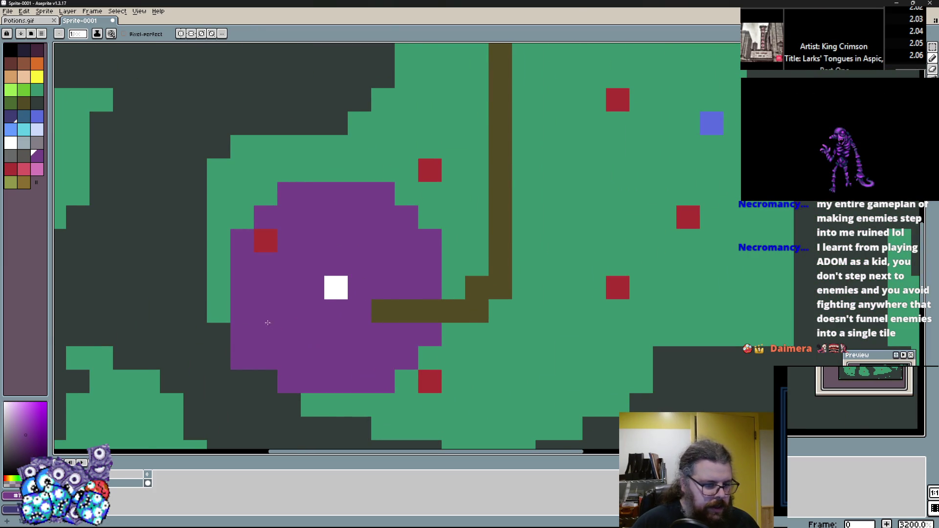
Switch to the Ellipse tool with Shift+U
scroll(267, 323, "down", 3)
scroll(379, 266, "up", 2)
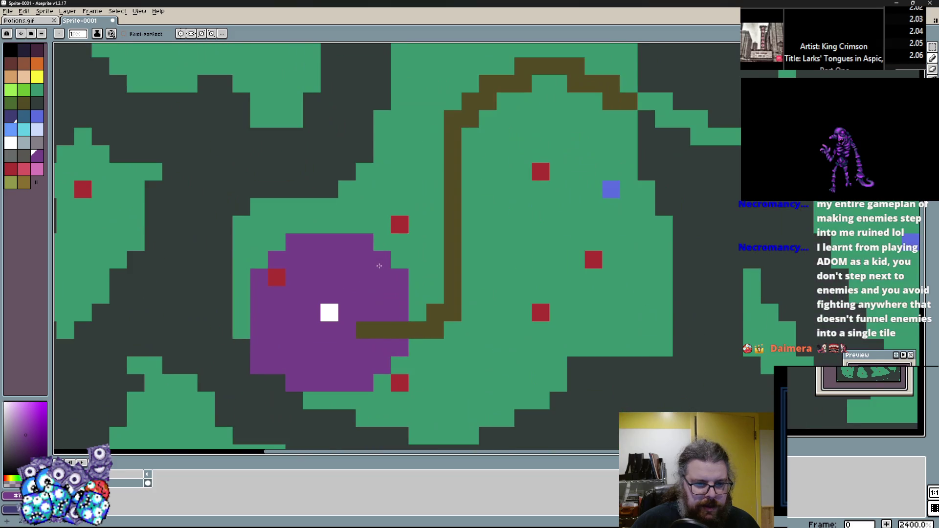
scroll(434, 207, "down", 3)
scroll(347, 277, "up", 3)
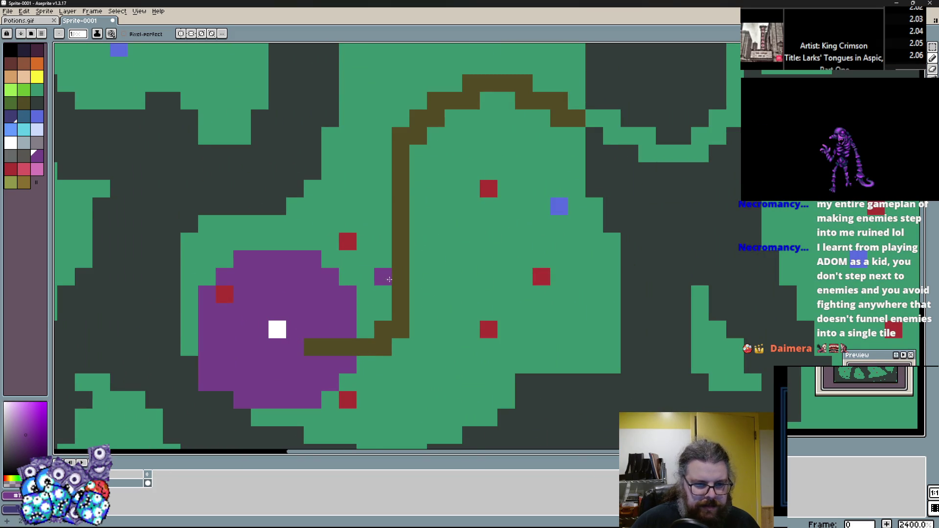
scroll(389, 279, "down", 3)
scroll(381, 335, "up", 3)
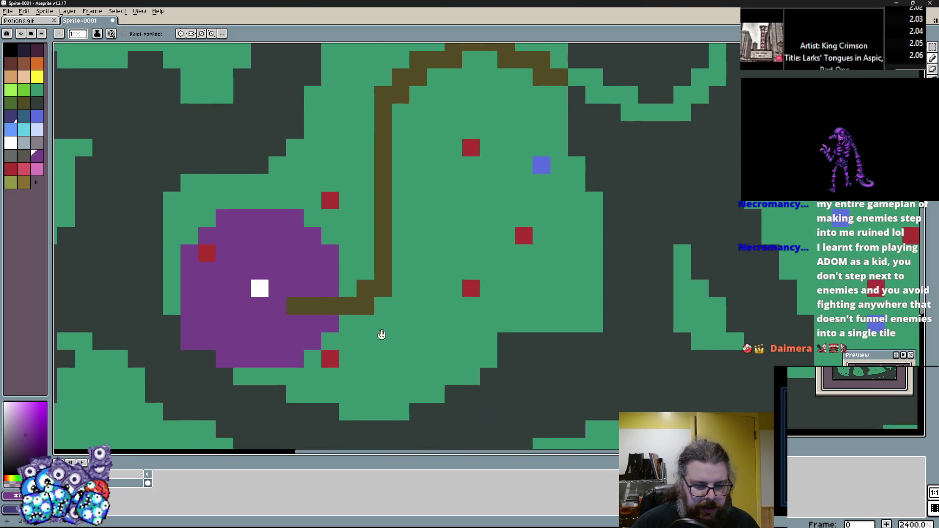
scroll(382, 335, "down", 2)
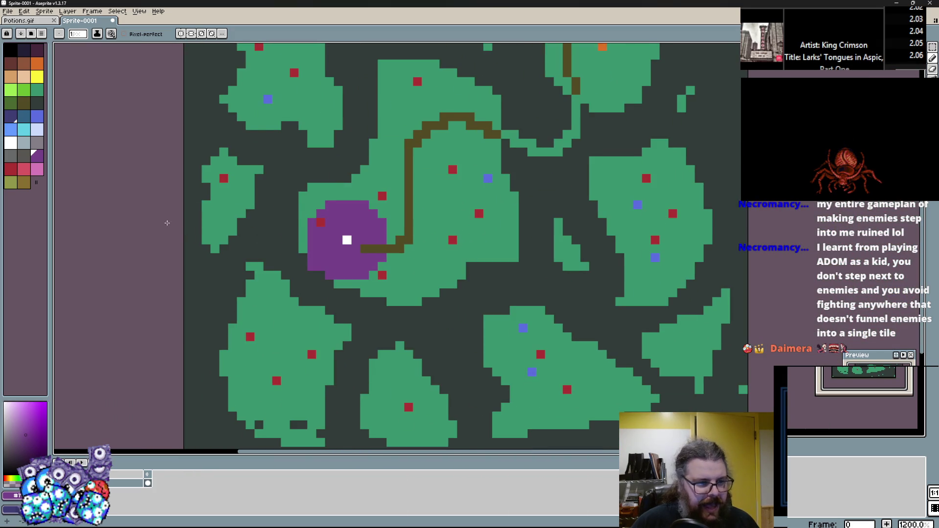
scroll(673, 201, "down", 1)
key("shift+u")
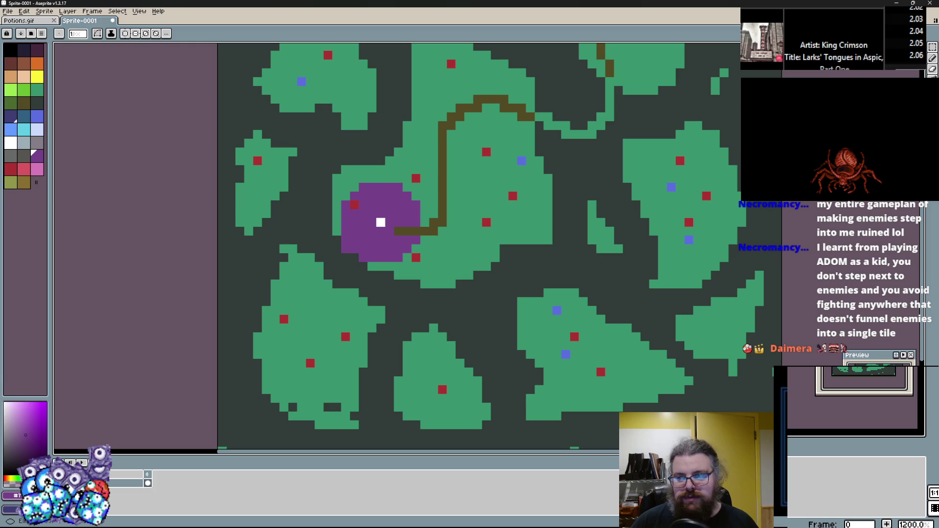
Draw a tall white filled shape along the map's left edge
left_click(18, 143)
left_click_drag(222, 255, 244, 373)
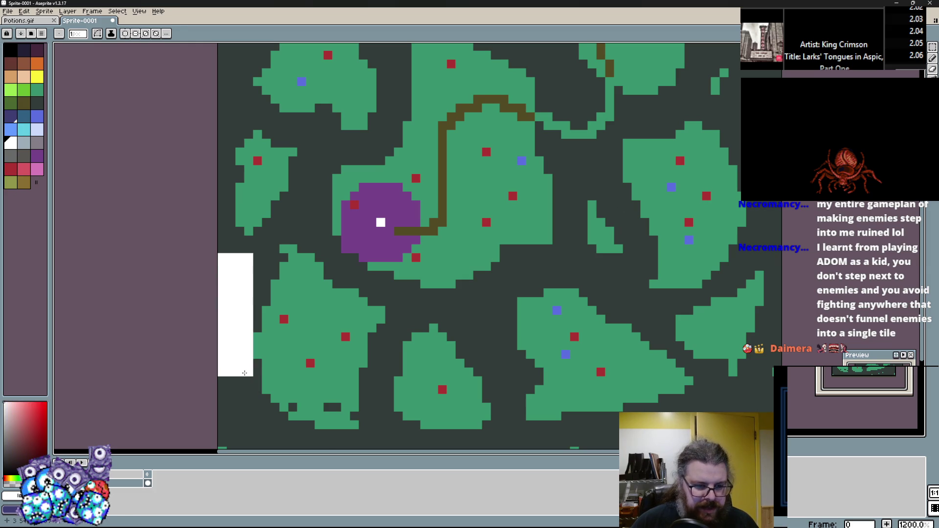
scroll(244, 373, "up", 2)
Notch the white bar with dark pixels at its top-left and along its edge
left_click(266, 172, "alt")
left_click_drag(220, 156, 206, 181)
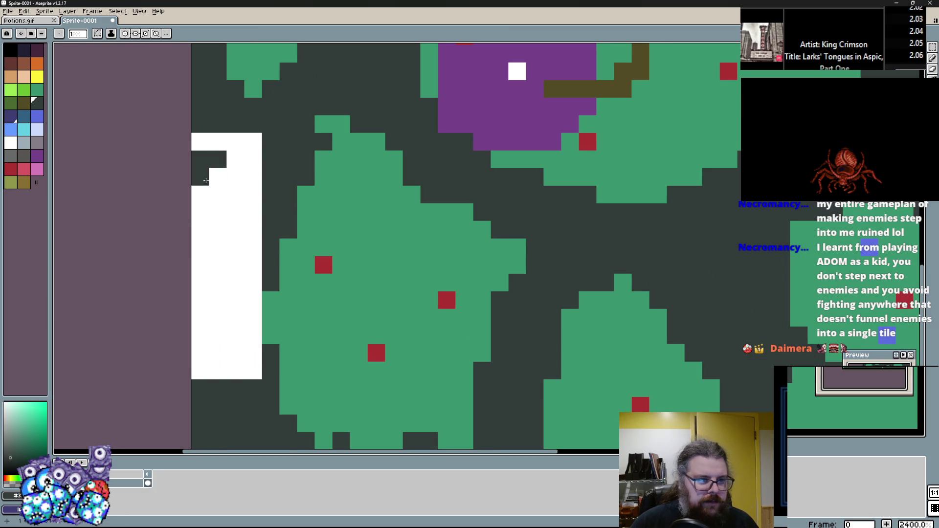
left_click(200, 264)
left_click(200, 283)
left_click(217, 300)
left_click(208, 308)
left_click(209, 326)
left_click(200, 352)
left_click(219, 344)
Pencil extra purple pixels around the purple blob's top and right edges
scroll(411, 204, "down", 1)
scroll(410, 205, "down", 1)
scroll(367, 333, "up", 2)
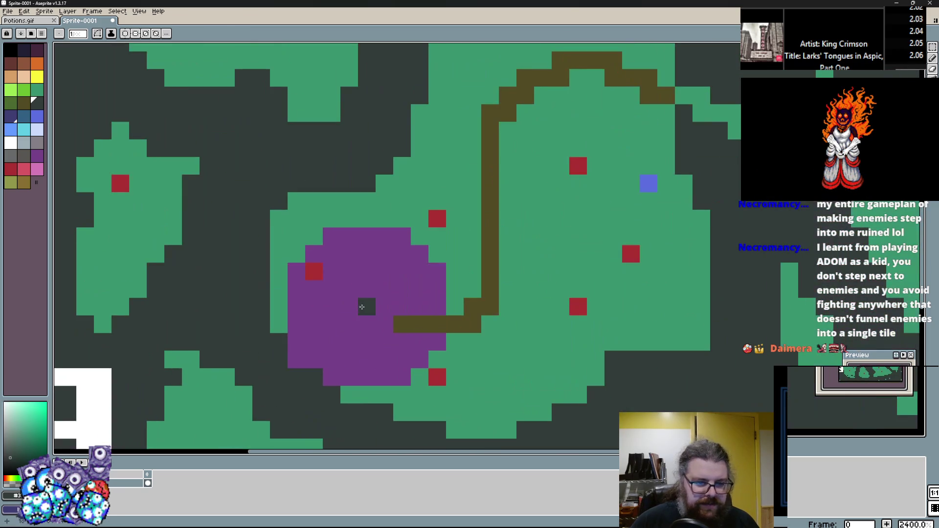
scroll(253, 341, "down", 2)
scroll(252, 341, "up", 2)
scroll(350, 268, "down", 3)
scroll(357, 268, "up", 3)
scroll(391, 230, "down", 4)
scroll(398, 287, "up", 3)
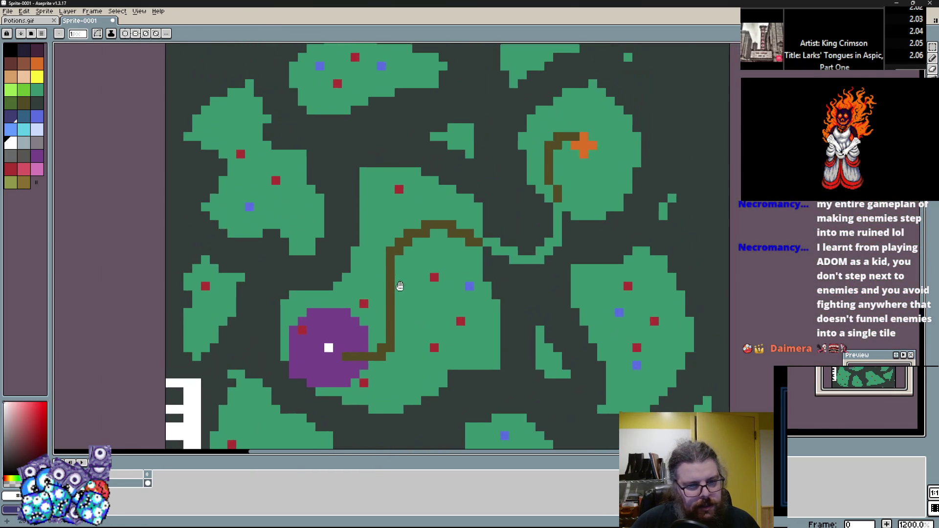
scroll(382, 362, "down", 3)
scroll(420, 401, "up", 3)
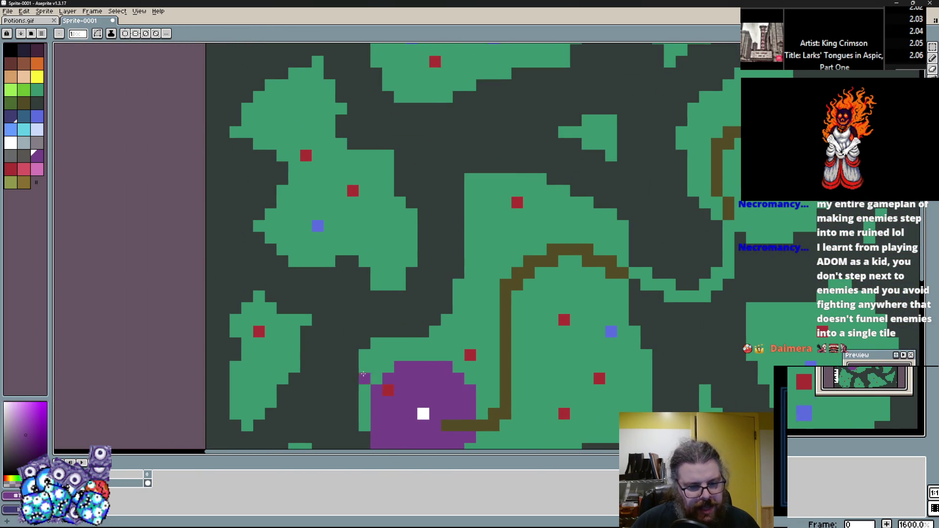
scroll(363, 374, "up", 2)
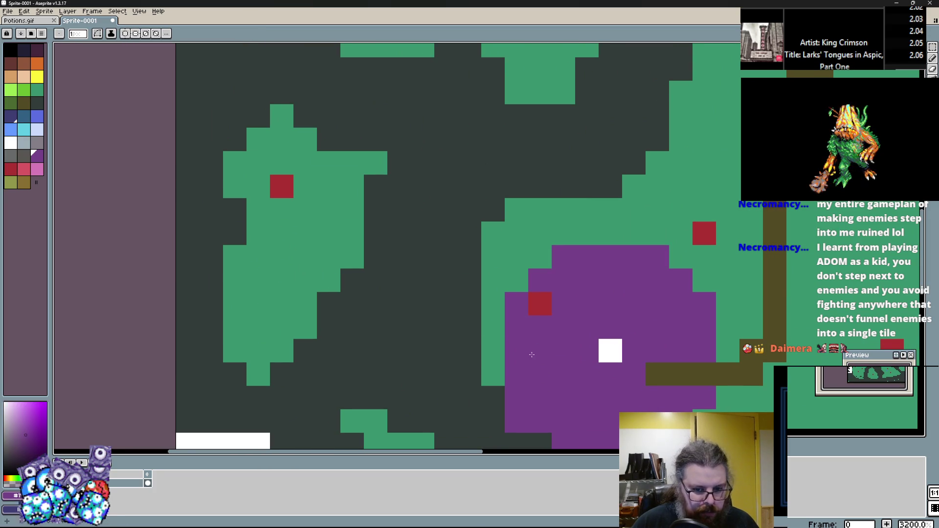
left_click_drag(484, 352, 350, 326)
scroll(349, 327, "up", 2)
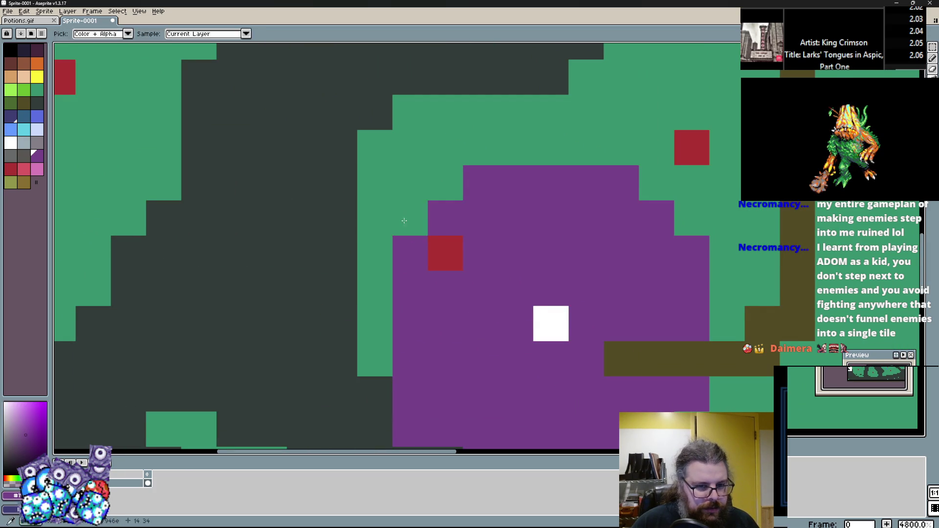
scroll(377, 336, "down", 5)
scroll(504, 197, "up", 1)
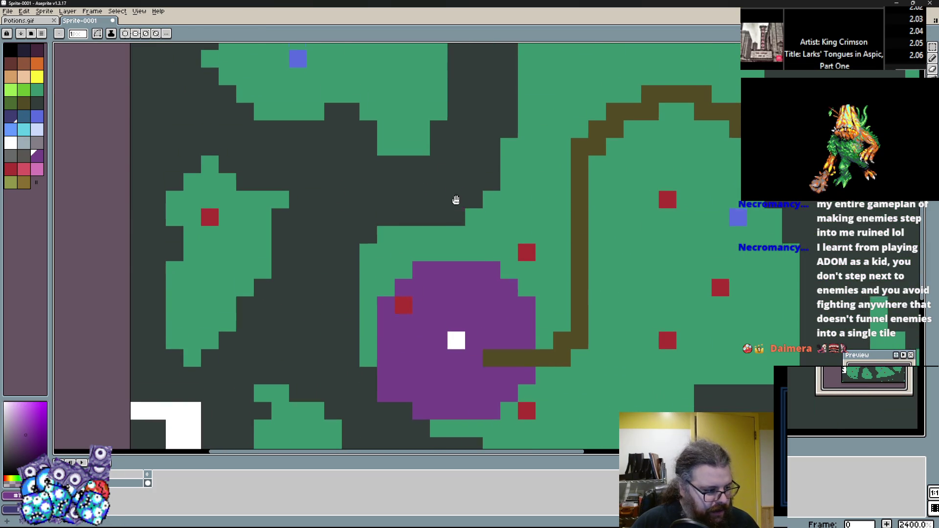
scroll(455, 201, "up", 1)
mouse_move(303, 162)
left_mouse_down()
mouse_move(562, 243)
mouse_move(431, 250)
left_mouse_up()
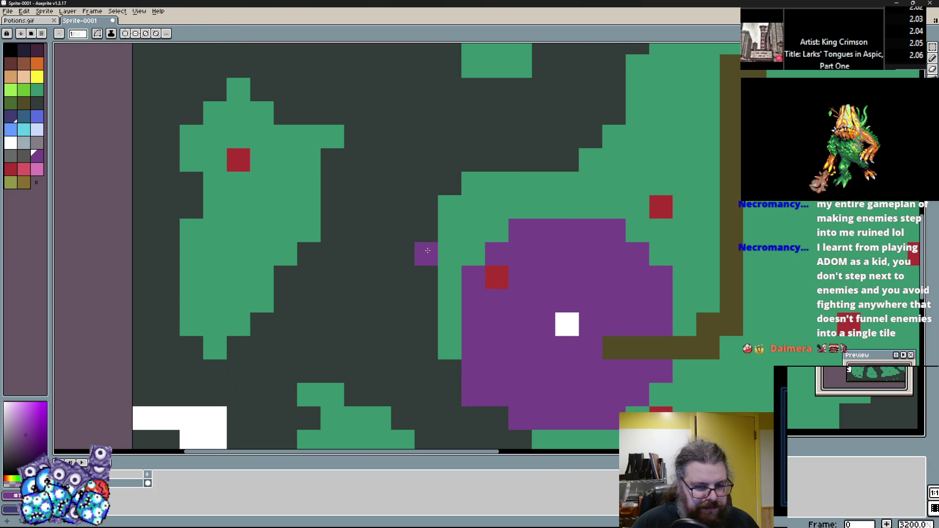
scroll(396, 206, "down", 2)
scroll(392, 260, "up", 1)
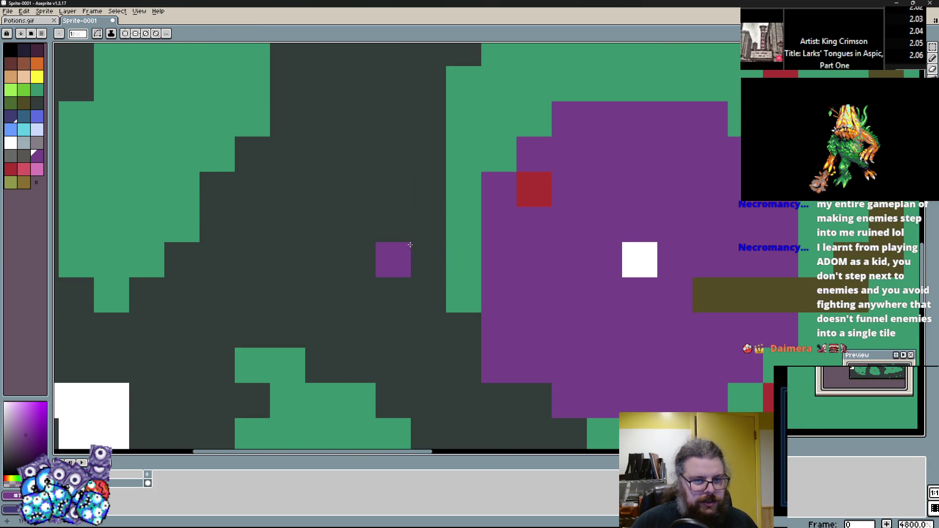
scroll(419, 281, "down", 2)
scroll(418, 280, "up", 3)
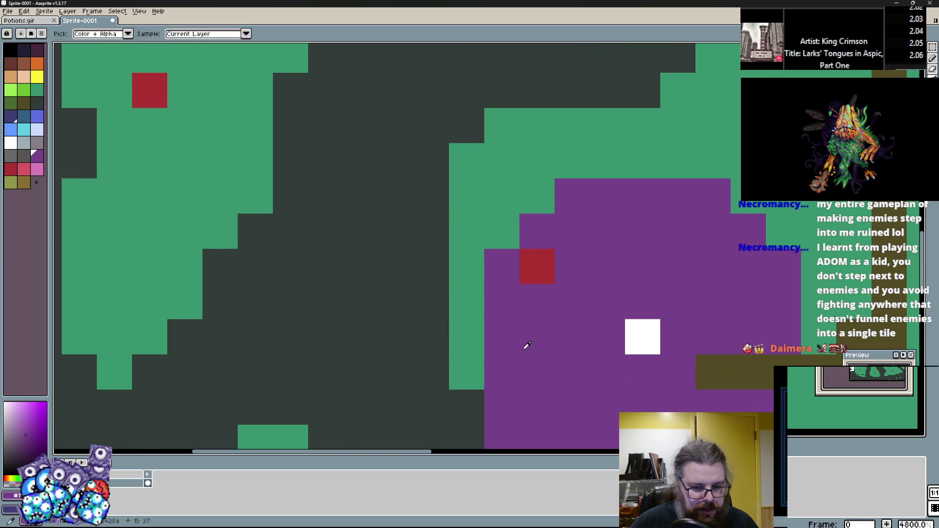
left_click(537, 196)
left_click(608, 160)
left_click_drag(678, 160, 713, 160)
left_click(748, 196)
left_click(818, 302)
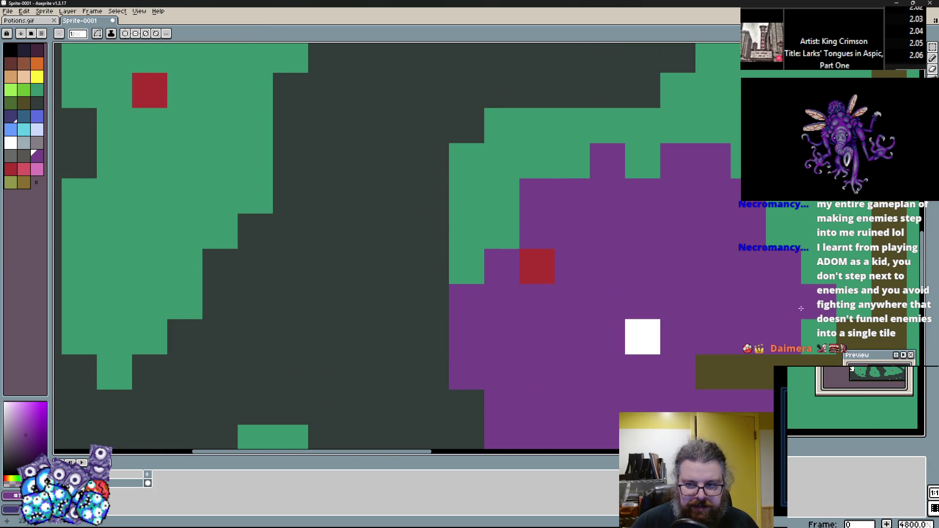
left_click(817, 336)
left_click(818, 266)
Turn the green pixels bordering the blob purple and add one left of it
left_click_drag(497, 240, 530, 259)
left_click(500, 286)
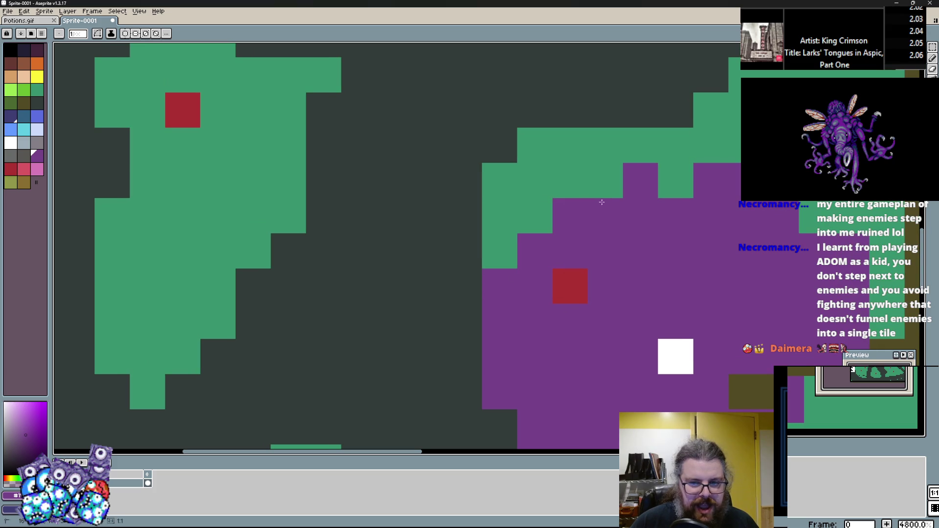
left_click(669, 181)
left_click(605, 181)
scroll(605, 180, "down", 3)
scroll(492, 264, "up", 4)
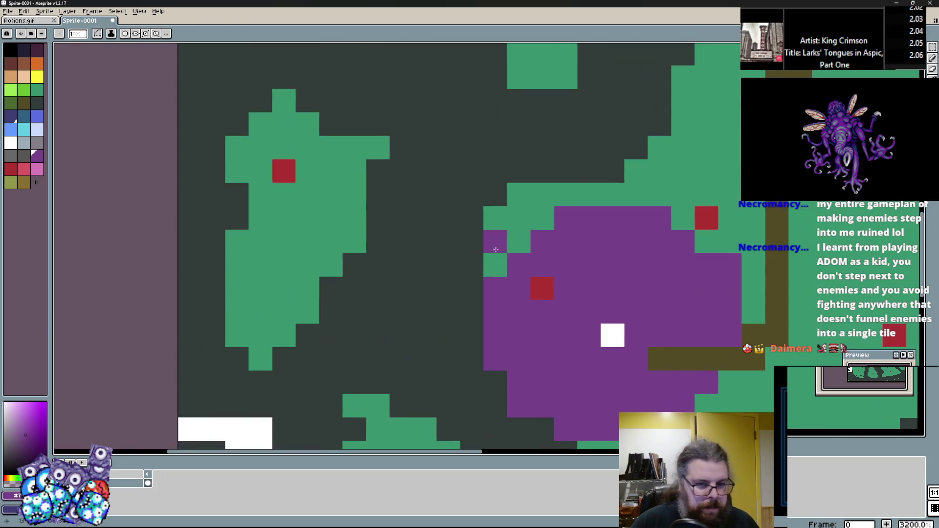
scroll(492, 264, "down", 4)
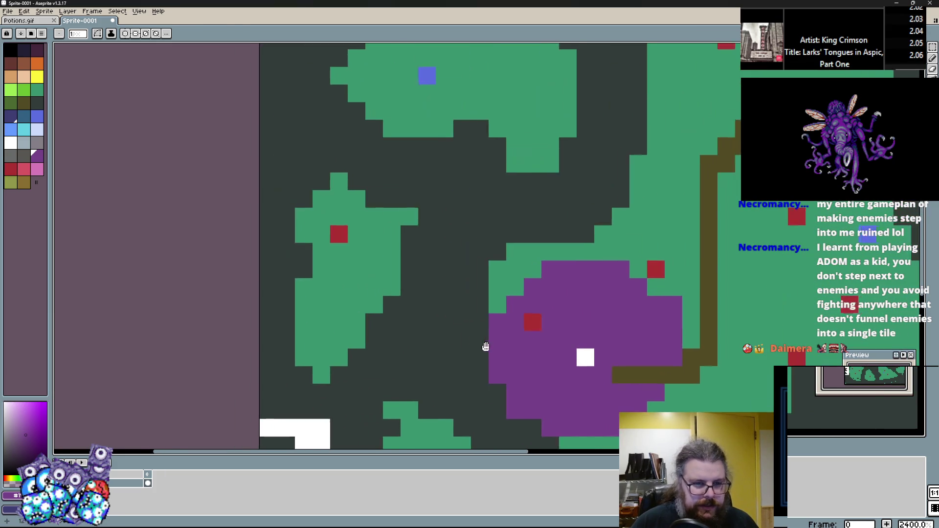
scroll(406, 272, "up", 2)
scroll(408, 271, "down", 4)
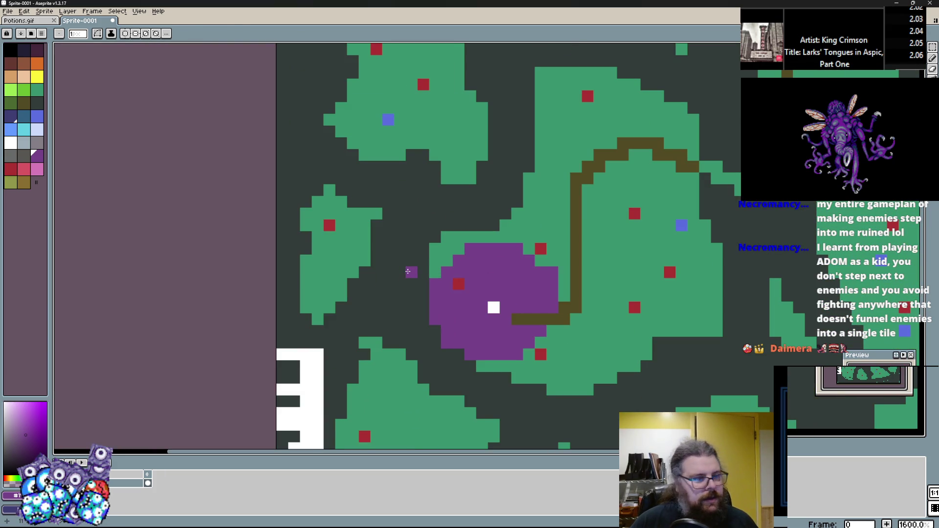
left_click(400, 319)
Eyedrop white from the bar and draw a white rectangle below the purple blob
mouse_move(399, 319)
left_mouse_down()
mouse_move(410, 221)
mouse_move(415, 295)
left_mouse_up()
left_click_drag(358, 331, 364, 354)
left_click(340, 390, "alt")
mouse_move(363, 308)
left_mouse_down()
mouse_move(363, 120)
mouse_move(376, 105)
left_mouse_up()
left_click_drag(384, 212, 353, 117)
mouse_move(331, 254)
left_mouse_down()
mouse_move(301, 377)
mouse_move(430, 248)
mouse_move(422, 262)
mouse_move(438, 218)
mouse_move(534, 206)
left_mouse_up()
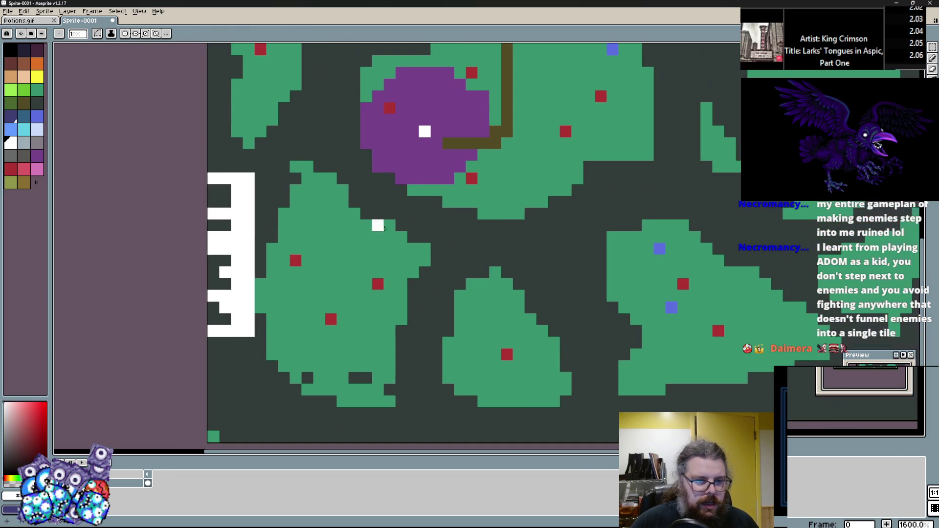
left_click_drag(442, 221, 425, 226)
mouse_move(505, 193)
left_mouse_down()
mouse_move(528, 219)
mouse_move(549, 326)
mouse_move(503, 180)
left_mouse_up()
key("Escape")
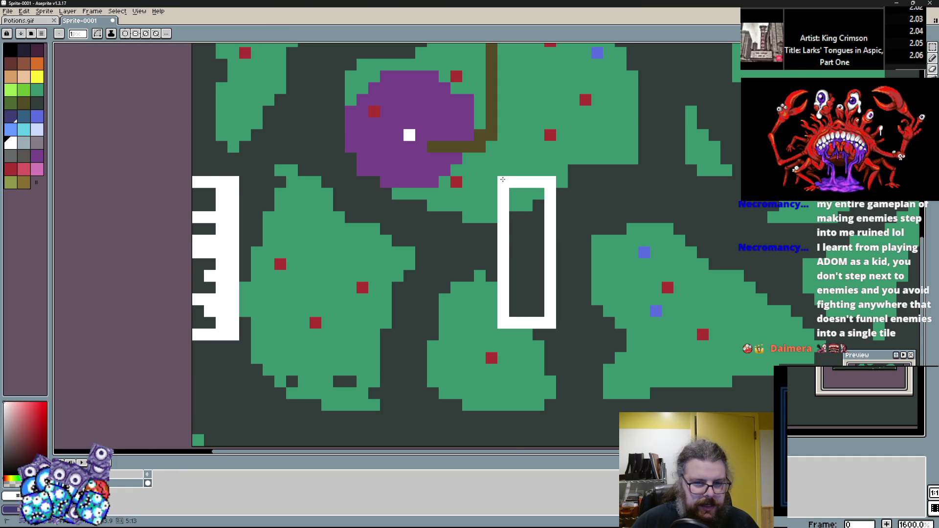
Fill the rectangle outline with solid white
left_click(527, 191)
left_click_drag(529, 191, 498, 219)
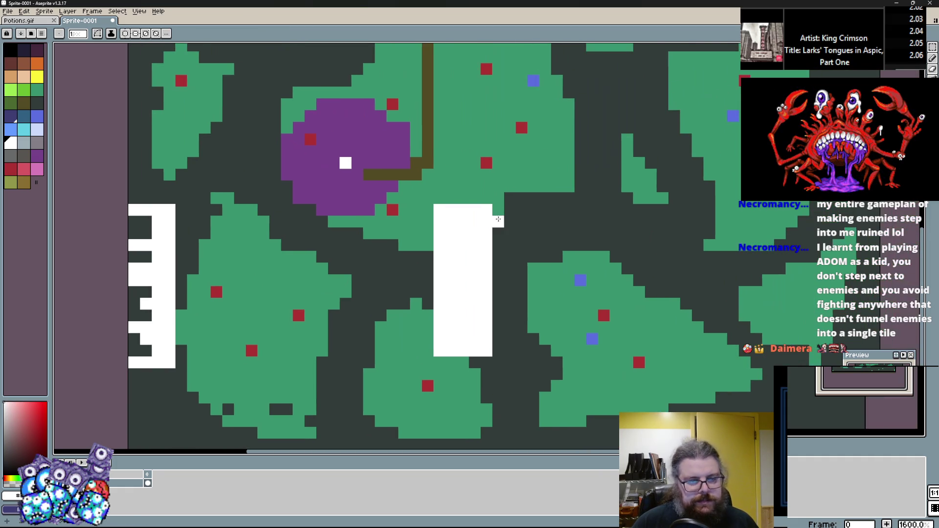
scroll(493, 220, "down", 1)
scroll(467, 227, "up", 3)
Pencil dark notched rows across the white rectangle, ending in an L near its bottom
left_click(489, 218, "alt")
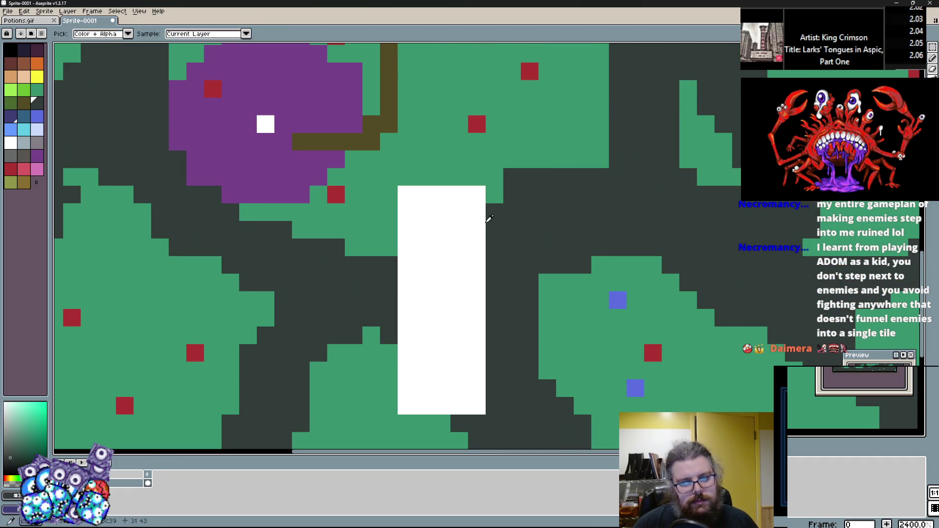
left_click(424, 213)
left_click_drag(424, 247, 459, 247)
left_click_drag(424, 282, 459, 282)
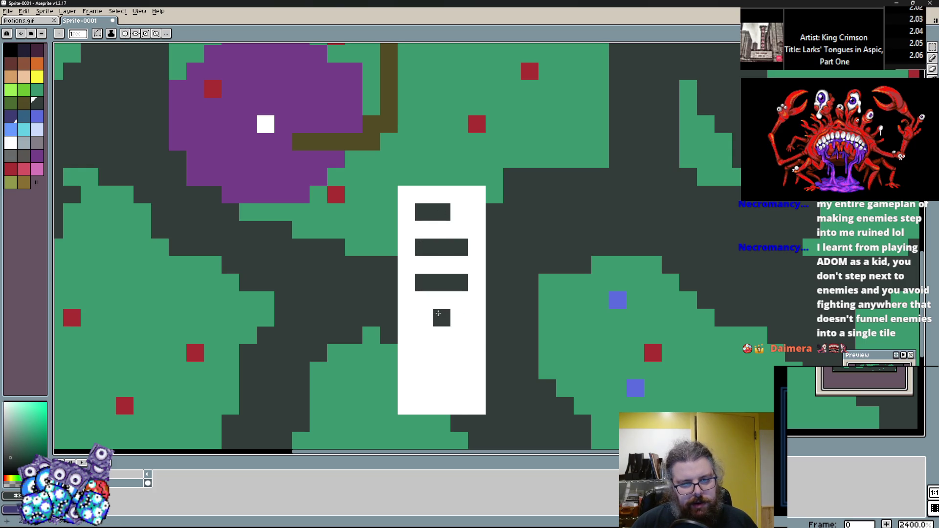
left_click_drag(442, 318, 459, 318)
left_click(424, 354)
left_click_drag(420, 386, 459, 389)
scroll(421, 382, "down", 4)
scroll(412, 328, "up", 2)
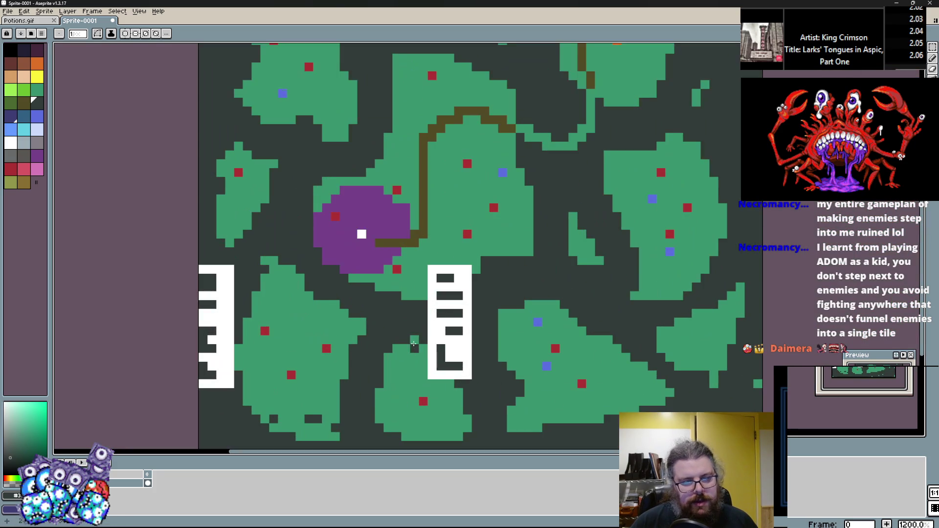
scroll(430, 318, "up", 1)
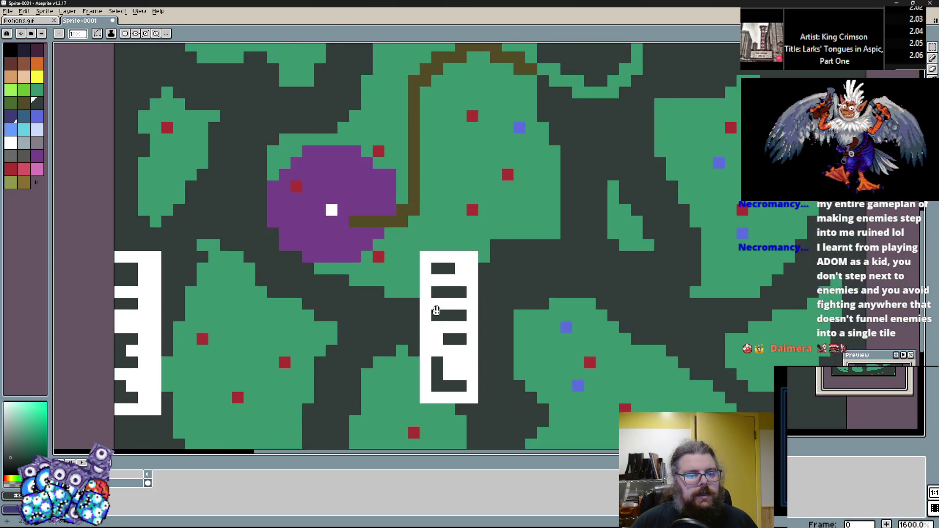
scroll(599, 252, "down", 2)
scroll(519, 327, "up", 2)
Paint a white row along the rectangle's bottom, then eyedrop purple from the map
left_click(520, 323, "alt")
left_click_drag(509, 331, 547, 330)
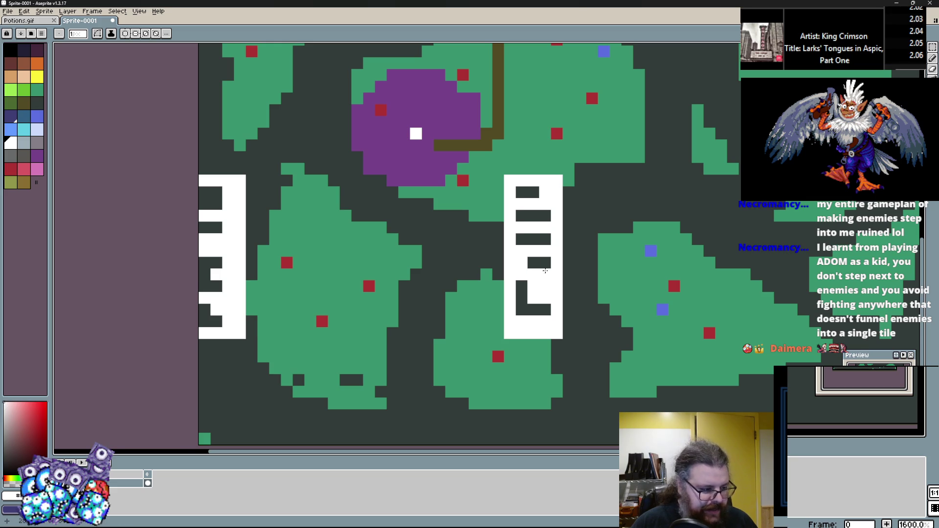
left_click_drag(532, 145, 516, 208)
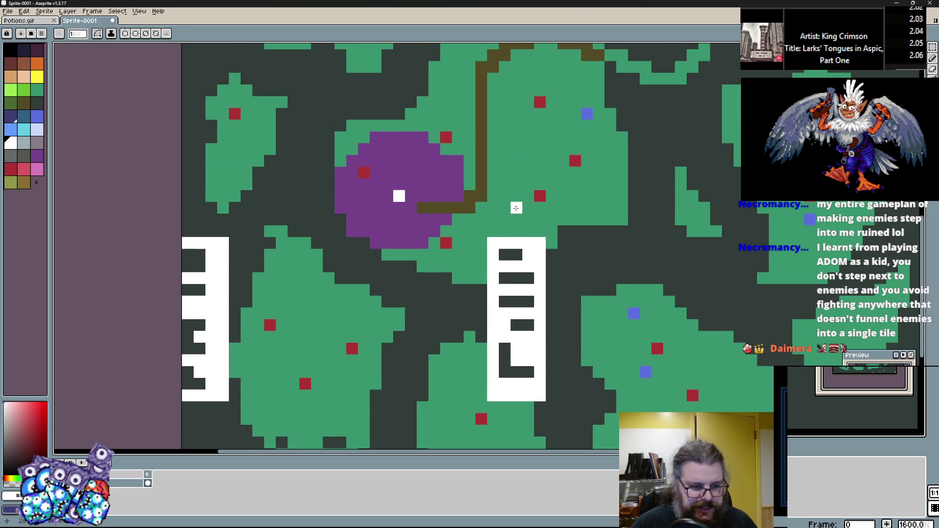
scroll(516, 207, "down", 1)
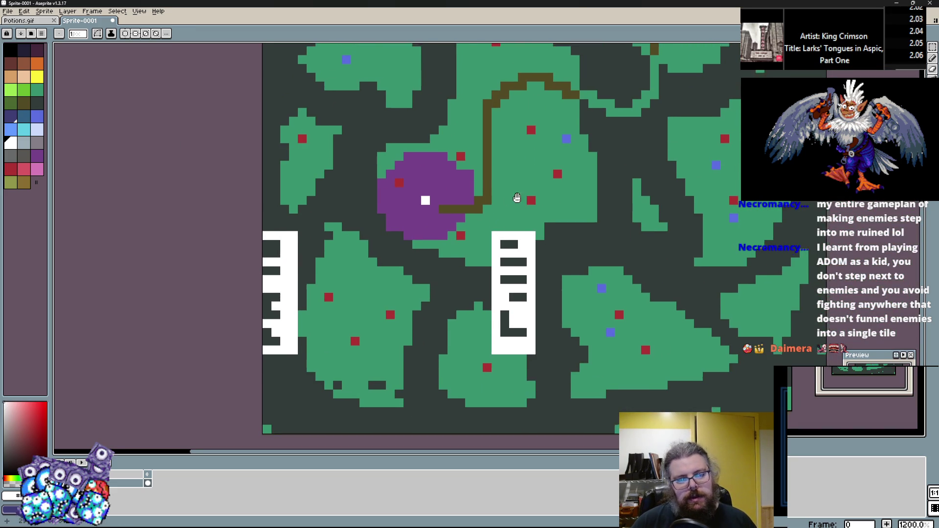
scroll(456, 244, "up", 1)
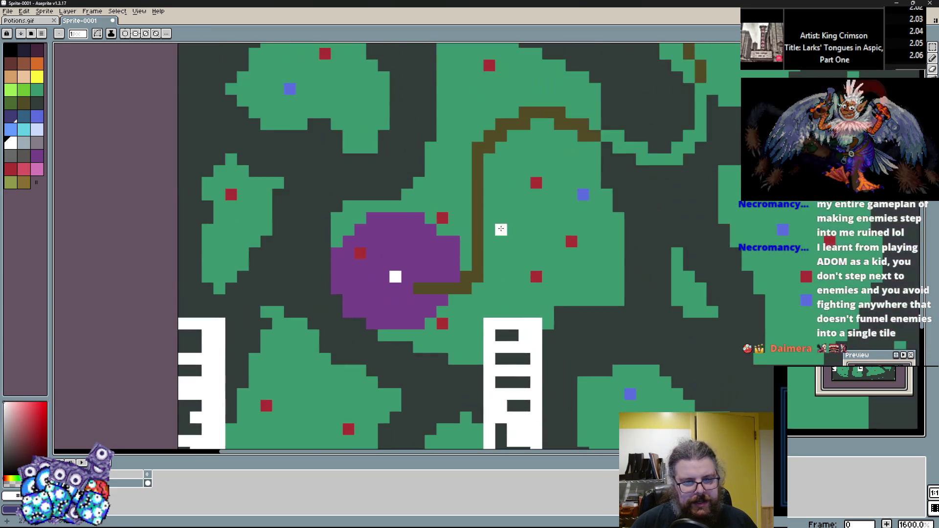
left_click(457, 244, "alt")
scroll(456, 244, "down", 2)
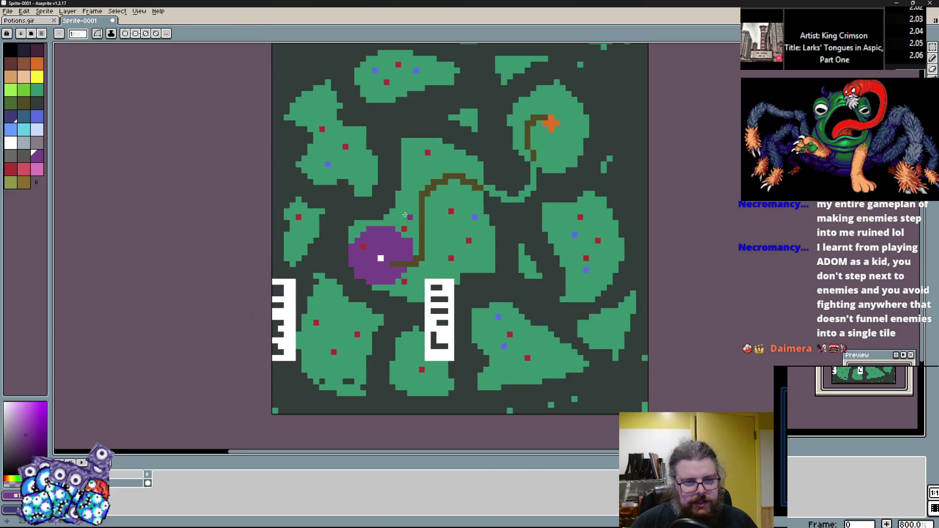
Re-centre the map view and switch the Pencil to single-pixel drawing
left_click_drag(326, 204, 306, 225)
scroll(296, 225, "up", 2)
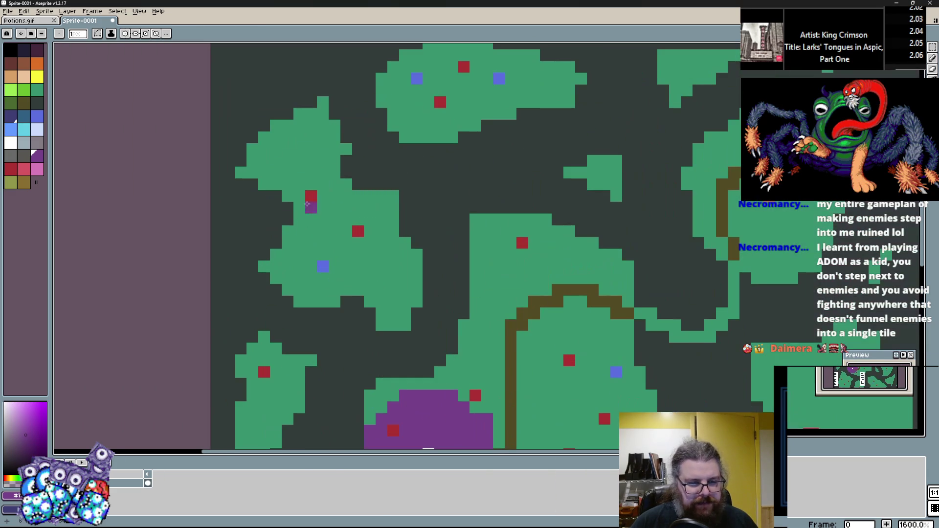
scroll(503, 135, "down", 2)
left_click_drag(536, 206, 429, 233)
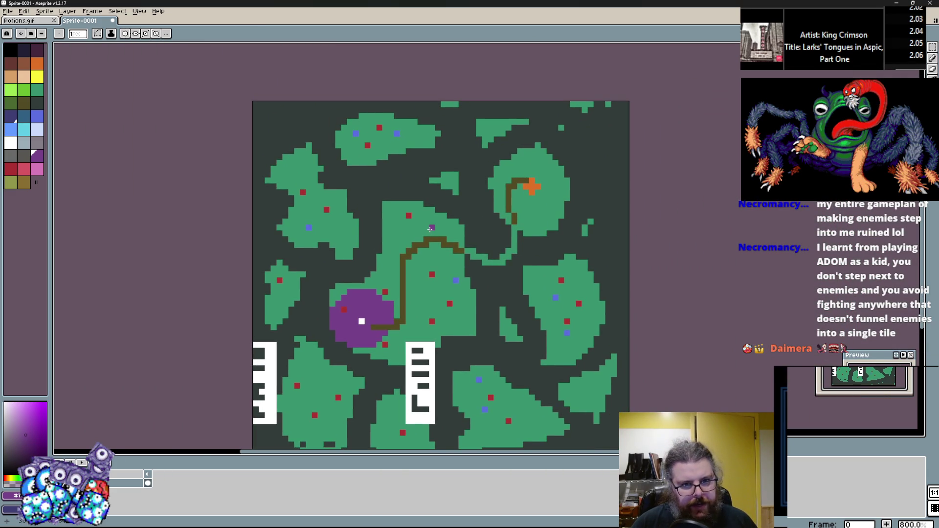
scroll(430, 228, "up", 2)
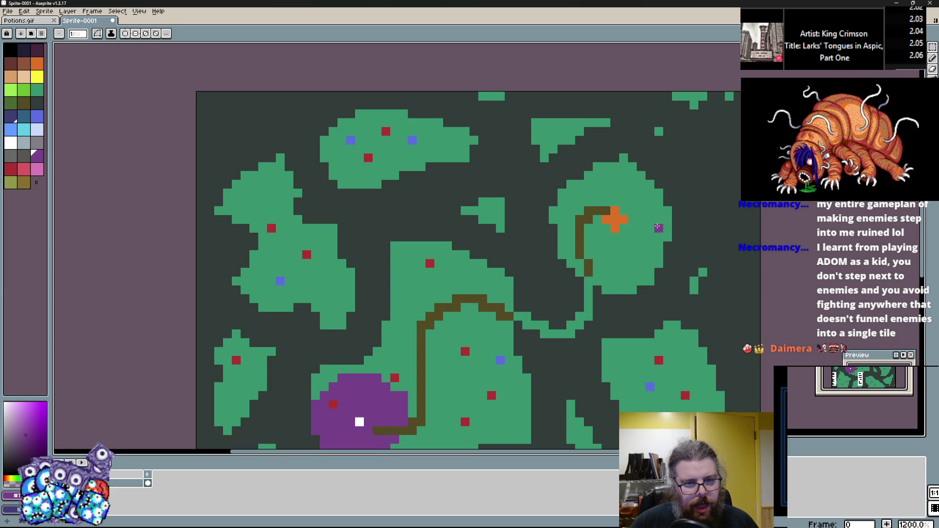
scroll(457, 237, "up", 3)
scroll(514, 269, "down", 4)
scroll(462, 295, "up", 4)
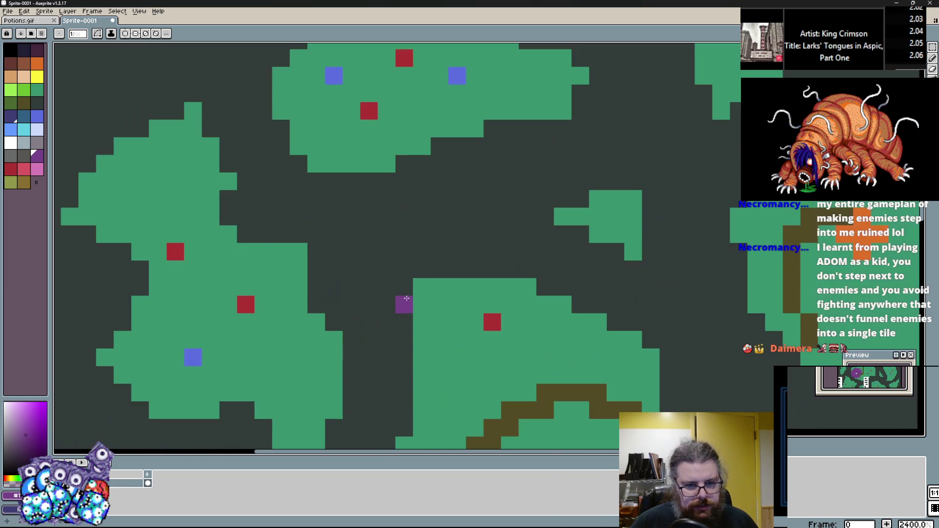
scroll(396, 182, "down", 4)
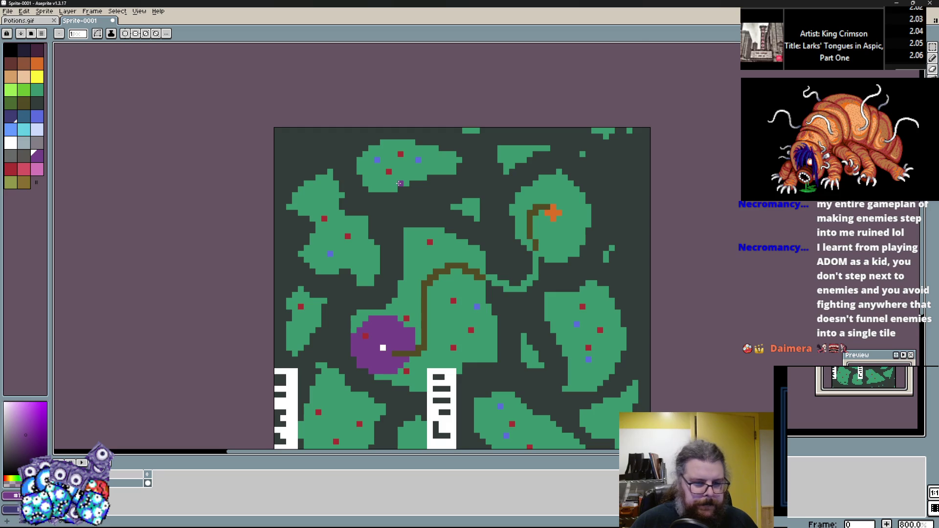
mouse_move(448, 278)
left_mouse_down()
mouse_move(469, 168)
mouse_move(452, 235)
left_mouse_up()
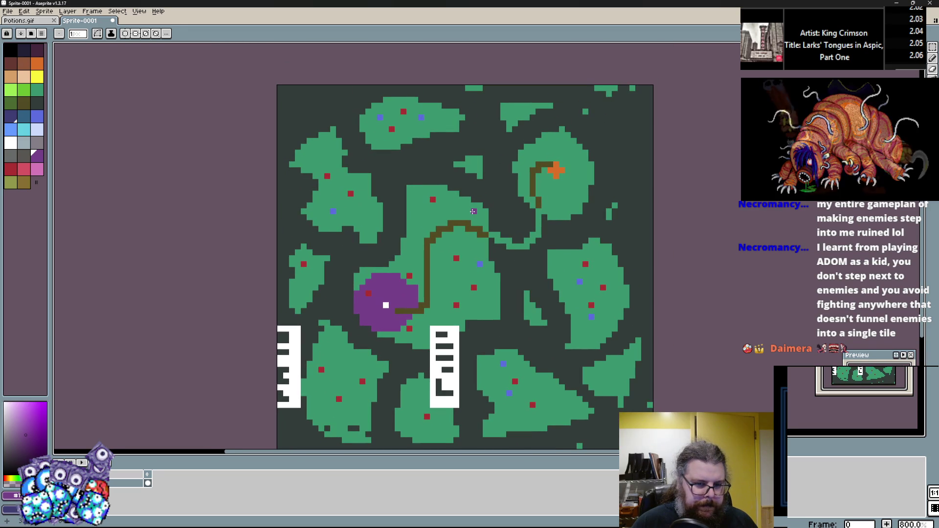
scroll(382, 332, "up", 1)
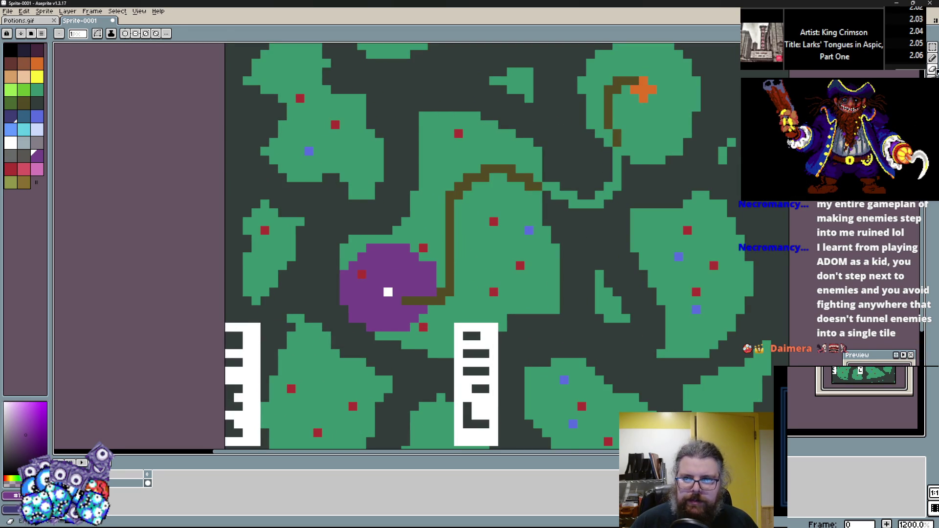
left_click(934, 58)
scroll(511, 100, "up", 2)
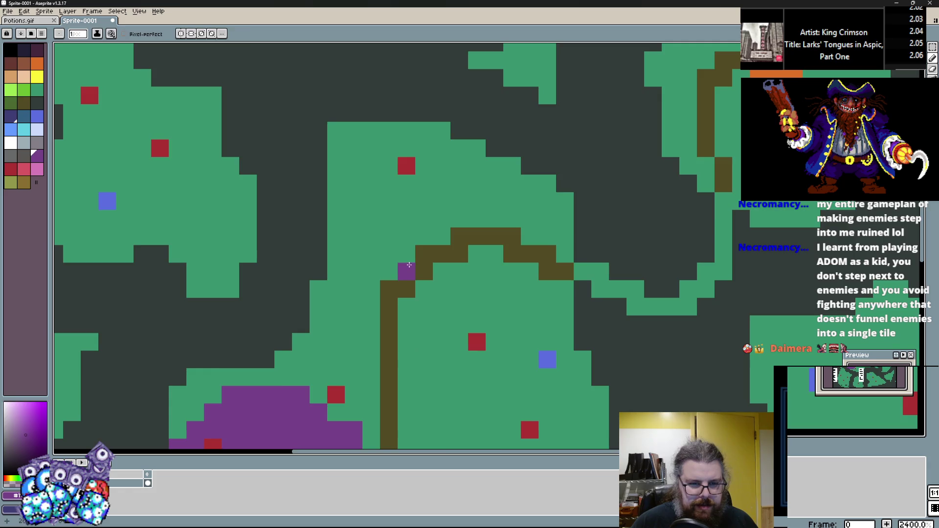
Recolour a red marker on the left island yellow and add a second yellow pixel
left_click(404, 268, "alt")
scroll(412, 269, "down", 3)
left_click_drag(441, 175, 474, 205)
scroll(474, 205, "up", 3)
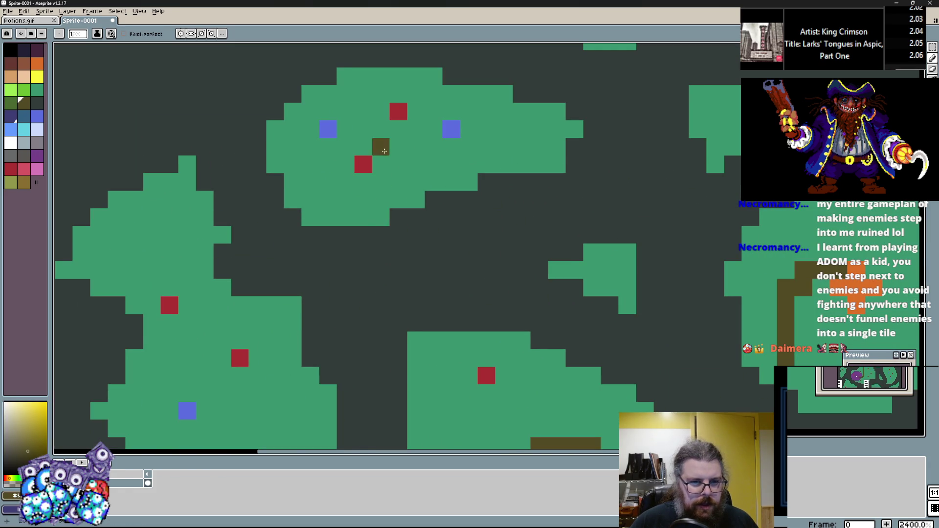
left_click_drag(363, 182, 408, 146)
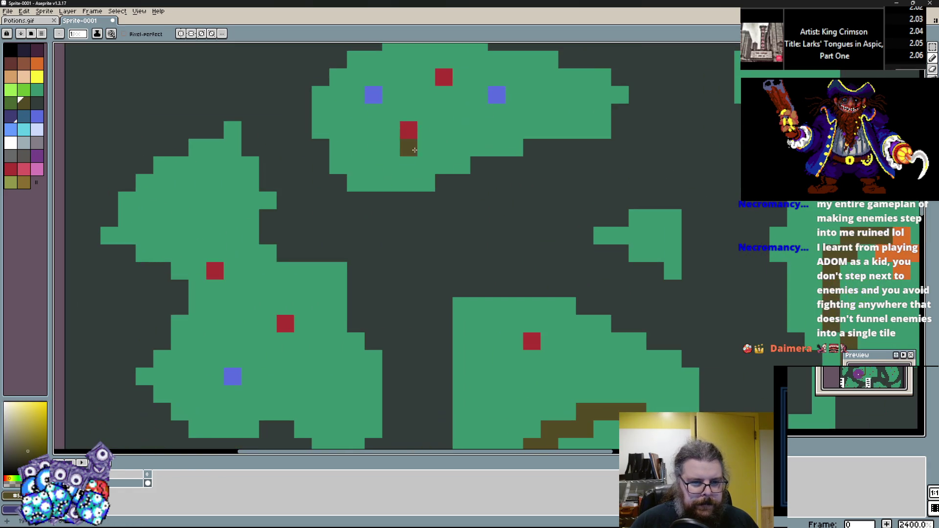
left_click_drag(355, 341, 368, 234)
scroll(298, 235, "up", 1)
scroll(287, 241, "up", 1)
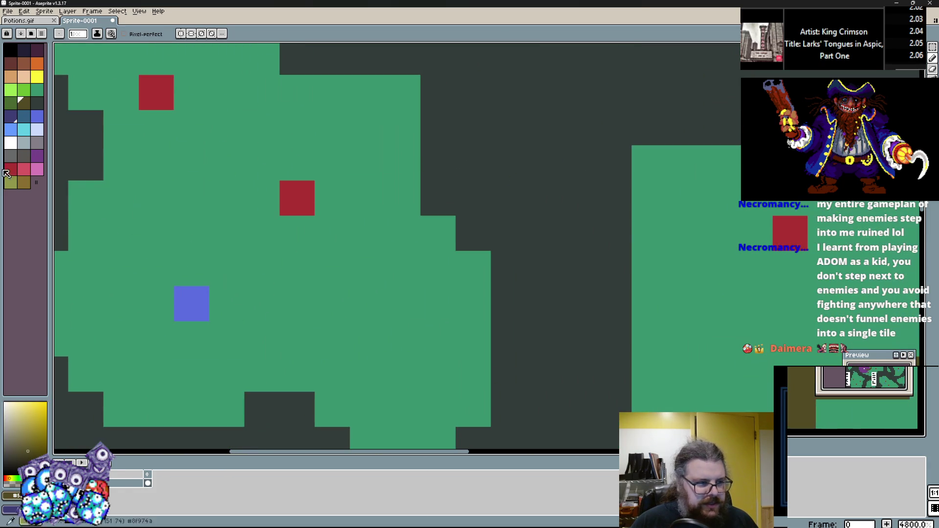
left_click(36, 76)
left_click(297, 198)
left_click(438, 306)
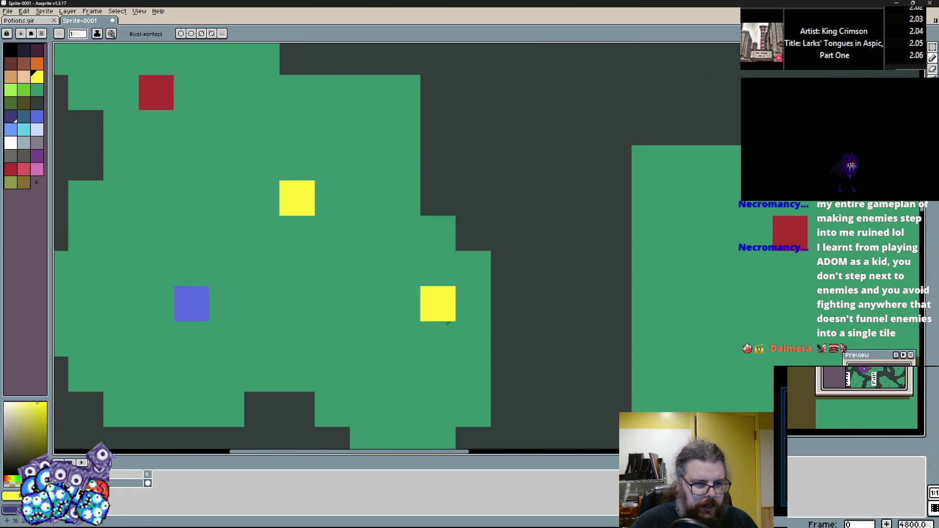
scroll(410, 373, "down", 3)
scroll(410, 373, "down", 2)
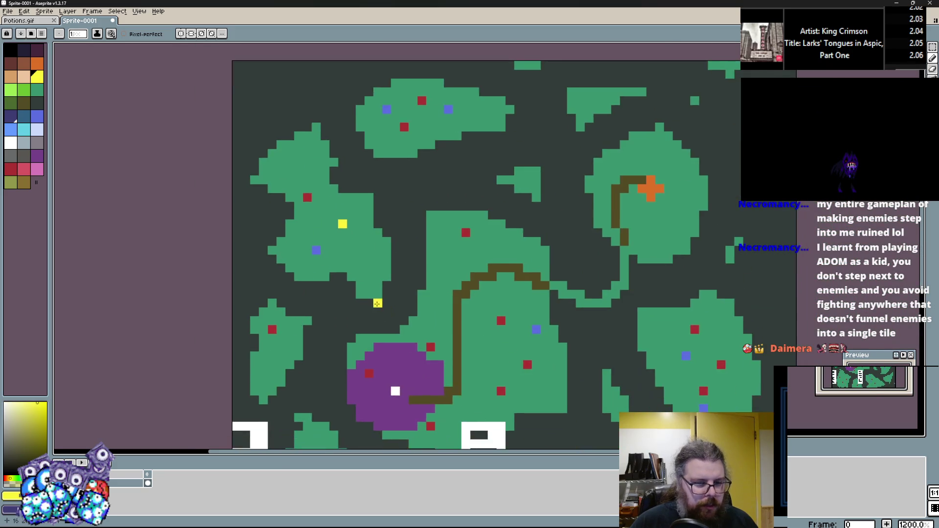
scroll(378, 300, "up", 2)
scroll(493, 340, "up", 1)
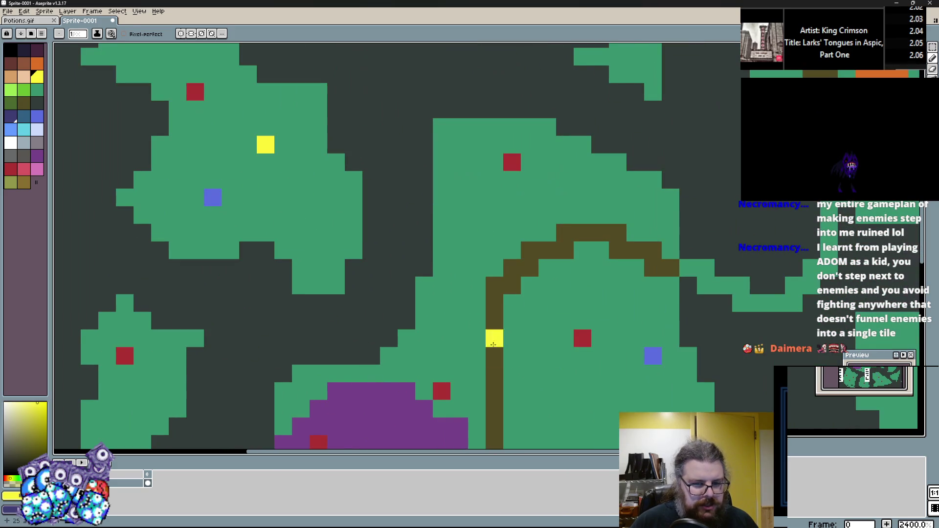
Undo a stray purple pixel, paint red and yellow marker pixels, and select light blue
left_click(492, 340, "alt")
scroll(330, 321, "up", 3)
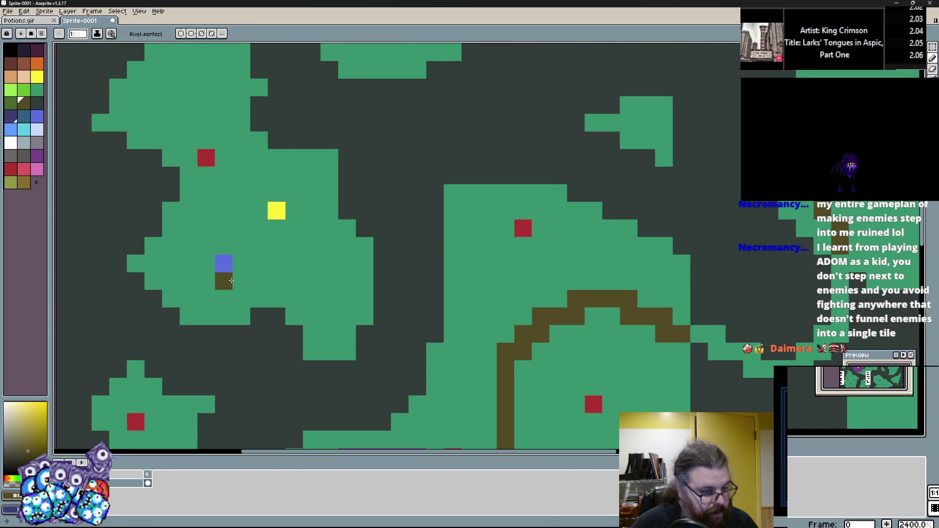
left_click(37, 157)
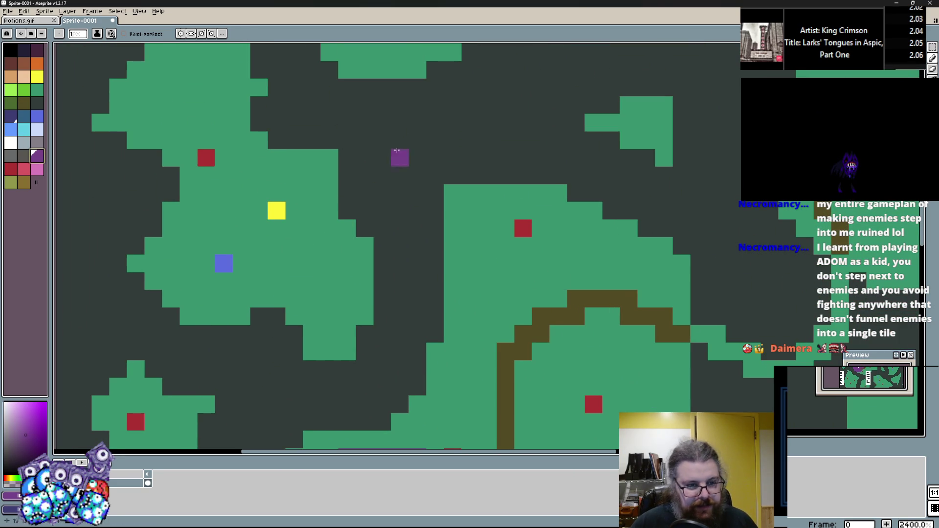
key("ctrl+z")
scroll(377, 229, "up", 1)
left_click(235, 222, "alt")
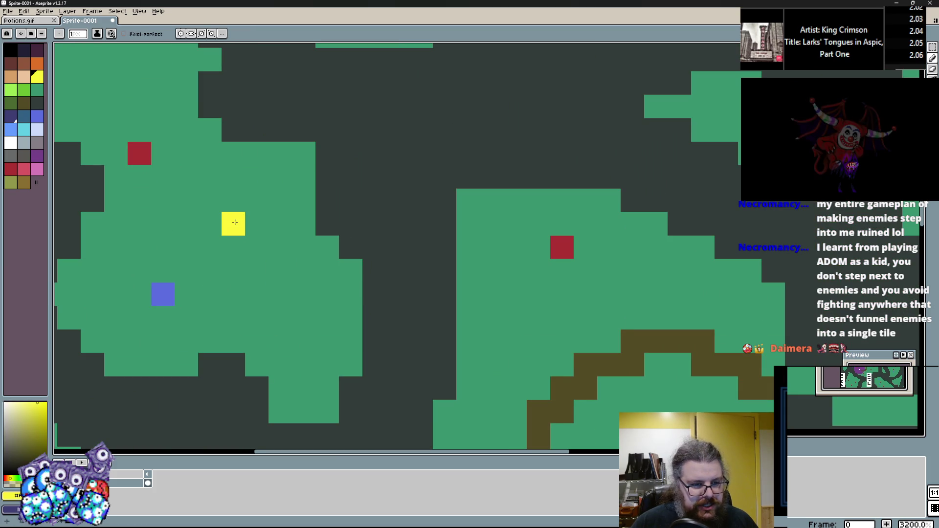
left_click(561, 247, "alt")
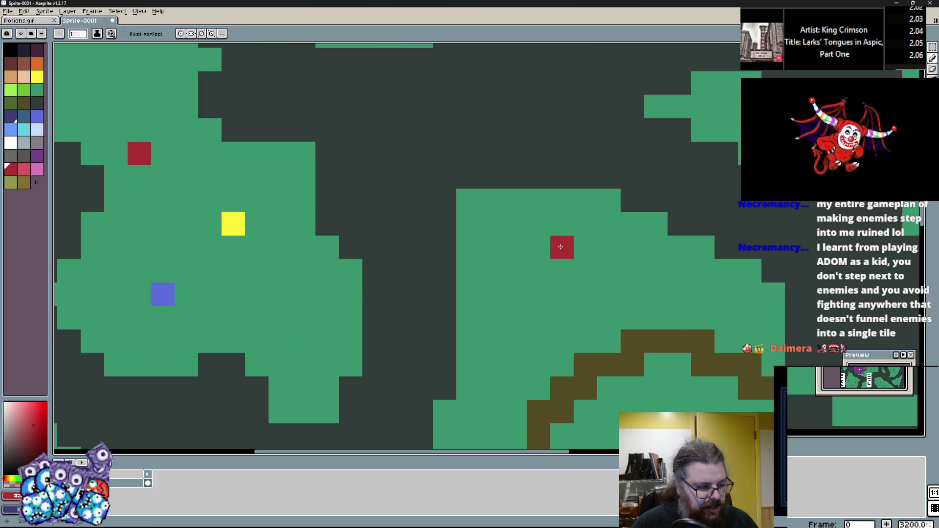
scroll(560, 247, "down", 5)
scroll(294, 244, "up", 4)
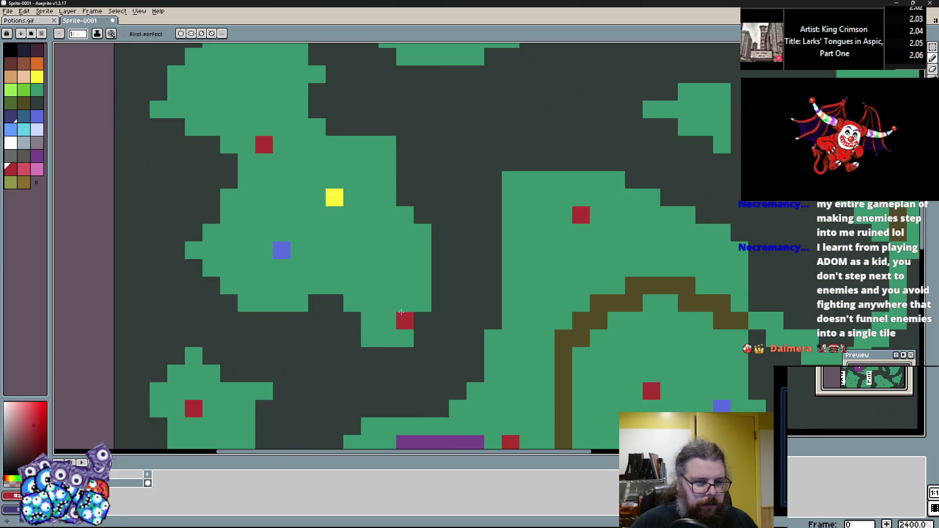
left_click(292, 263)
left_click(292, 228, "alt")
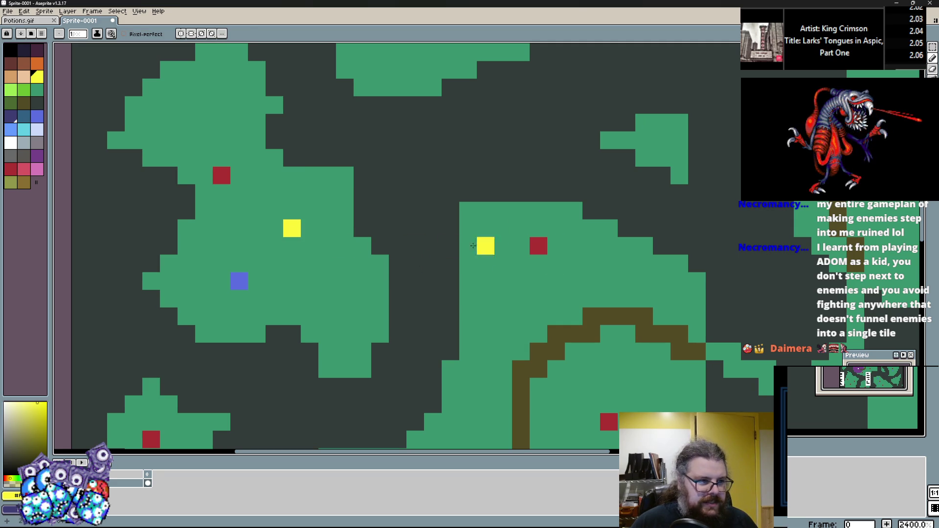
left_click(16, 132)
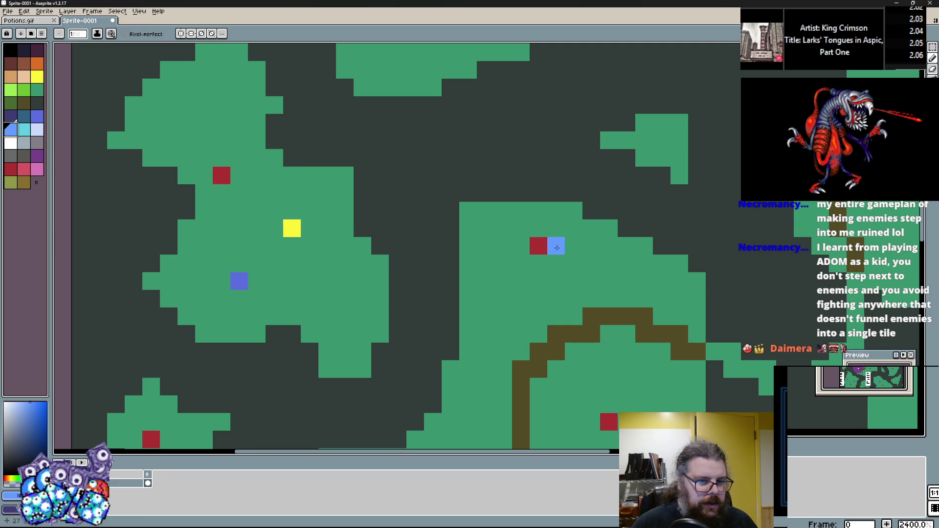
scroll(308, 288, "up", 1)
Paint a light-blue Pencil stroke across the central island
mouse_move(263, 186)
left_mouse_down()
mouse_move(338, 177)
mouse_move(357, 278)
mouse_move(425, 191)
mouse_move(475, 188)
mouse_move(518, 248)
mouse_move(588, 221)
left_mouse_up()
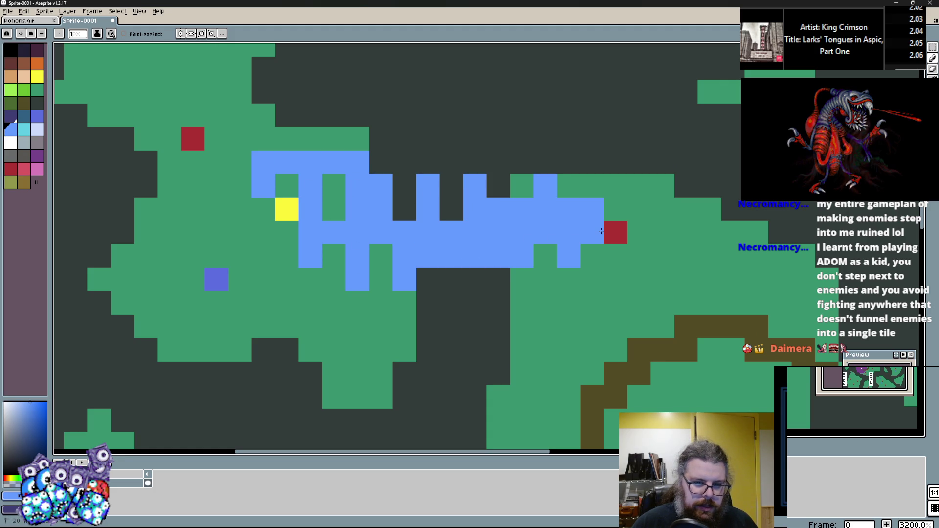
scroll(426, 313, "down", 3)
scroll(418, 332, "up", 2)
scroll(418, 332, "up", 1)
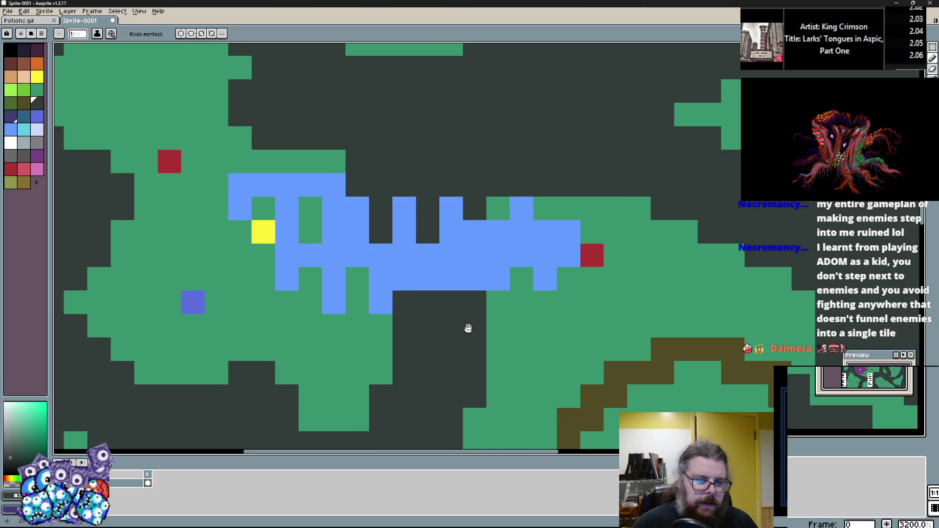
left_click_drag(465, 327, 440, 332)
Cover most of the blue stroke with grass green and the dark background colour
left_click(335, 366, "alt")
mouse_move(282, 259)
left_mouse_down()
mouse_move(447, 258)
mouse_move(492, 220)
left_mouse_up()
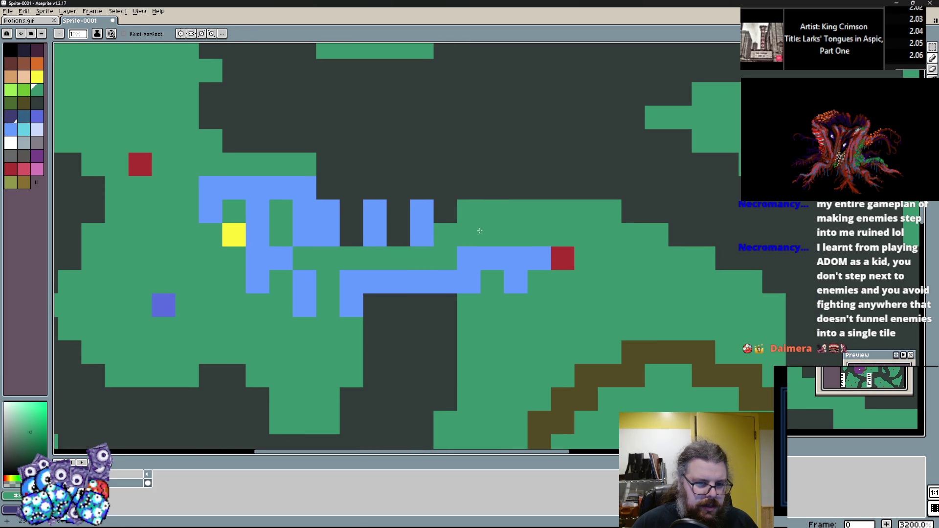
left_click(445, 211, "alt")
left_click(446, 235)
left_click_drag(421, 239, 422, 210)
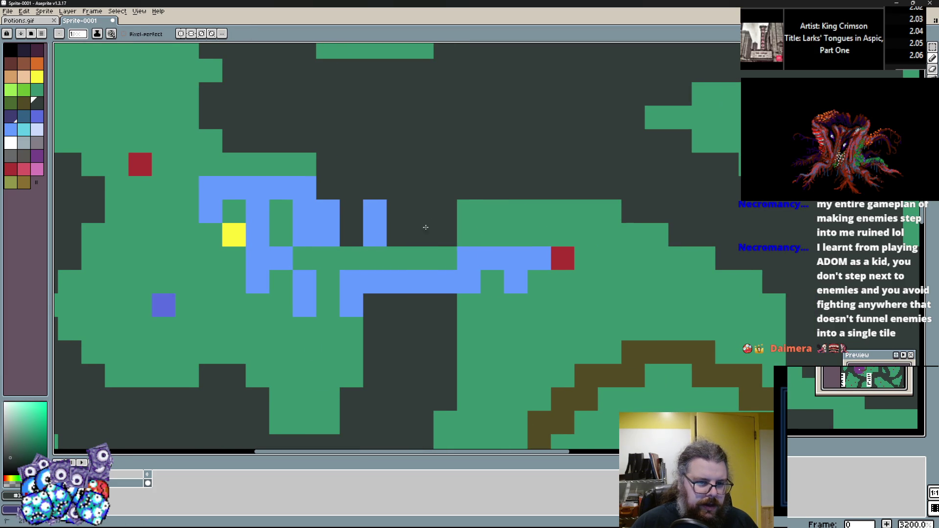
left_click_drag(382, 237, 384, 206)
left_click(470, 238, "alt")
mouse_move(496, 238)
left_mouse_down()
mouse_move(448, 237)
mouse_move(396, 260)
left_mouse_up()
Touch up the remaining blue cells with green, leaving a small blue patch by the red marker
scroll(477, 285, "down", 3)
scroll(441, 294, "up", 3)
left_click(421, 316, "alt")
mouse_move(311, 259)
left_mouse_down()
mouse_move(293, 206)
mouse_move(346, 245)
mouse_move(332, 194)
mouse_move(378, 271)
left_mouse_up()
key("ctrl+z")
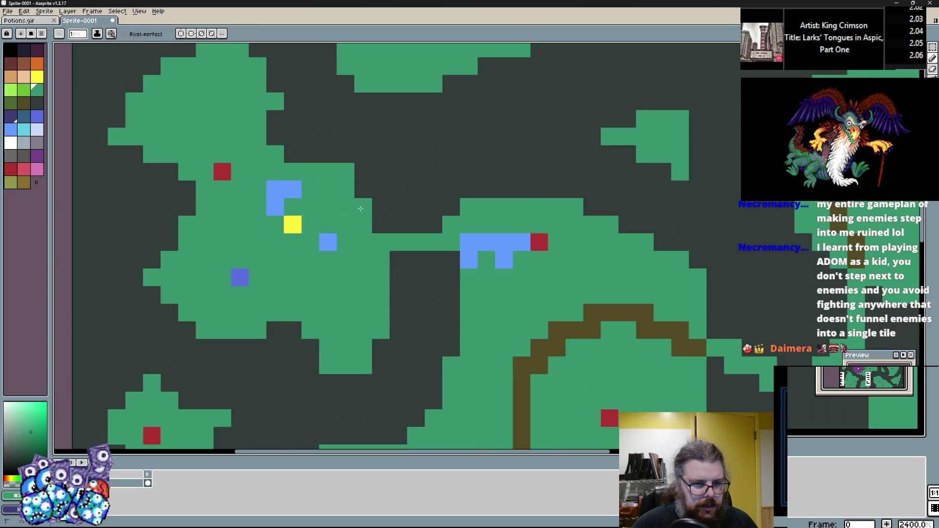
mouse_move(320, 258)
left_mouse_down()
mouse_move(392, 311)
mouse_move(343, 245)
left_mouse_up()
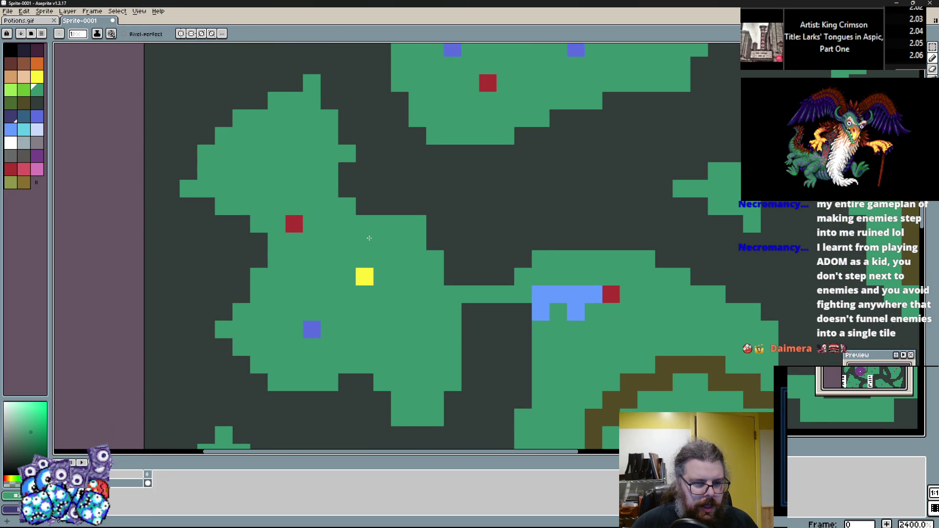
Pick yellow and paint a new yellow marker pixel on the left island
scroll(370, 238, "down", 5)
scroll(369, 283, "up", 5)
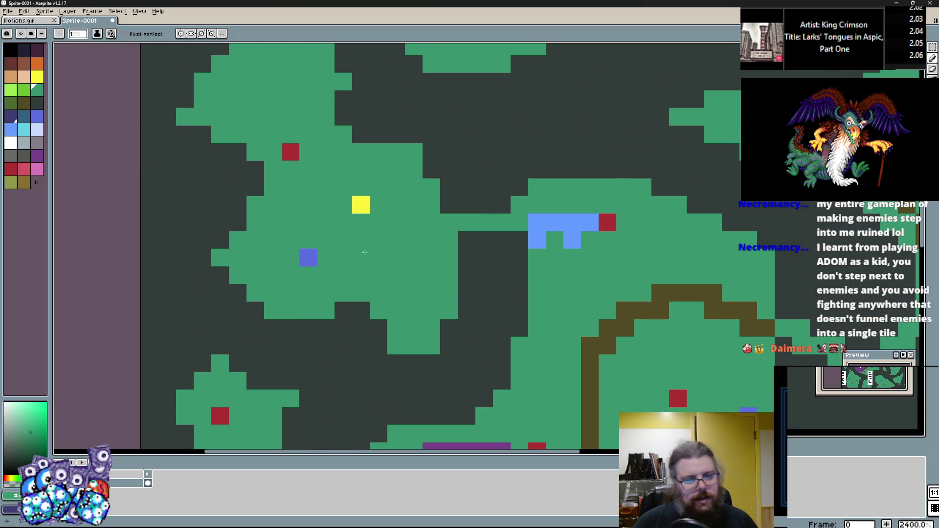
left_click_drag(364, 253, 372, 312)
left_click(368, 264, "alt")
scroll(384, 299, "down", 4)
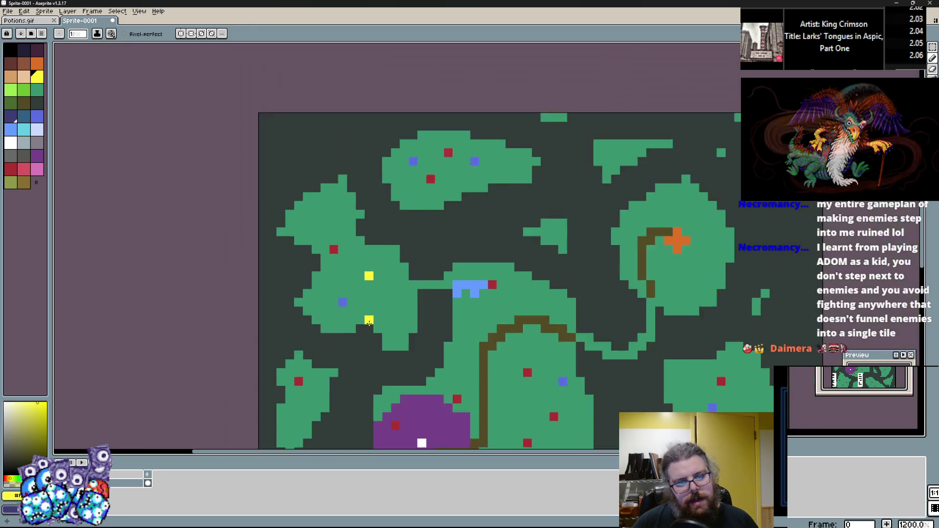
scroll(372, 305, "up", 6)
left_click(384, 313)
Sample yellow from an existing marker and repaint the left island's marker yellow
scroll(384, 313, "down", 2)
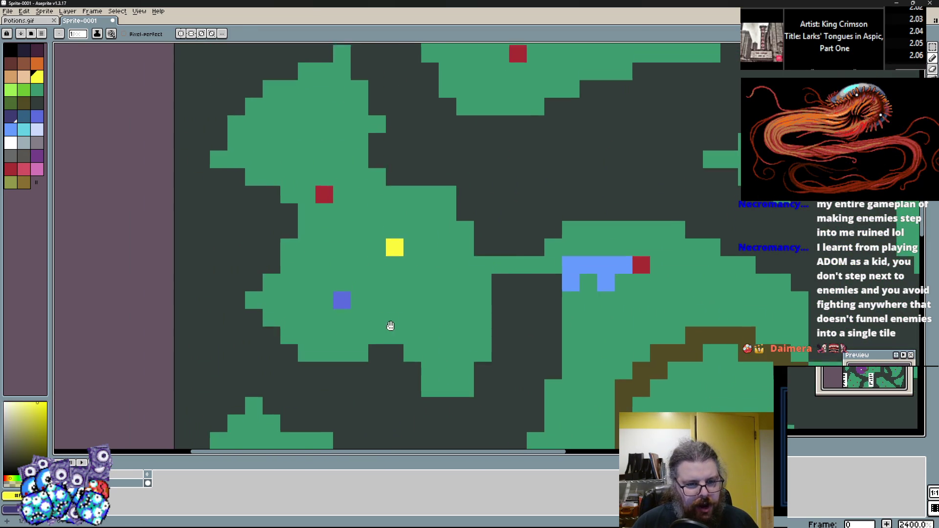
scroll(430, 259, "down", 1)
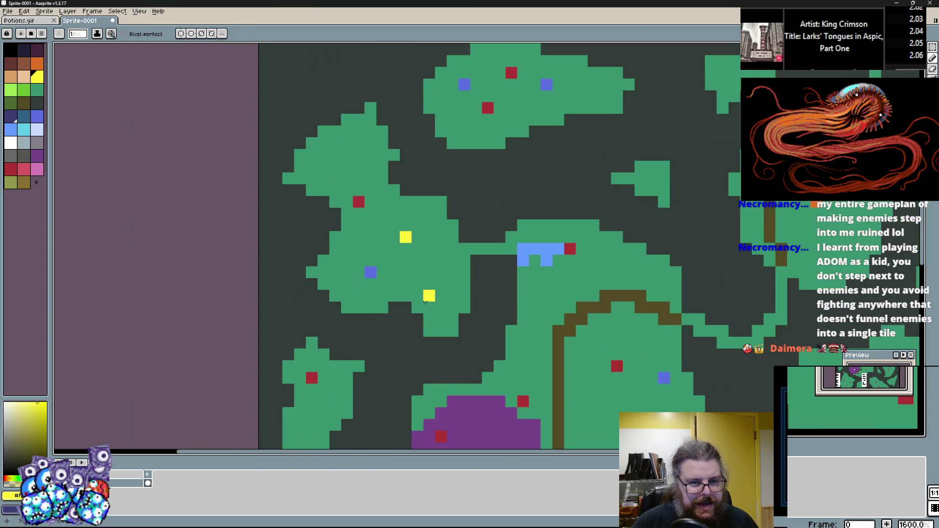
scroll(386, 301, "right", 2)
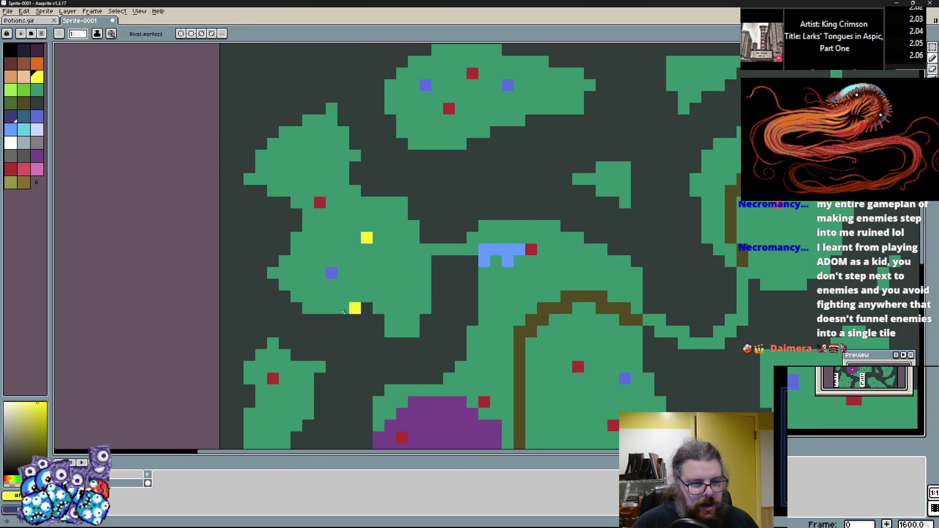
left_click(14, 159)
scroll(356, 223, "up", 2)
scroll(281, 174, "down", 1)
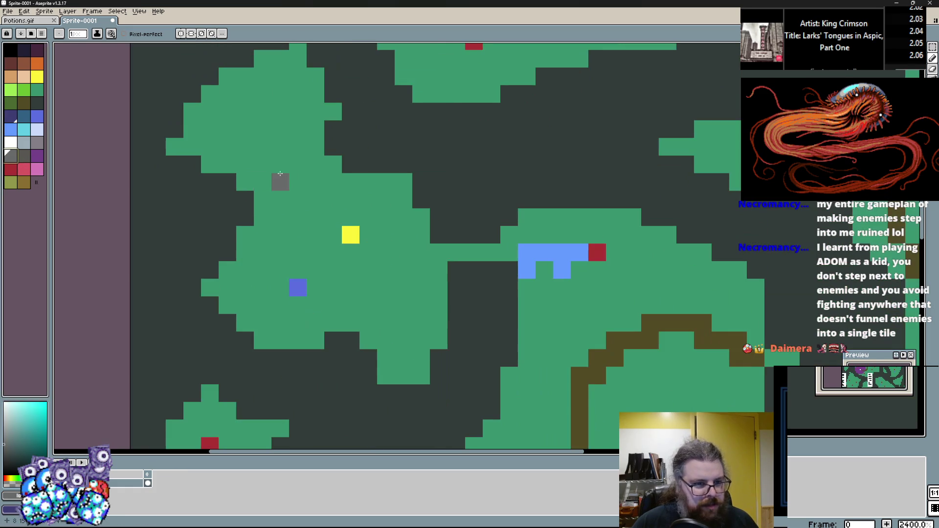
scroll(280, 187, "down", 1)
scroll(388, 266, "up", 2)
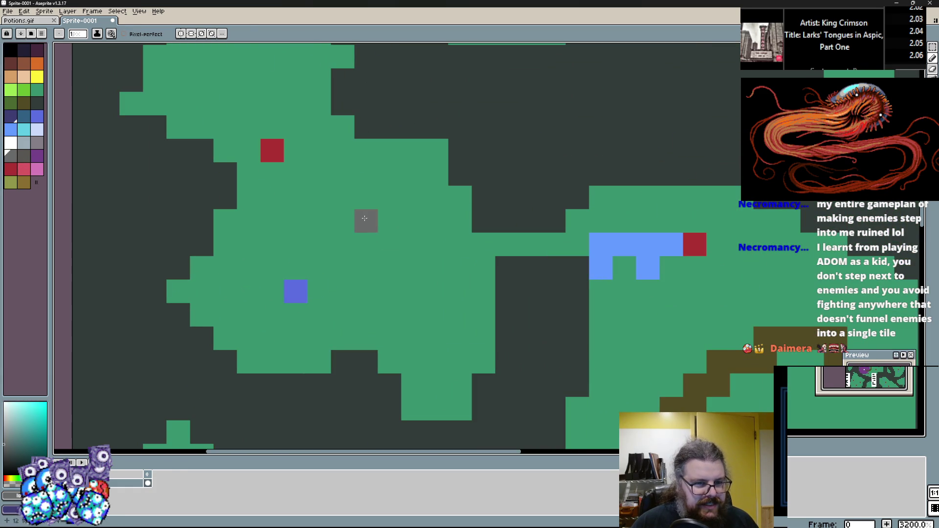
left_click(369, 221, "alt")
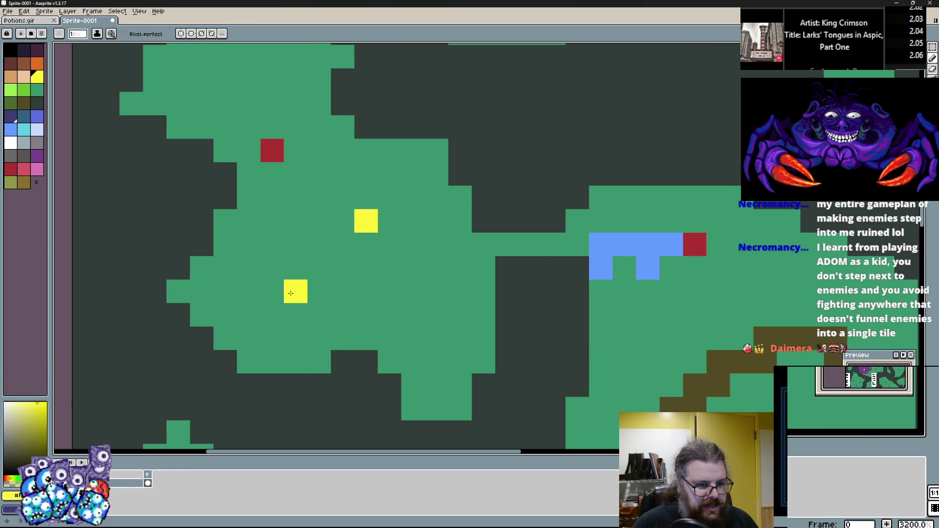
left_click(272, 150)
Swap the drawing colour to white with the X key
scroll(336, 318, "down", 2)
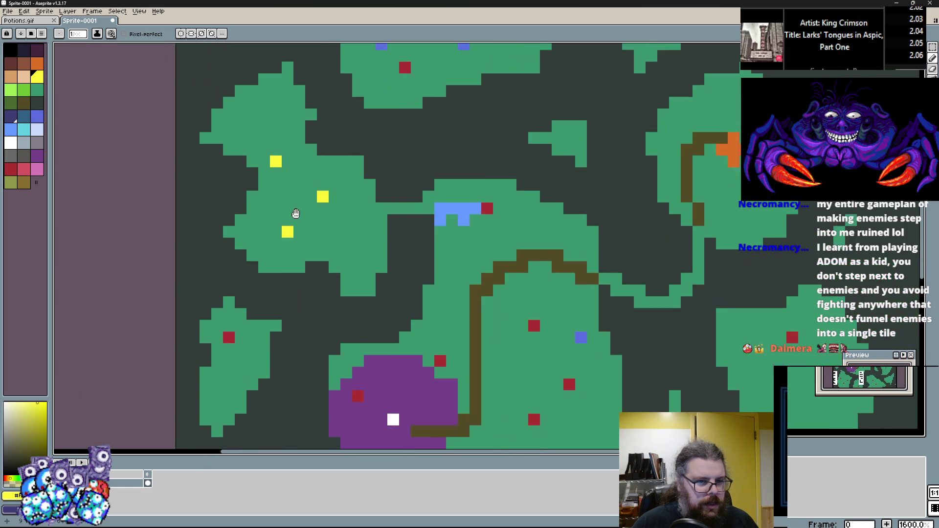
scroll(311, 309, "up", 2)
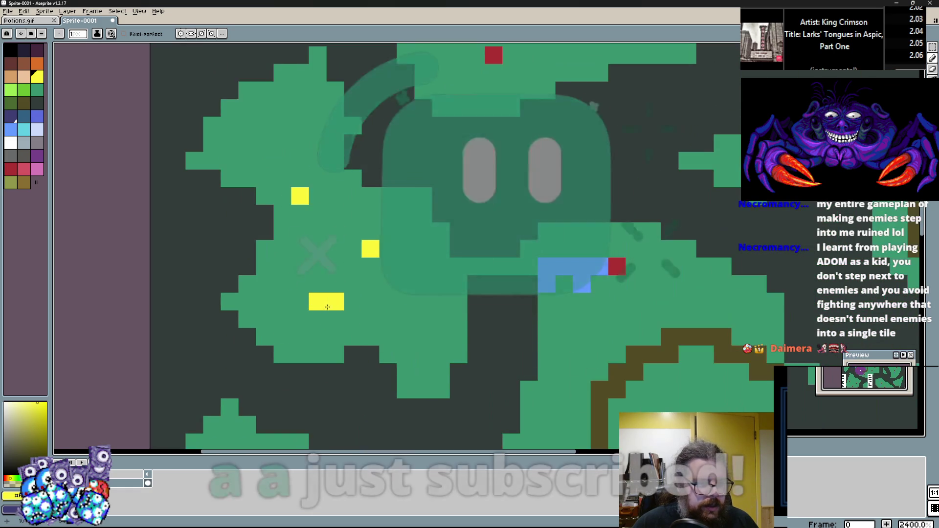
key("x")
scroll(460, 306, "down", 1)
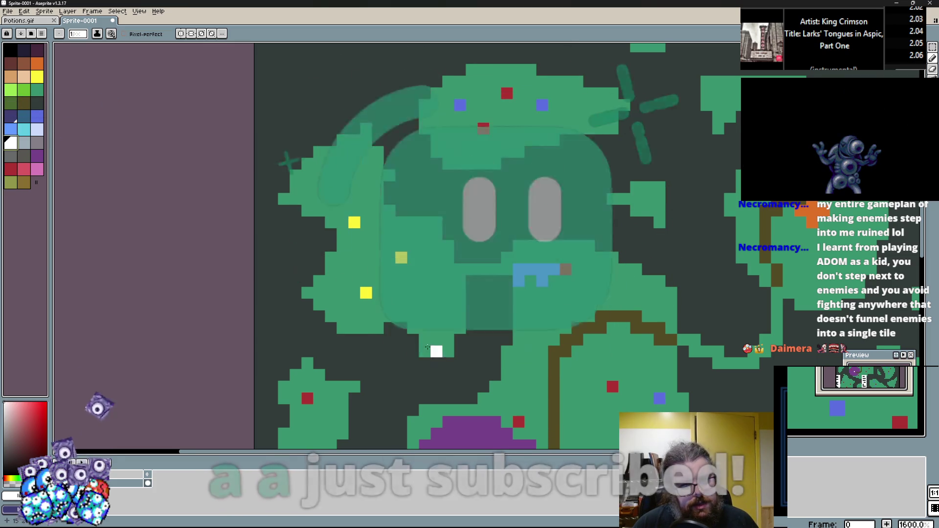
scroll(377, 209, "down", 3)
scroll(358, 284, "up", 3)
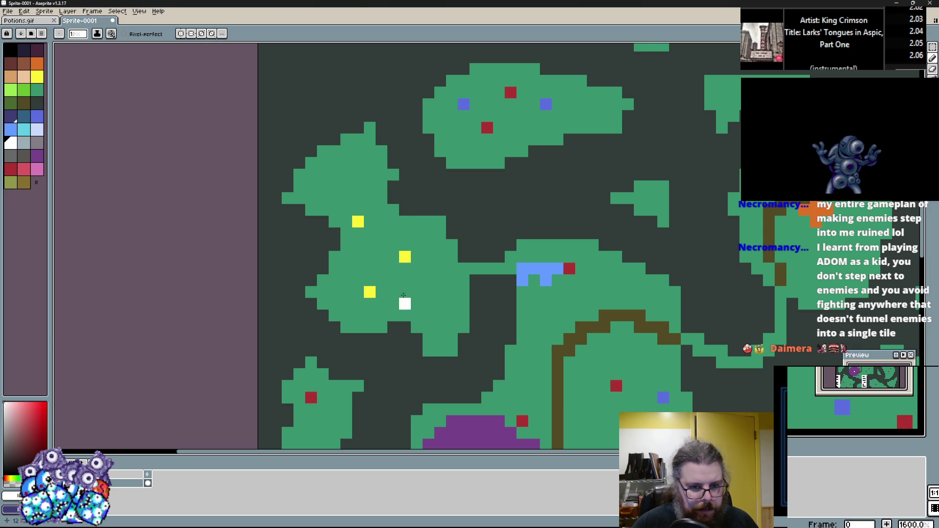
Sample the island green, then paint the top island's red marker and another pixel yellow
scroll(404, 296, "down", 5)
scroll(442, 375, "up", 8)
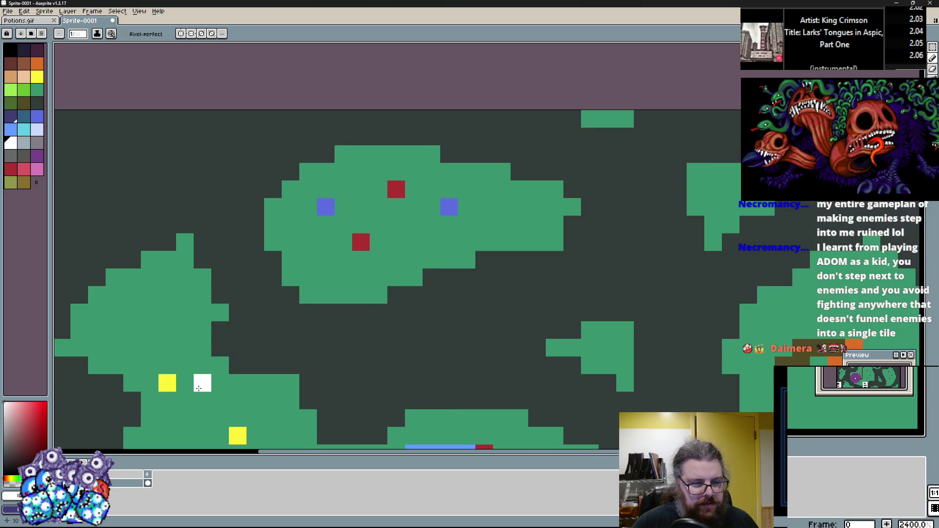
left_click(238, 419, "alt")
scroll(376, 251, "up", 3)
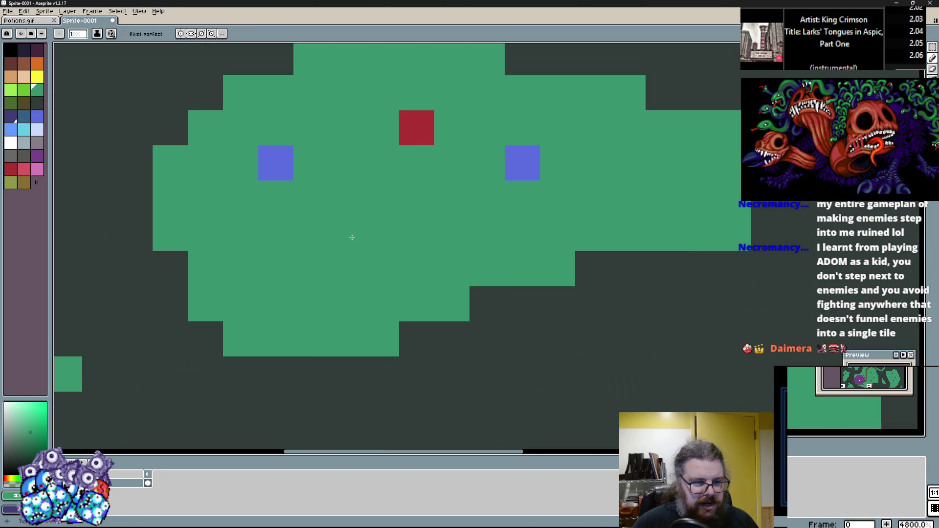
left_click(37, 77)
left_click(347, 233)
left_click(382, 234)
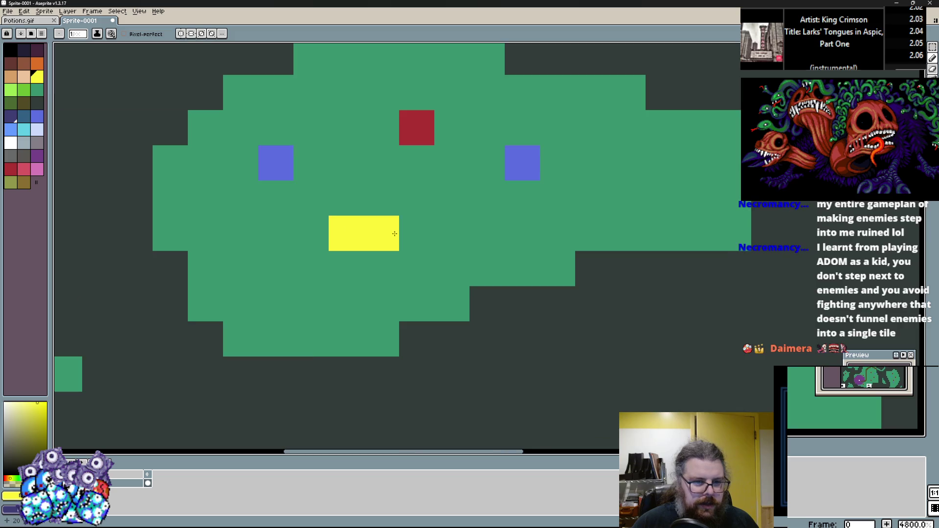
Cover the extra yellow marker with green sampled from the island floor
scroll(375, 205, "down", 5)
scroll(375, 203, "up", 3)
left_click(368, 203, "alt")
left_click(381, 206)
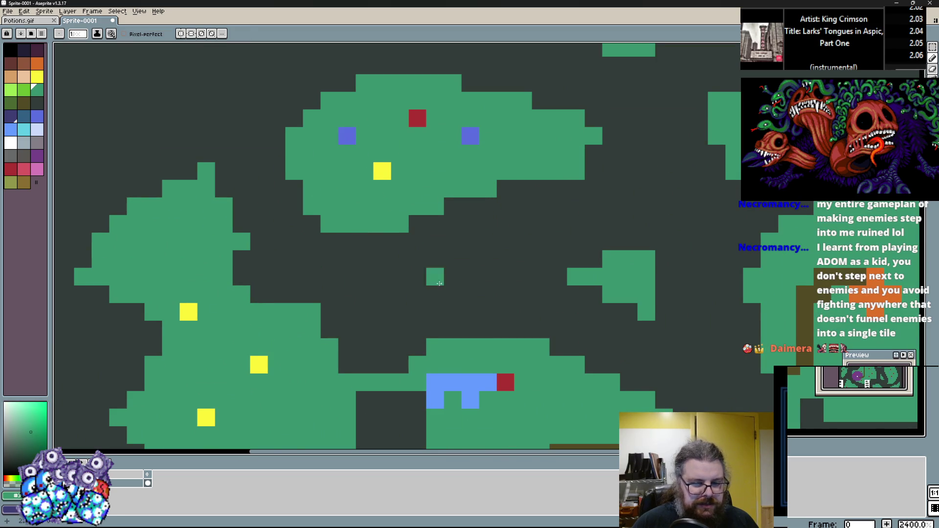
Add green floor pixels along the corridor, redrawing the misplaced strip one row higher
scroll(435, 276, "down", 5)
scroll(347, 376, "up", 5)
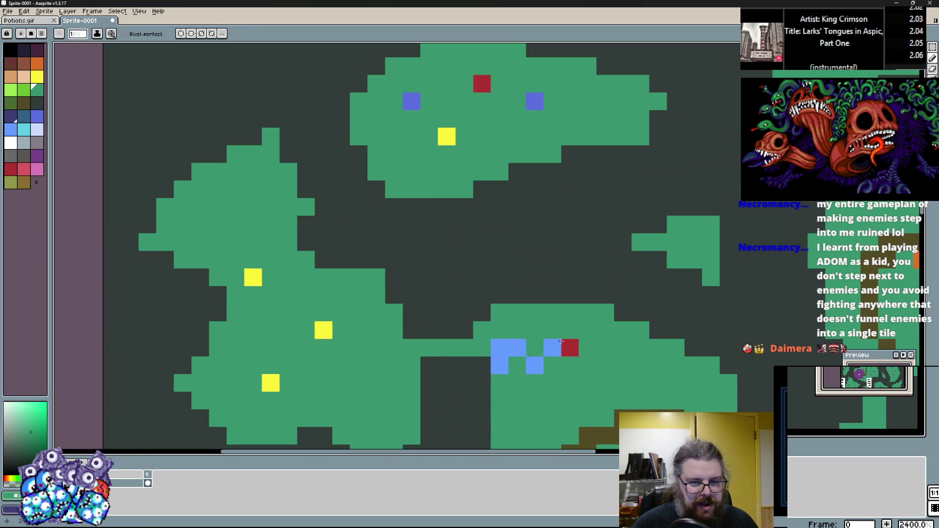
left_click(253, 277)
left_click(338, 161, "alt")
left_click(359, 172)
left_click_drag(342, 189, 305, 189)
key("ctrl+z")
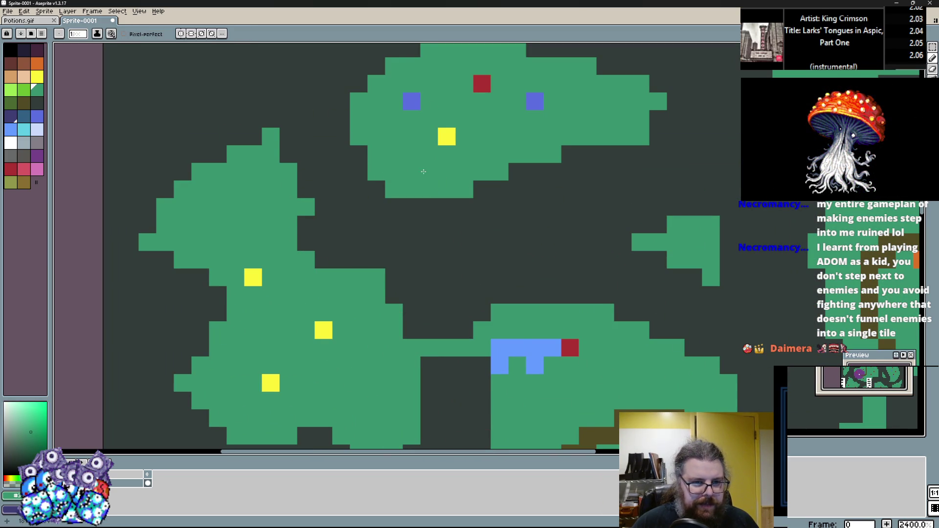
left_click(292, 179, "shift")
Repaint the upper island's red and blue markers yellow
scroll(266, 308, "up", 3)
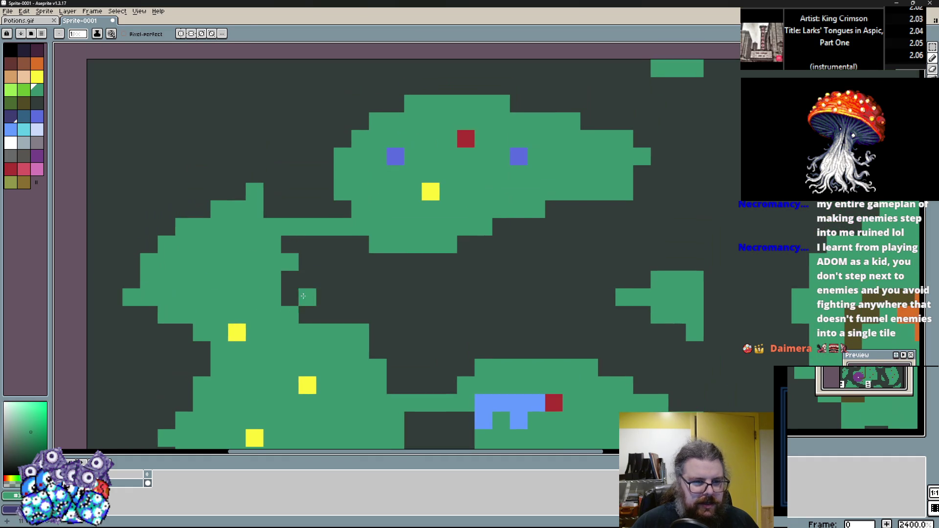
left_click(239, 330, "alt")
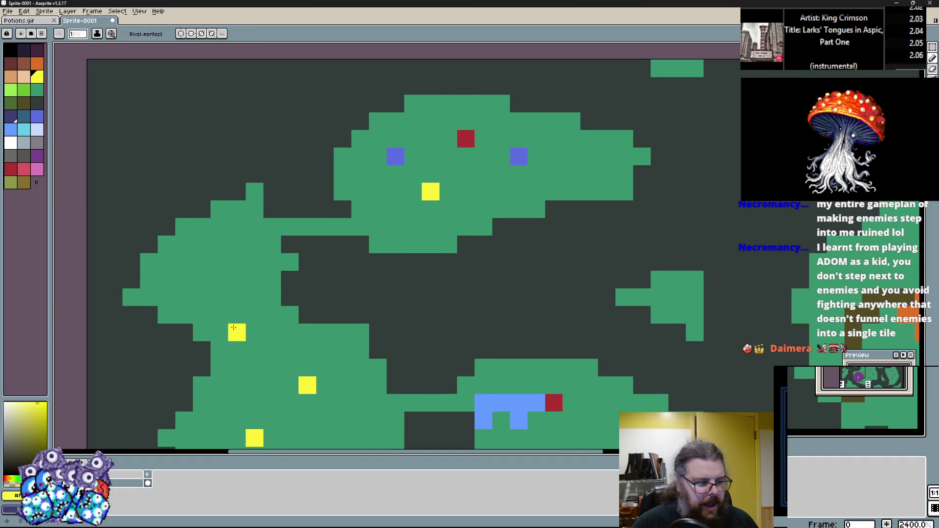
left_click_drag(263, 329, 239, 346)
scroll(269, 360, "up", 3)
left_click(295, 233)
mouse_move(359, 230)
left_mouse_down()
mouse_move(367, 210)
mouse_move(420, 227)
left_mouse_up()
scroll(466, 255, "down", 3)
left_click_drag(467, 256, 461, 167)
scroll(297, 282, "up", 2)
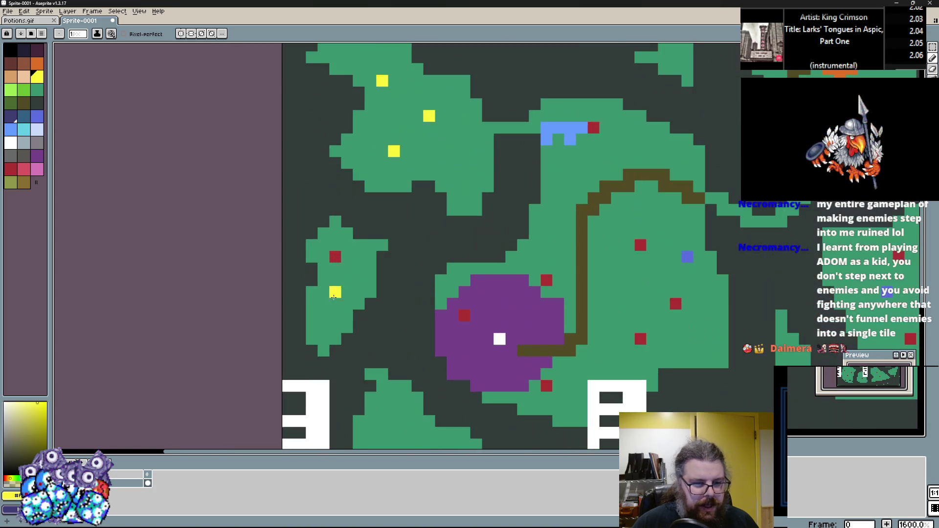
scroll(503, 227, "down", 2)
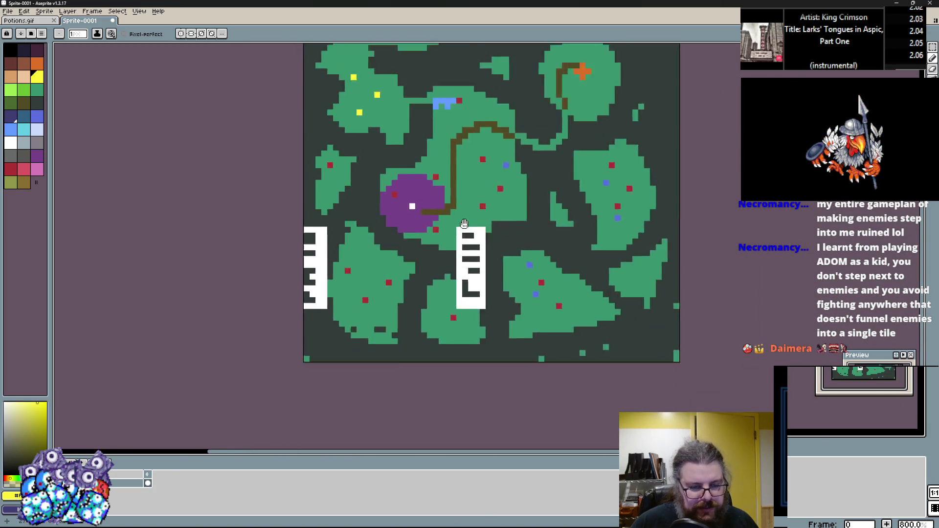
left_click_drag(425, 299, 409, 343)
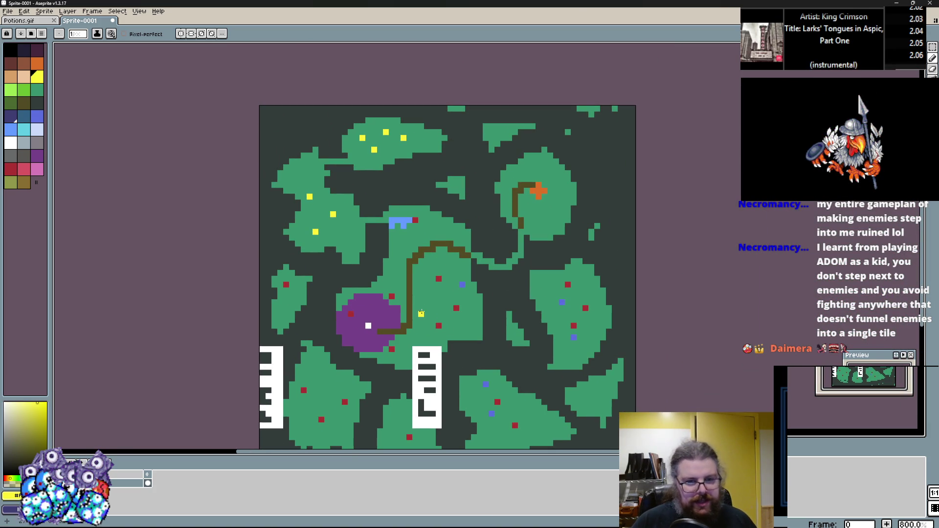
scroll(427, 255, "down", 1)
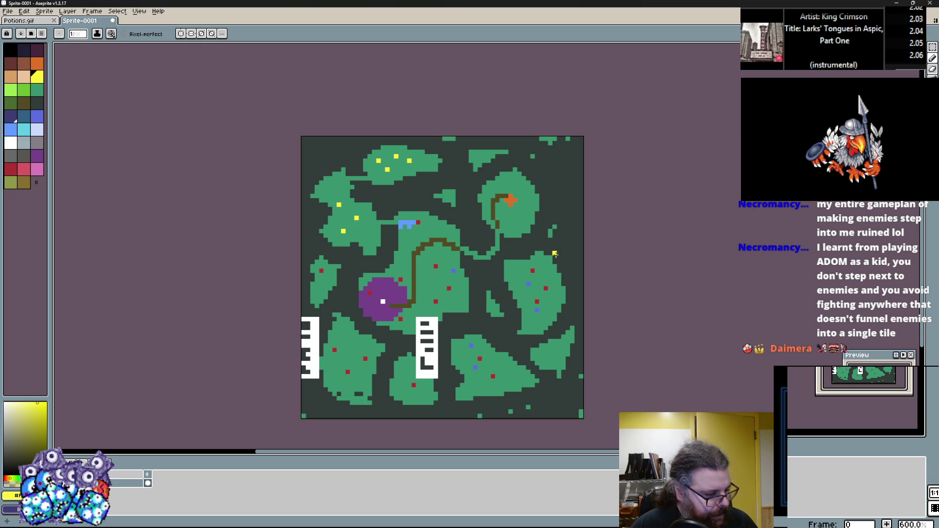
scroll(445, 307, "up", 3)
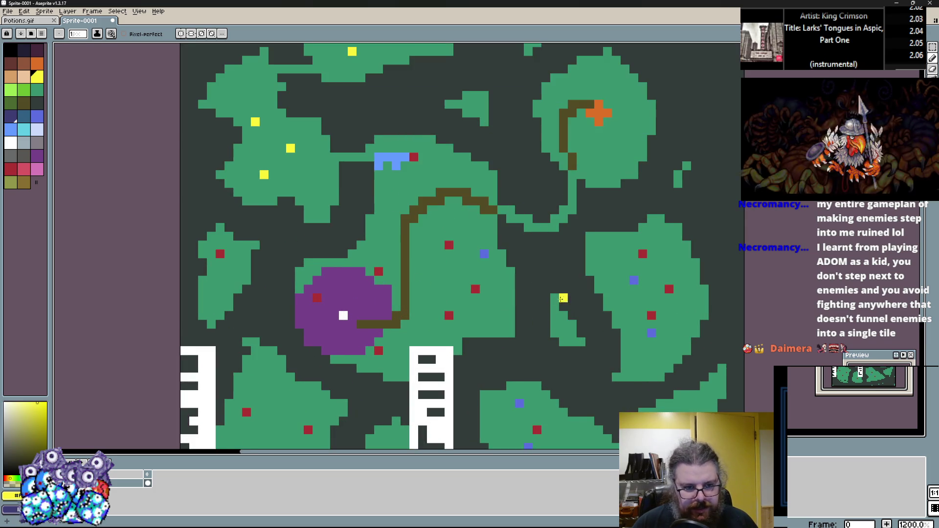
scroll(562, 293, "down", 3)
scroll(519, 233, "up", 2)
scroll(438, 243, "down", 2)
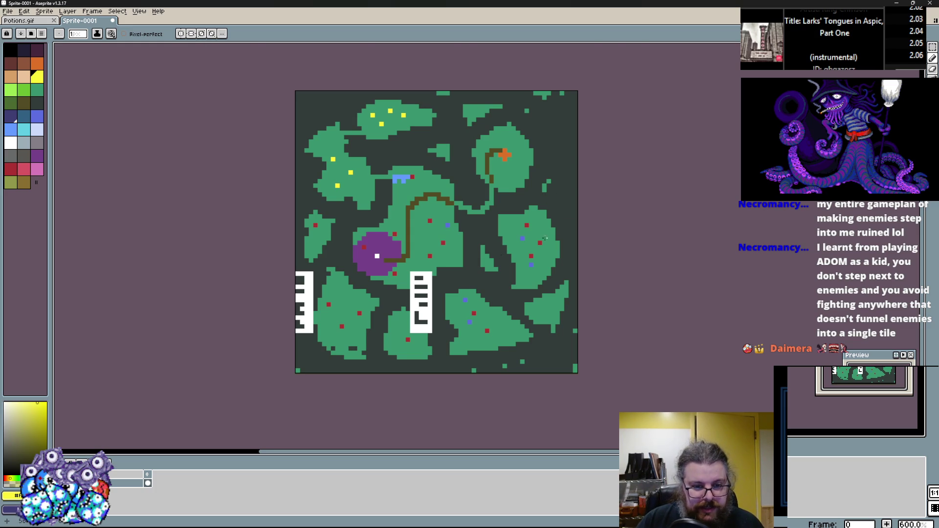
Try a yellow freehand stroke across the island and undo it
scroll(368, 336, "up", 6)
scroll(368, 336, "down", 2)
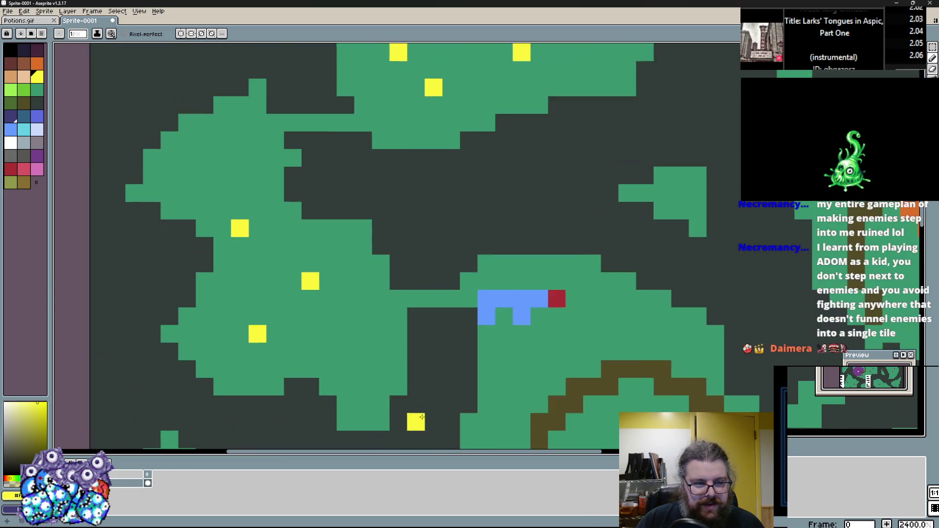
scroll(313, 299, "up", 2)
left_click_drag(142, 160, 454, 163)
key("ctrl+z")
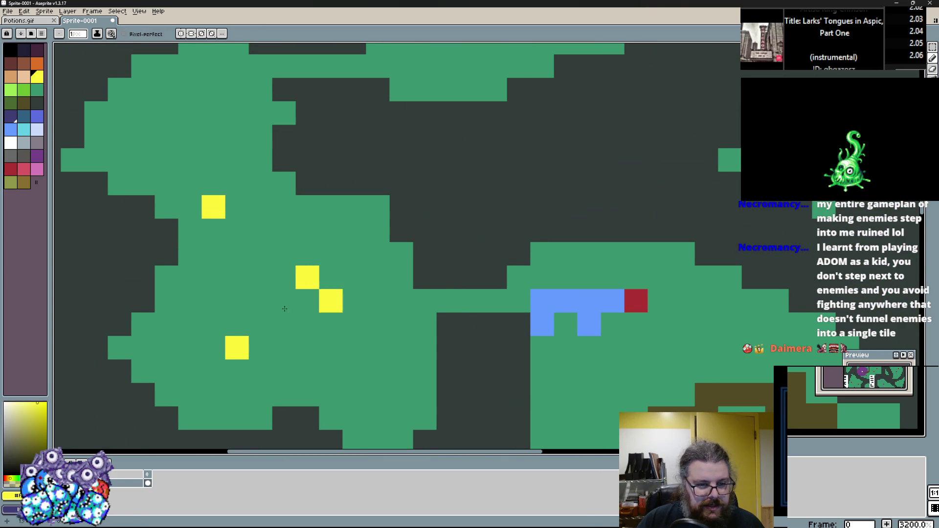
Sketch light-blue path lines across the map, then undo all of them
left_click_drag(331, 302, 421, 229)
left_click(41, 131)
scroll(212, 291, "down", 1)
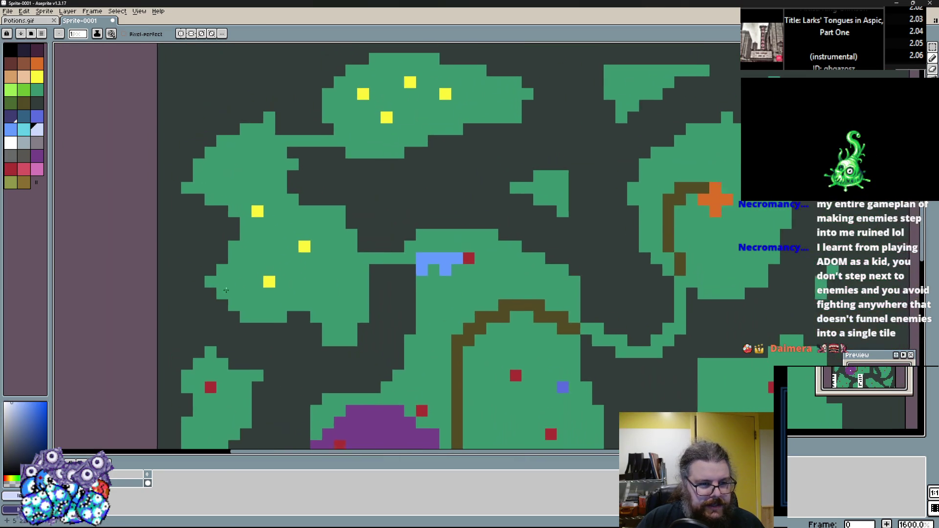
left_click_drag(192, 147, 200, 332)
key("ctrl+z")
mouse_move(199, 139)
left_mouse_down()
mouse_move(193, 313)
mouse_move(312, 332)
mouse_move(381, 315)
mouse_move(387, 166)
mouse_move(197, 170)
mouse_move(296, 380)
mouse_move(210, 196)
left_mouse_up()
key("ctrl+z")
key("ctrl+z")
scroll(159, 316, "down", 1)
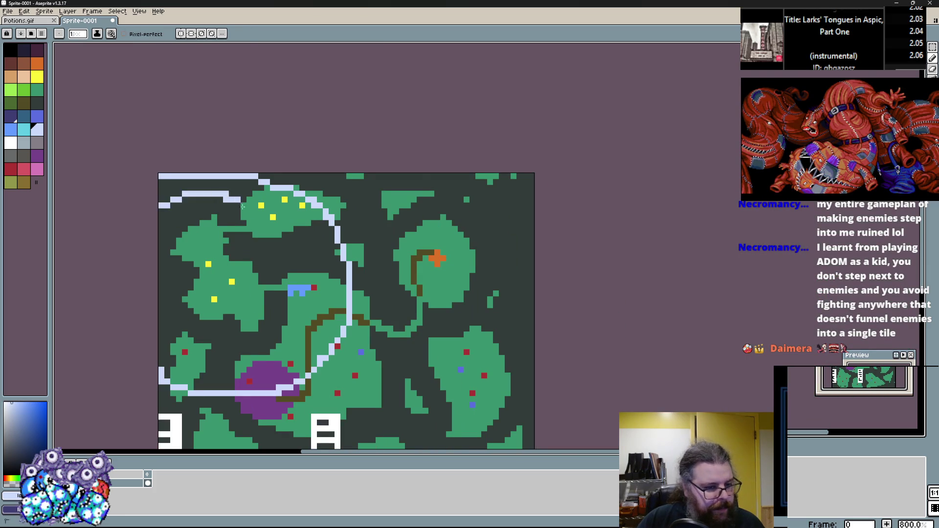
key("ctrl+z")
scroll(261, 205, "up", 1)
mouse_move(245, 160)
left_mouse_down()
mouse_move(245, 281)
mouse_move(394, 246)
mouse_move(395, 161)
left_mouse_up()
key("ctrl+z")
Switch from Aseprite back to GameMaker with Alt+Tab
scroll(391, 304, "down", 2)
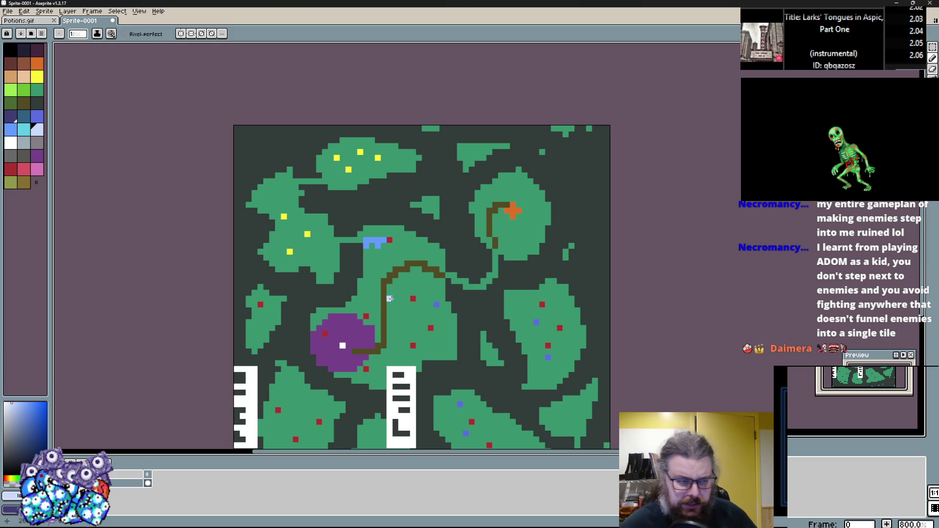
scroll(471, 267, "down", 1)
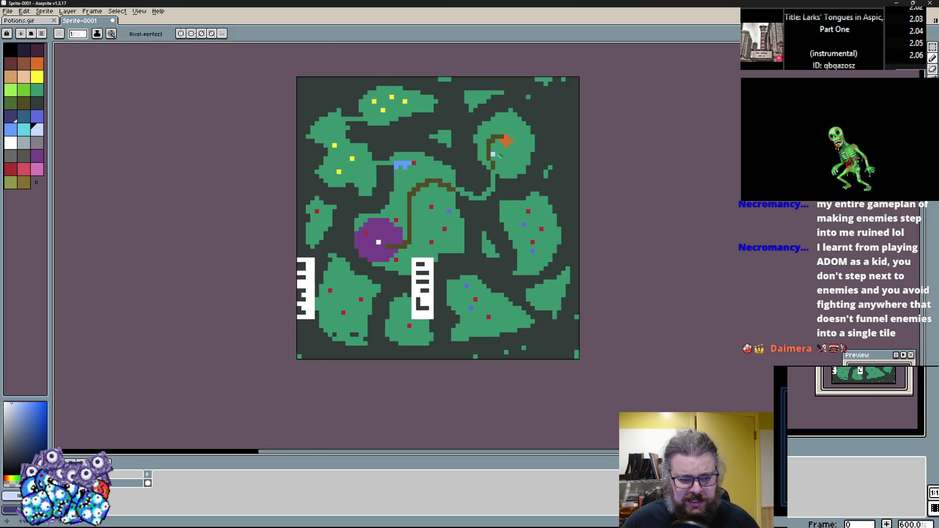
key("alt+Tab")
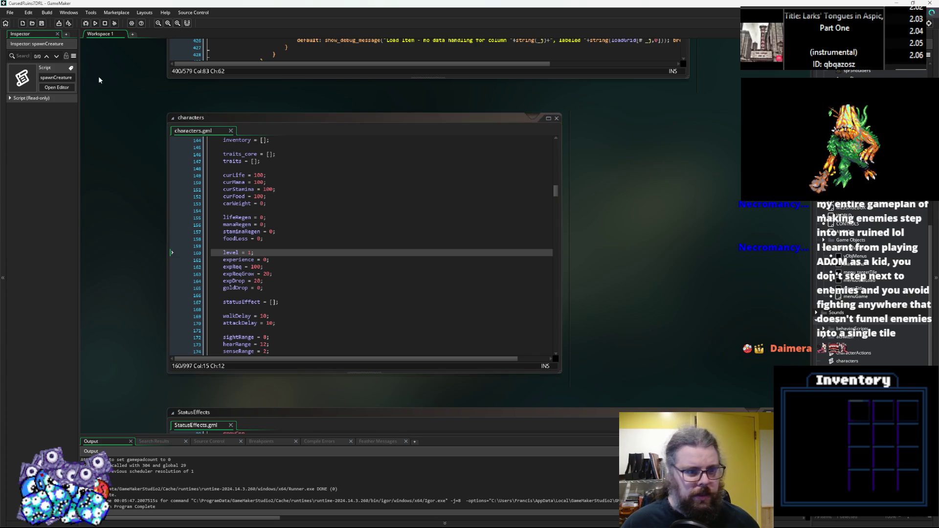
Close the characters.gml code window
left_click(455, 245)
scroll(658, 186, "up", 5)
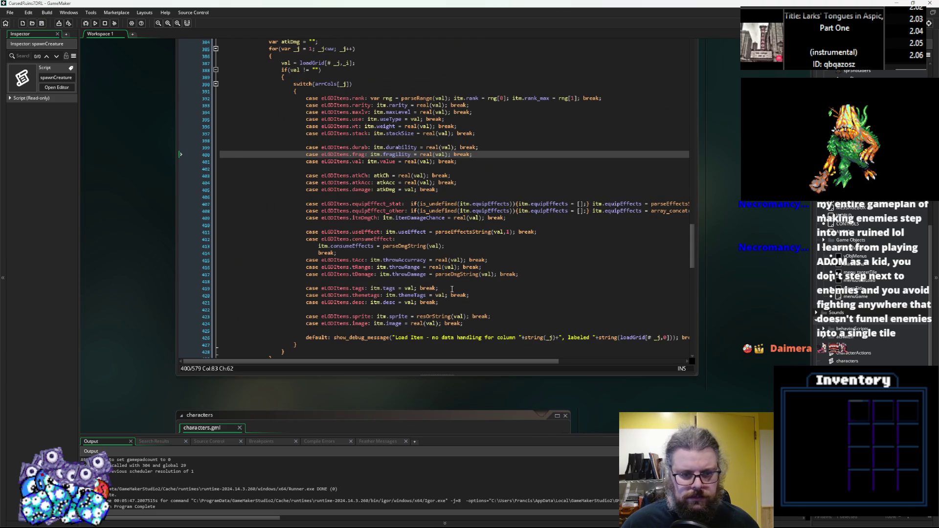
scroll(381, 294, "down", 5)
left_click(397, 152)
scroll(501, 250, "up", 5)
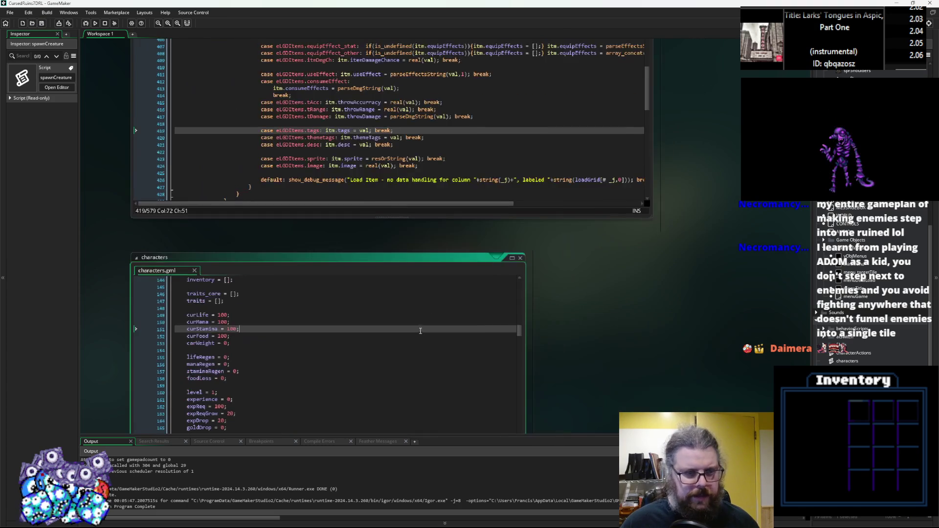
left_click(520, 259)
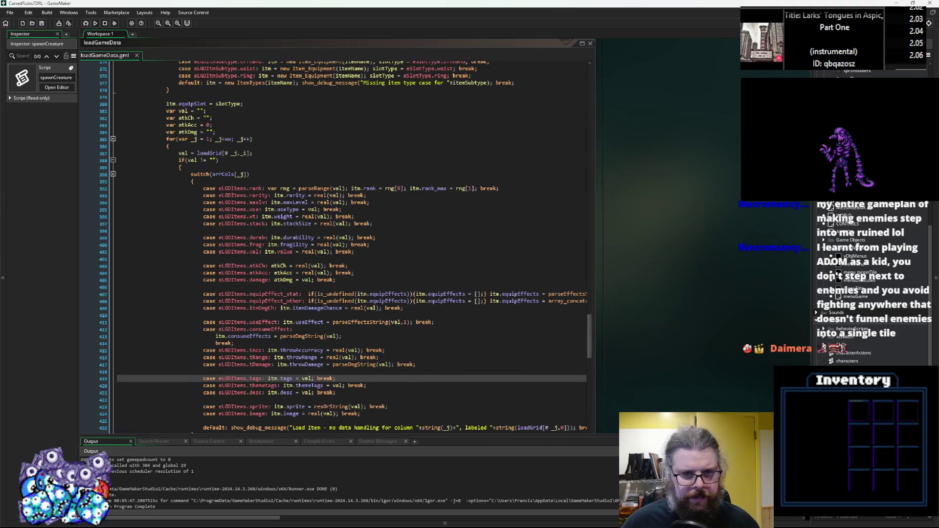
Restore and close the loadGameData editor, then select the menuGame object
left_click(582, 43)
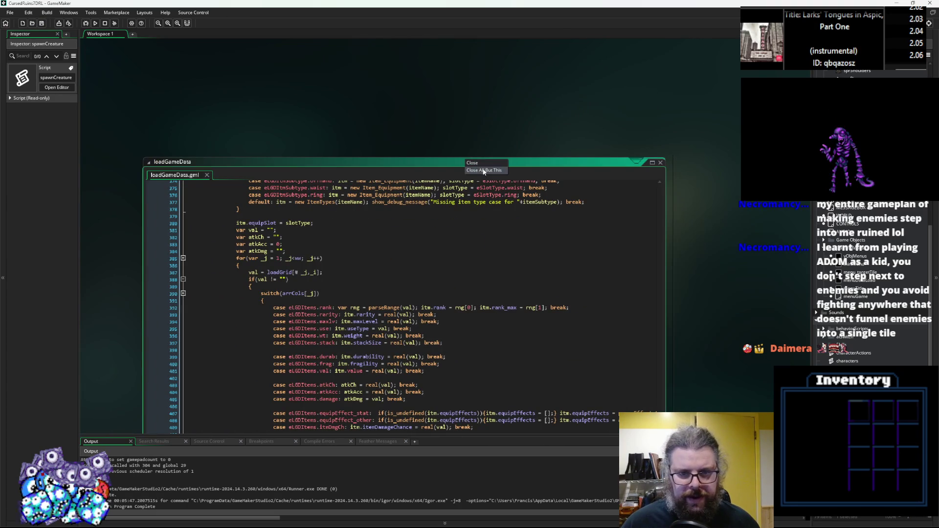
left_click(484, 171)
left_click(600, 125)
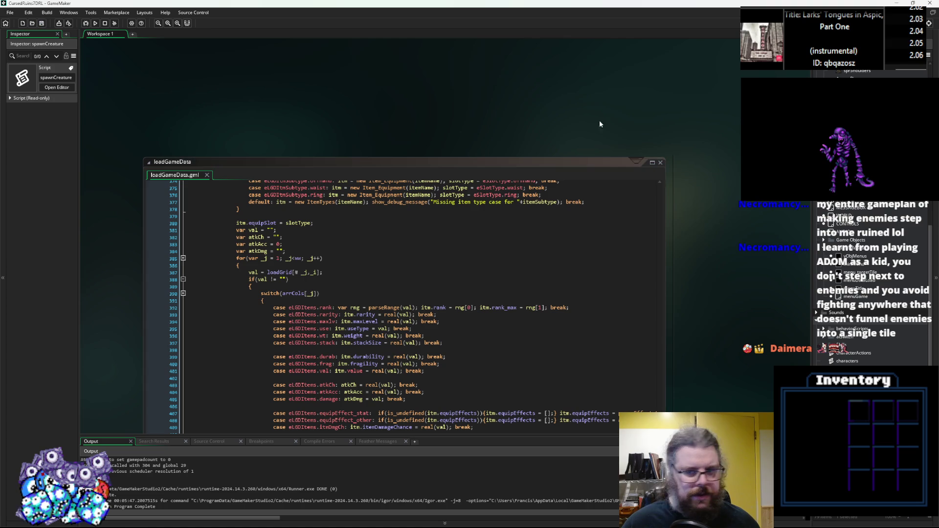
left_click(659, 162)
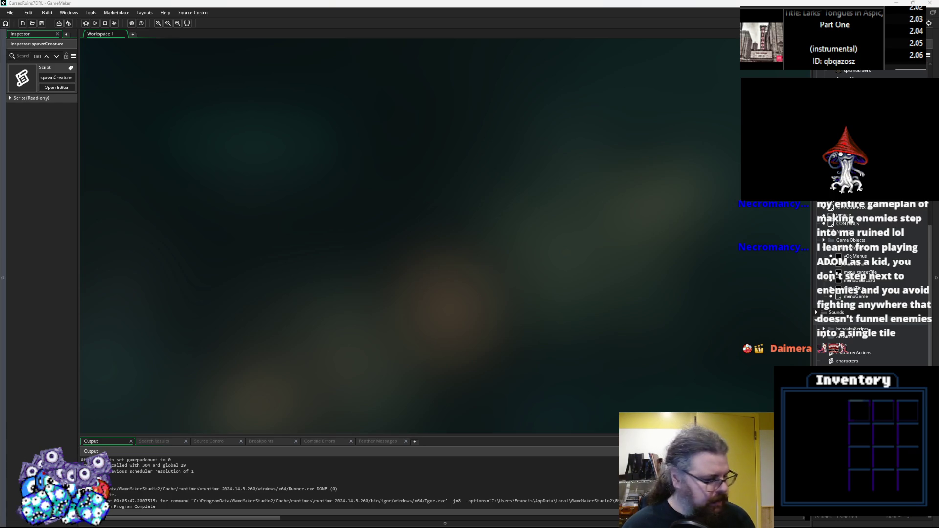
key("Down")
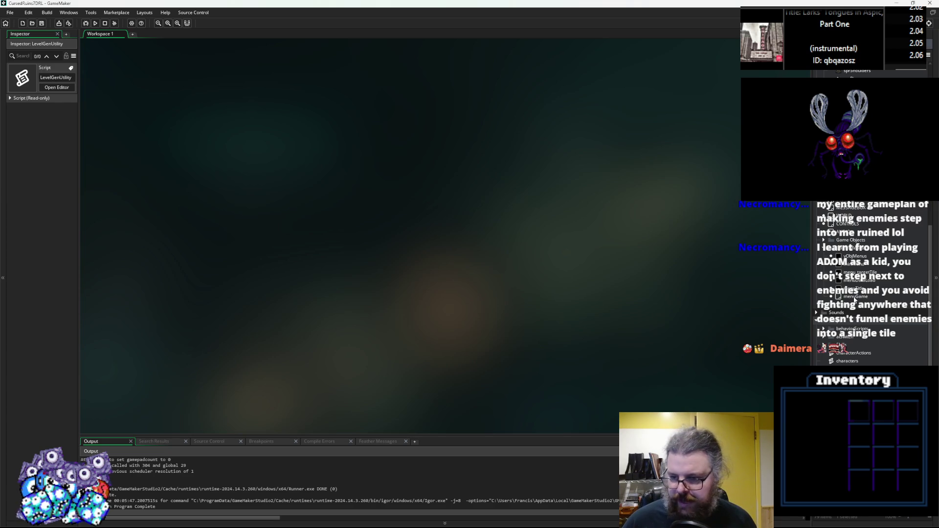
left_click(855, 297)
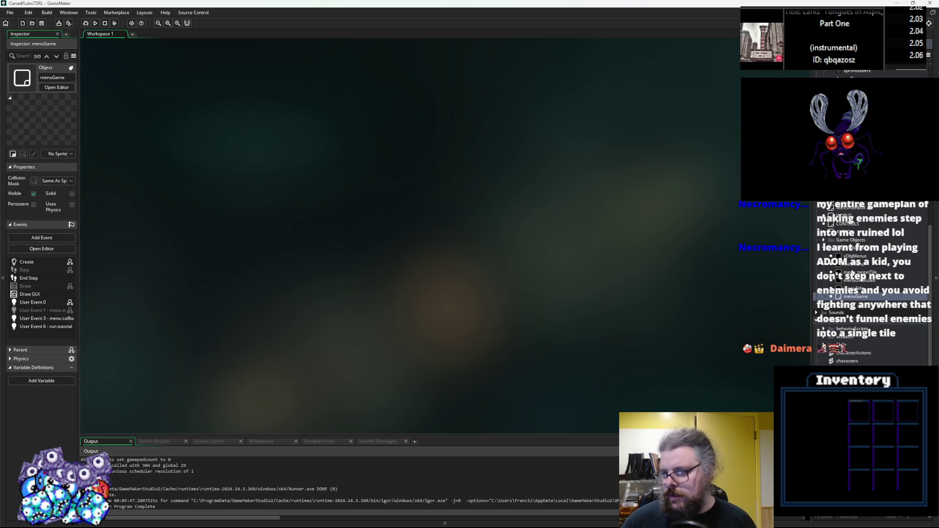
Change the constants script's GAMEVERSION macro from 0.16 to 0.17 and close its editor
scroll(870, 220, "up", 10)
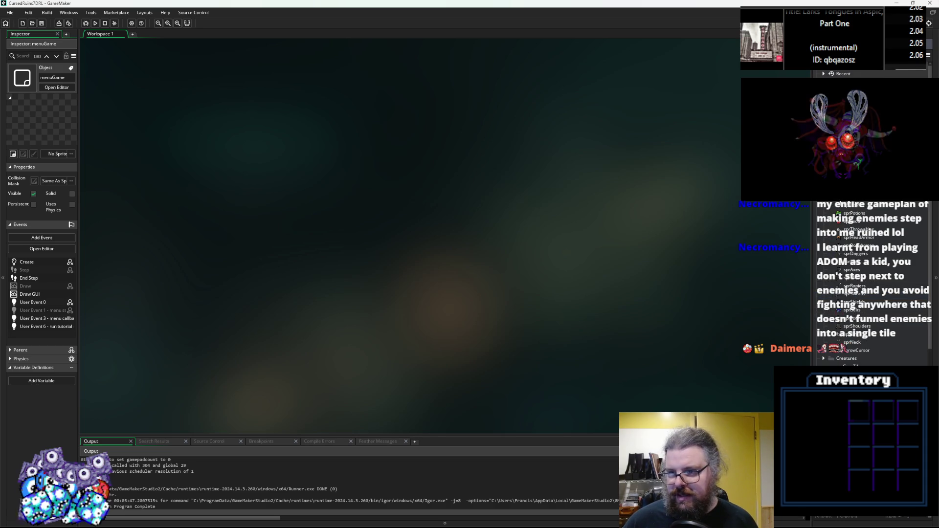
double_click(852, 293)
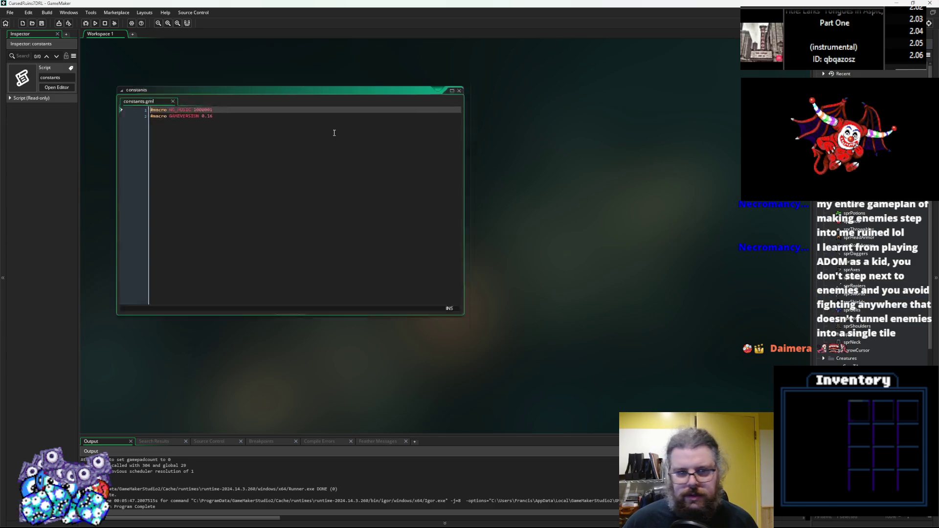
left_click(184, 151)
key("BackSpace")
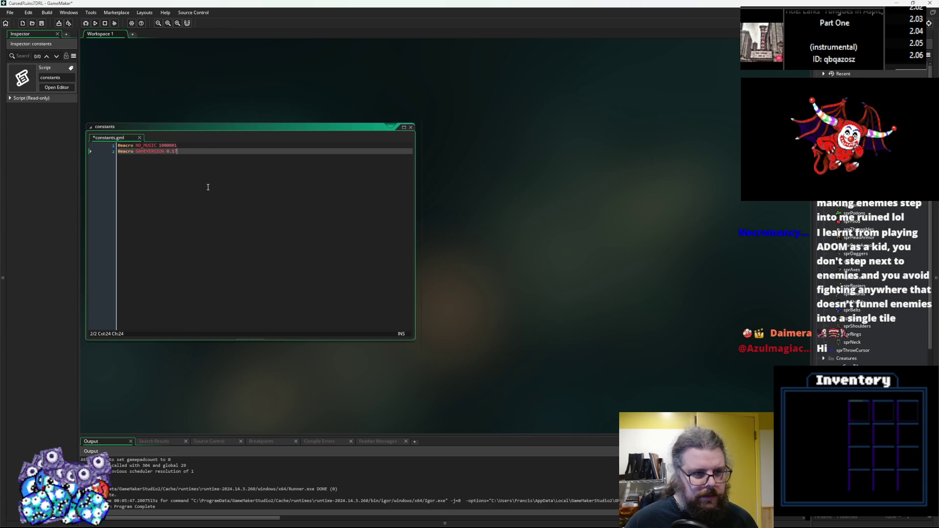
left_click_drag(336, 138, 432, 112)
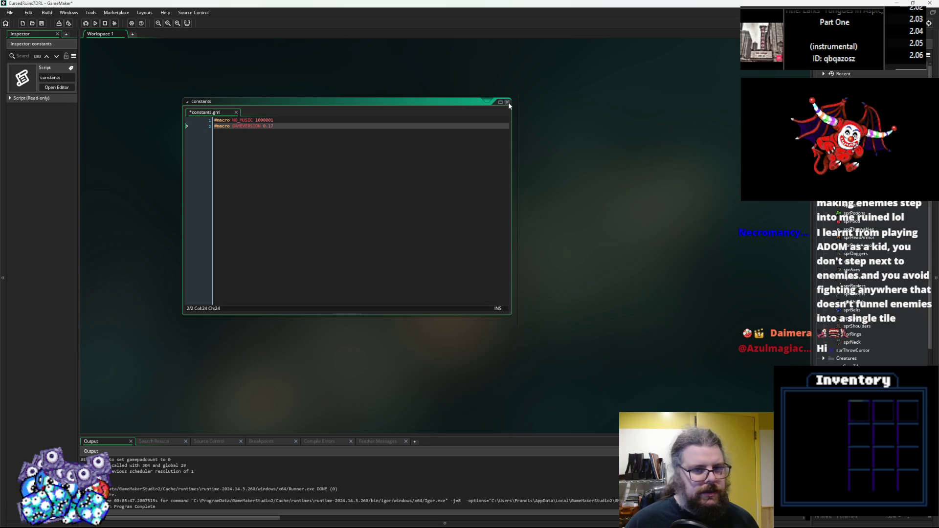
double_click(489, 102)
key("ctrl+w")
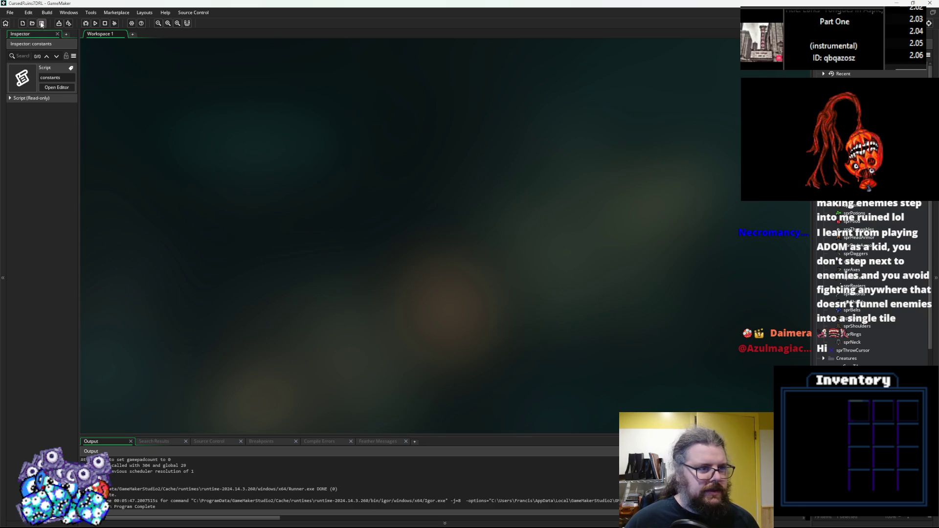
left_click(59, 24)
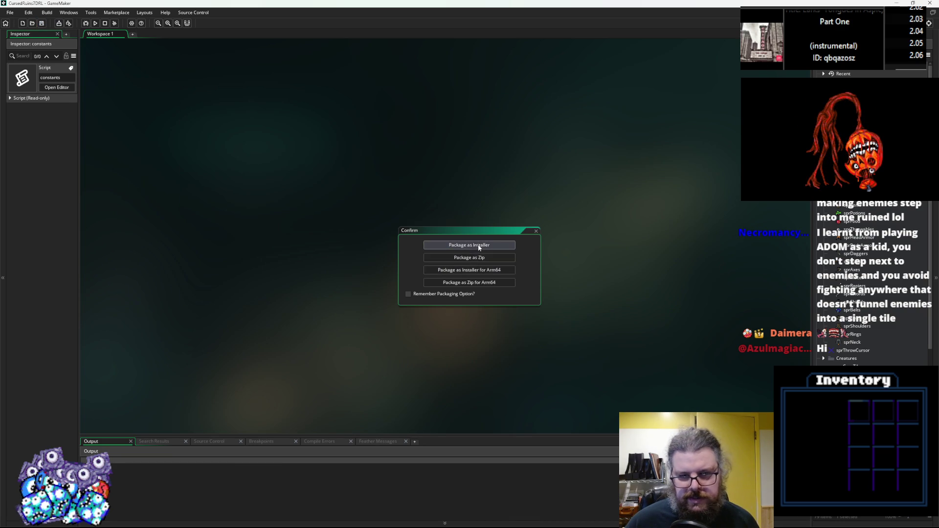
Package the Windows build as a zip, overwriting CursedRuins_Postjam.zip in 7DRL_CursedRuins
left_click(485, 258)
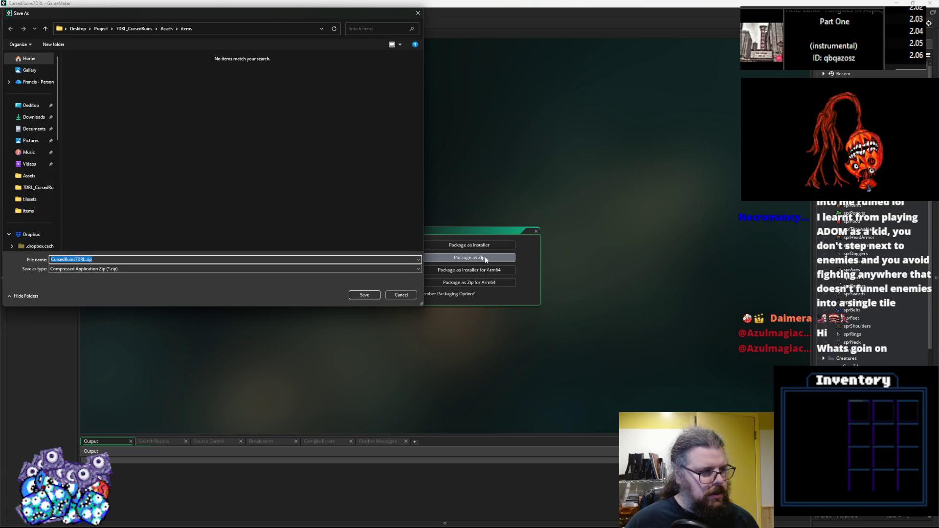
left_click(137, 28)
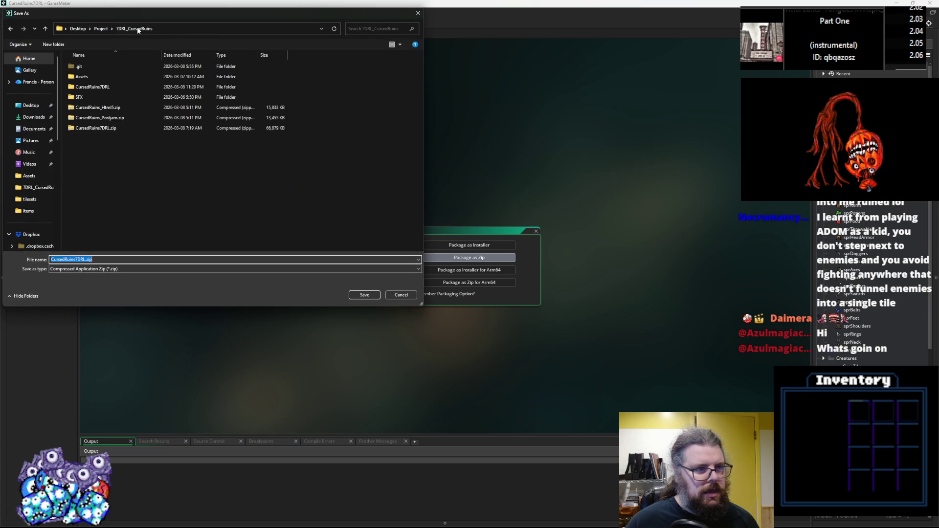
left_click(104, 120)
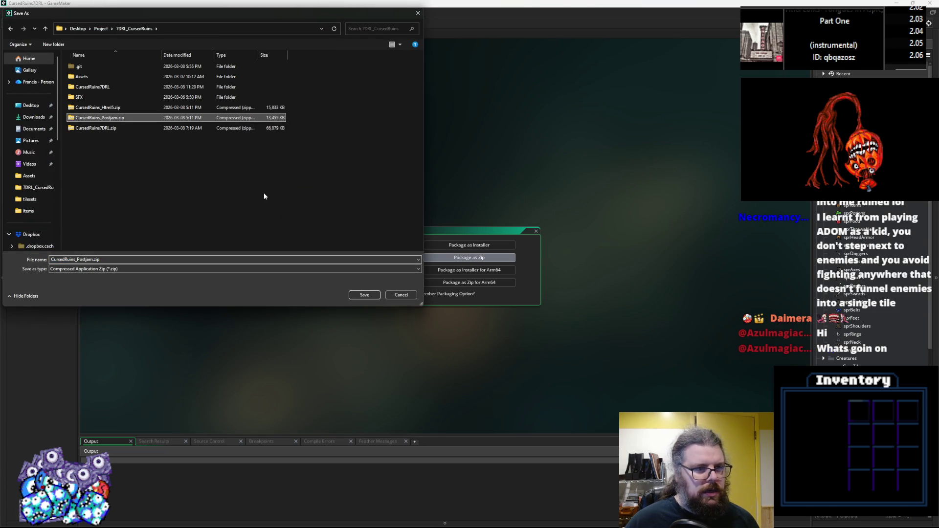
left_click(364, 295)
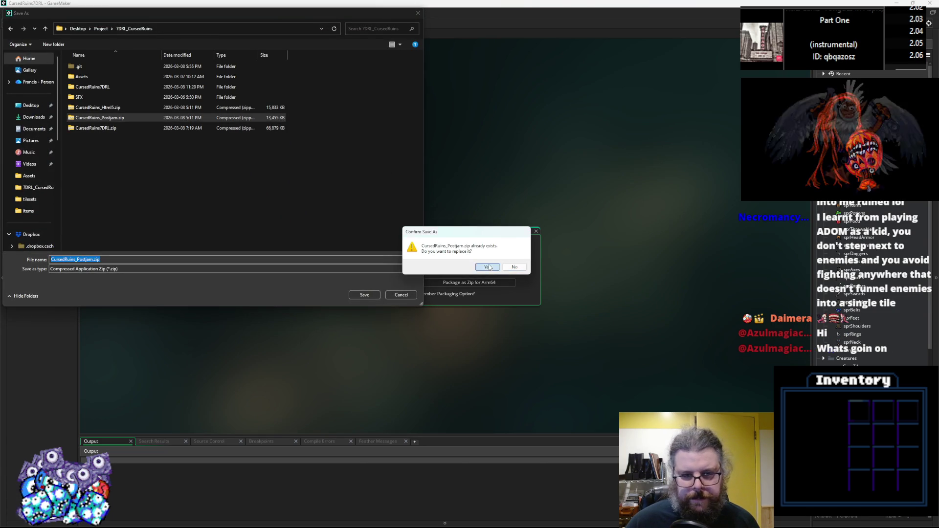
left_click(487, 267)
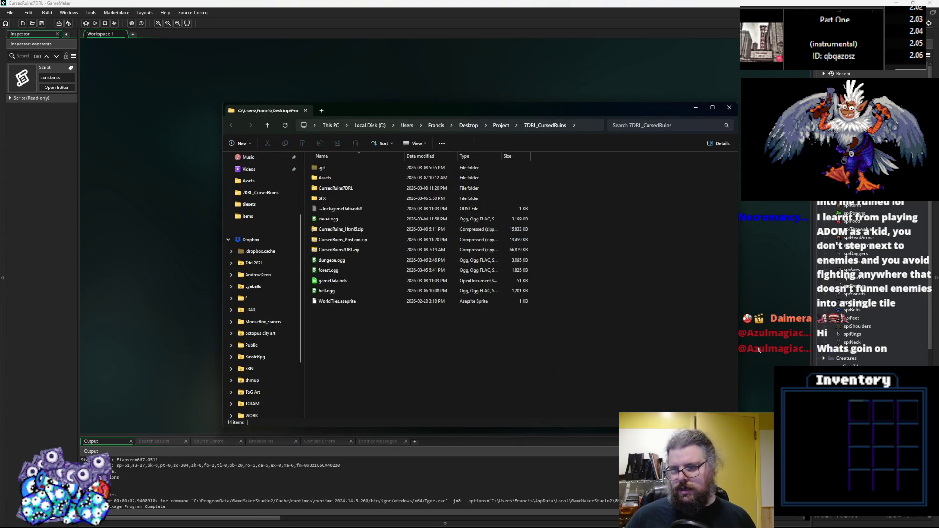
left_click(729, 107)
Switch the target to HTML5 and package it as a zip, overwriting CursedRuins_Html5.zip
left_click(910, 23)
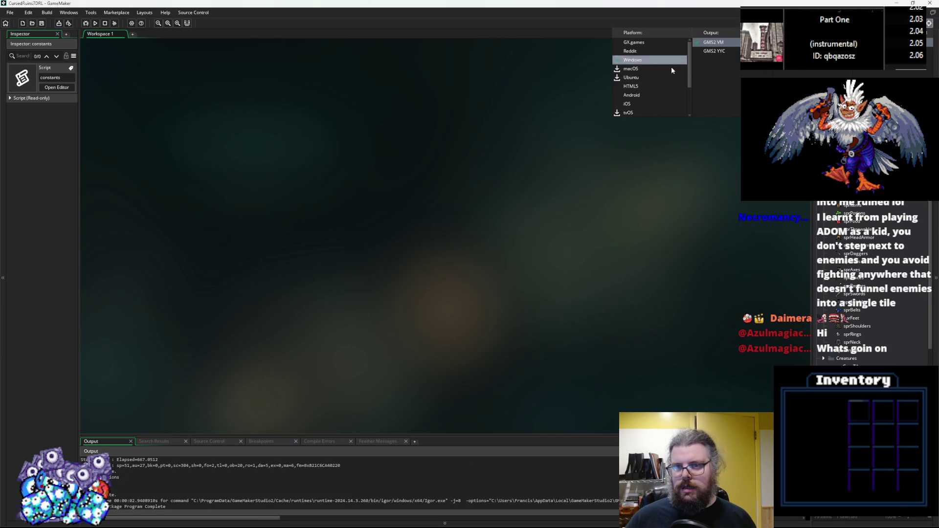
left_click(636, 86)
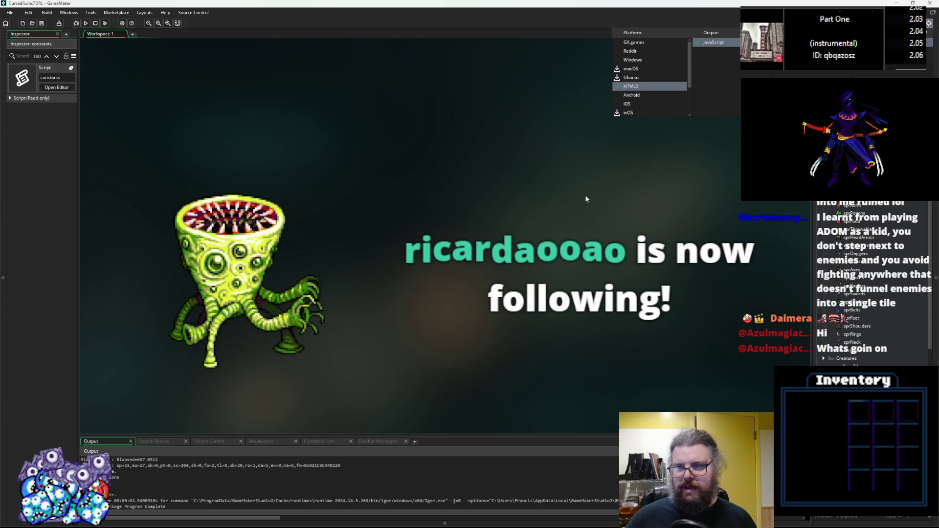
left_click(58, 23)
left_click(493, 271)
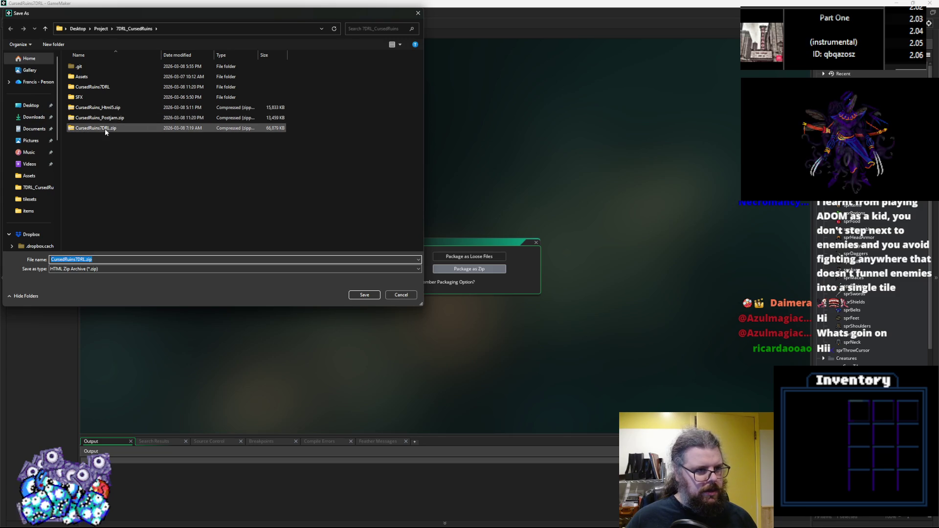
left_click(113, 108)
left_click(361, 296)
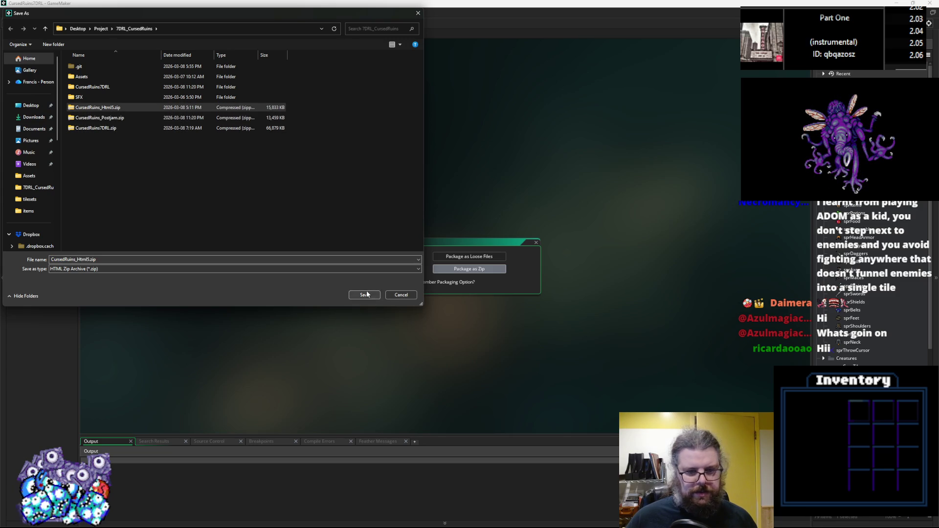
left_click(487, 267)
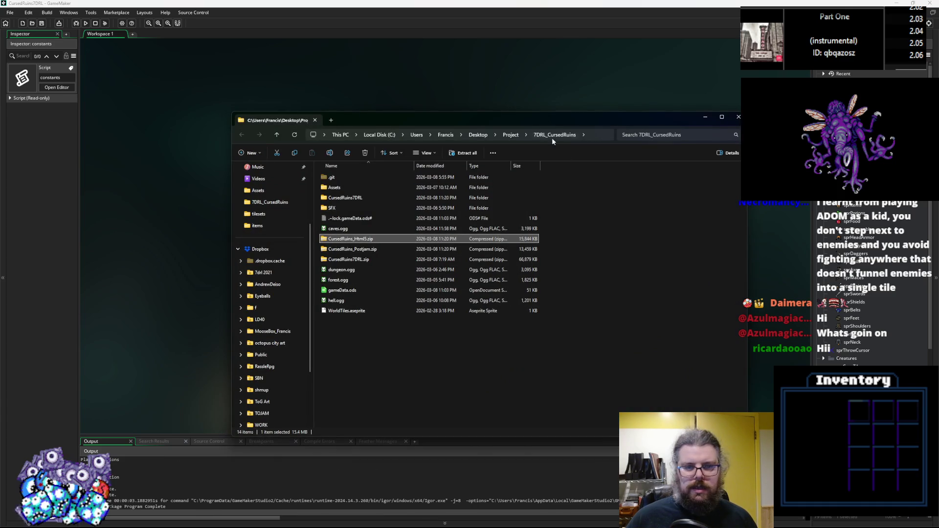
Move the 7DRL_CursedRuins File Explorer window aside and close it
mouse_move(473, 122)
left_mouse_down()
mouse_move(489, 125)
mouse_move(404, 128)
left_mouse_up()
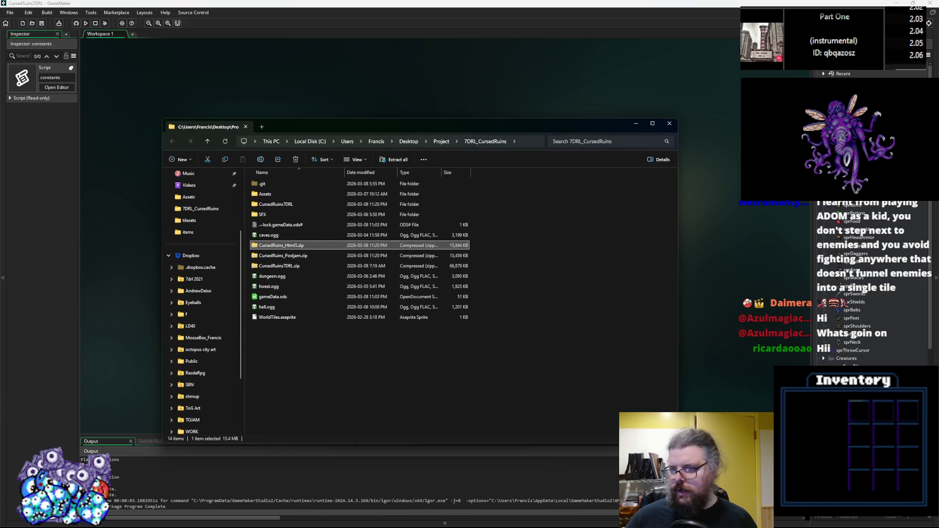
left_click(670, 125)
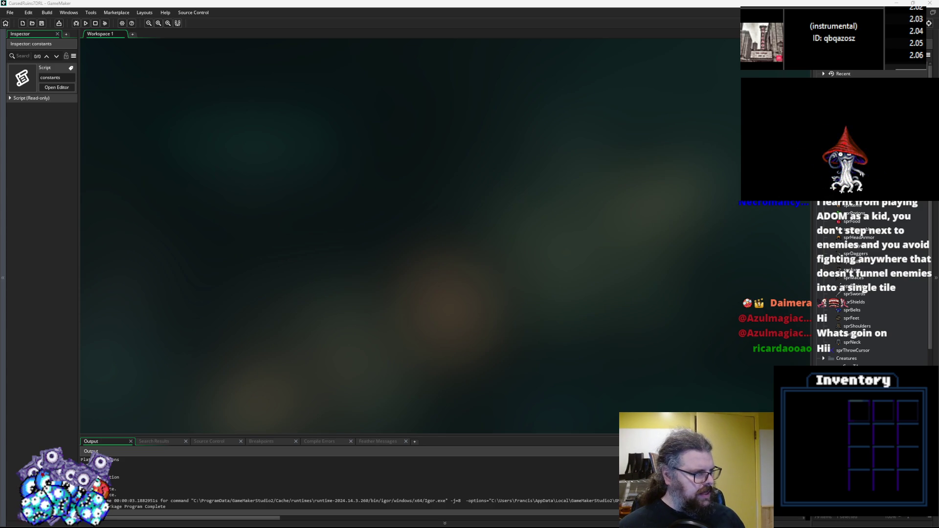
Browse the Asset Browser past sprDungeonTiles and the Game Menus group to sprMagmaCave
left_click(234, 250)
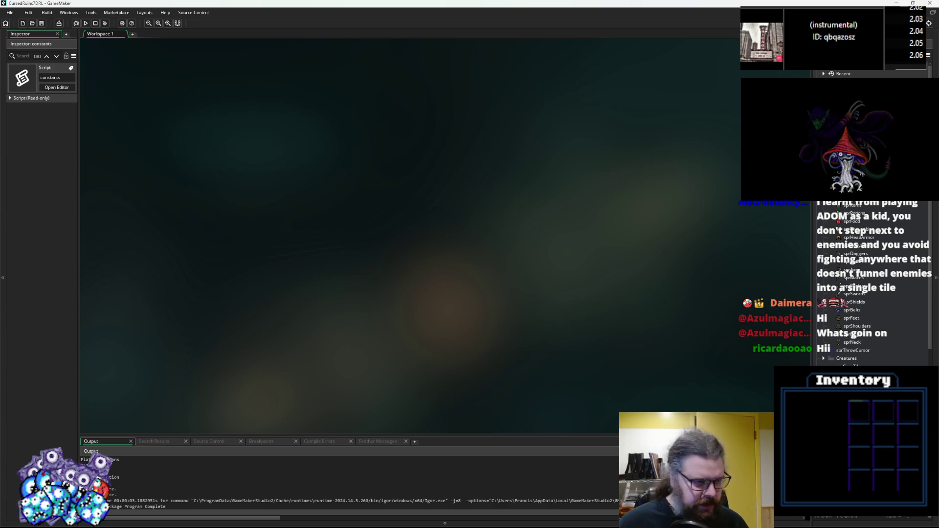
scroll(861, 284, "down", 3)
left_click(853, 323)
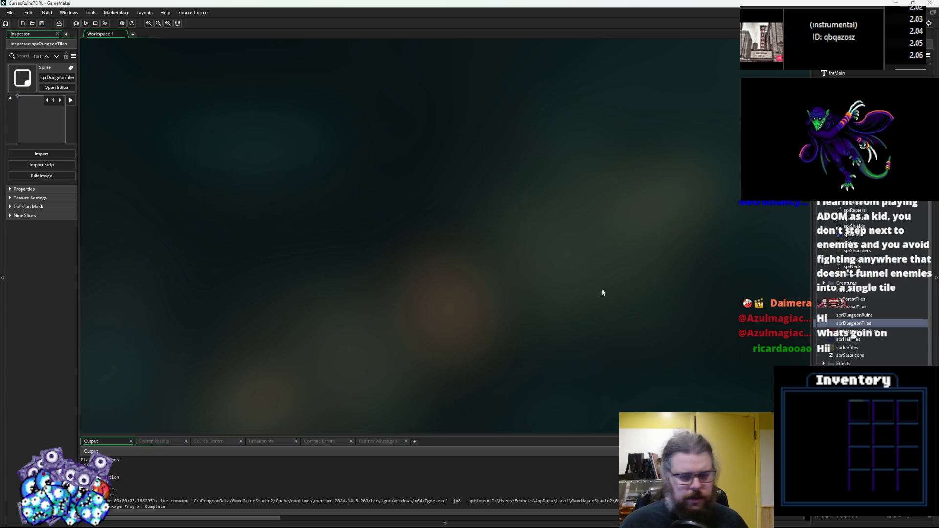
scroll(871, 294, "up", 10)
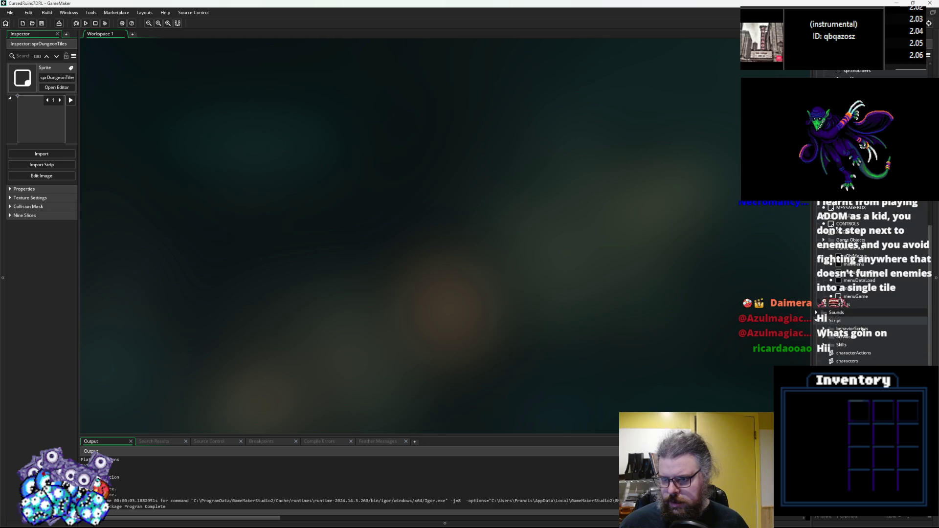
scroll(871, 293, "up", 2)
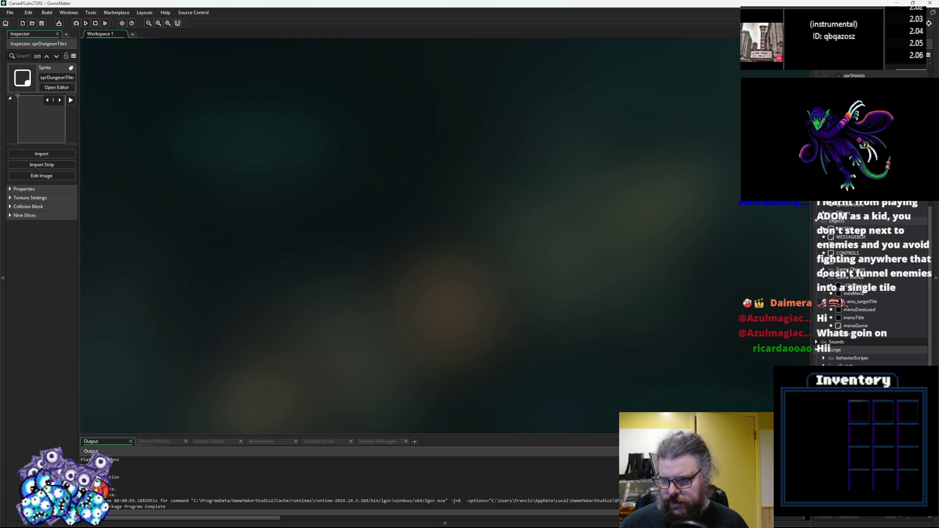
left_click(877, 277)
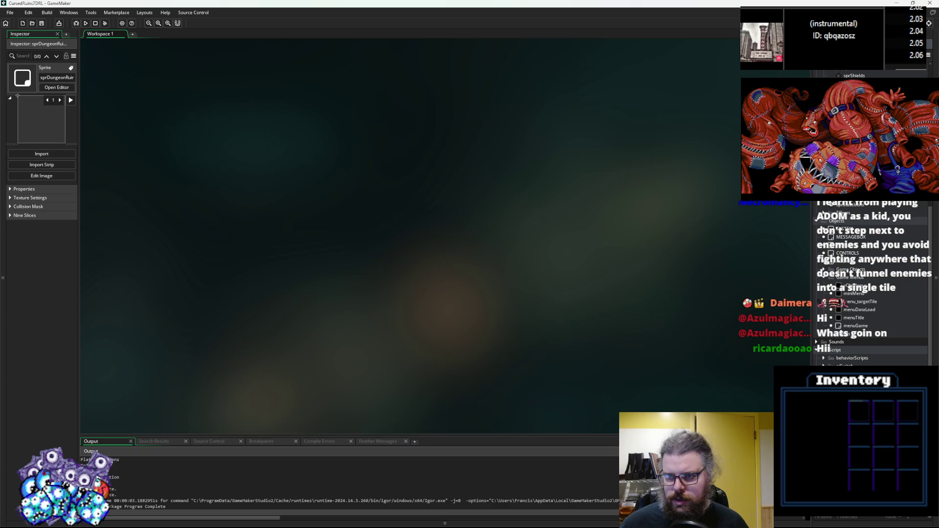
scroll(876, 308, "down", 2)
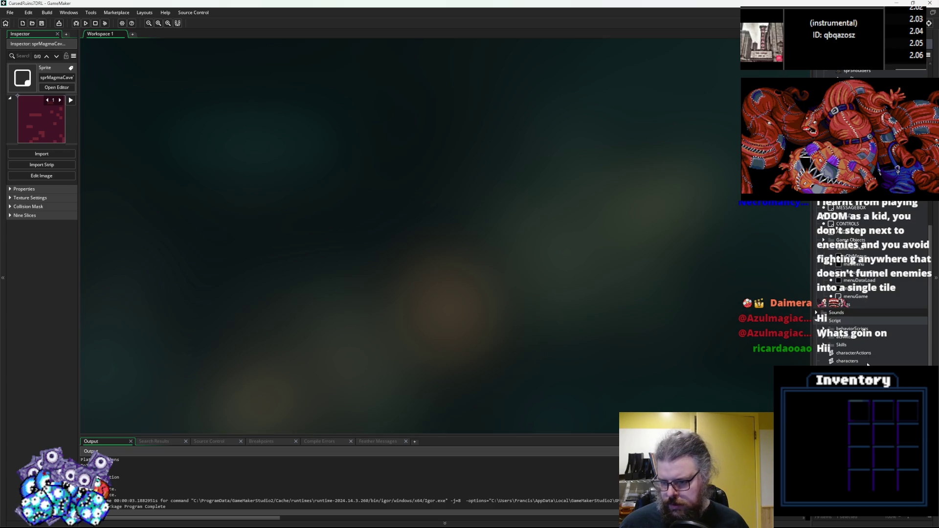
Open LevelGenUtility in a larger editor and fold lgen_digCorridor, generateTiles, placeEnemies, placeTreasure, findPath and drawPath
double_click(854, 337)
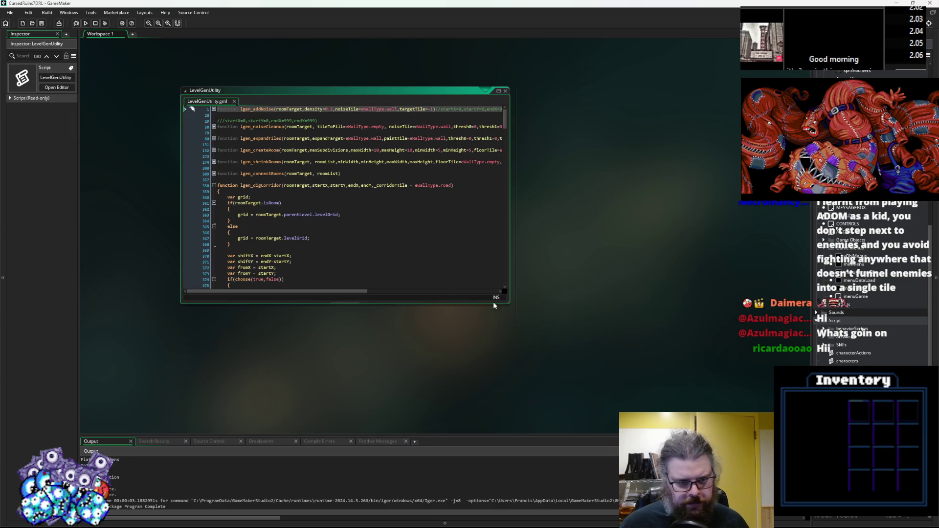
mouse_move(509, 302)
left_mouse_down()
mouse_move(629, 383)
mouse_move(734, 419)
left_mouse_up()
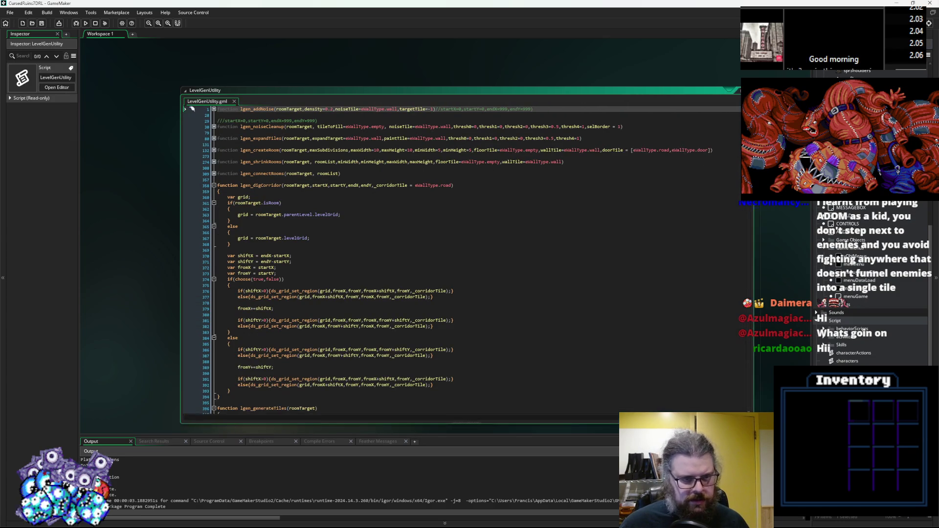
left_click(503, 262)
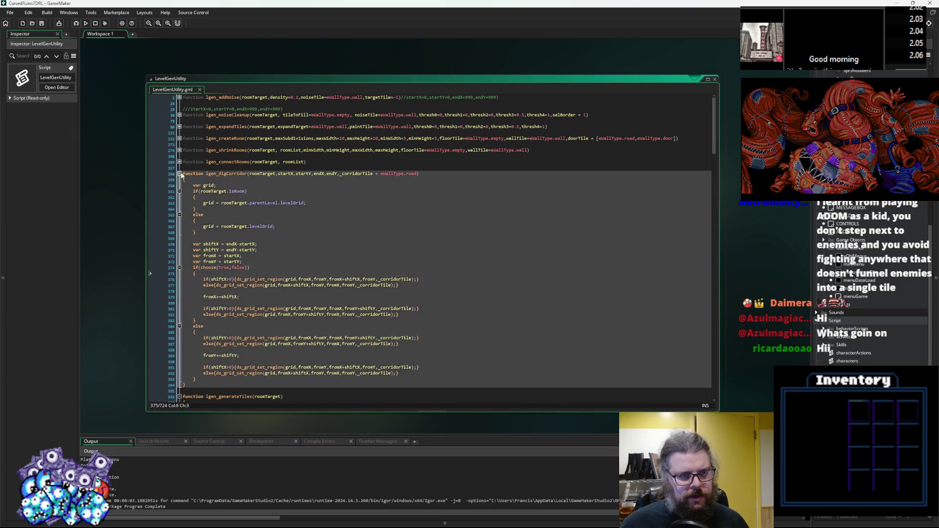
left_click(179, 173)
left_click(179, 186)
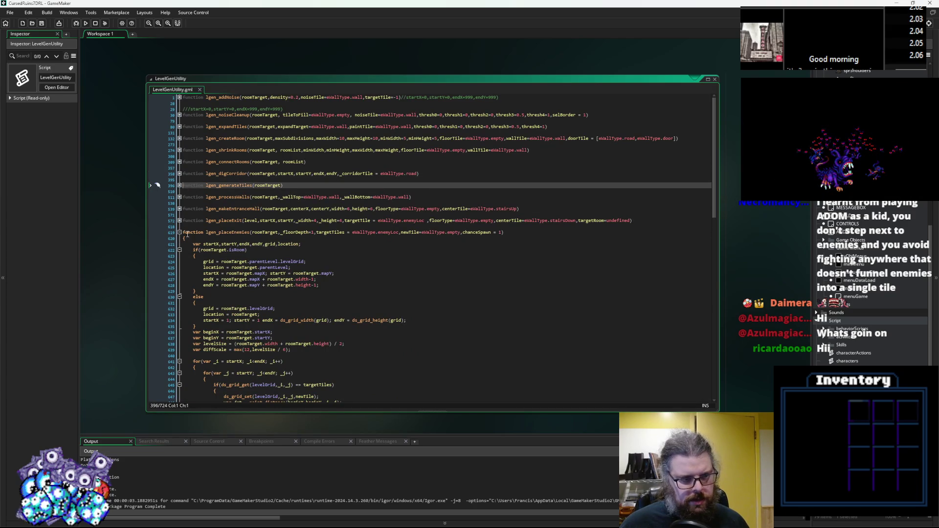
left_click(180, 232)
left_click(180, 244)
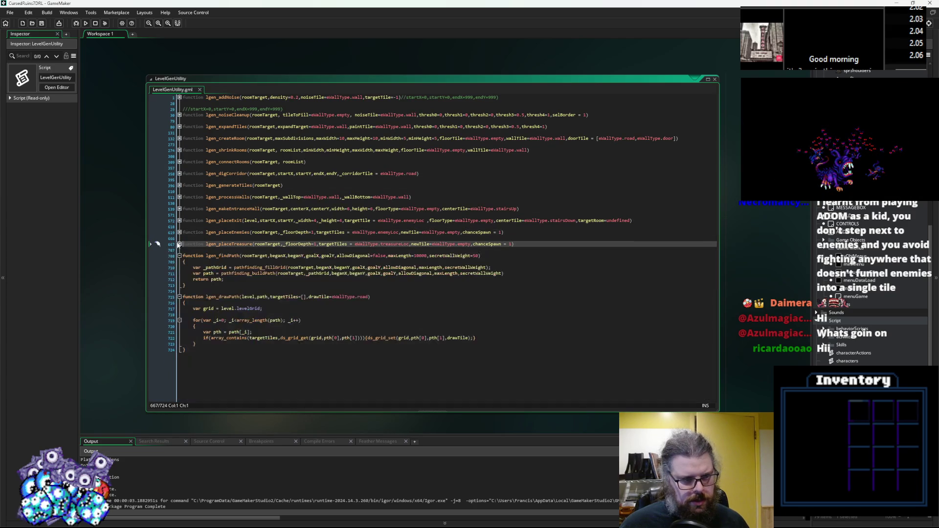
left_click(179, 256)
left_click(180, 267)
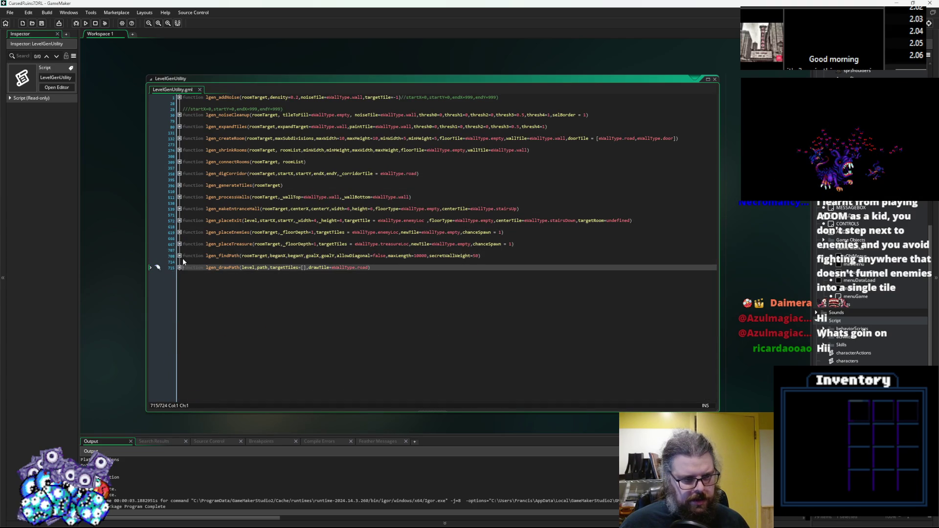
Open blank lines above lgen_digCorridor for a new function
left_click(257, 209)
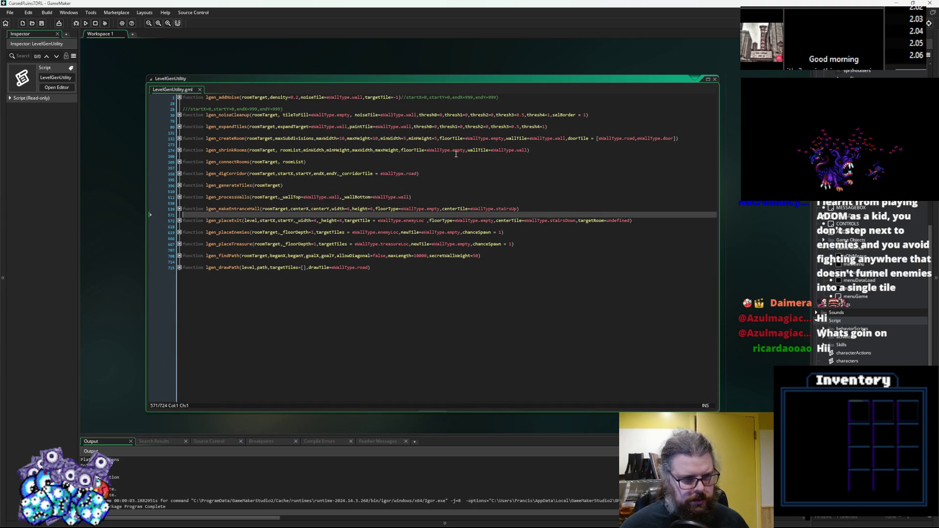
key("Return")
key("Return")
key("Return")
key("Up")
key("Up")
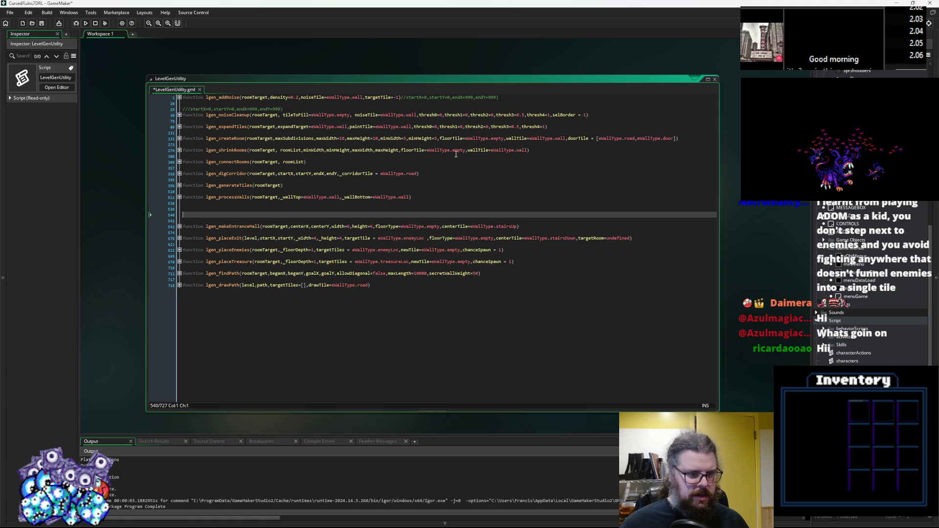
key("BackSpace")
key("BackSpace")
key("Up")
key("Up")
key("Up")
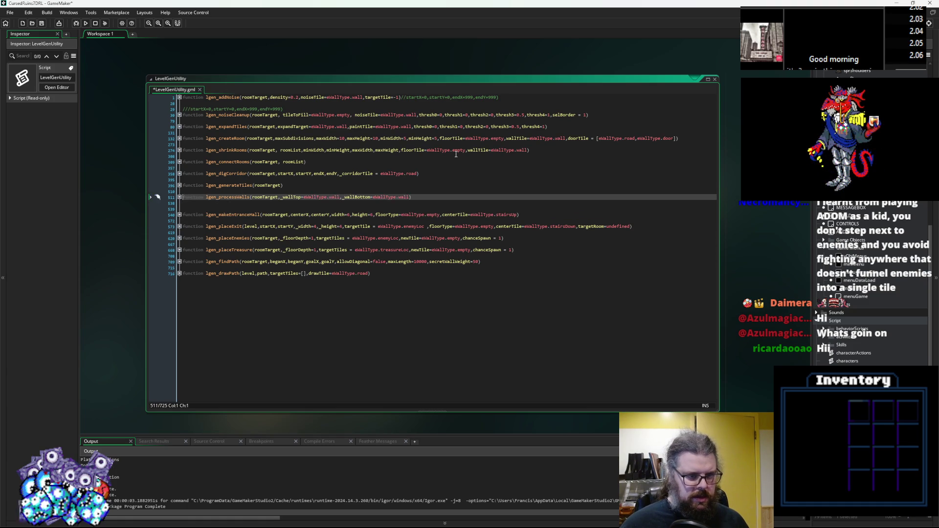
key("Up")
key("Up")
key("Return")
key("Return")
key("Up")
key("Return")
key("Up")
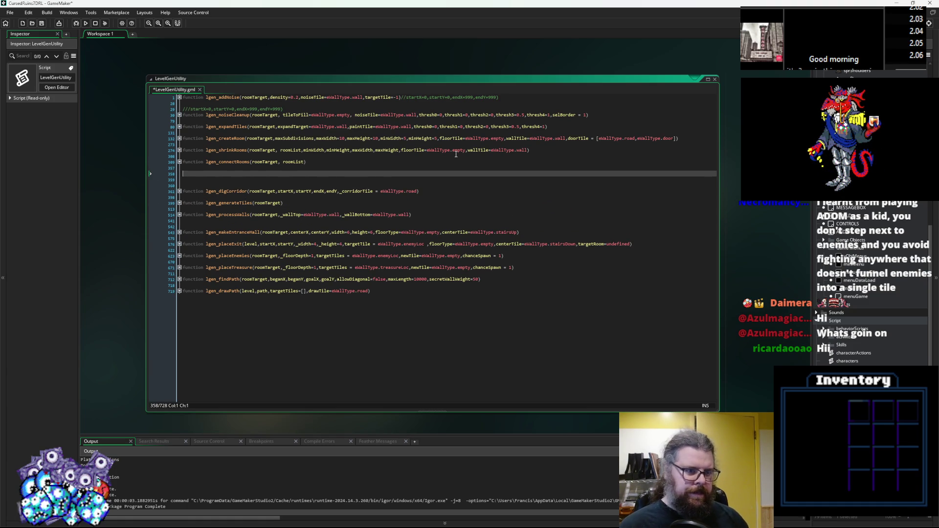
Write the declaration function lgen_fixInaccessibles() and save the script
type("function lgen_c")
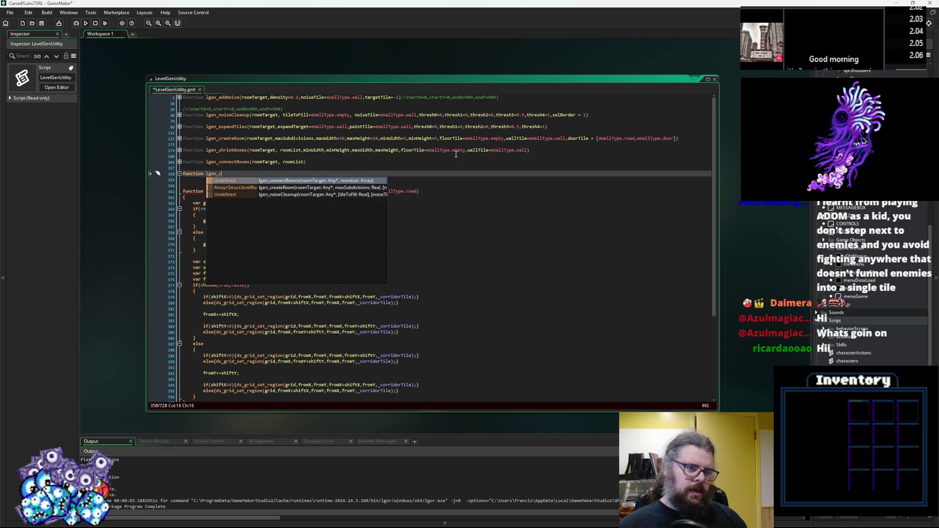
key("BackSpace")
type("fix")
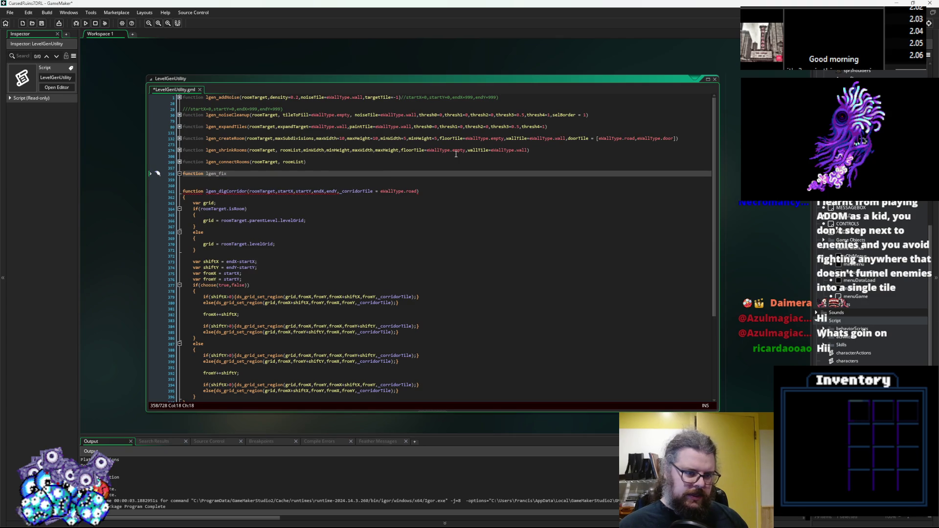
type("Inaccessibles")
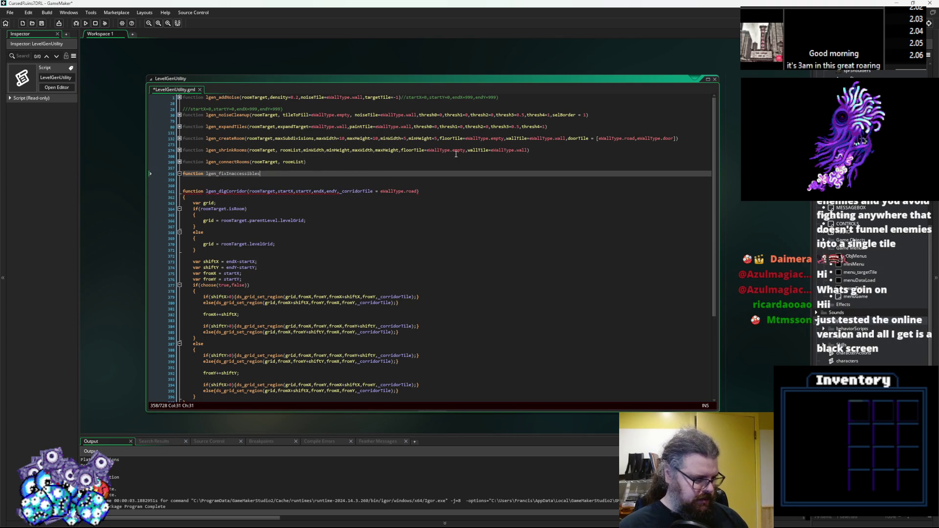
type("()")
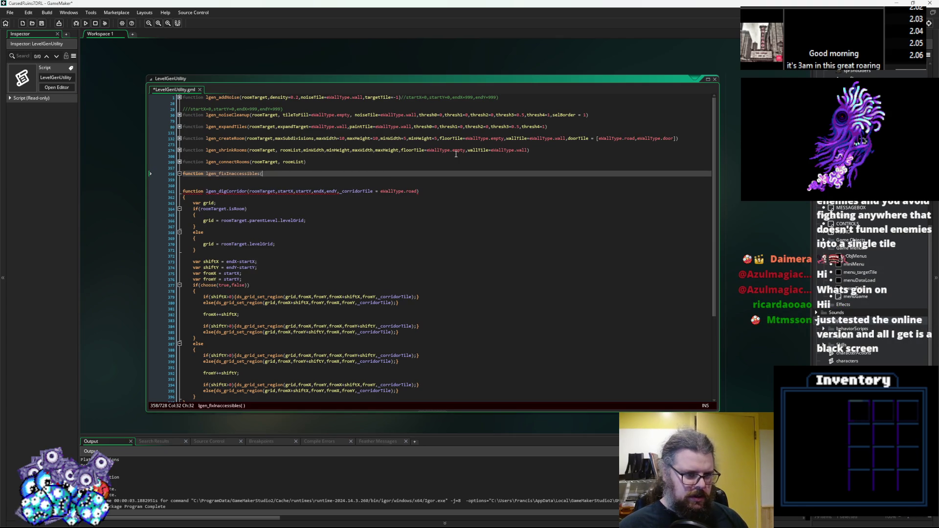
key("Up")
key("Up")
key("Up")
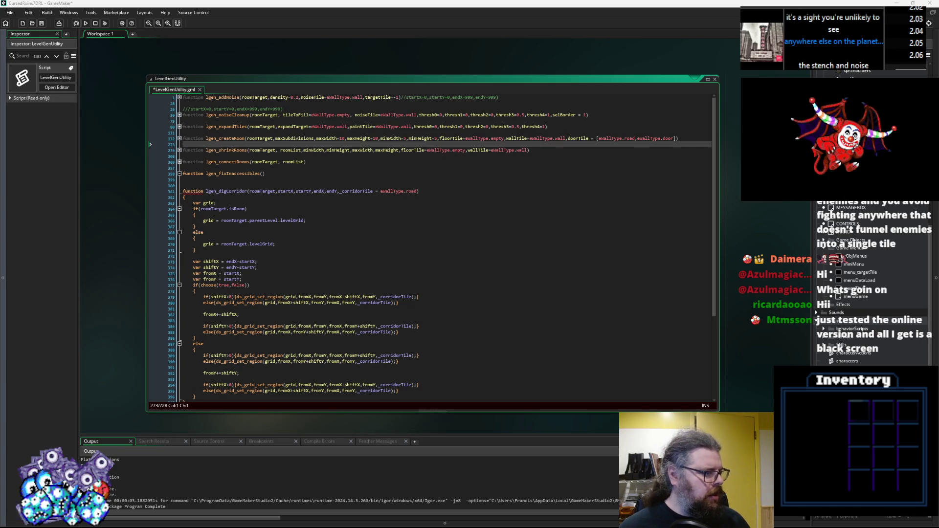
left_click(42, 23)
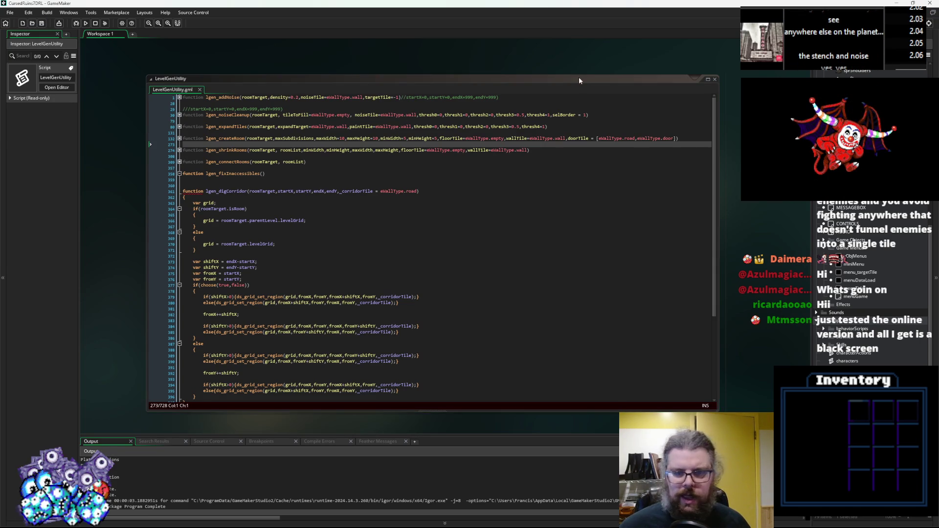
Give lgen_fixInaccessibles an empty { } body, save, and run the HTML5 build
left_click(552, 150)
left_click(298, 186)
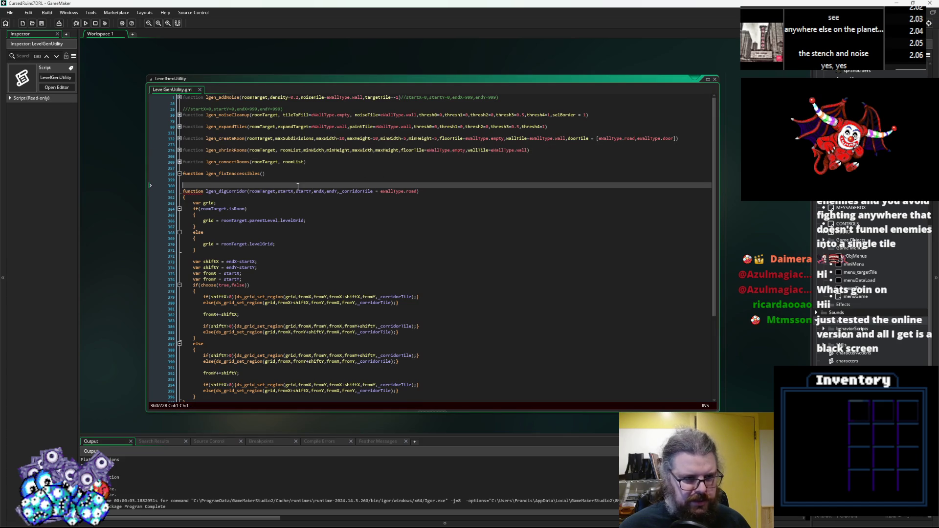
left_click(271, 182)
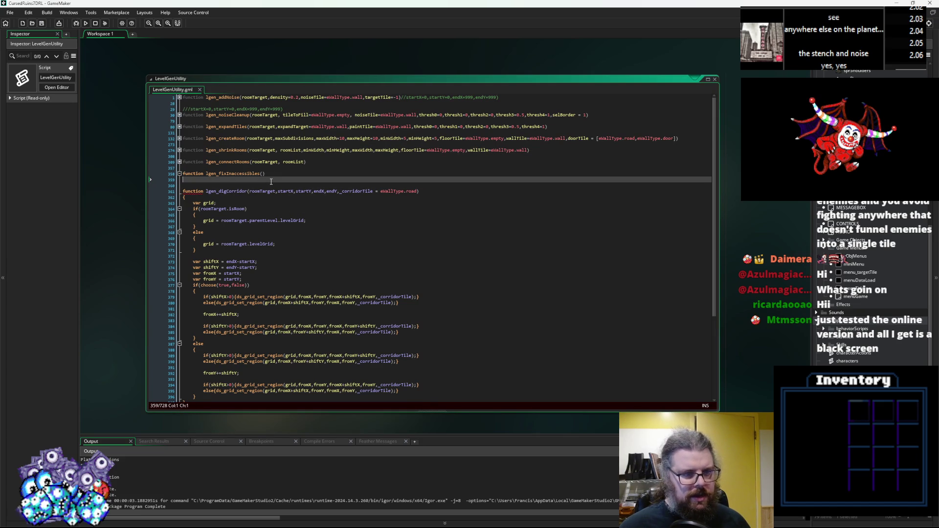
type("{\\")
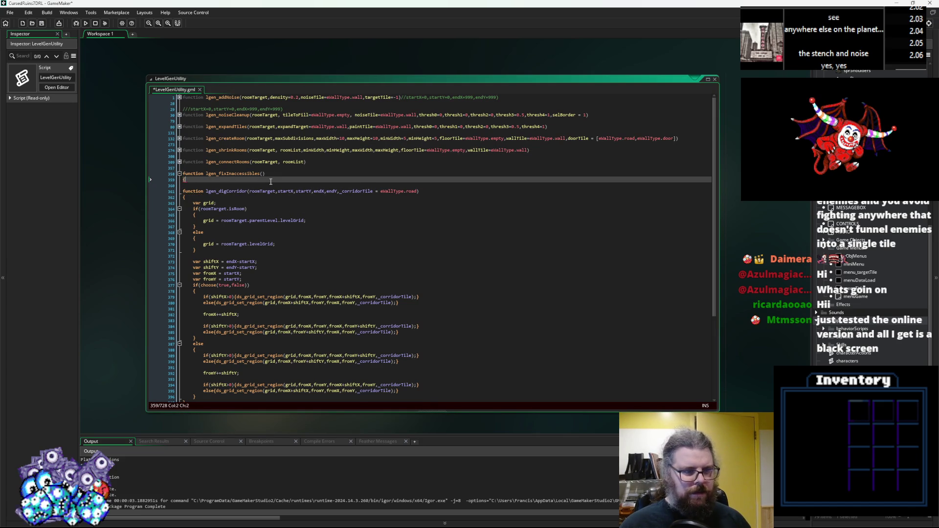
key("Return")
left_click(41, 23)
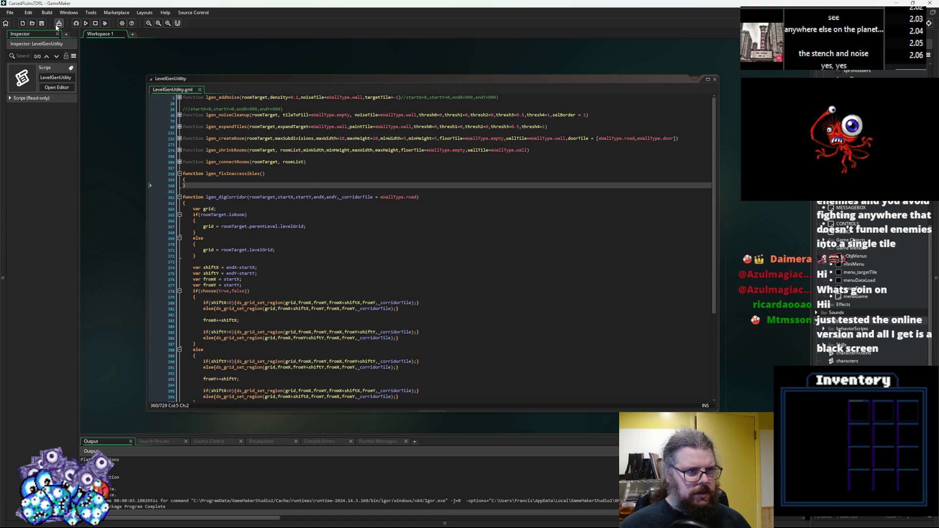
left_click(85, 23)
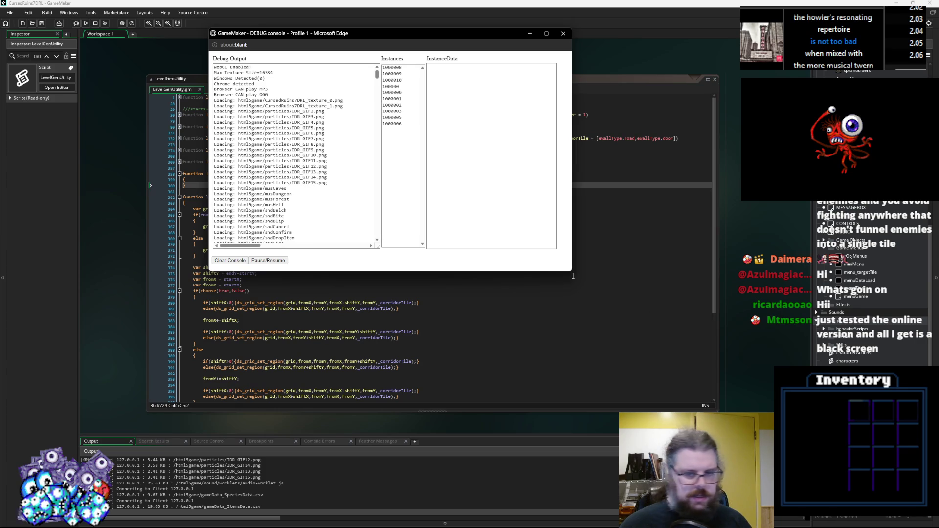
Enlarge the Edge debug console and scroll to the Unhandled Exception trace
left_click_drag(572, 271, 739, 424)
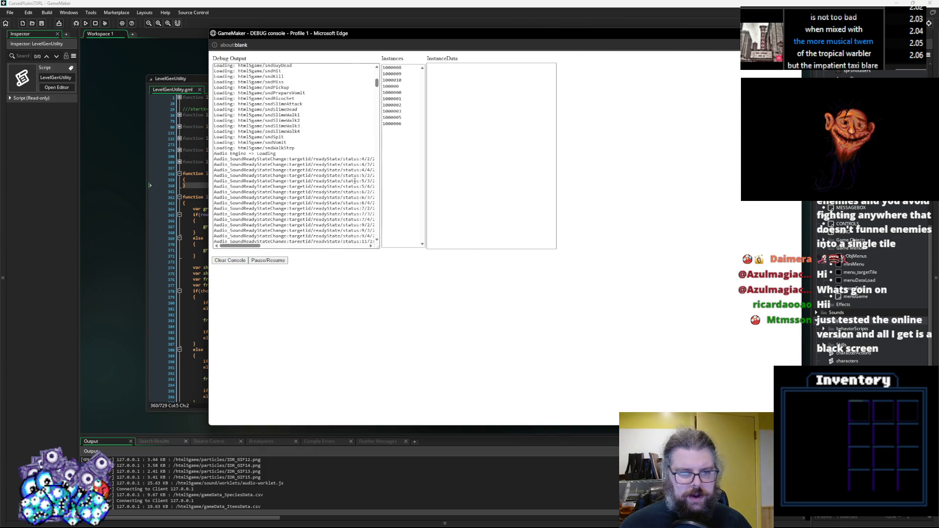
scroll(355, 181, "down", 5)
left_click_drag(377, 100, 377, 227)
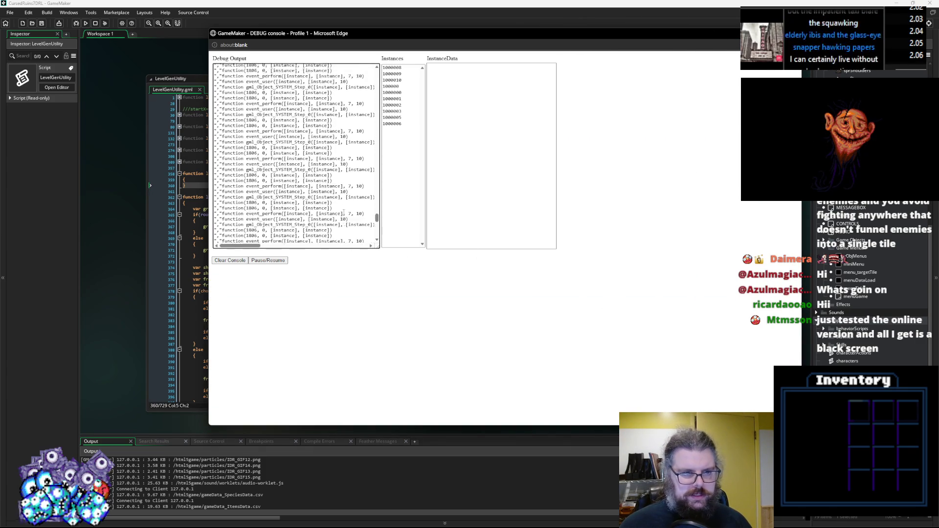
scroll(344, 212, "up", 10)
scroll(247, 234, "down", 4)
mouse_move(242, 246)
left_mouse_down()
mouse_move(276, 251)
mouse_move(236, 260)
left_mouse_up()
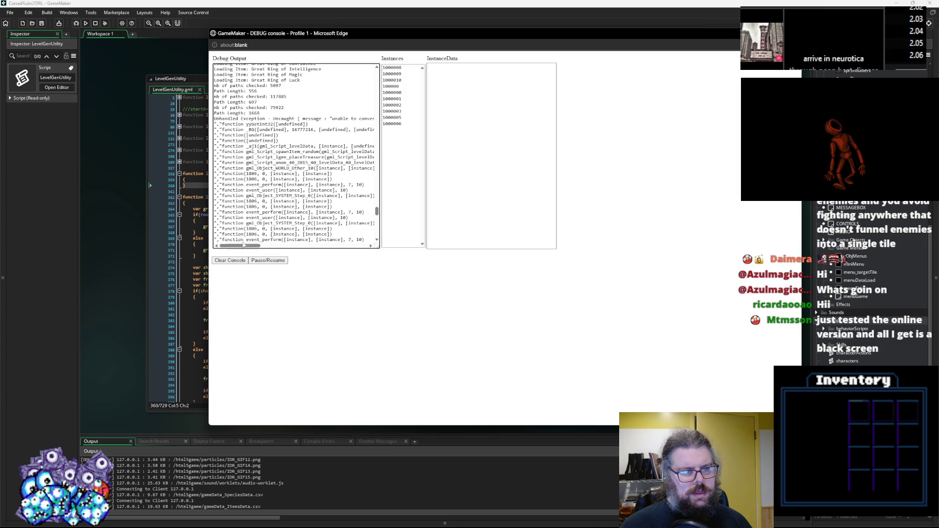
mouse_move(250, 245)
left_mouse_down()
mouse_move(258, 248)
mouse_move(241, 250)
left_mouse_up()
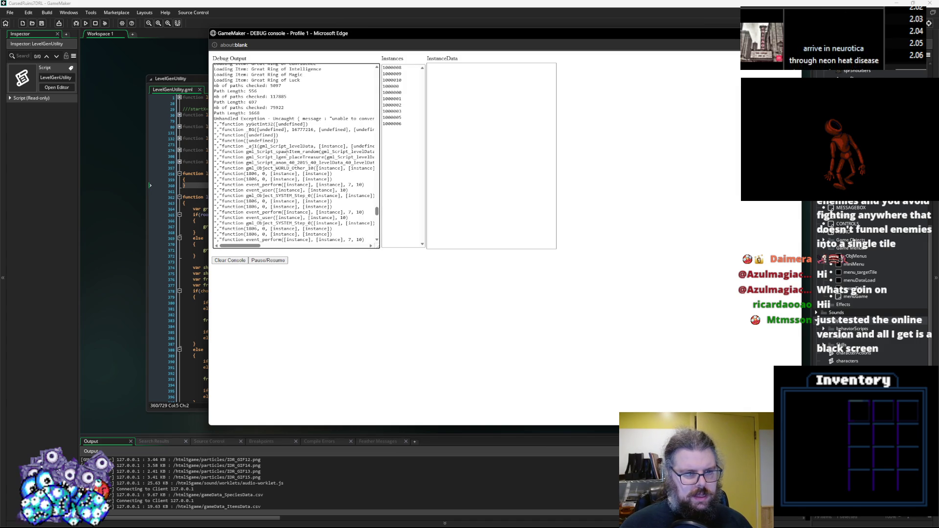
Select gml_Script_spawnItem_random in the trace, leave the console, and show the target platform list
double_click(283, 151)
left_click_drag(241, 246, 254, 248)
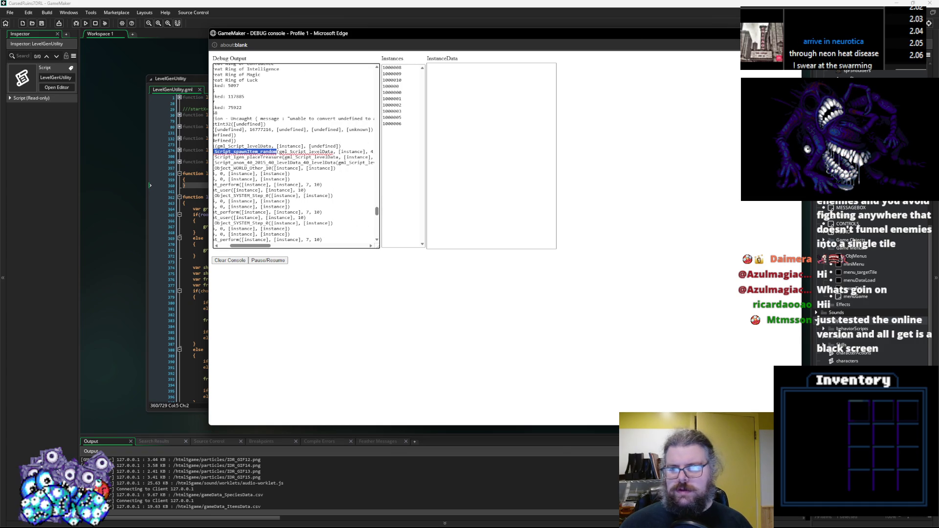
key("alt+Tab")
left_click(709, 23)
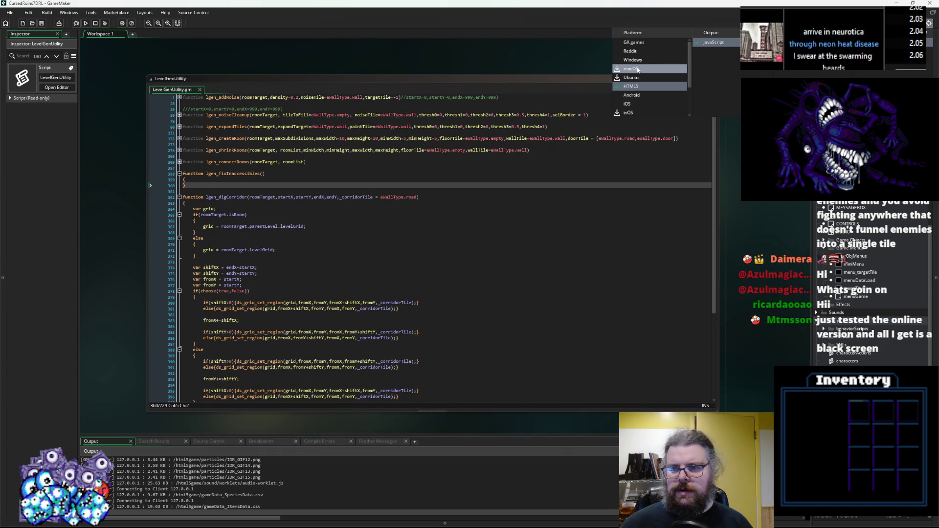
Stop the running game and relaunch it in debug mode with F5
left_click(631, 69)
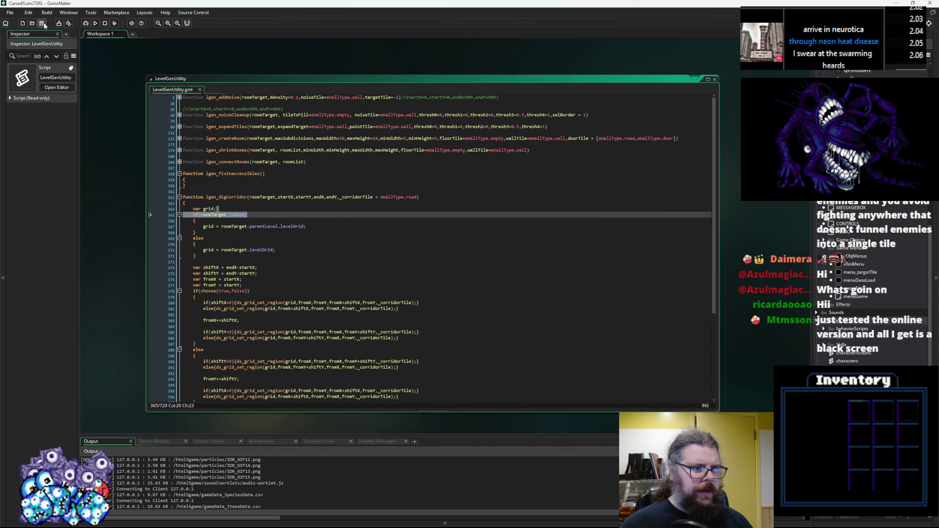
left_click(86, 24)
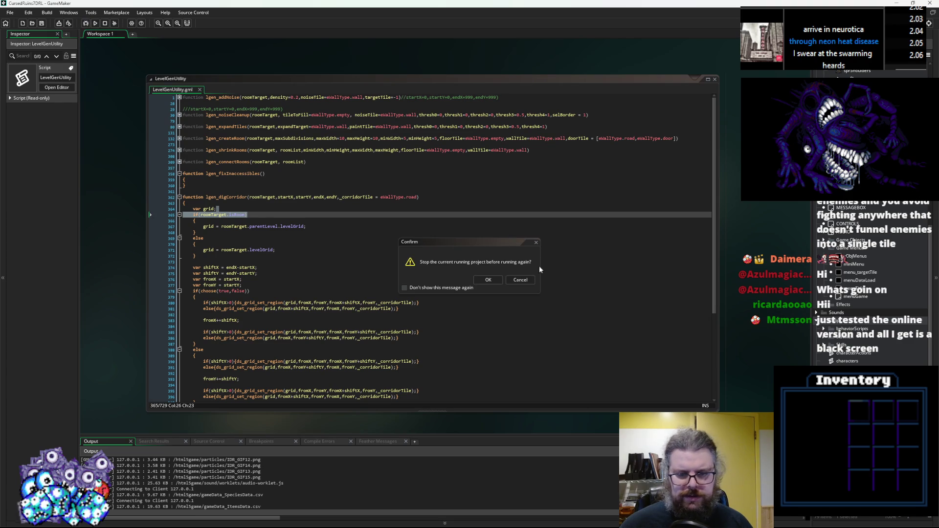
key("Return")
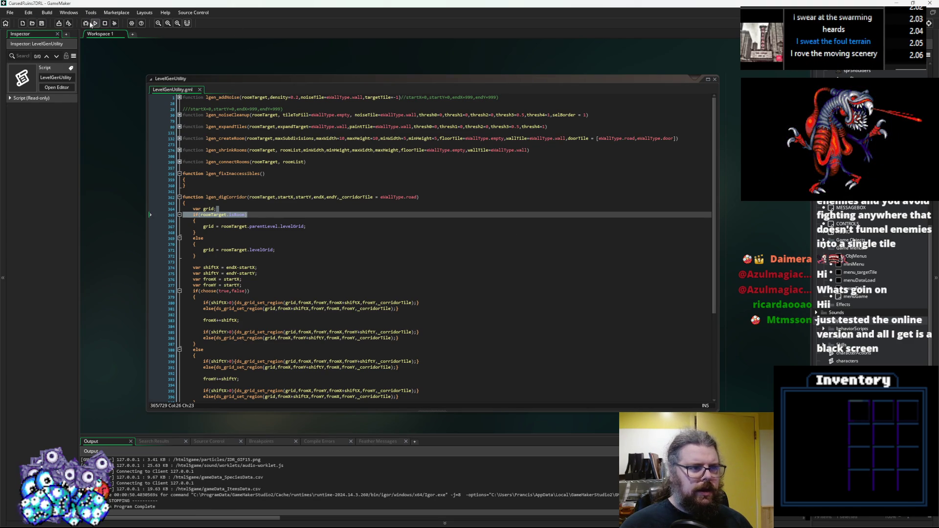
key("F5")
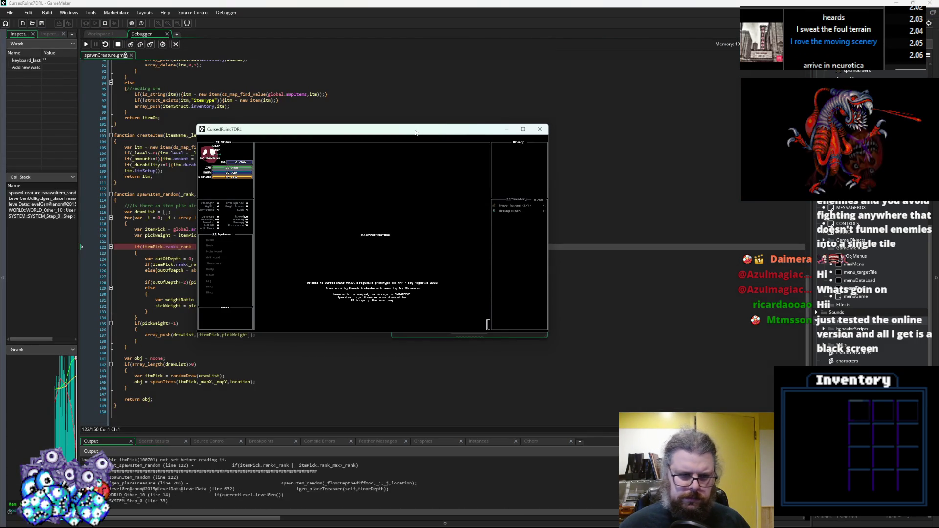
Inspect the Code Error on line 122 of spawnItem_random, then stop the crashed session
left_click(163, 300)
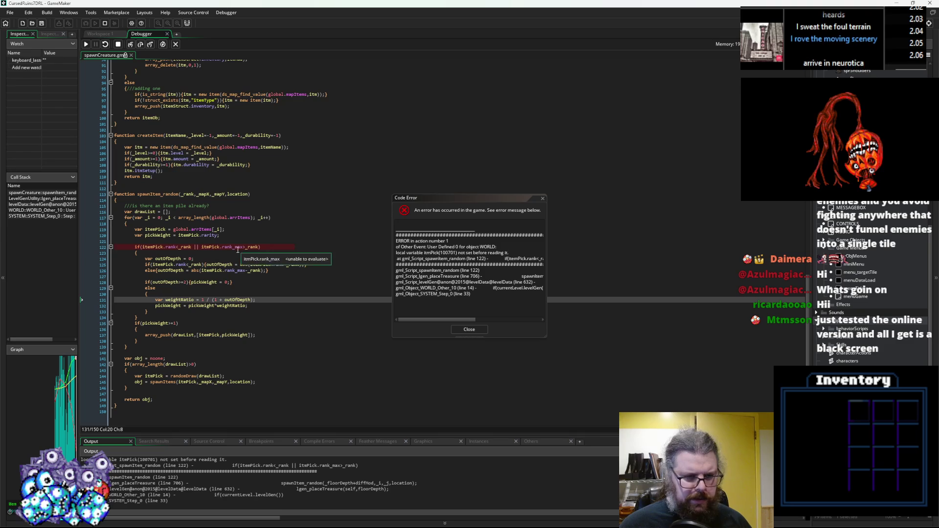
left_click(230, 247)
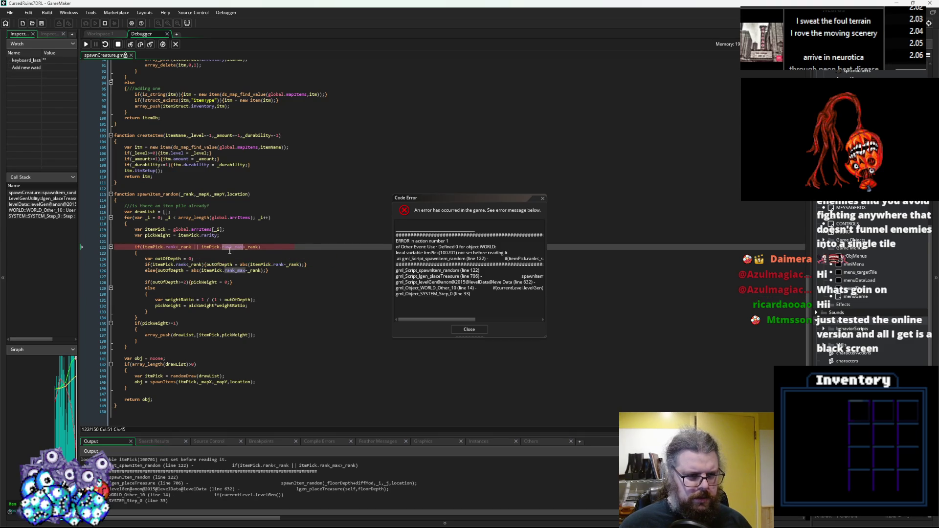
mouse_move(209, 247)
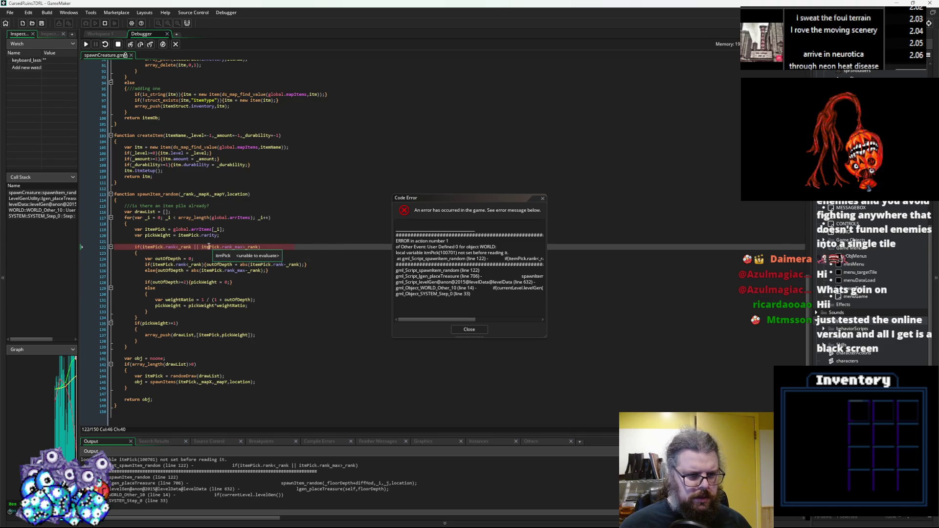
left_click(159, 247)
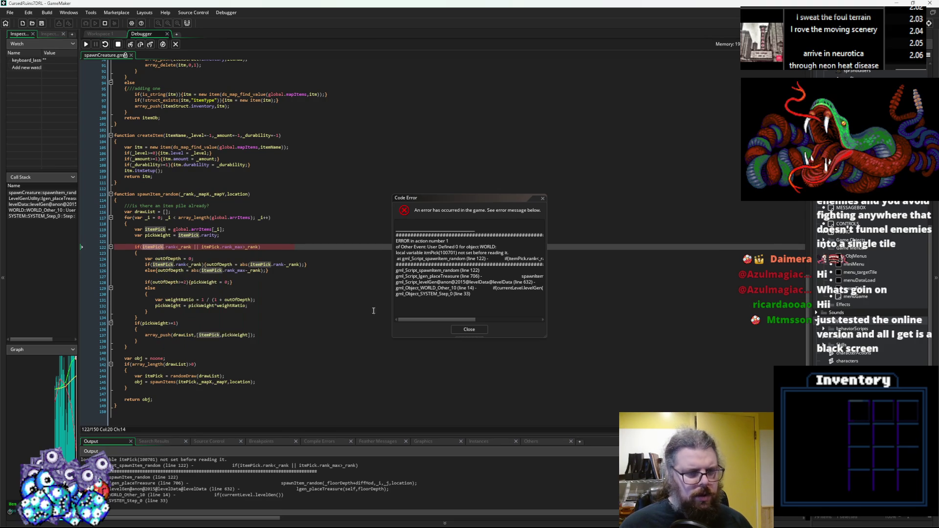
left_click(479, 333)
left_click(151, 247)
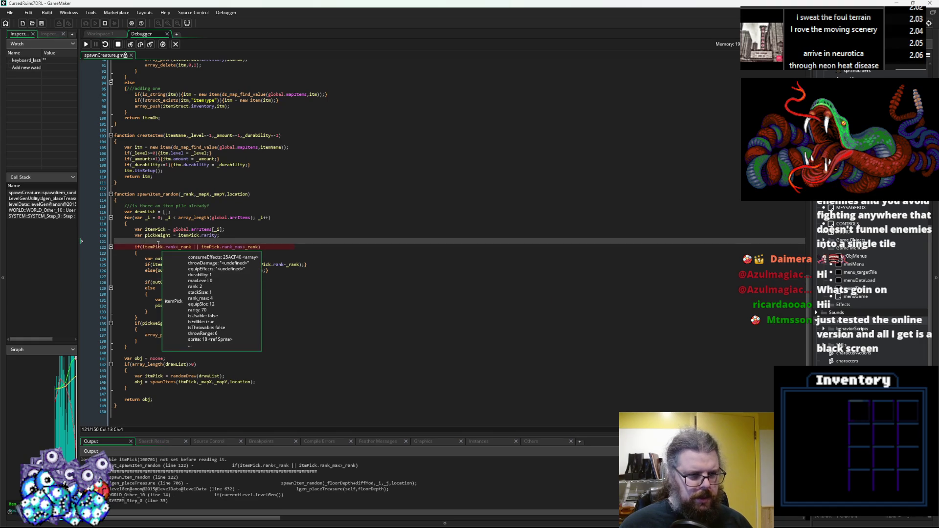
left_click(217, 247)
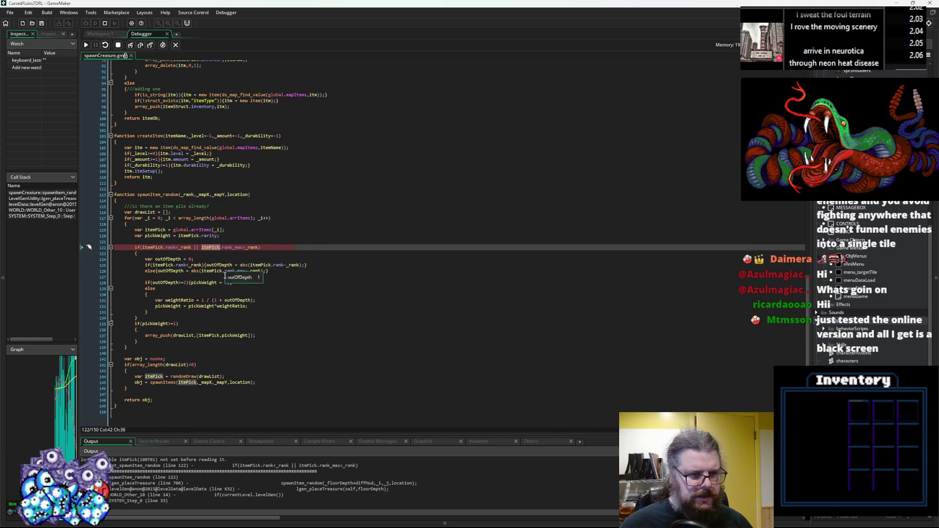
key("shift+F5")
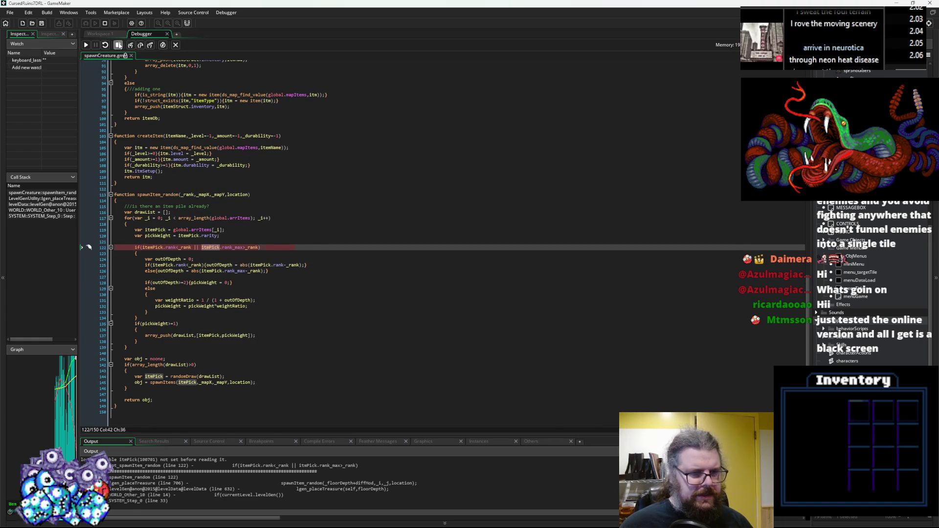
Correct the misspelled itmPick to itemPick on line 122 and close the Debugger tab
left_click(306, 300)
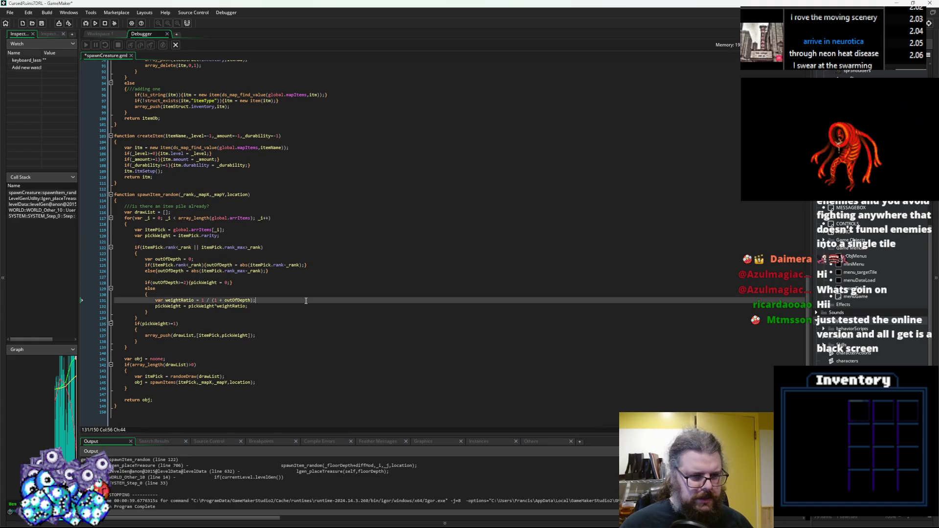
left_click(221, 248)
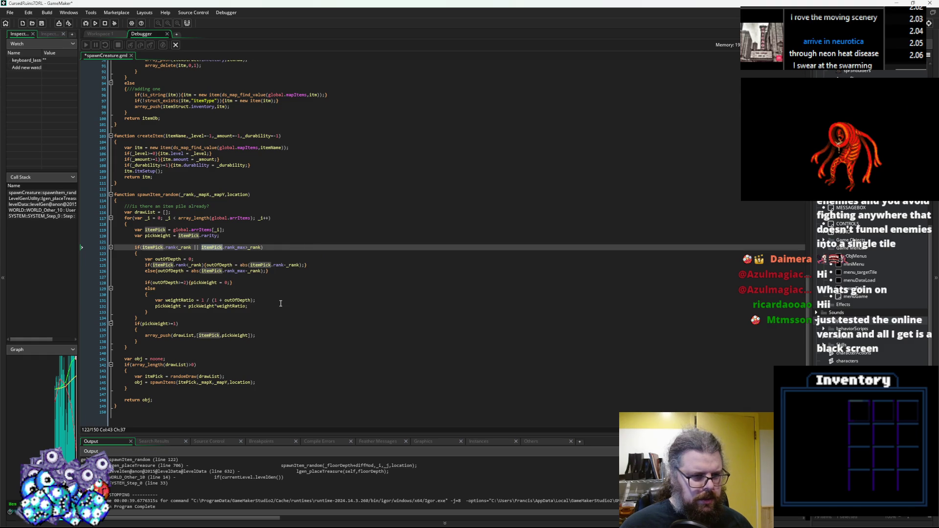
left_click(281, 304)
left_click(217, 247)
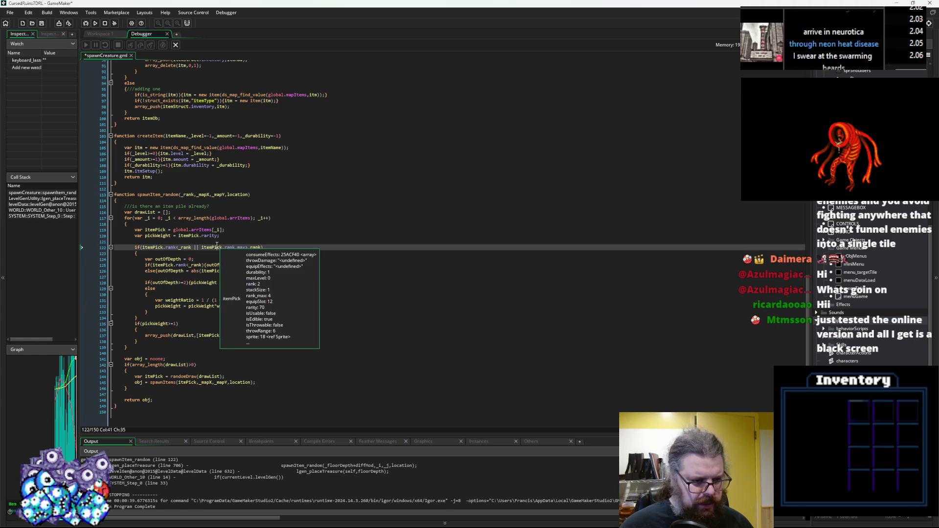
left_click(214, 260)
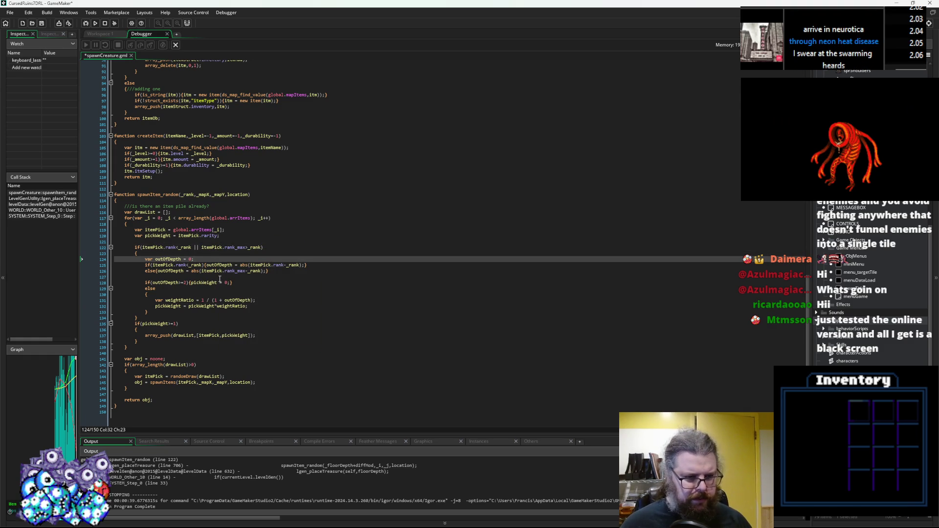
left_click(220, 248)
left_click(205, 260)
left_click(212, 248)
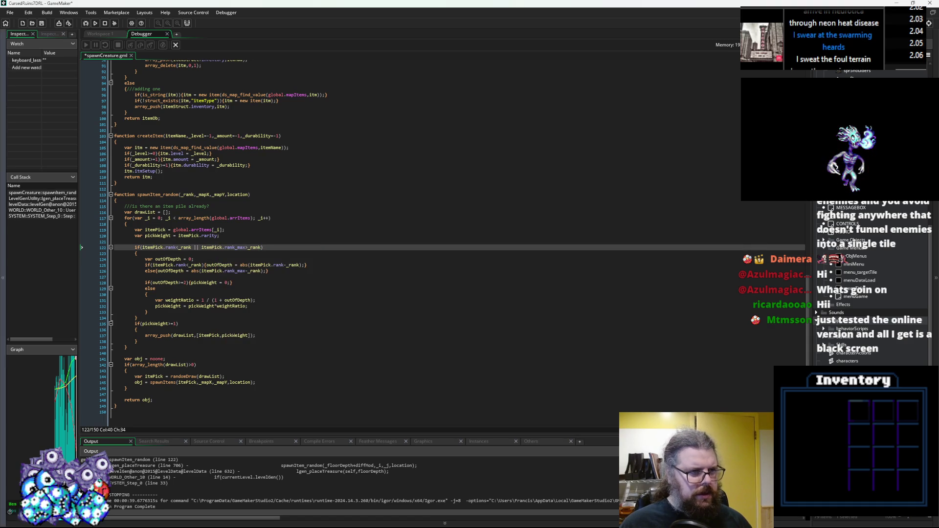
left_click(176, 45)
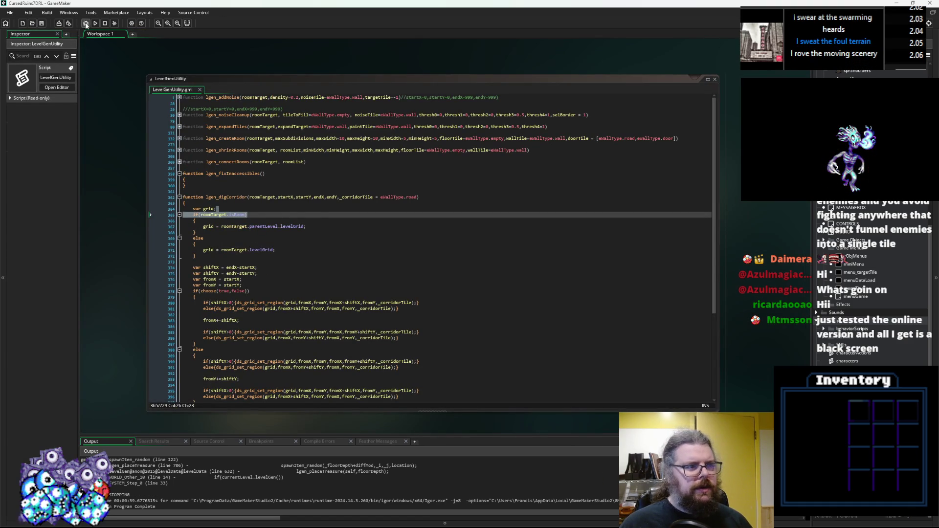
Run the fixed game, then export a Windows zip overwriting CursedRuins_Postjam.zip
left_click(58, 24)
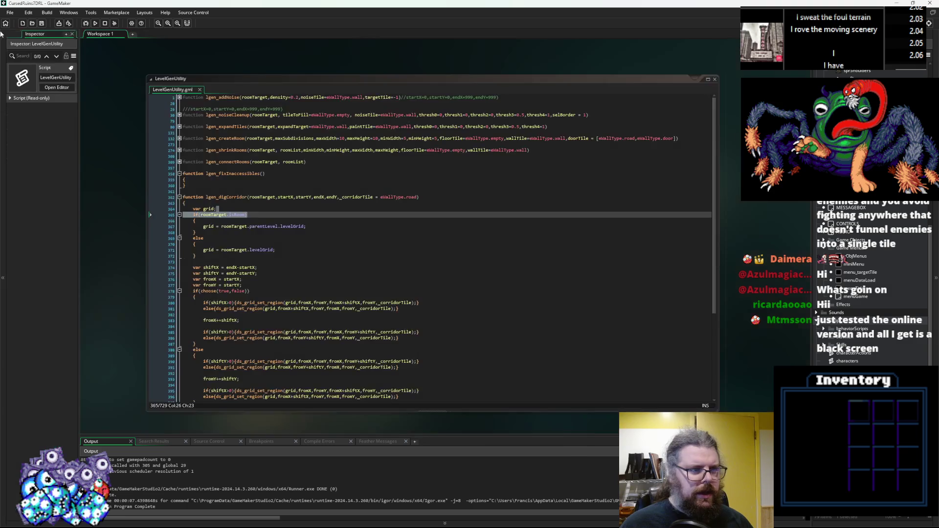
left_click(57, 24)
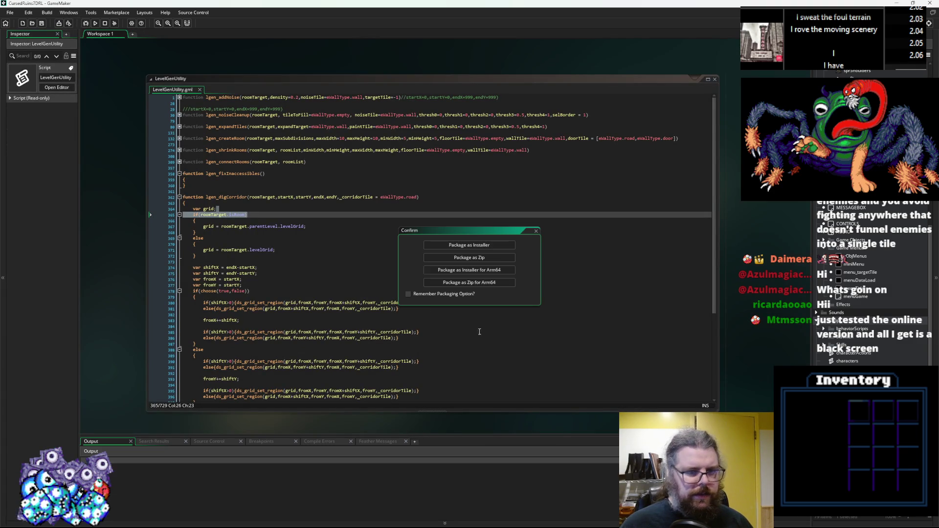
left_click(476, 257)
left_click(122, 117)
left_click_drag(205, 13, 291, 53)
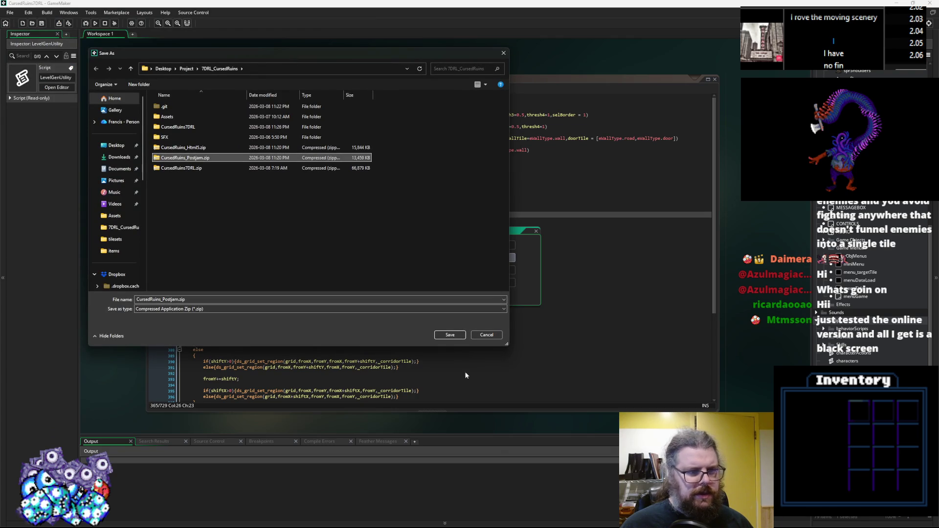
left_click(451, 338)
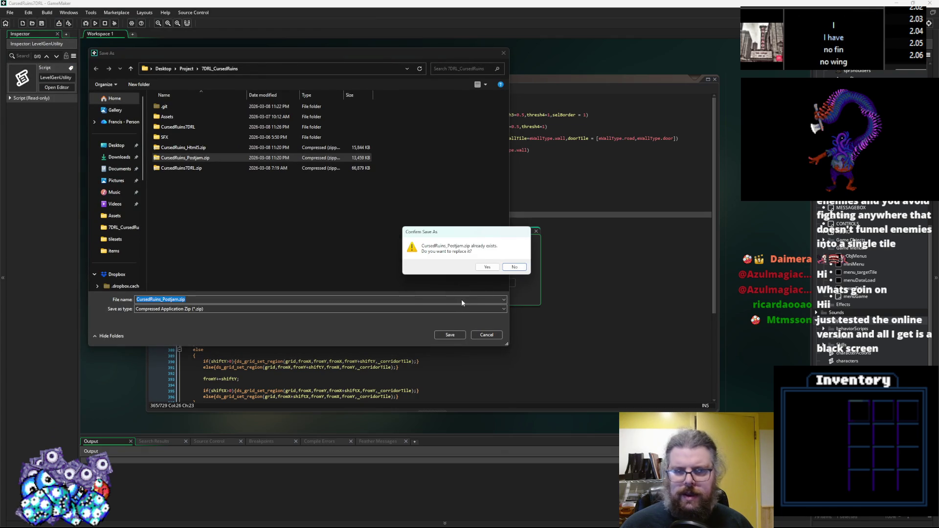
left_click(488, 267)
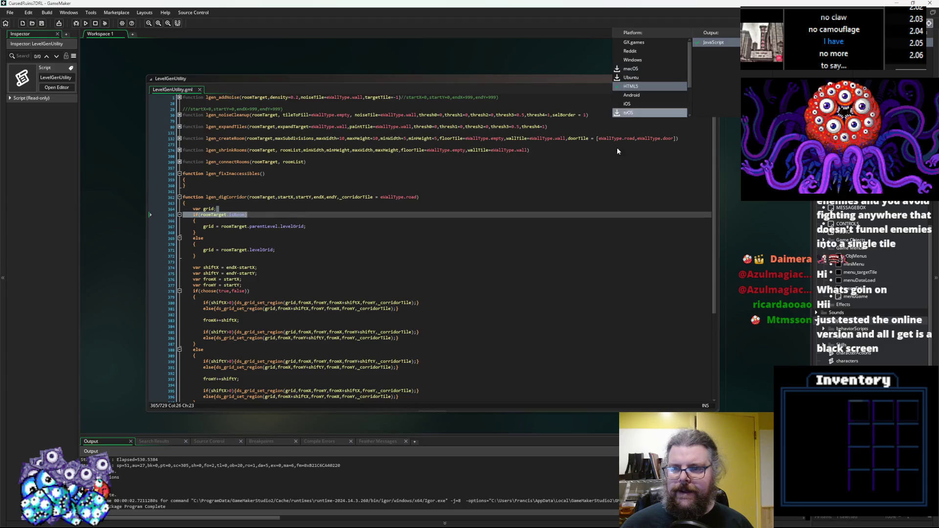
Switch the target to HTML5 and export a zip overwriting CursedRuins_Html5.zip
left_click(599, 190)
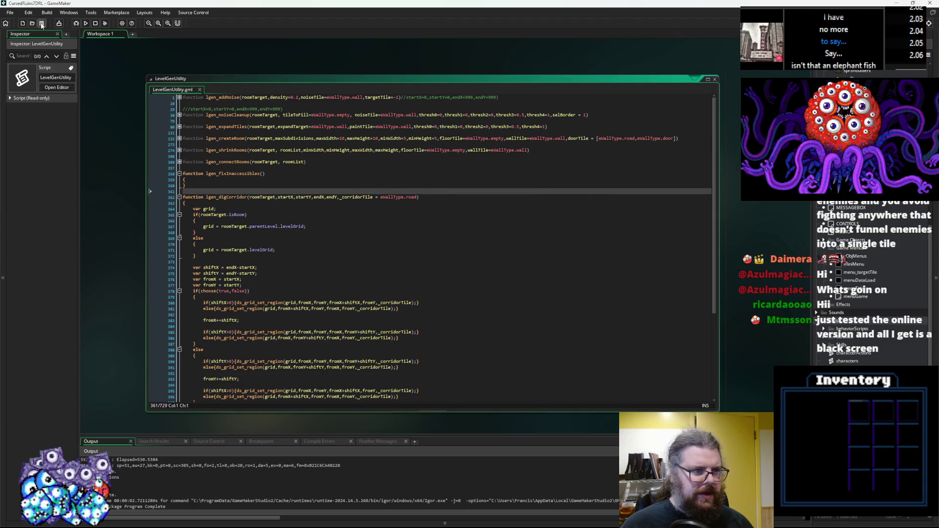
left_click(58, 23)
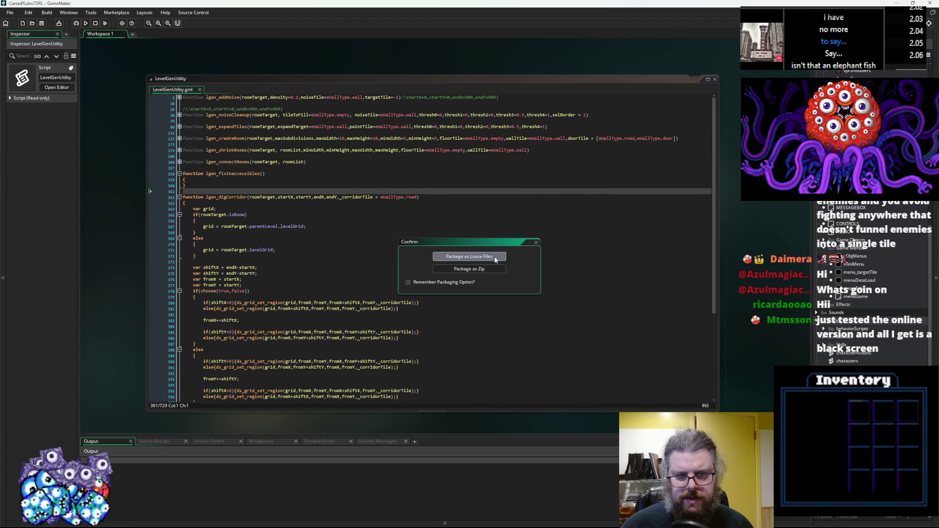
left_click(485, 273)
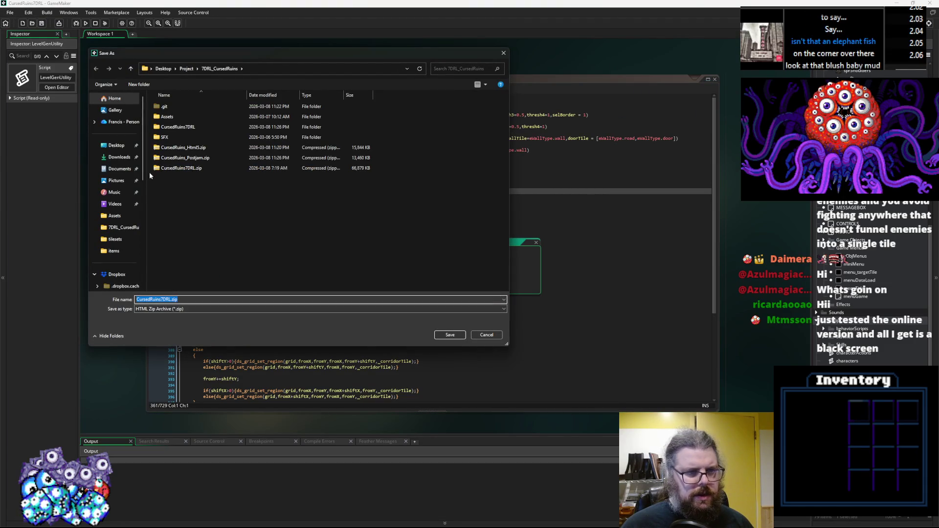
left_click(449, 335)
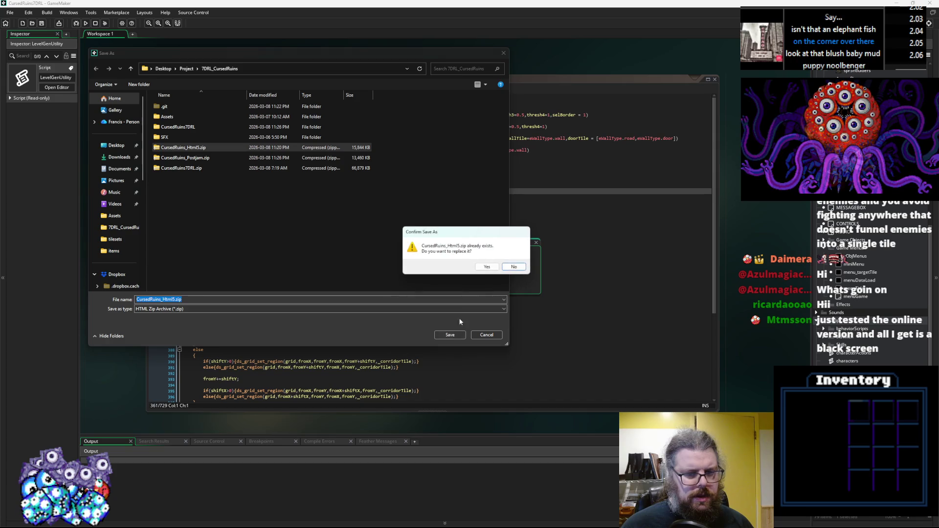
left_click(487, 266)
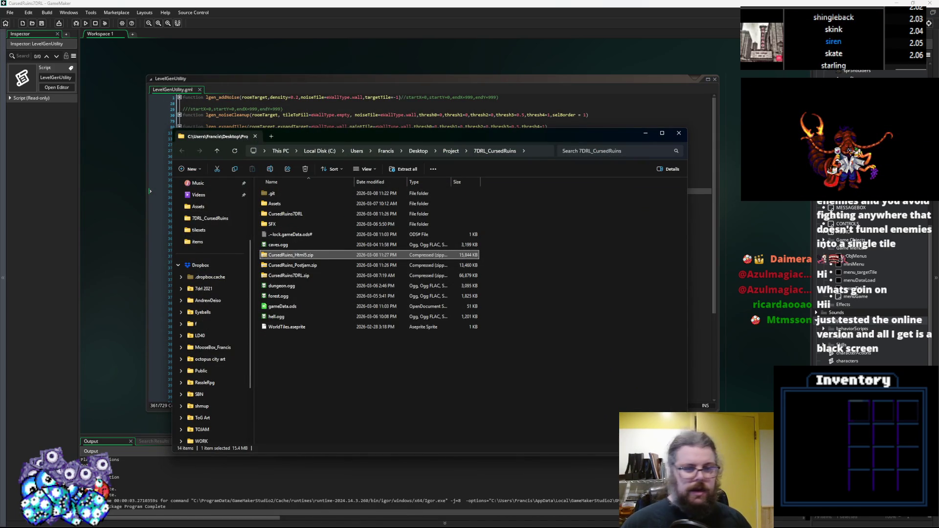
Go from File Explorer back to GameMaker and launch the HTML5 build
left_click(392, 112)
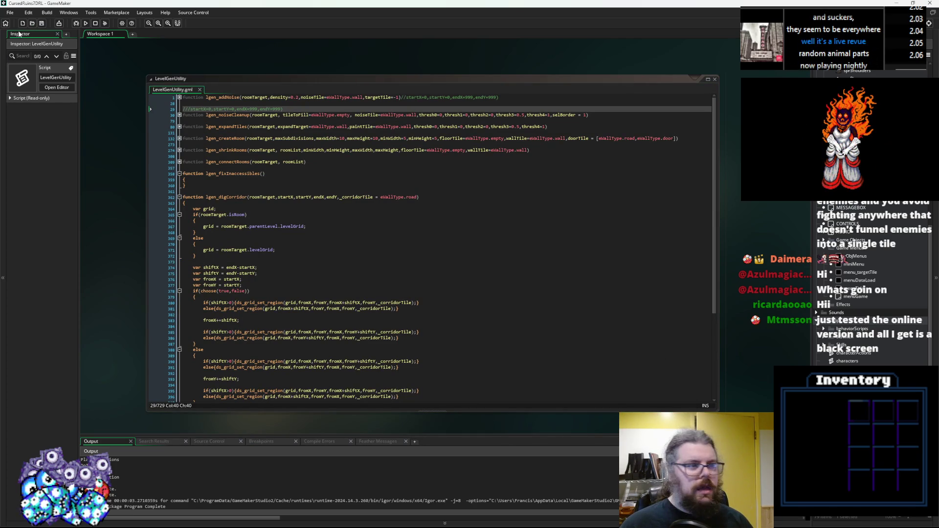
left_click(86, 24)
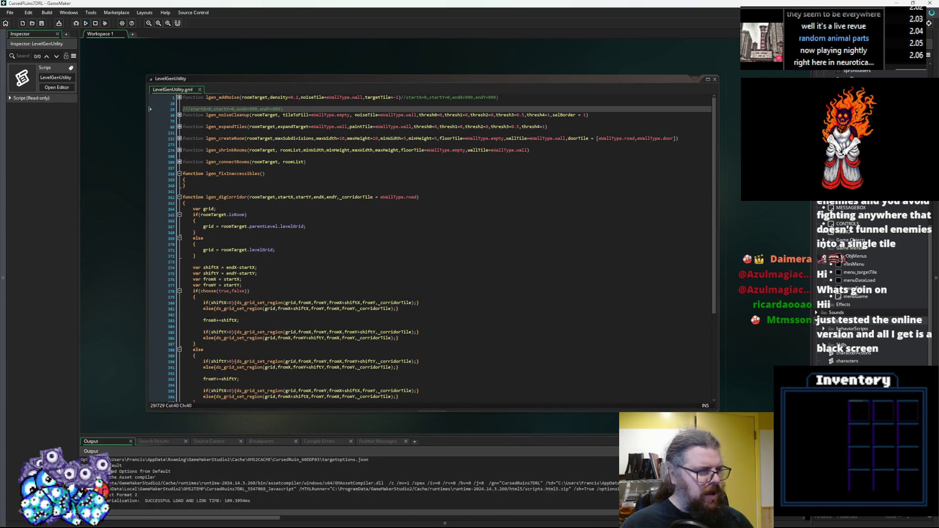
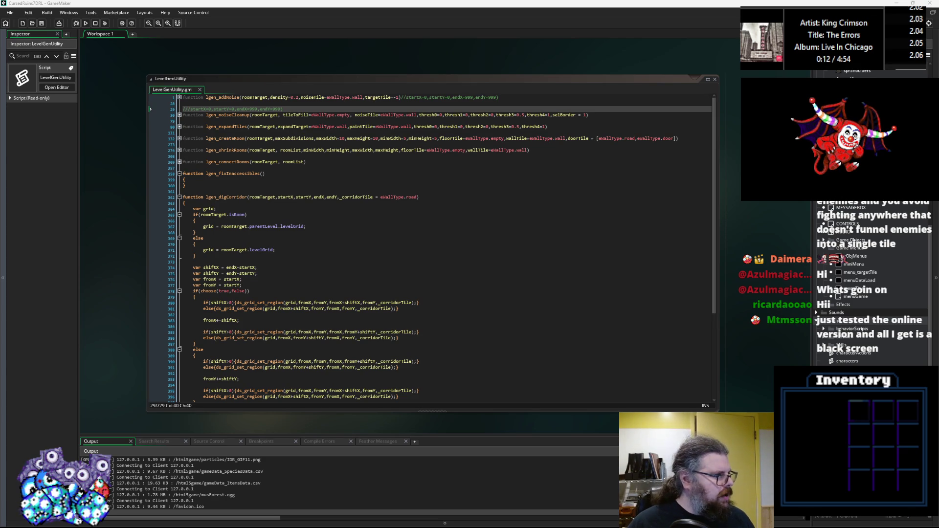
Test the game's web build on its itch.io page by moving the player up and right
key("alt+Tab")
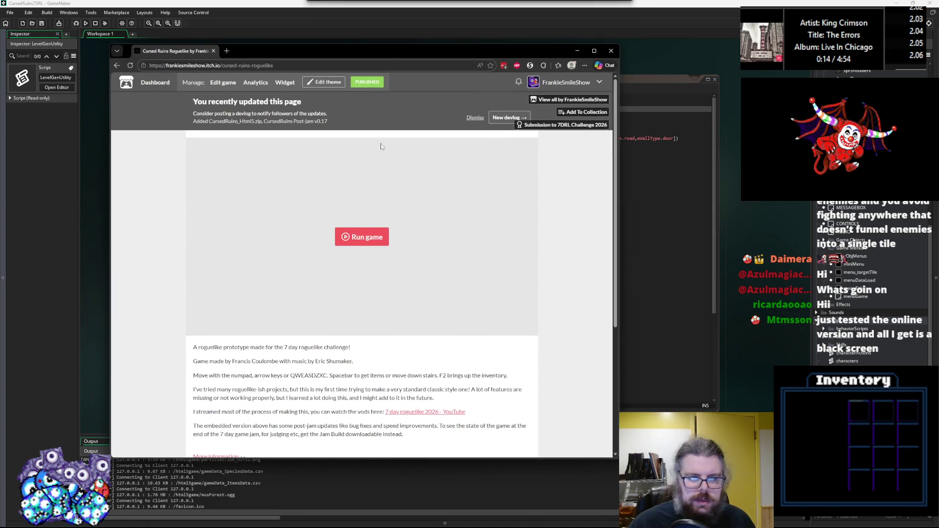
left_click(367, 241)
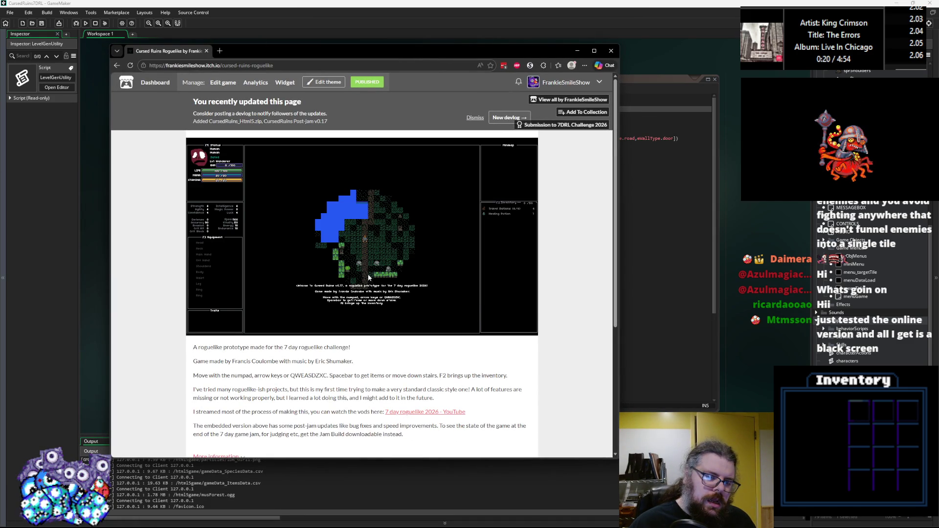
key("Up")
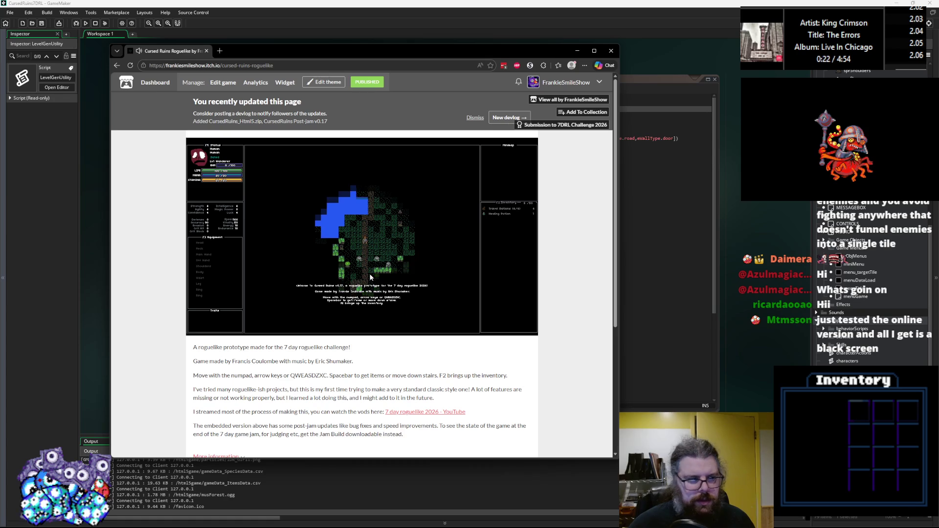
key("Right")
key("Right")
key("Up")
key("Up")
key("Up")
key("Right")
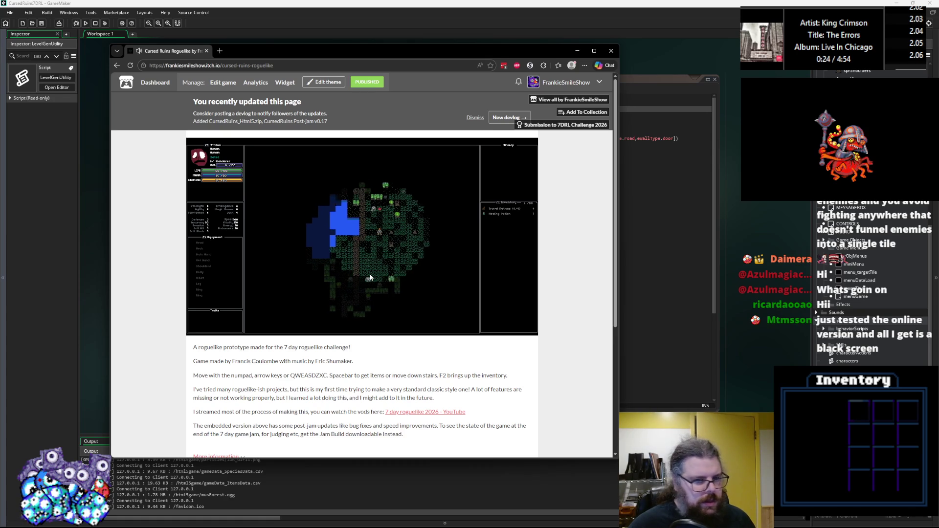
left_click(207, 50)
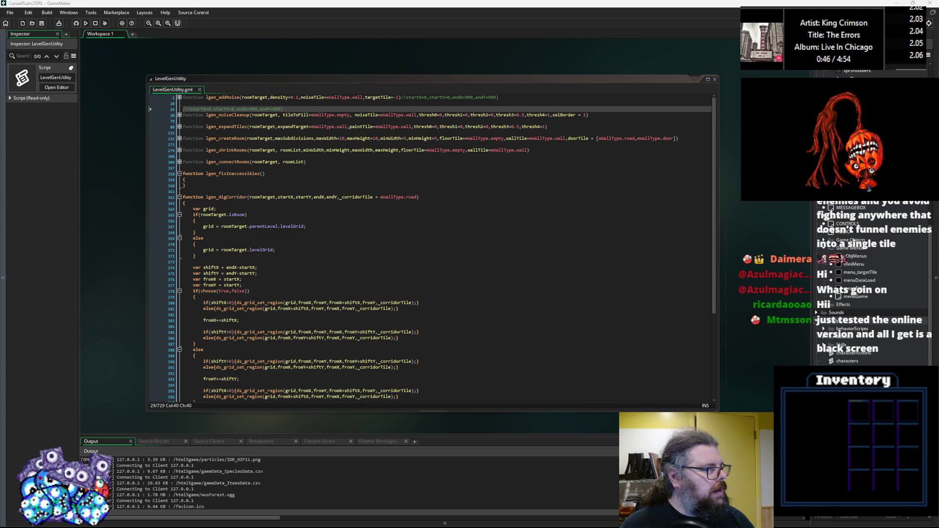
Add a new blank line after the opening brace of lgen_fixInaccessibles
left_click(321, 305)
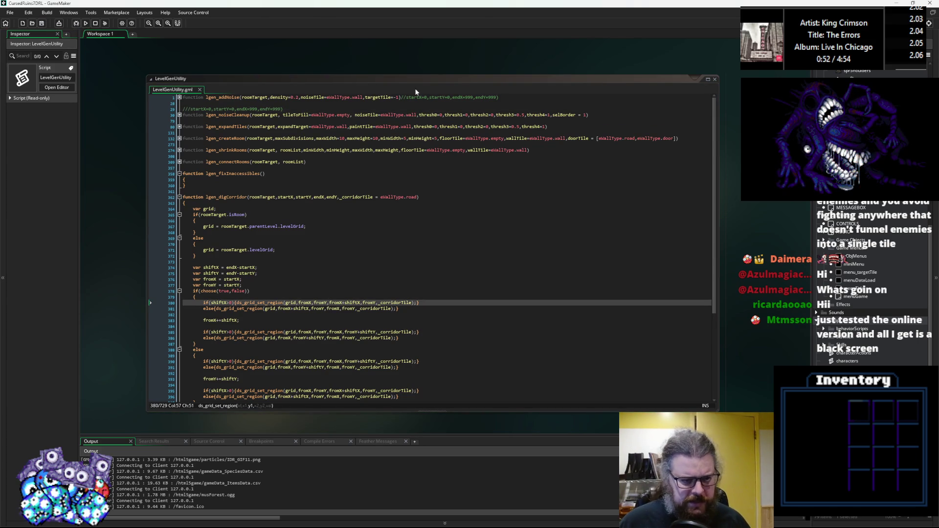
left_click(281, 196)
left_click(290, 186)
key("Up")
key("Return")
Fold the functions below lgen_fixInaccessibles and delete the stray empty line 544
left_click(293, 162)
left_click(180, 203)
left_click(266, 273)
left_click(233, 238)
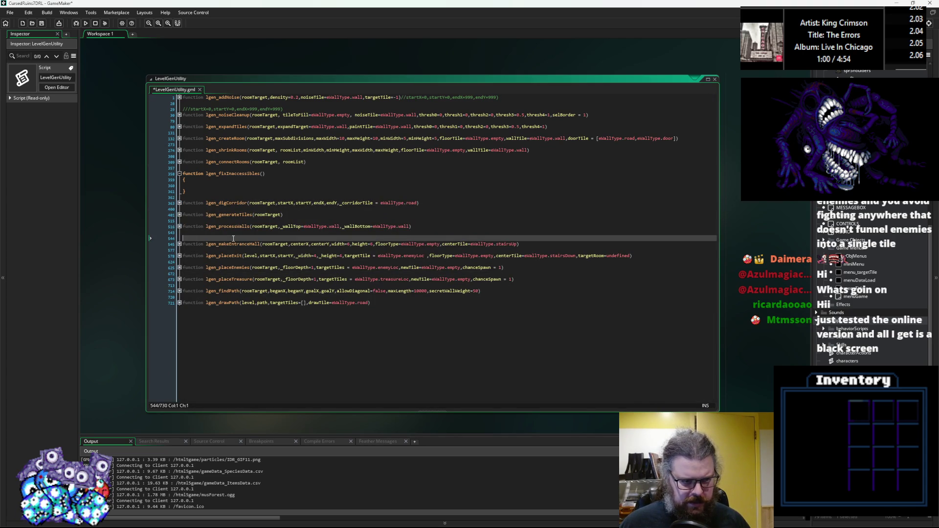
key("BackSpace")
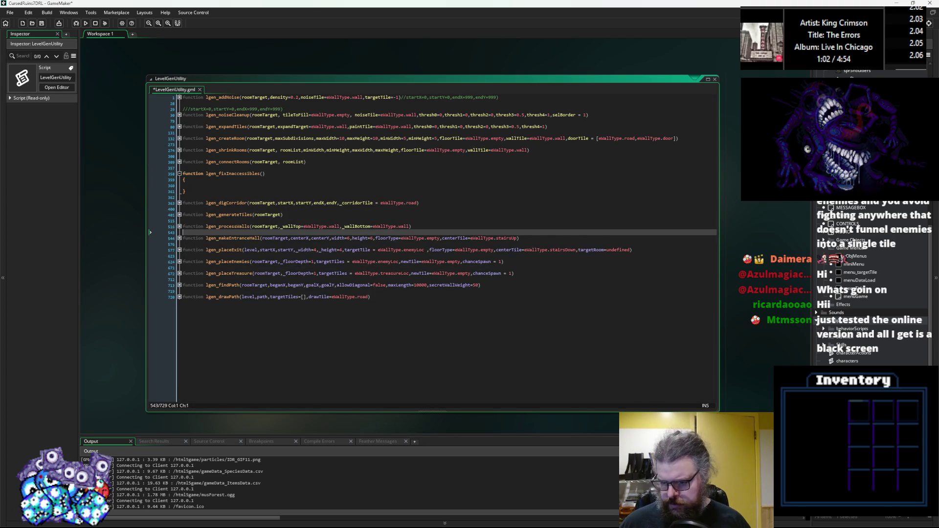
Open the pathfindingUtils script from the Asset Browser's scripts
left_click(861, 338)
scroll(870, 313, "down", 2)
left_click(851, 337)
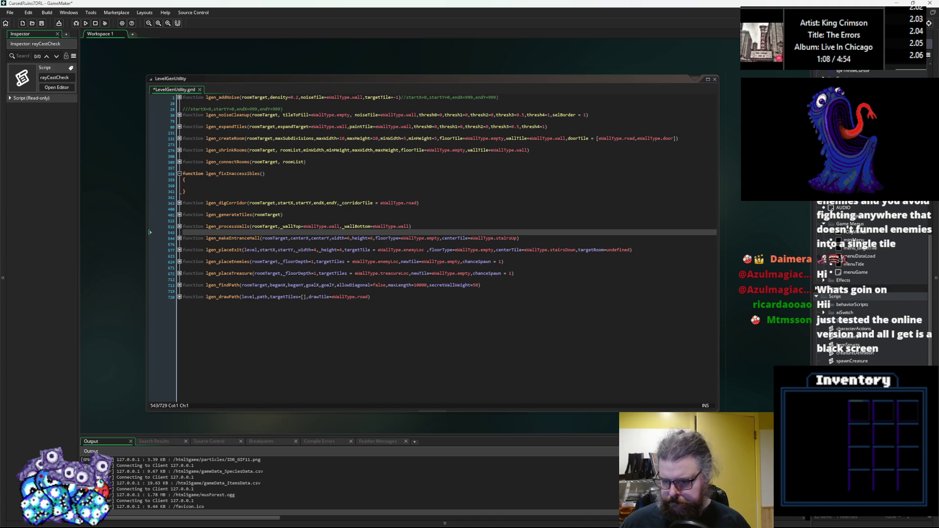
double_click(851, 345)
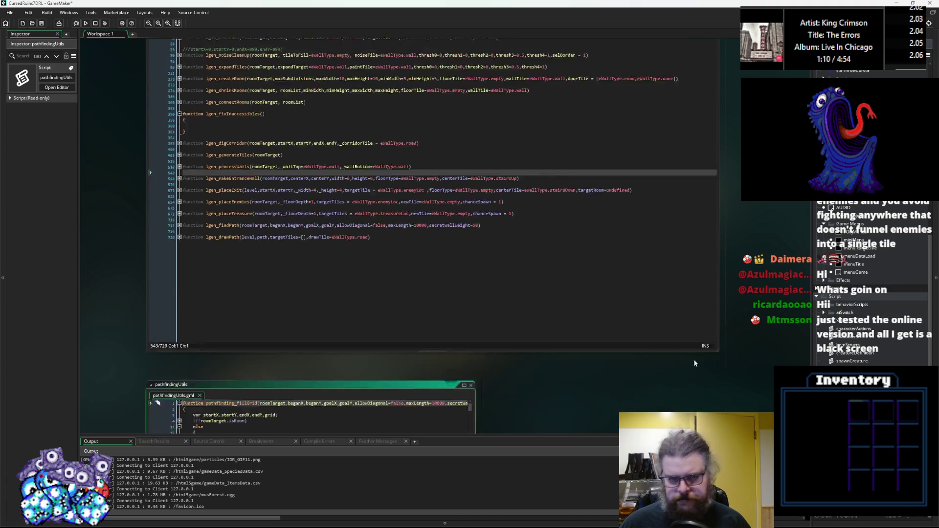
Arrange the pathfindingUtils and LevelGenUtility code windows side by side
mouse_move(530, 307)
left_mouse_down()
mouse_move(330, 161)
mouse_move(335, 79)
mouse_move(325, 94)
left_mouse_up()
scroll(383, 207, "up", 2)
scroll(382, 206, "up", 2)
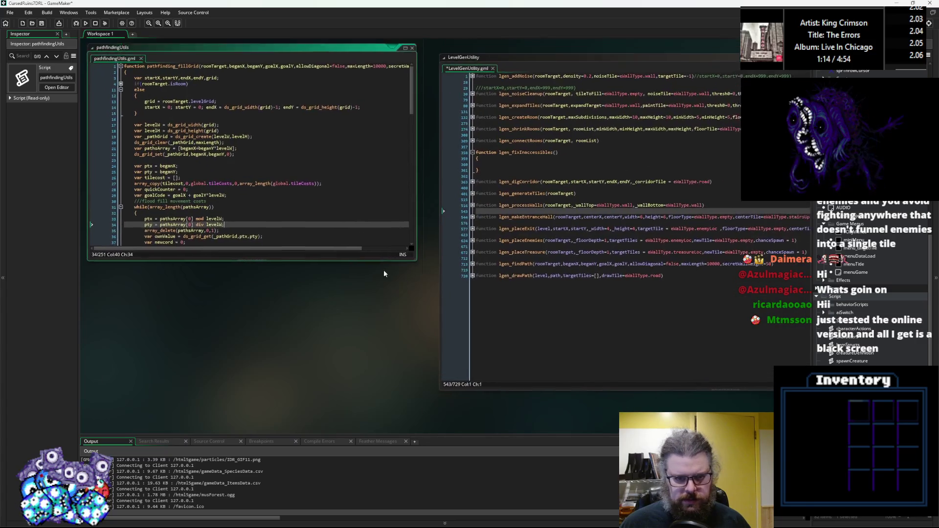
left_click_drag(409, 292, 425, 408)
left_click_drag(473, 87, 473, 76)
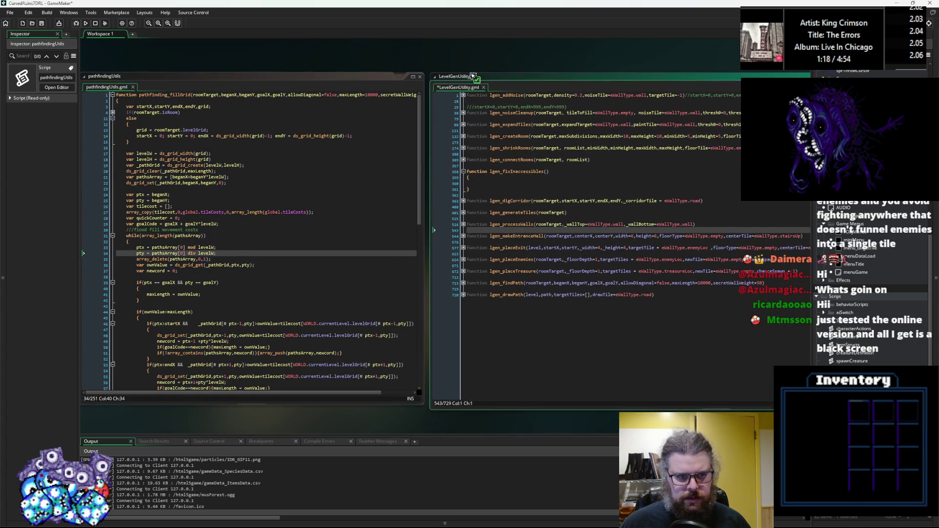
scroll(336, 230, "left", 2)
left_click(337, 231)
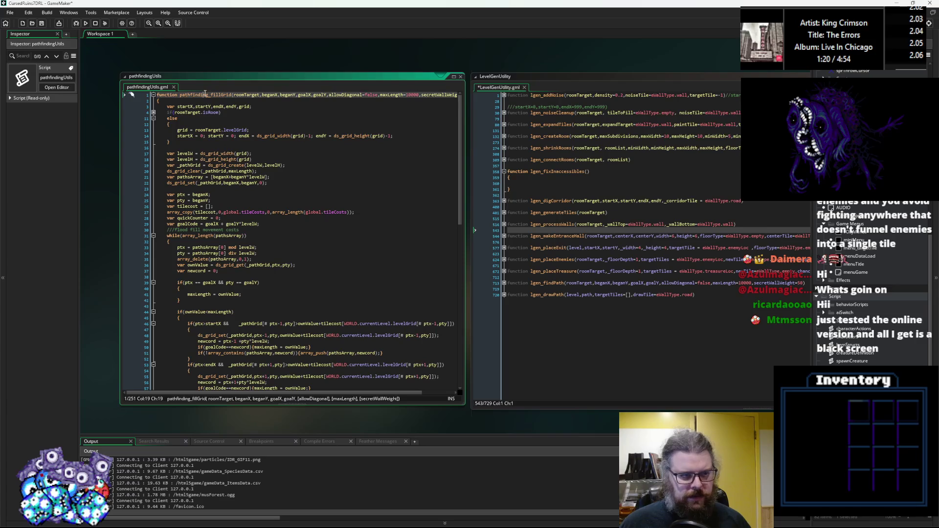
scroll(538, 205, "right", 3)
Write var grd = pathfinding_fillGrid(); inside lgen_fixInaccessibles
left_click(365, 206)
type("pathfinding_fillGrid()")
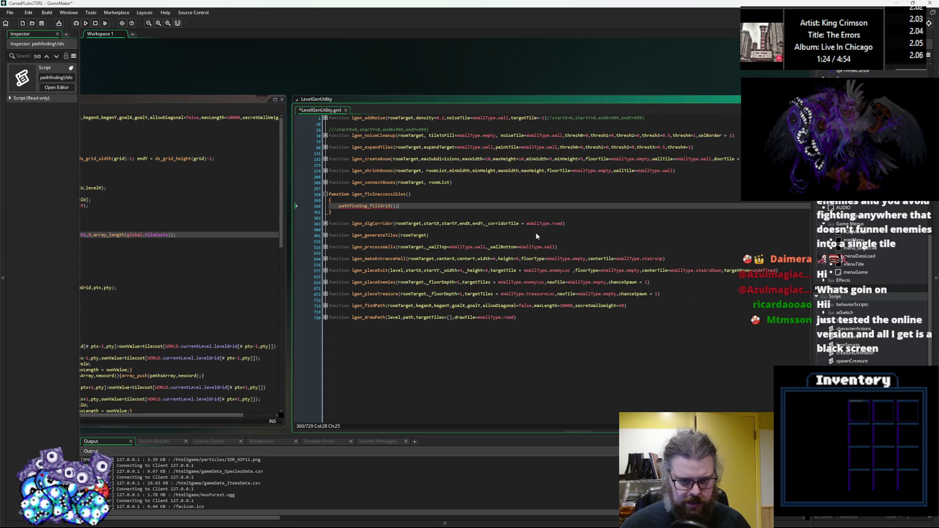
type(";")
left_click(342, 206)
type("var grd =")
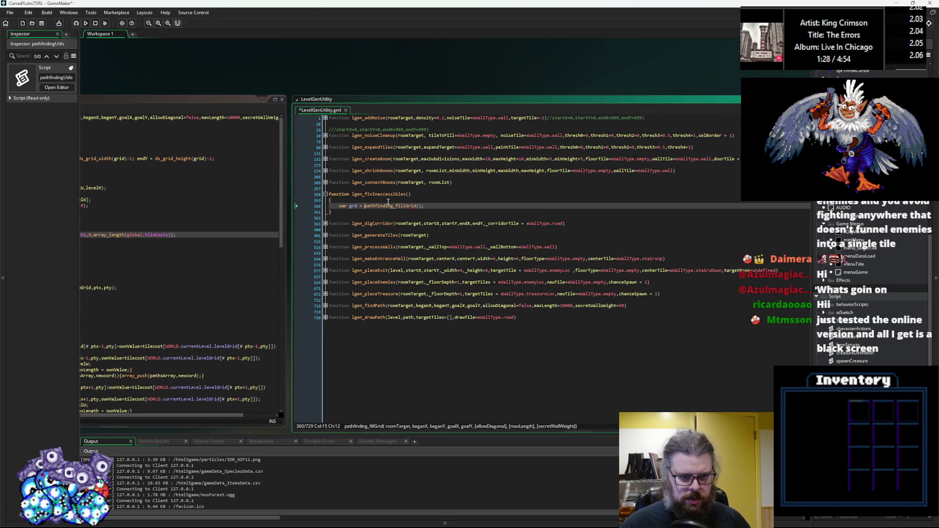
Inspect lgen_digCorridor and lgen_connectRooms by expanding and folding them again
left_click(393, 247)
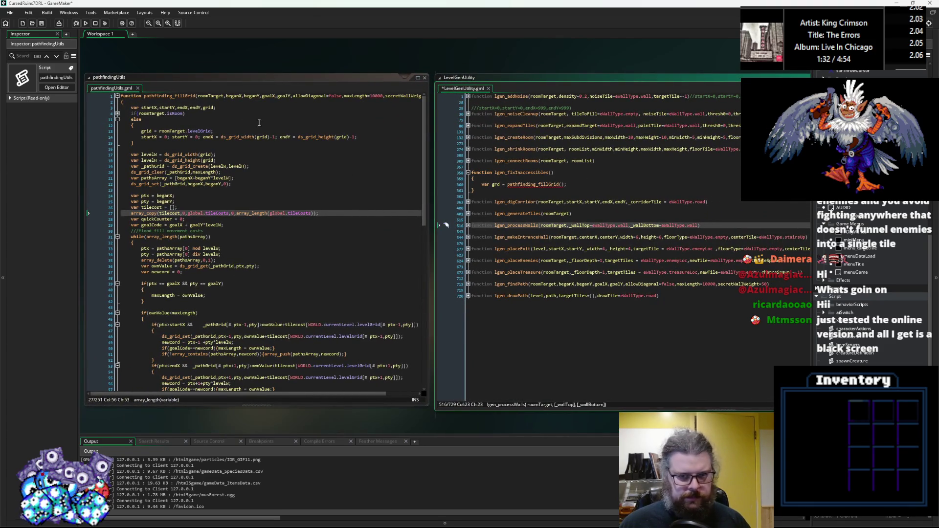
left_click(447, 191)
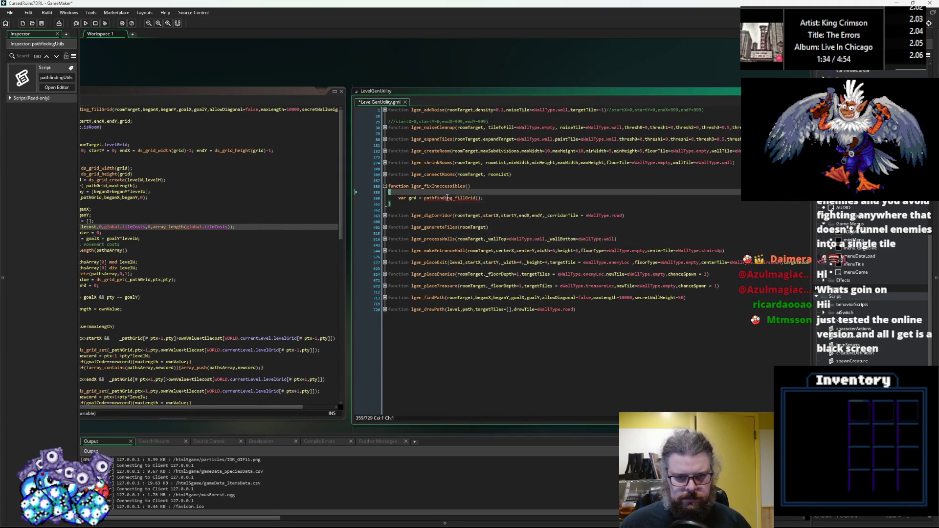
left_click(332, 223)
left_click(332, 222)
left_click(332, 182)
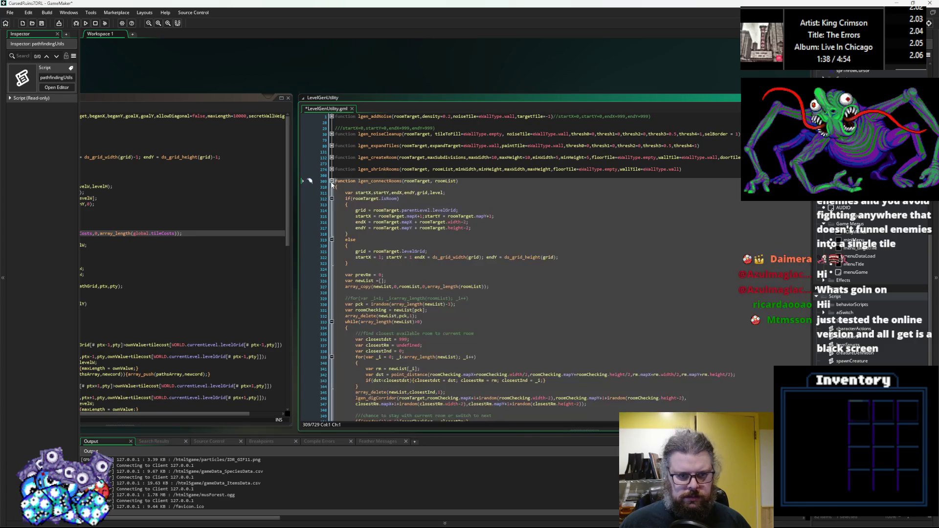
left_click(332, 181)
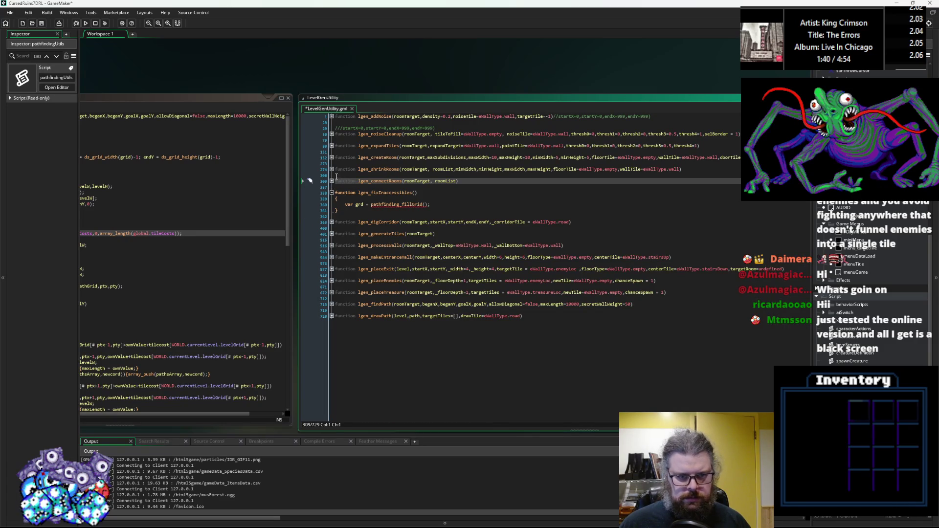
left_click(388, 275)
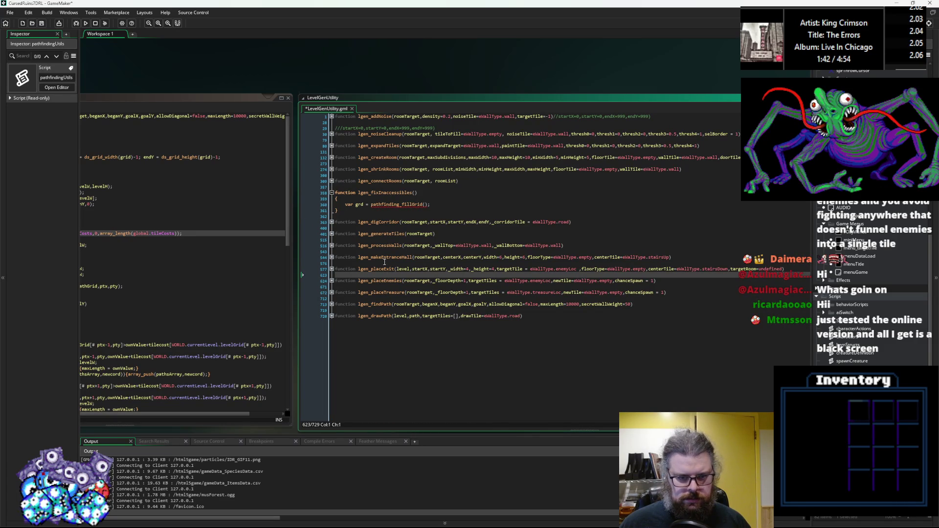
left_click(382, 257)
left_click(378, 246)
left_click(384, 234)
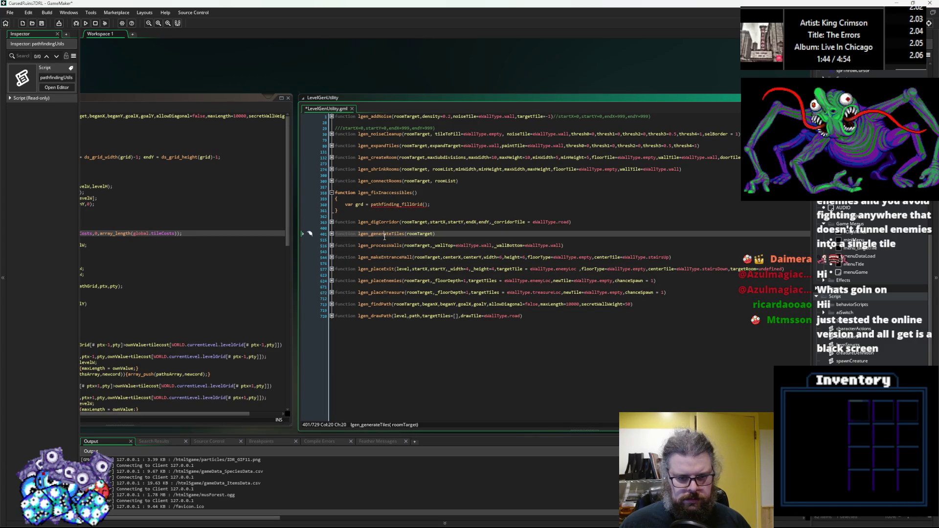
Copy the _pathGrid fill-grid line from lgen_findPath and paste it below the grd line
left_click(332, 304)
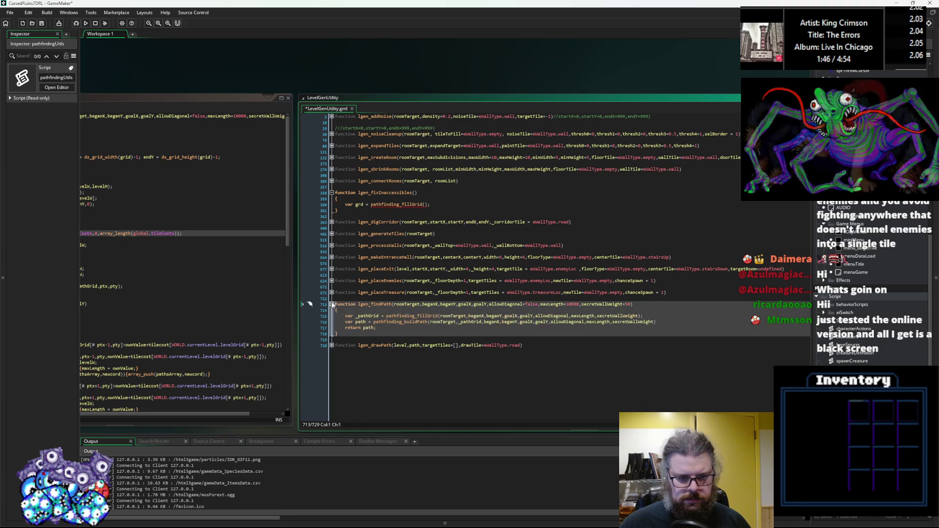
left_click_drag(645, 316, 344, 317)
key("ctrl+c")
left_click(445, 205)
key("Return")
key("Return")
key("ctrl+v")
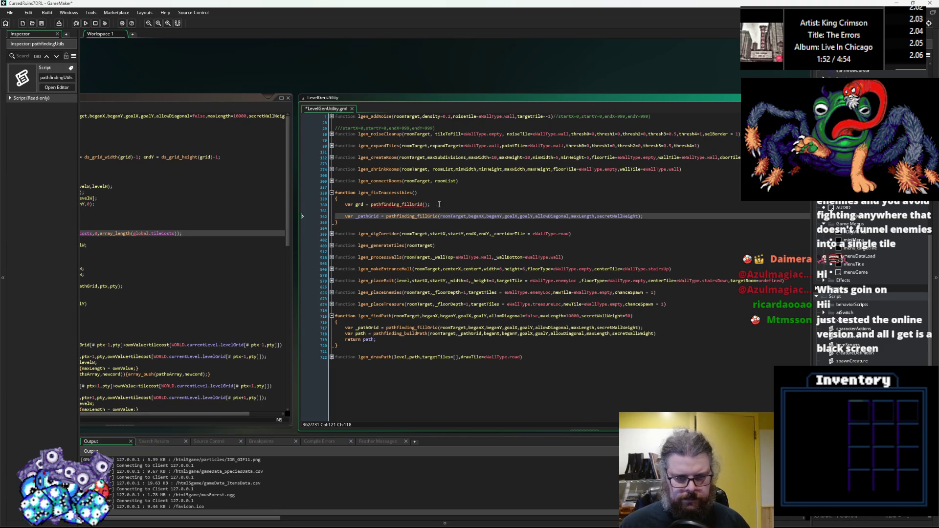
left_click(414, 193)
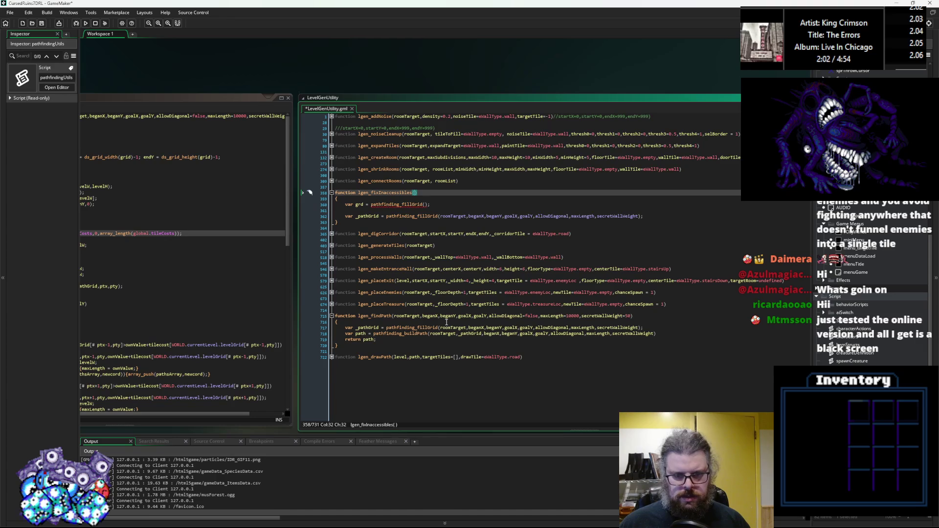
Copy lgen_findPath's parameter list into lgen_fixInaccessibles' parentheses
left_click_drag(394, 316, 633, 318)
key("ctrl+c")
left_click(416, 194)
key("ctrl+v")
Change the allowDiagonal parameter's default from false to true
left_click(426, 192)
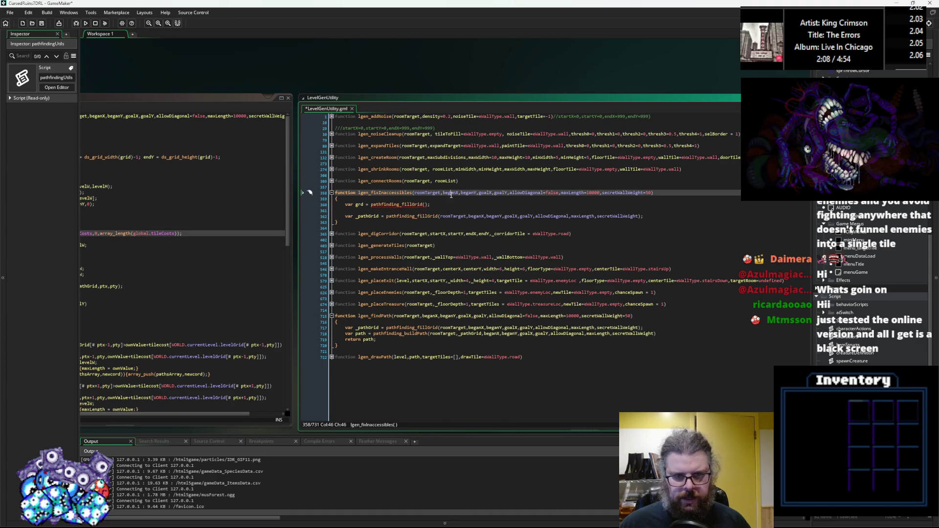
left_click(494, 193)
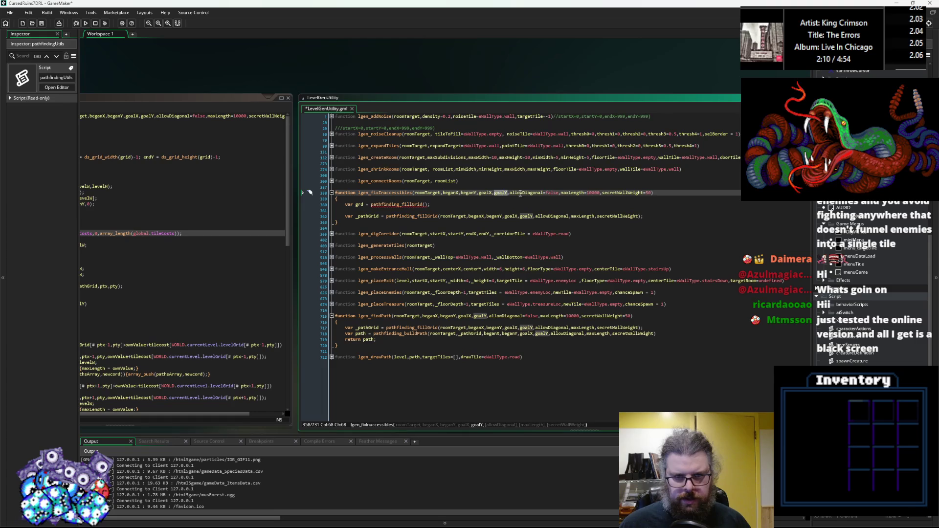
left_click(520, 257)
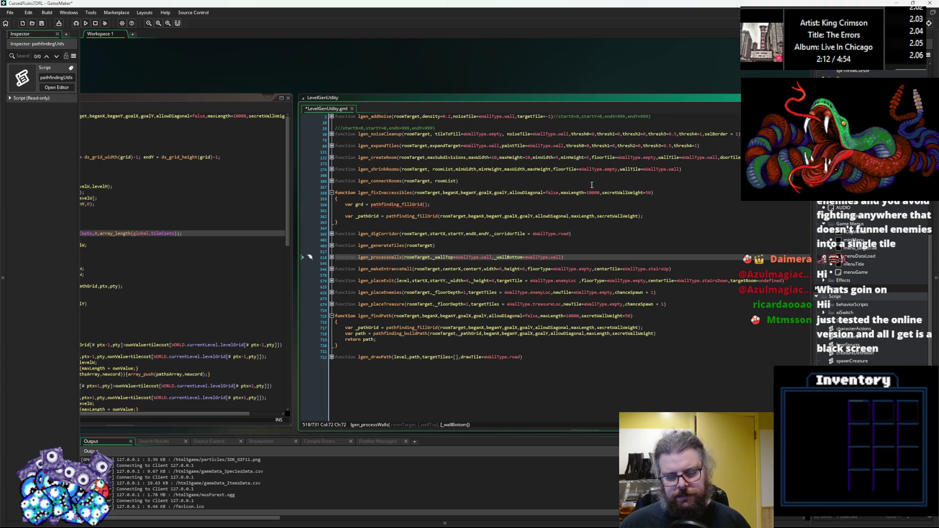
left_click(568, 193)
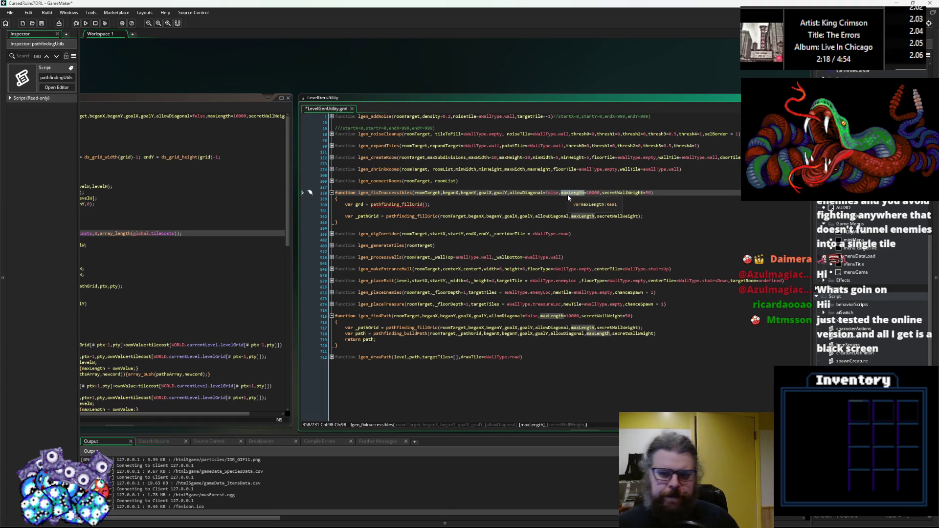
double_click(553, 193)
type("true")
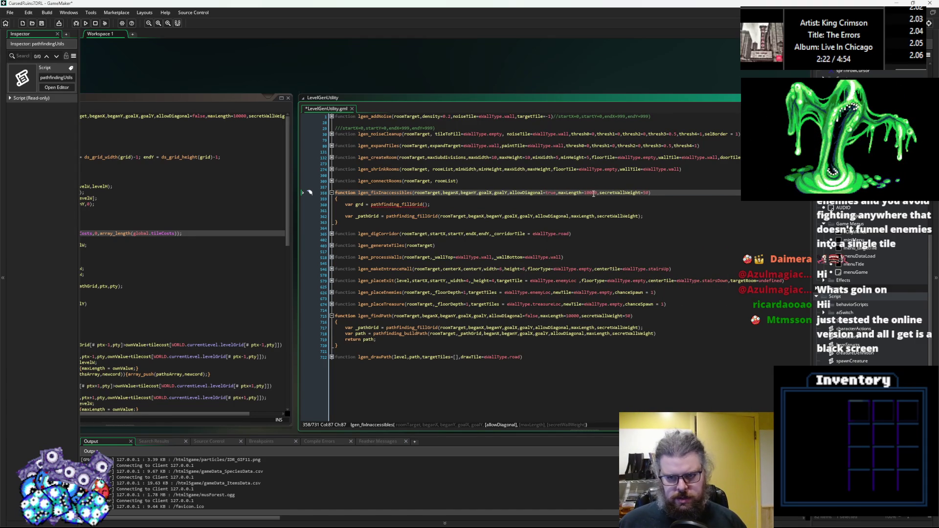
Set the maxLength default to 10000 and the secretWallWeight default to 25
left_click(610, 193)
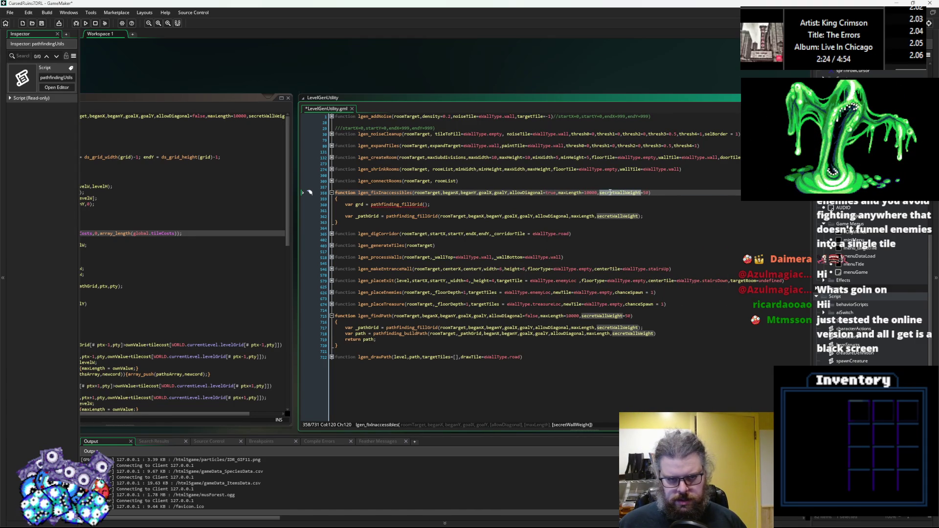
left_click(595, 193)
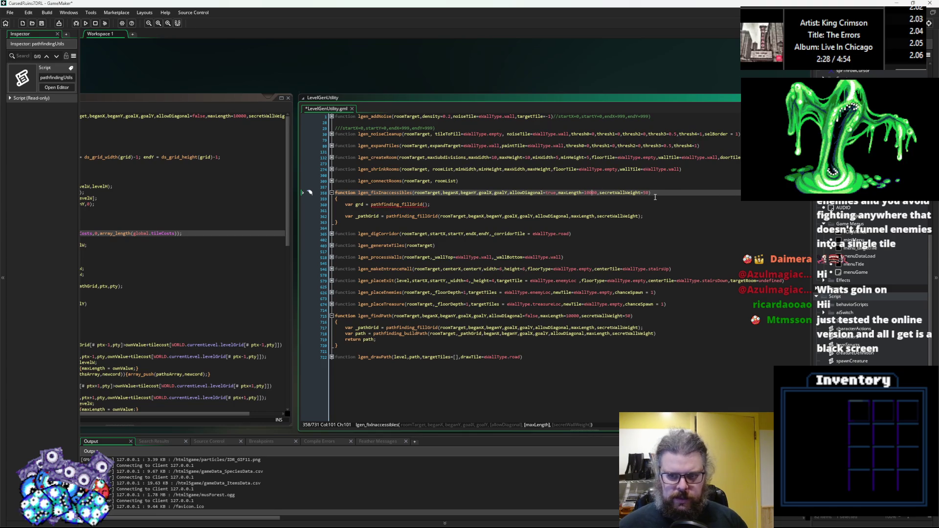
key("BackSpace")
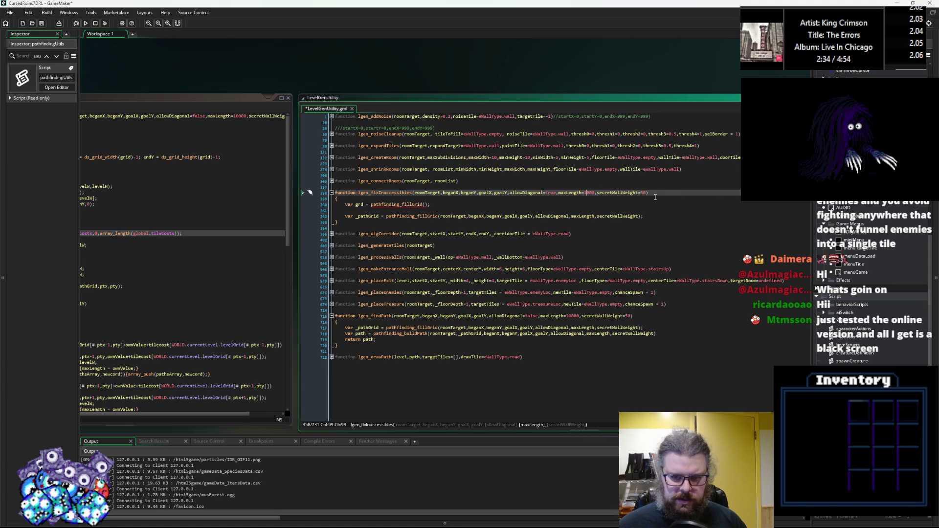
type("0")
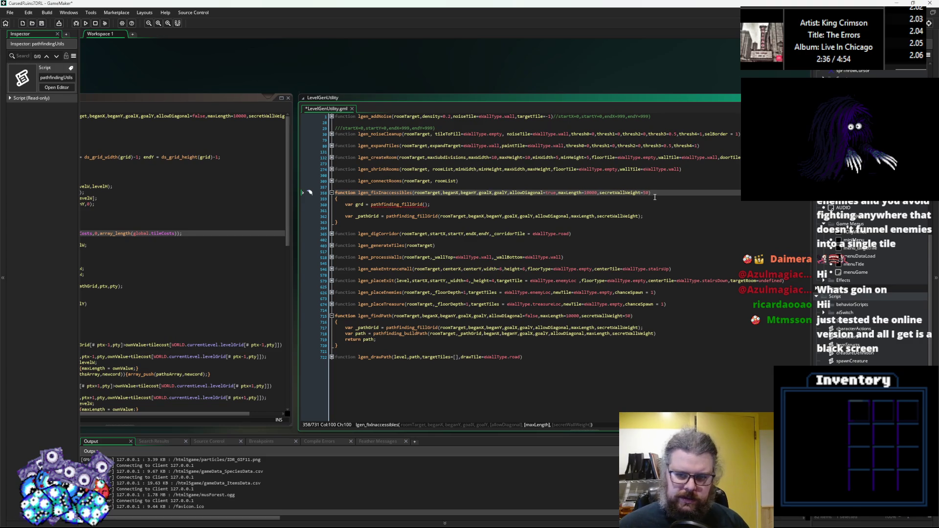
double_click(630, 194)
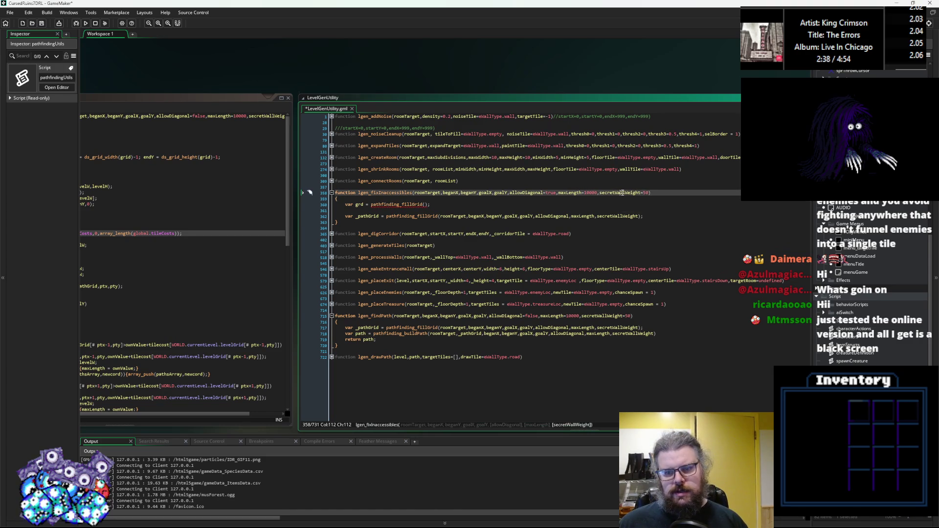
left_click(648, 193)
key("BackSpace")
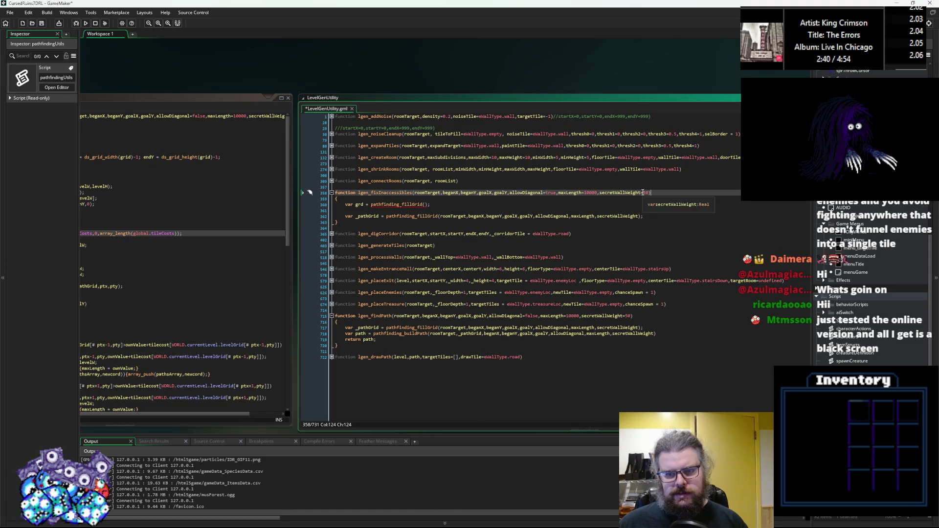
type("0")
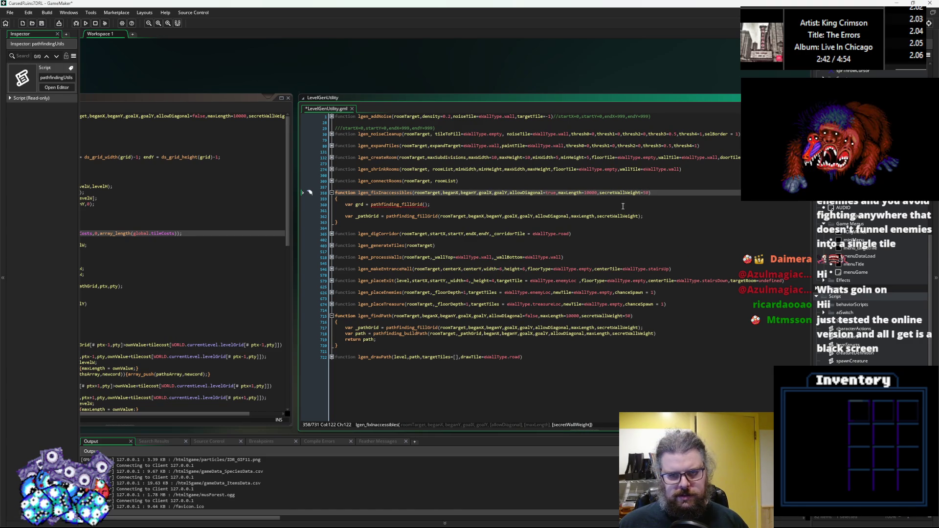
Paste the full argument list into the grd pathfinding_fillGrid call and save the script
left_click(458, 205)
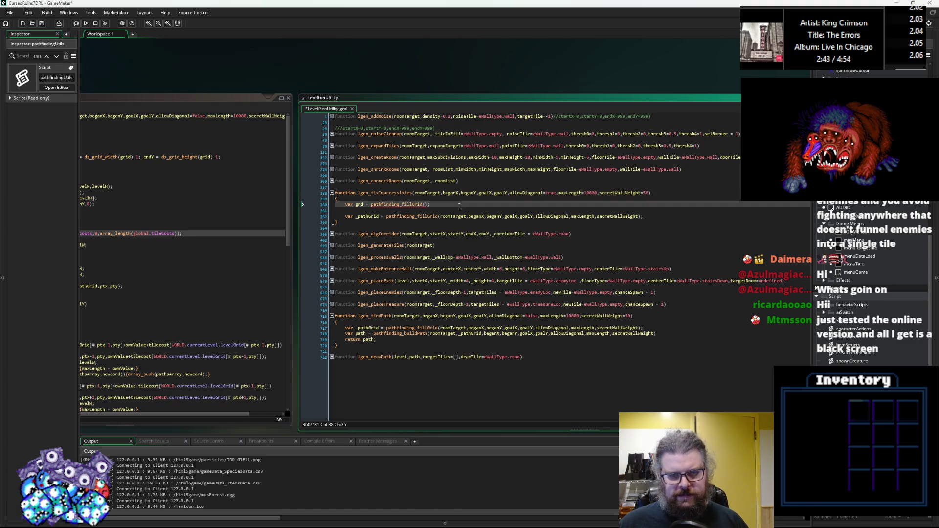
left_click(644, 194)
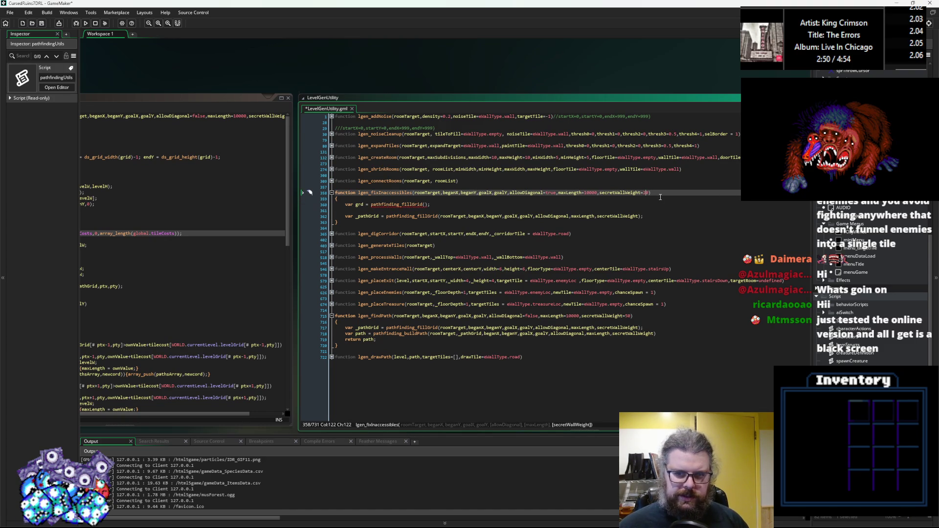
key("Right")
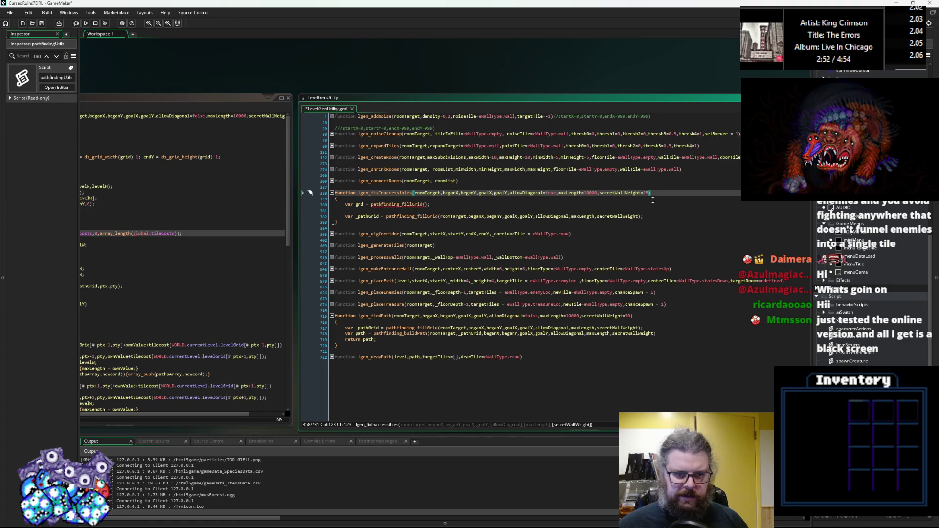
left_click(414, 205)
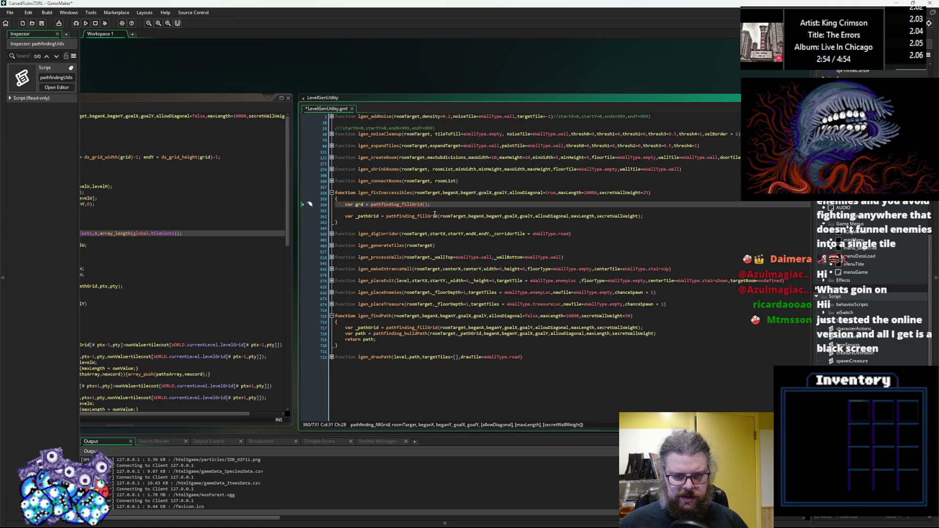
mouse_move(643, 216)
left_mouse_down()
mouse_move(389, 219)
mouse_move(430, 204)
mouse_move(371, 206)
left_mouse_up()
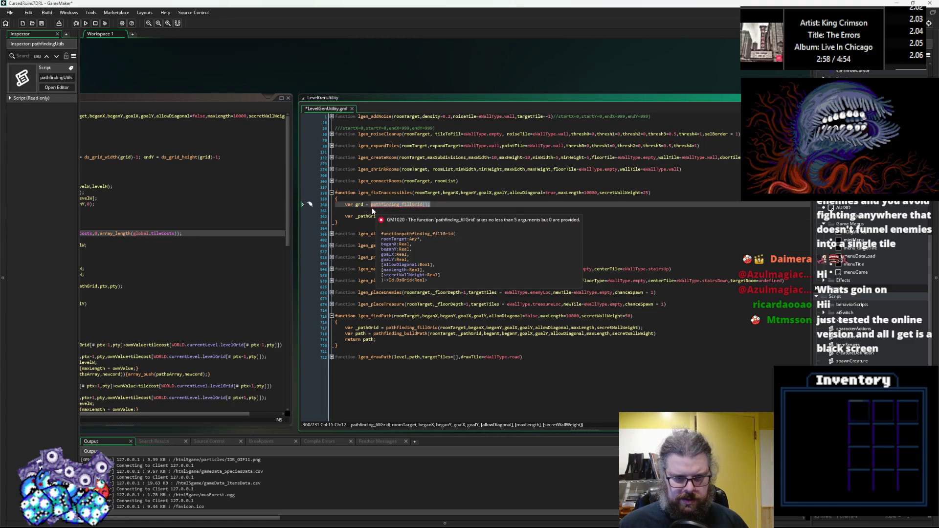
key("ctrl+v")
left_click(384, 211)
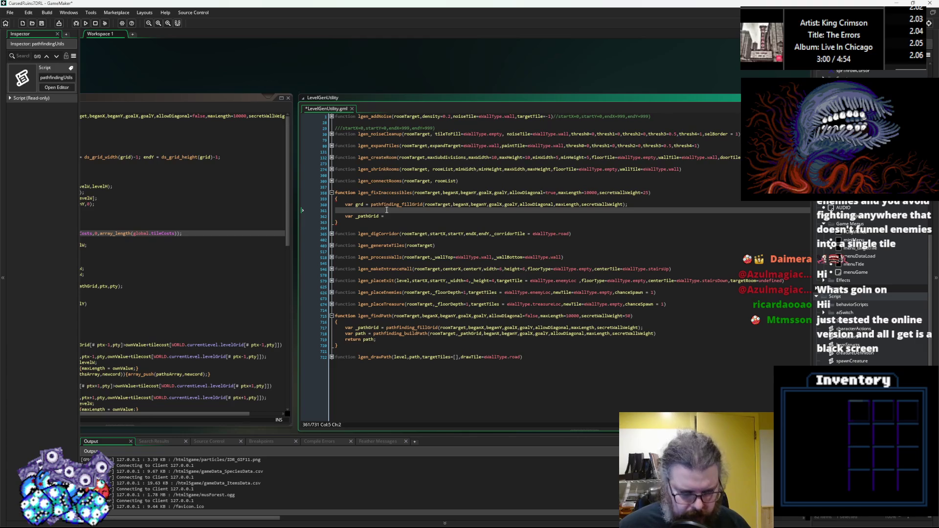
key("ctrl+s")
Delete the beganX, beganY, goalX and goalY parameters, leaving roomTarget first
left_click(460, 194)
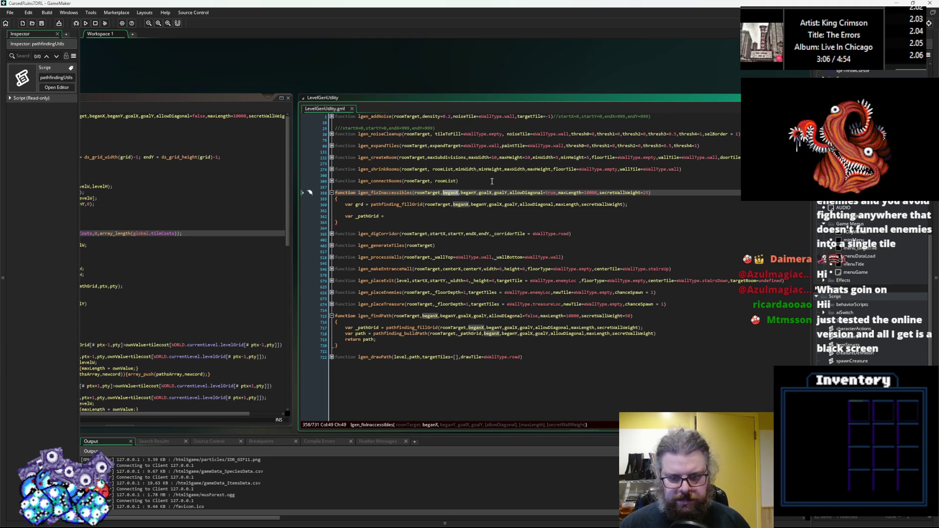
key("BackSpace")
key("BackSpace")
key("BackSpace")
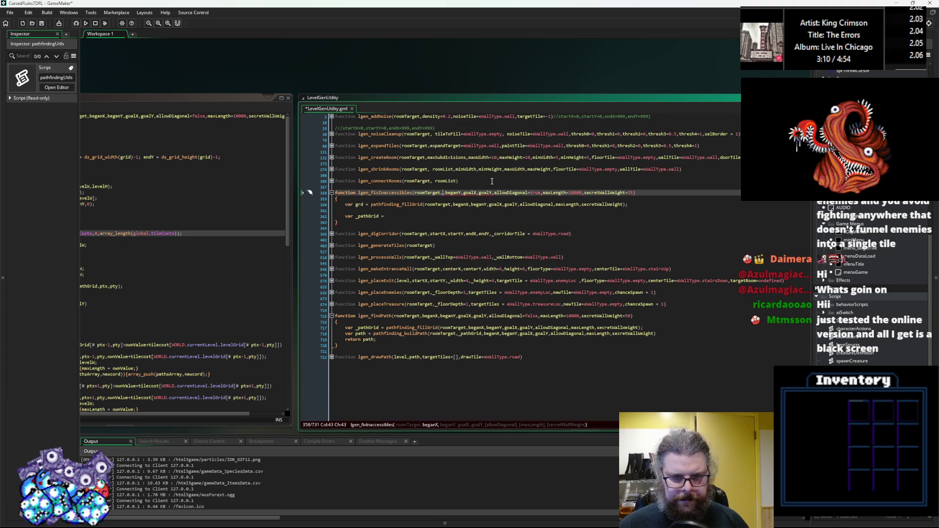
mouse_move(493, 194)
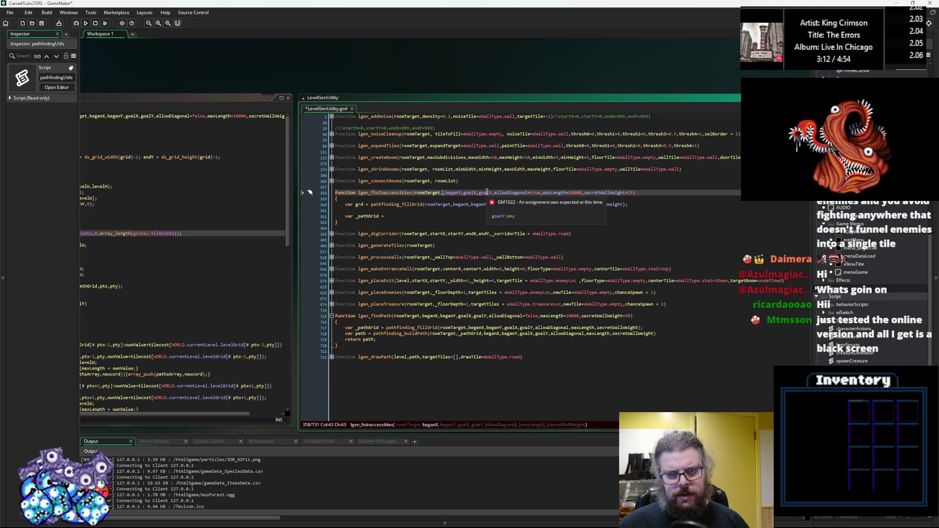
left_click_drag(492, 193, 444, 194)
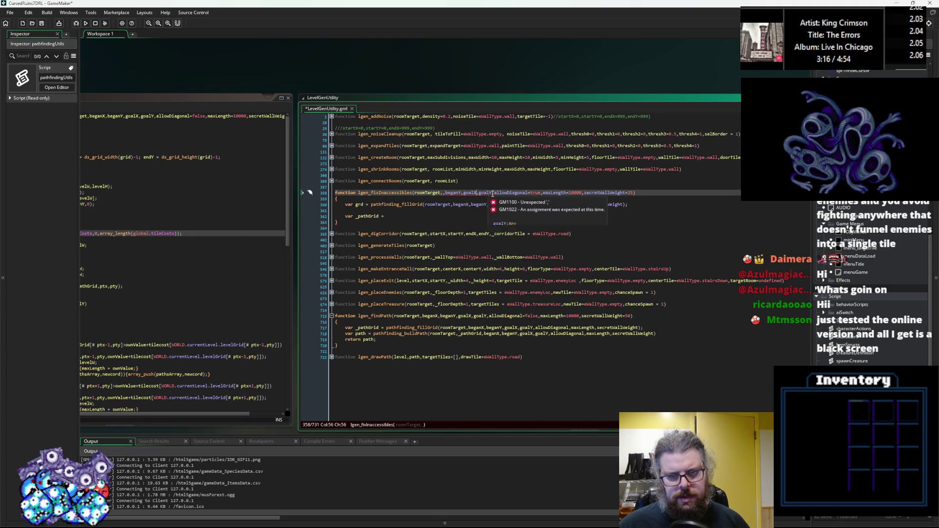
left_click(439, 192, "shift")
left_click(444, 194, "shift")
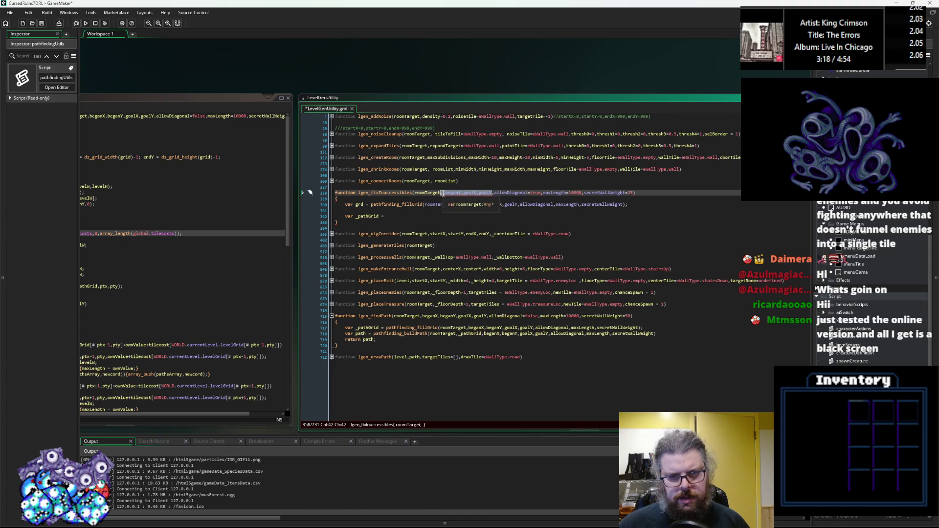
left_click(486, 192)
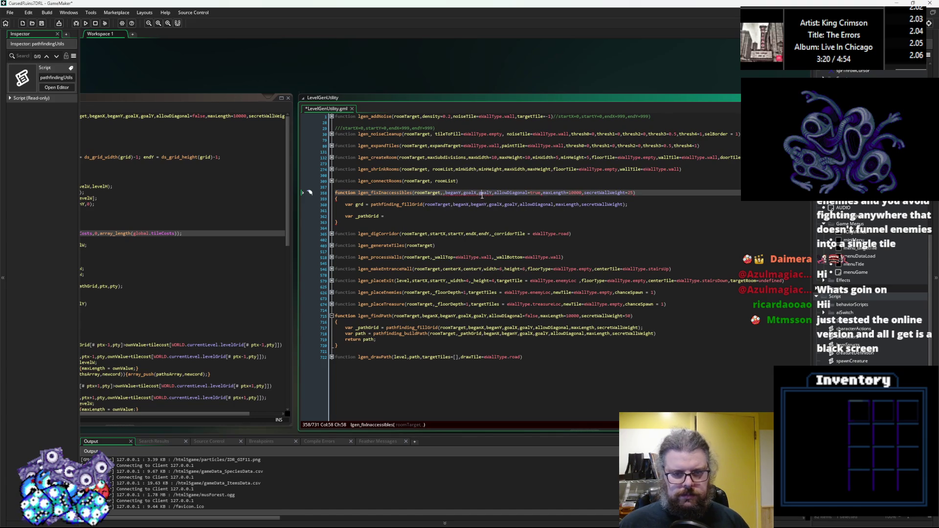
key("Down")
key("Down")
left_click_drag(492, 193, 441, 192)
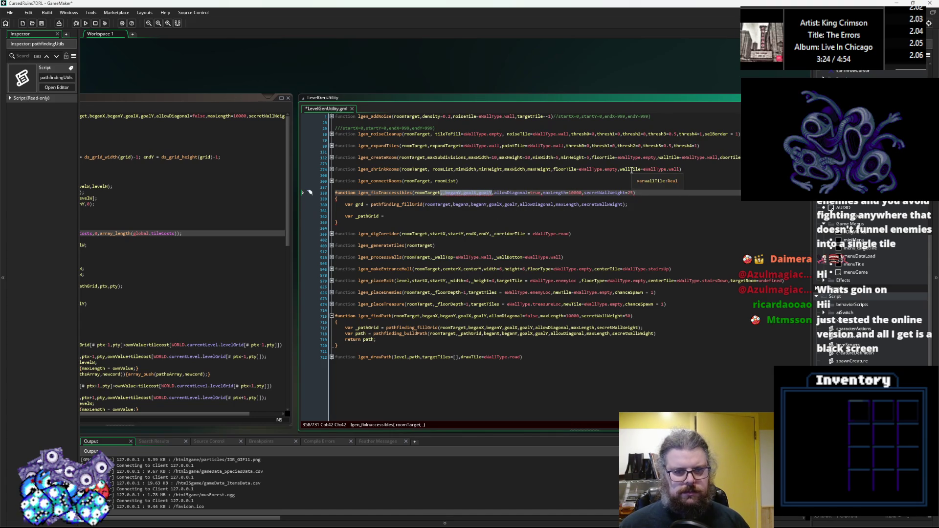
key("Right")
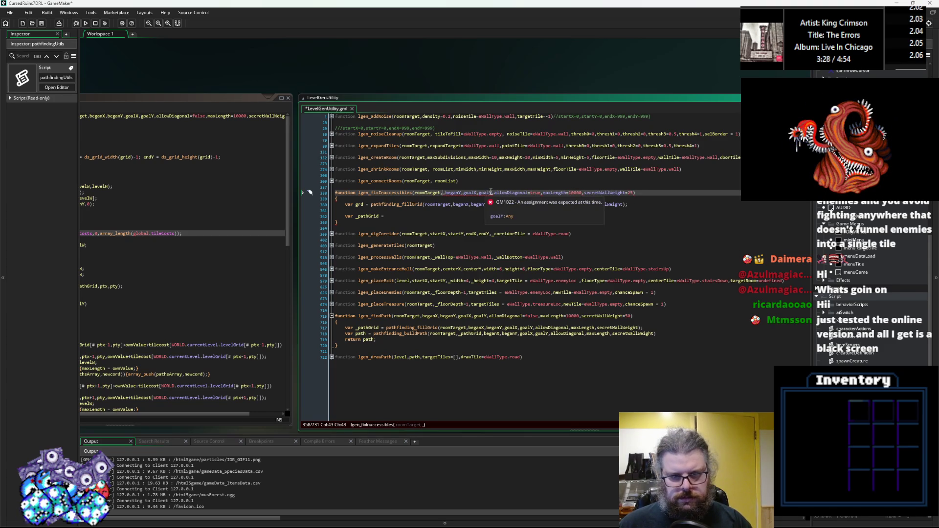
left_click_drag(492, 192, 445, 196)
key("Delete")
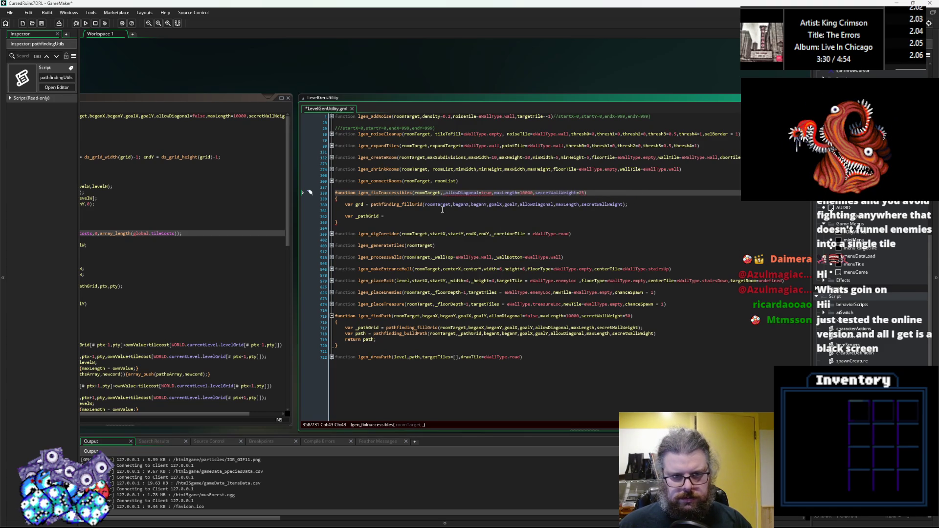
key("Delete")
left_click(457, 199)
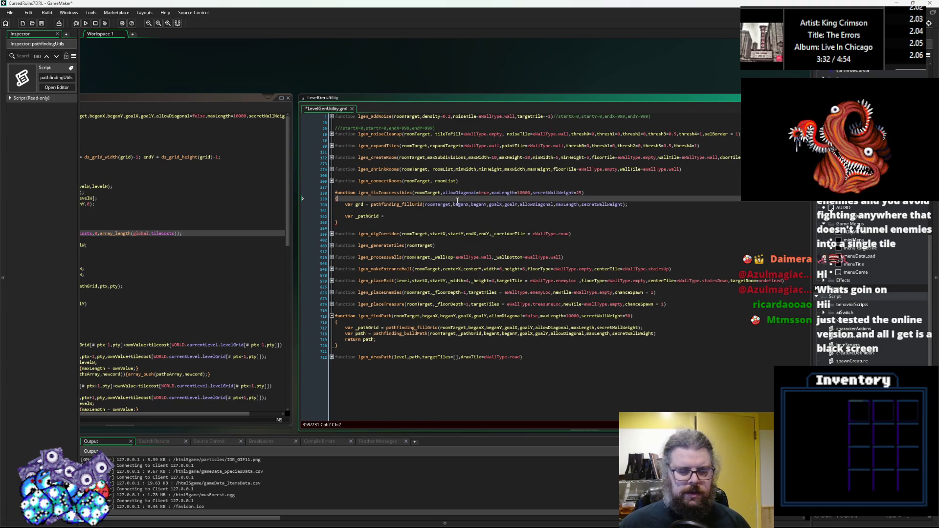
Declare startX = roomTarget.startX at the top of lgen_fixInaccessibles
key("Return")
type("var p")
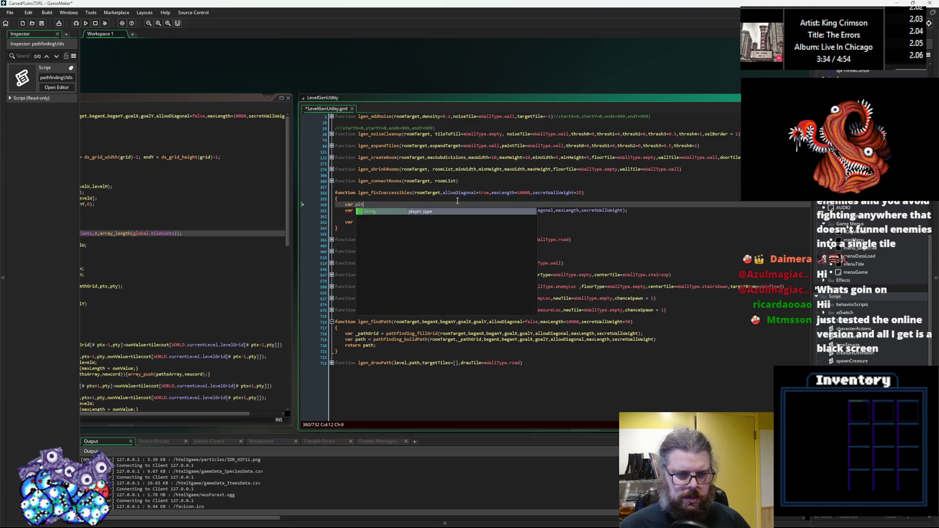
key("BackSpace")
type("star")
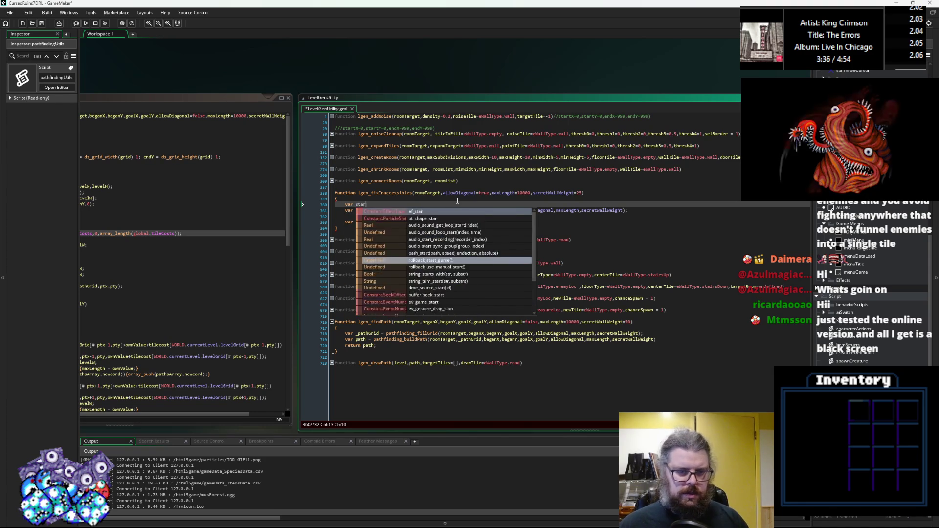
type("tX = room")
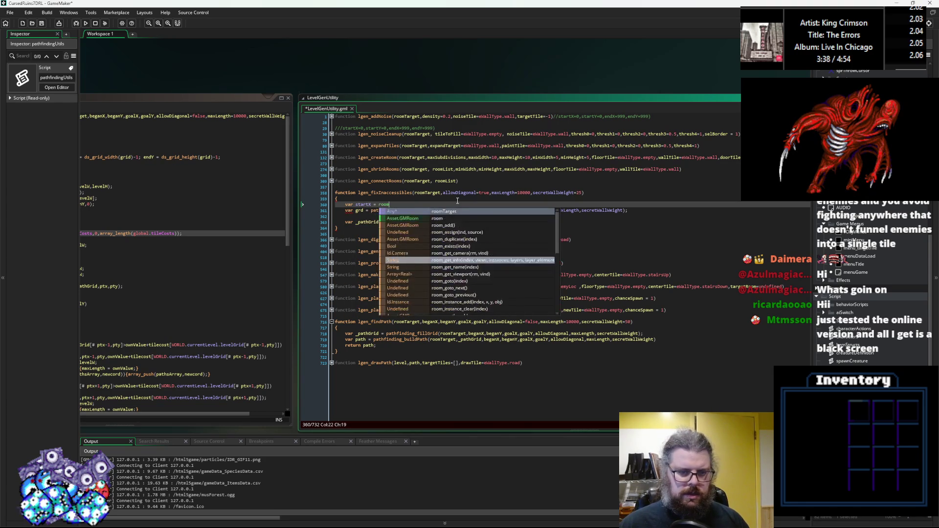
type("Target.startX;")
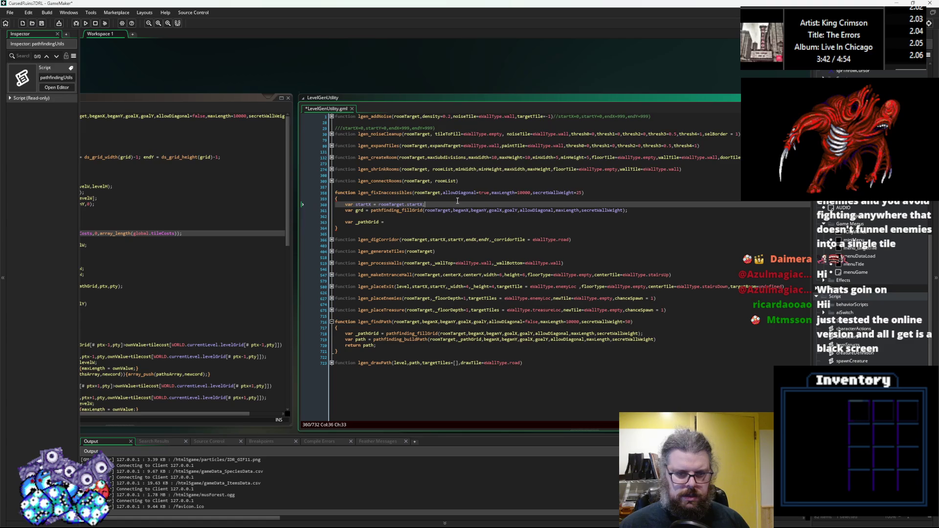
Replace beganX and beganY in the grd call with roomTarget.startX and roomTarget.startY
left_click_drag(423, 204, 379, 204)
key("ctrl+c")
double_click(459, 210)
type("roomTarget.startX")
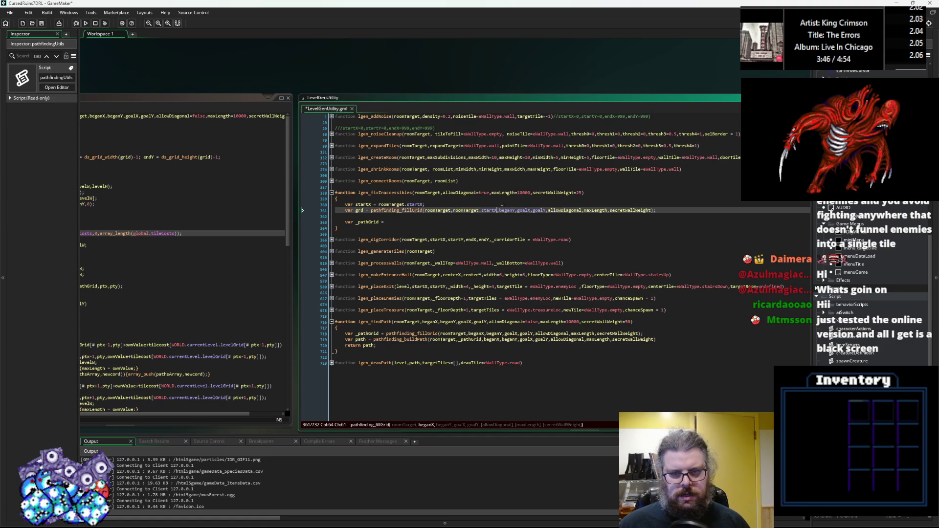
double_click(508, 211)
type("roomTarget.startY")
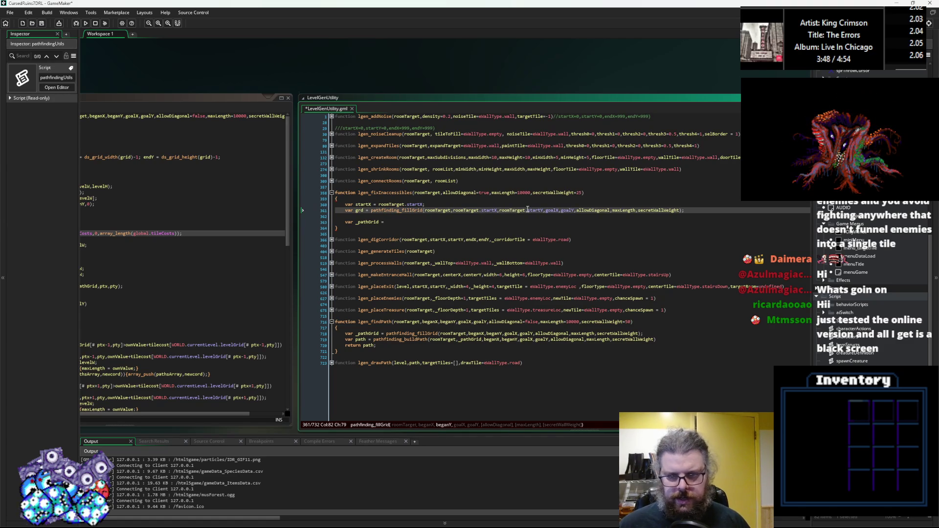
Replace goalX and goalY in the grd call with roomTarget.endX and roomTarget.endY
left_click_drag(546, 211, 557, 211)
type("roomTarget.start")
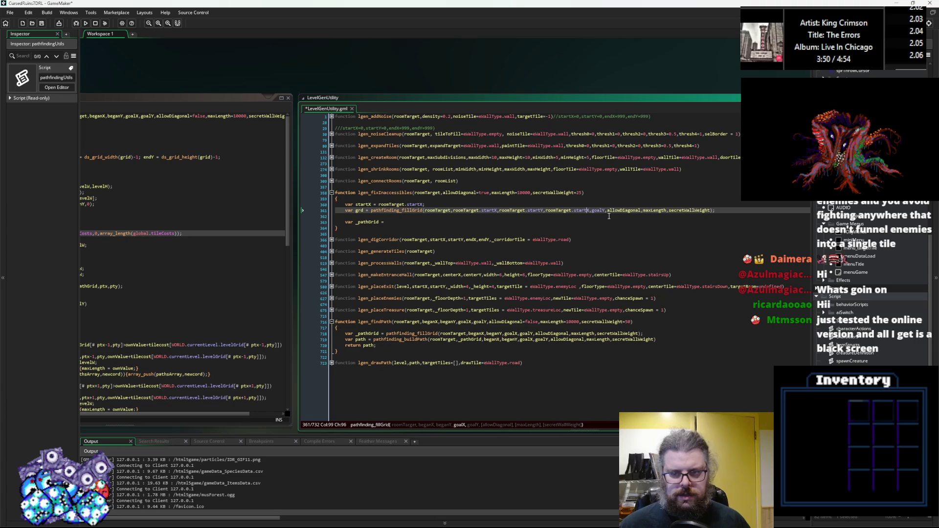
key("BackSpace")
key("BackSpace")
key("BackSpace")
type("end")
double_click(593, 210)
key("ctrl+v")
key("BackSpace")
key("BackSpace")
key("BackSpace")
key("Delete")
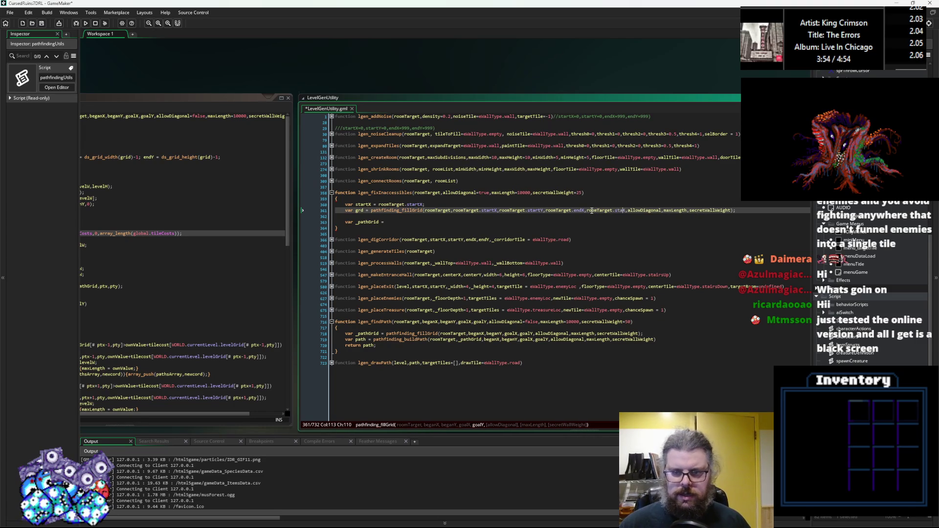
type("enbd")
key("BackSpace")
key("BackSpace")
type("dY")
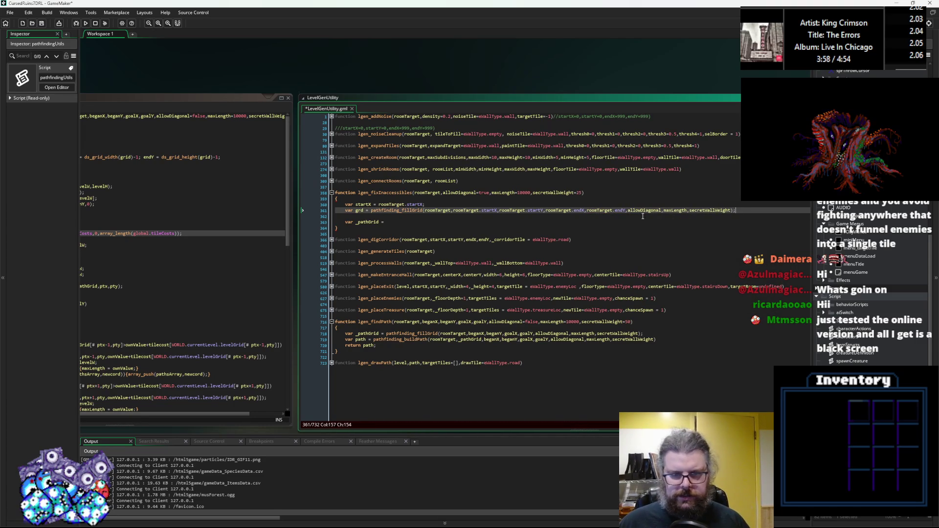
left_click_drag(263, 282, 537, 234)
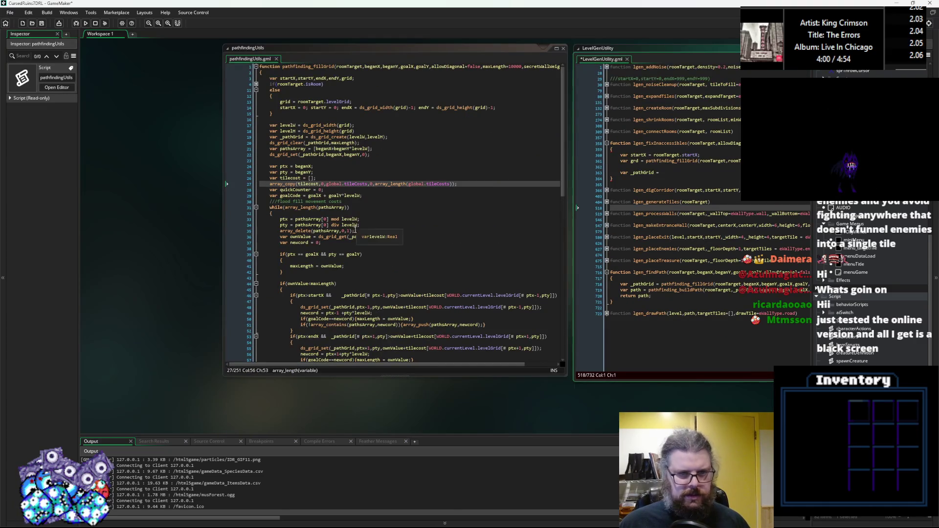
Open the levelData script from the Asset Browser and enlarge its editor window
left_click(843, 281)
key("Down")
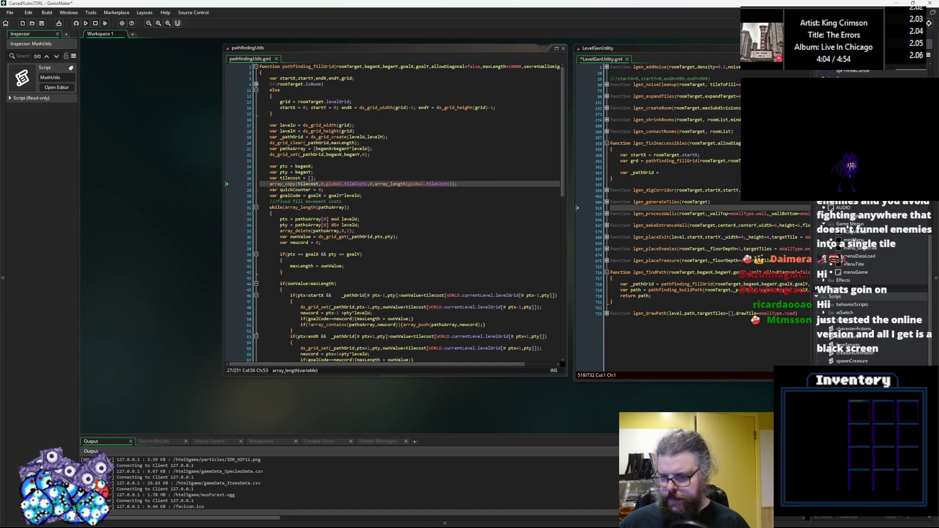
key("Down")
key("Return")
scroll(524, 312, "down", 10)
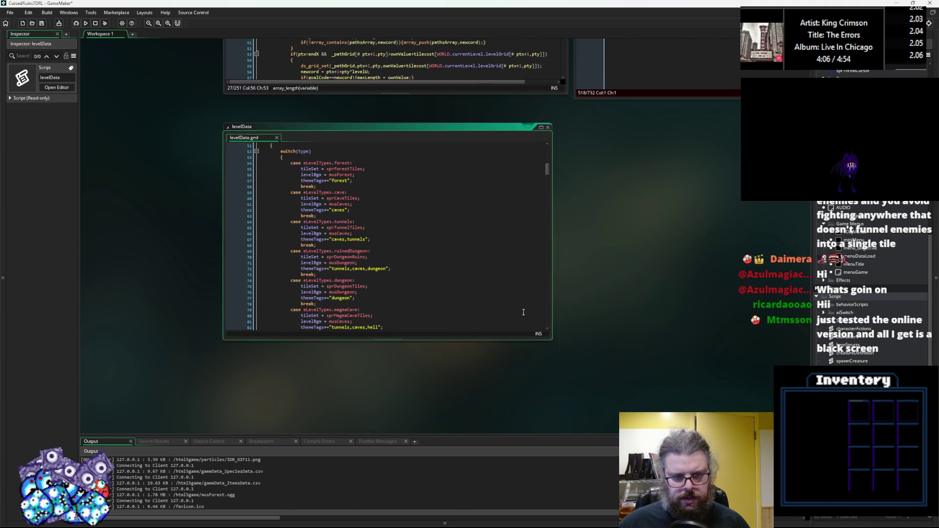
left_click_drag(550, 339, 764, 390)
Scroll through levelData's generation switch and place the caret at the case 10 label
scroll(362, 274, "down", 10)
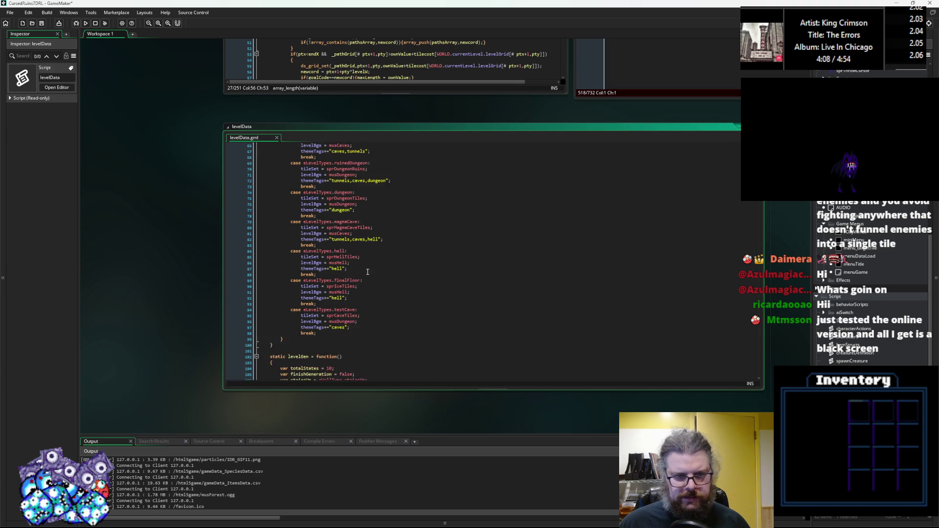
scroll(363, 274, "down", 15)
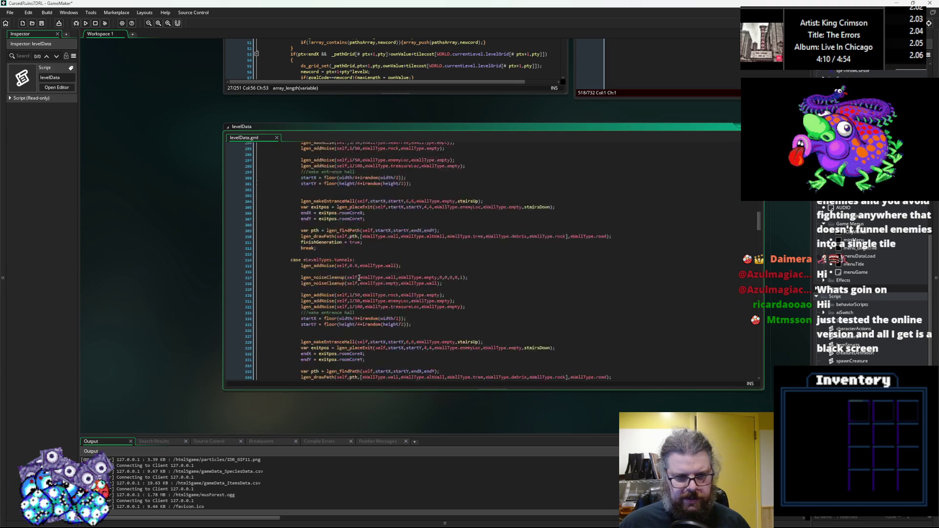
scroll(359, 278, "up", 14)
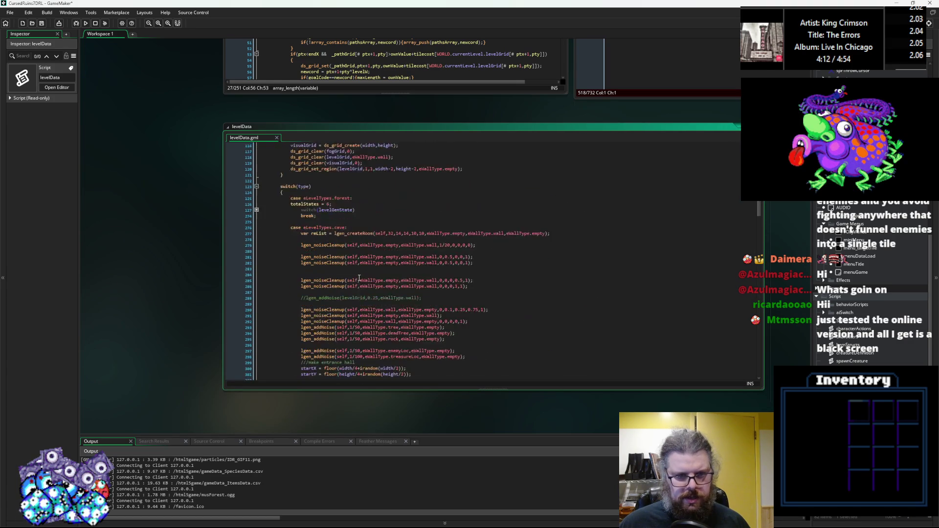
left_click(257, 268)
scroll(283, 276, "down", 5)
left_click(408, 283)
scroll(408, 283, "down", 10)
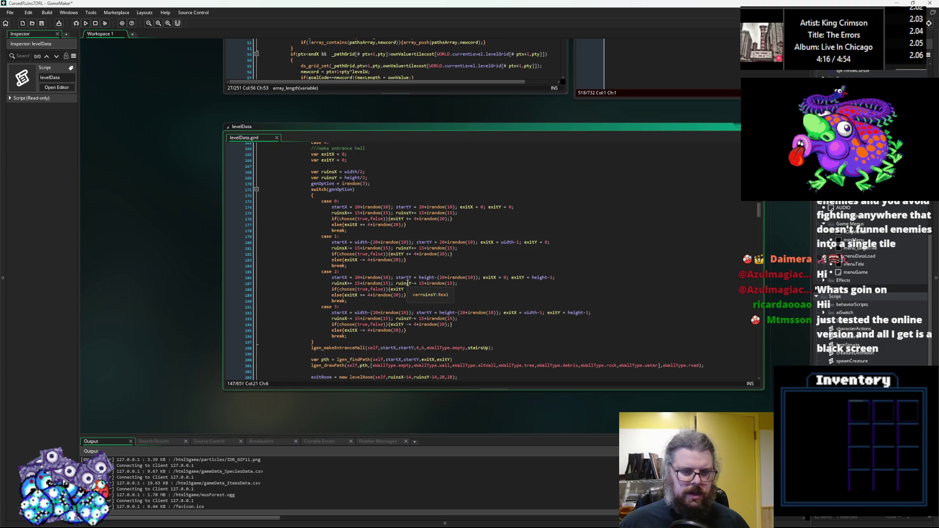
scroll(408, 284, "down", 10)
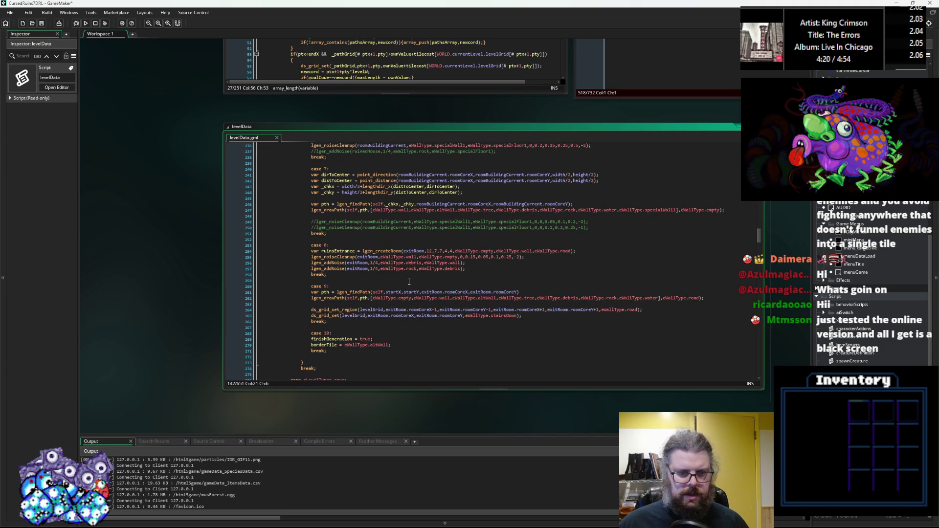
left_click(378, 326)
scroll(378, 321, "down", 1)
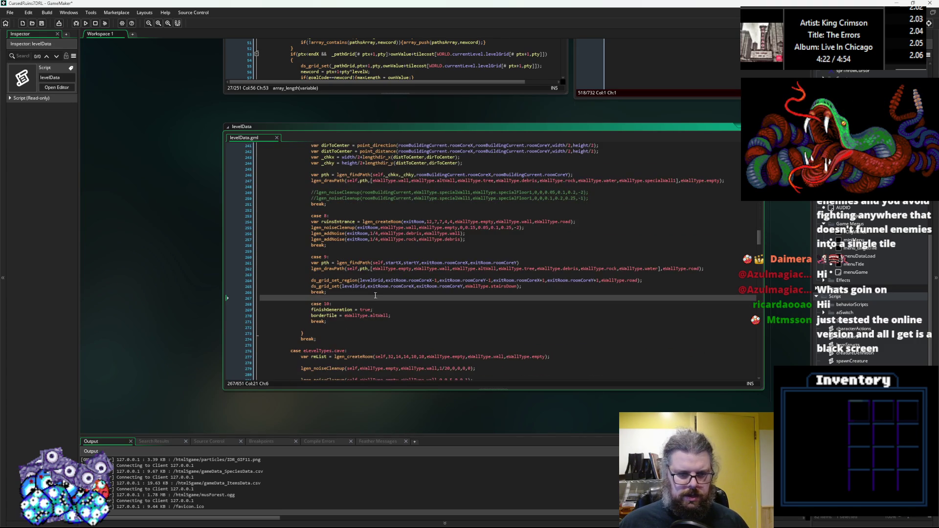
left_click(371, 252)
left_click(363, 304)
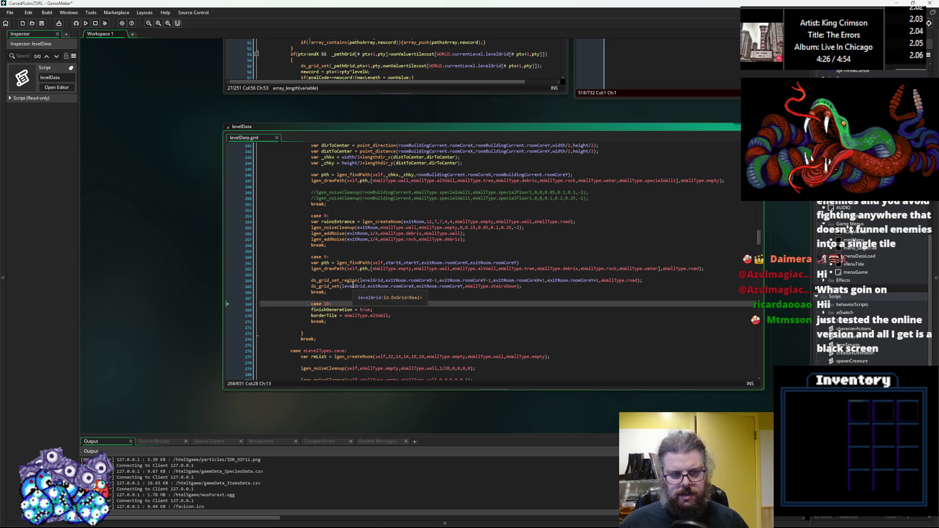
Renumber the last case to 11 and insert a new case 10 with a break; above it
key("BackSpace")
type("1")
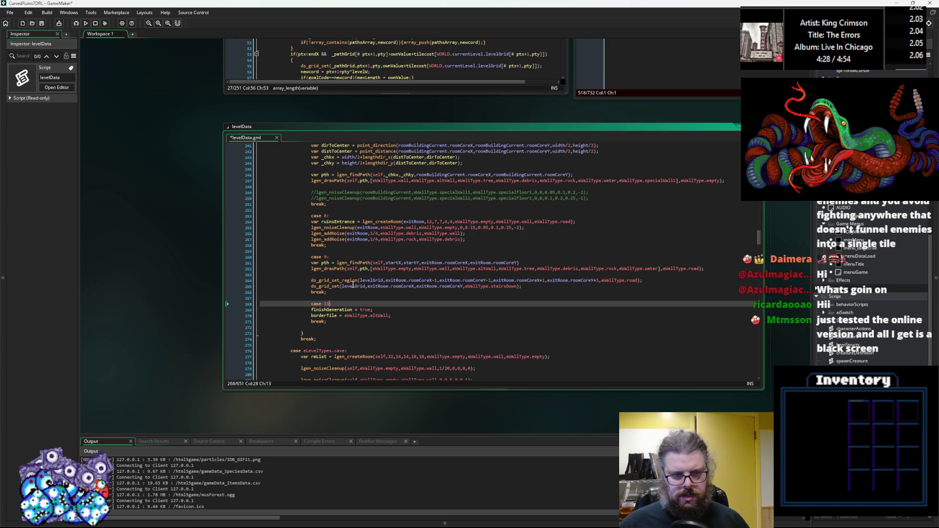
key("Home")
key("Return")
key("Return")
key("Up")
key("Up")
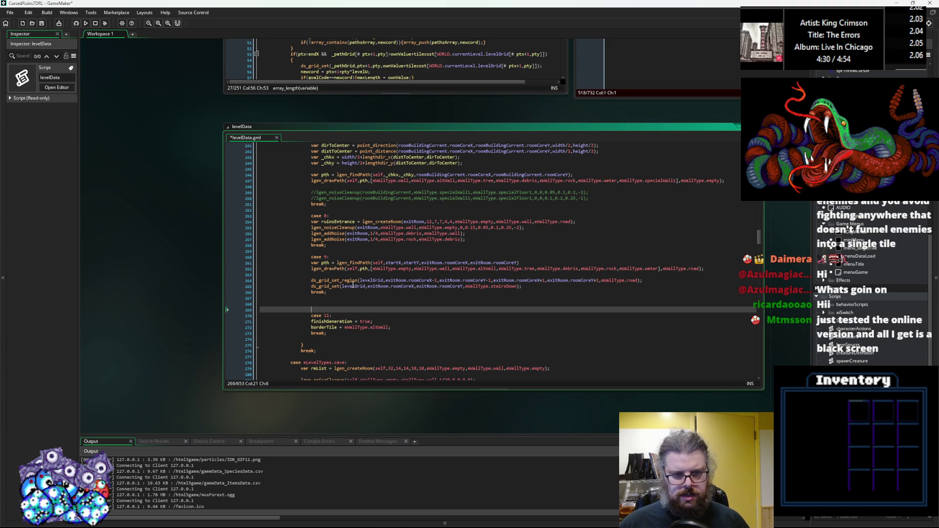
type("case 1")
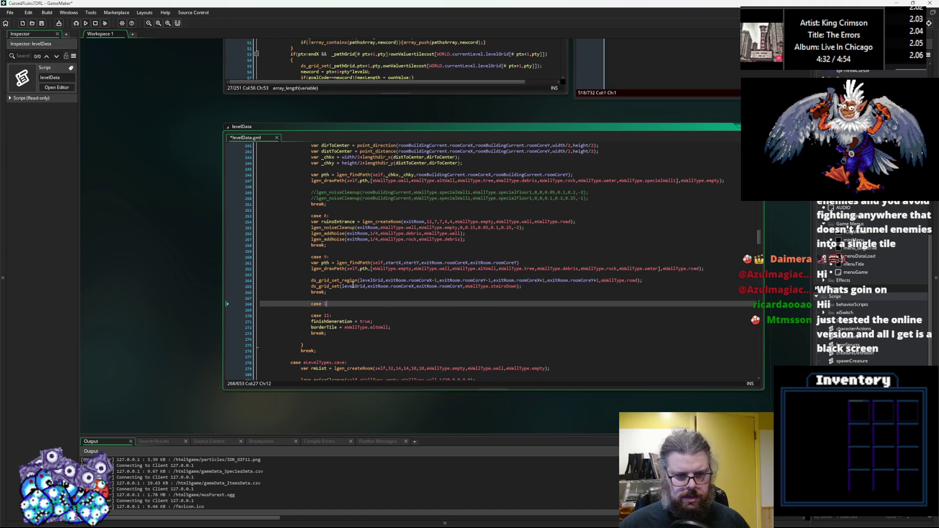
type("0:")
key("Return")
type("break;")
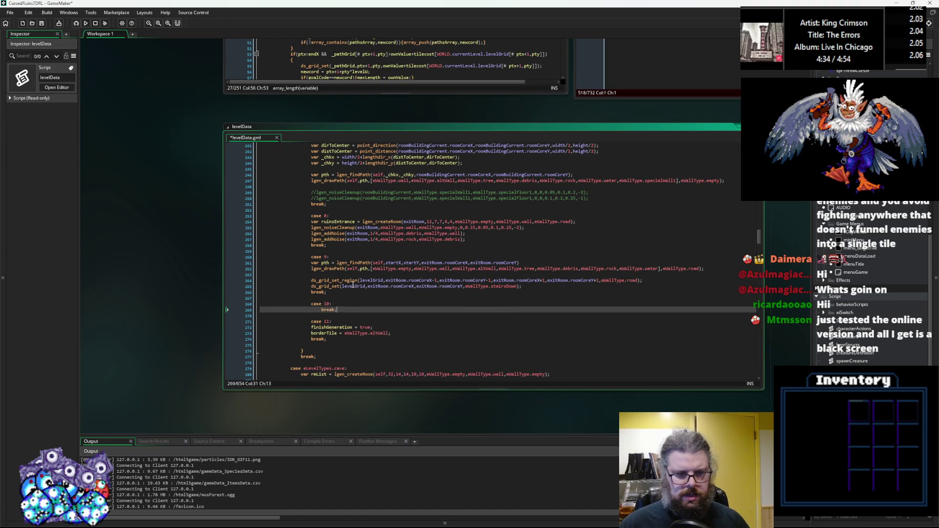
key("Return")
key("Return")
key("BackSpace")
Add an empty case 11 with break; and renumber the finishing case to 12
type("case 11:")
key("Return")
type("break")
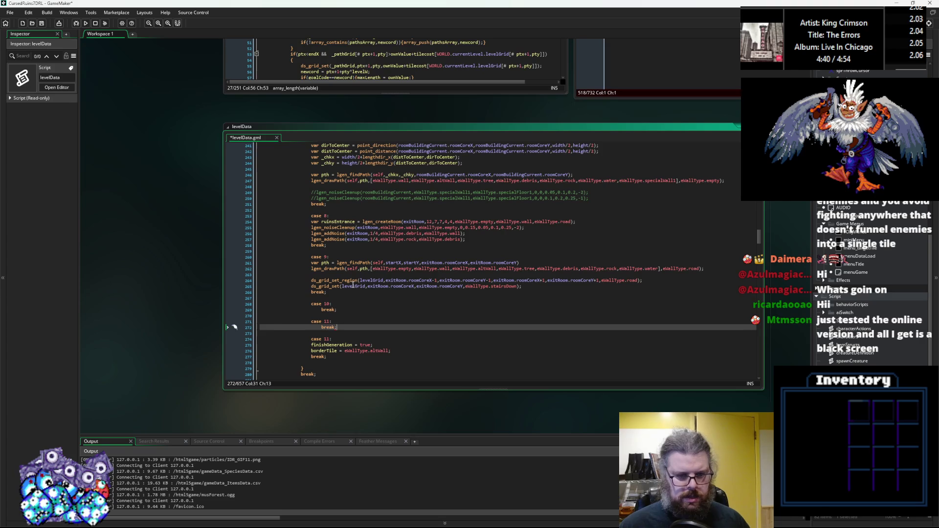
type(";")
key("Down")
key("Down")
key("Left")
key("BackSpace")
type("2")
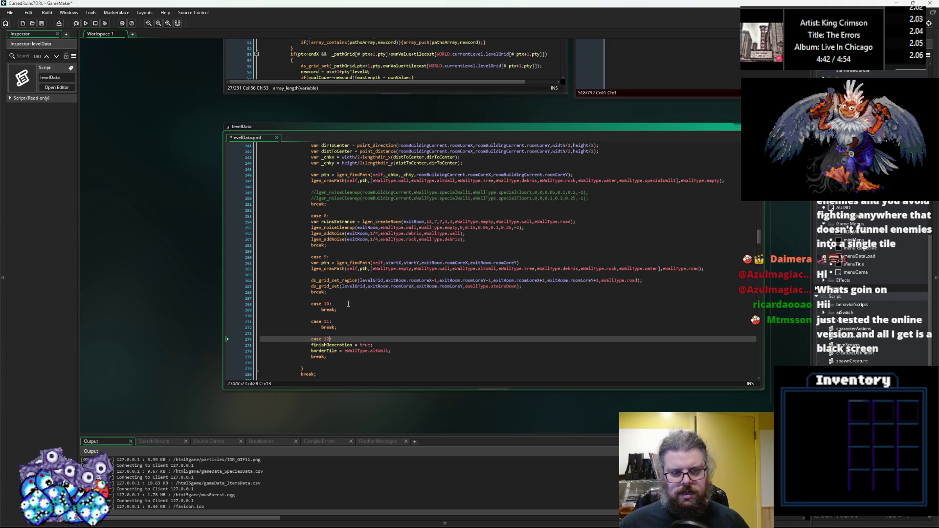
Paste the lgen_fixInaccessibles function name with parentheses into case 10
left_click(365, 303)
key("Return")
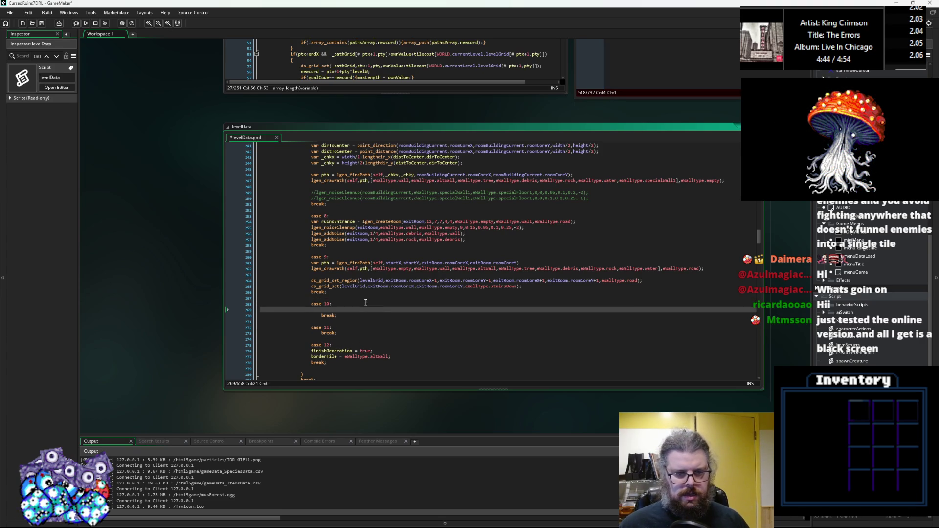
left_click_drag(365, 302, 487, 182)
left_click(466, 154)
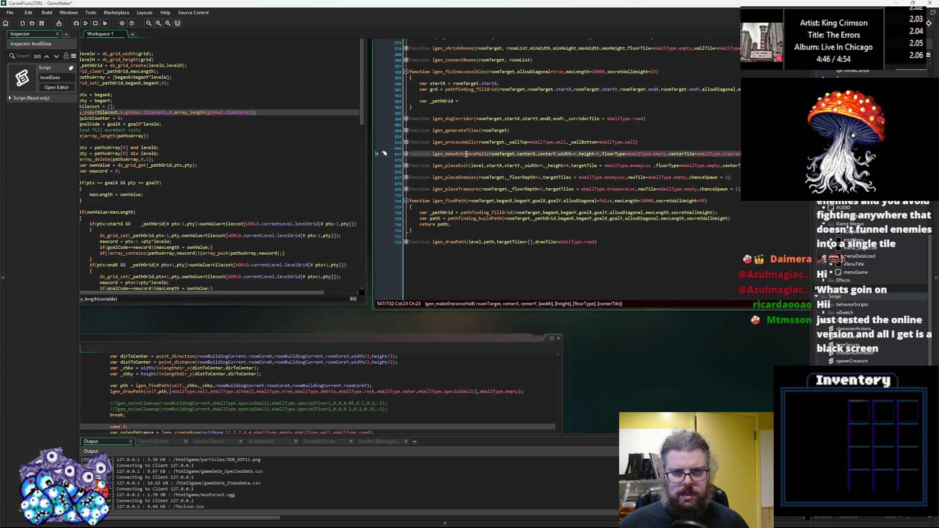
left_click(470, 73)
left_click(387, 409)
left_click_drag(229, 407, 367, 223)
left_click(277, 338)
type("lgen_fixInaccessibles")
type("()")
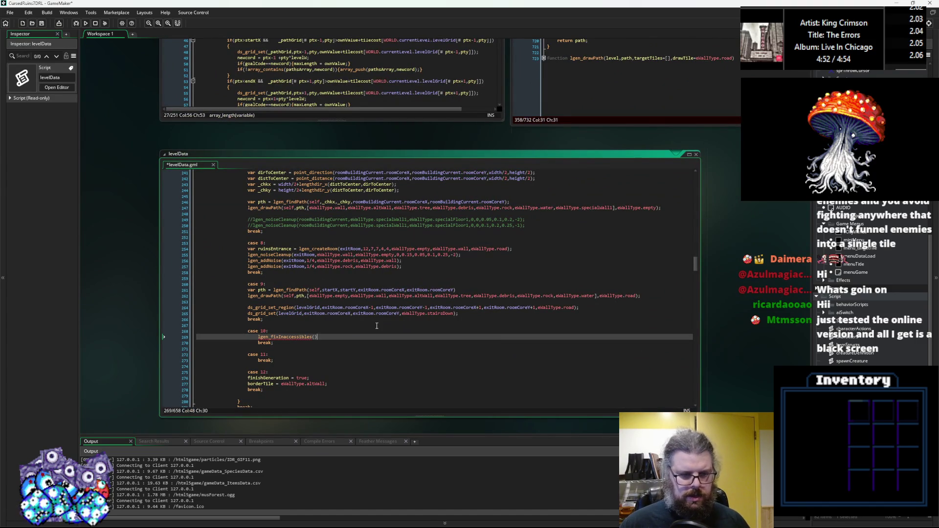
Pass self,true as the lgen_fixInaccessibles arguments and save the levelData script
left_click_drag(377, 326, 521, 164)
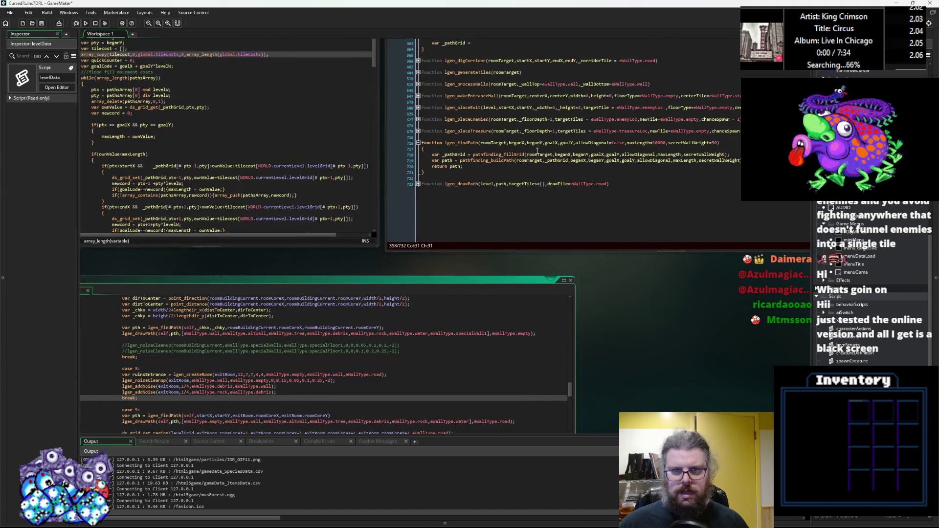
left_click(477, 91)
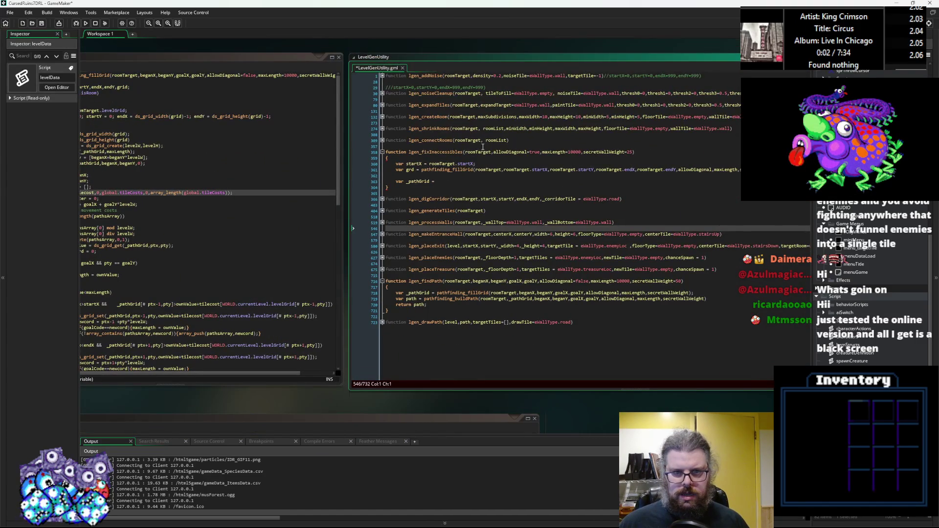
left_click(635, 154)
left_click(507, 244)
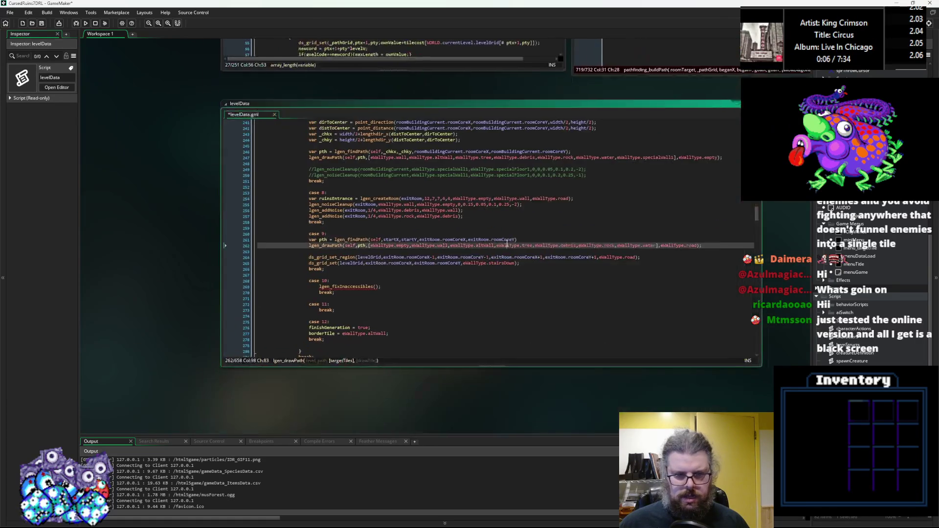
left_click(366, 282)
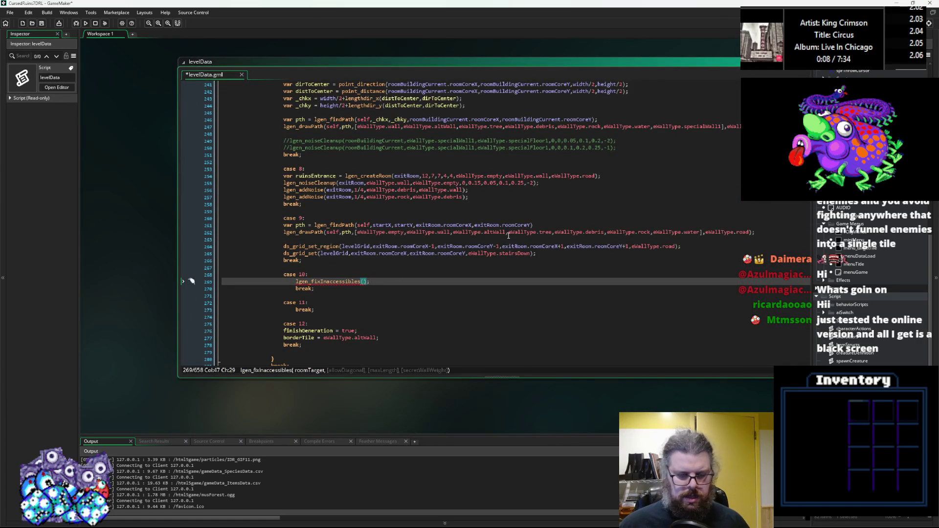
type("level")
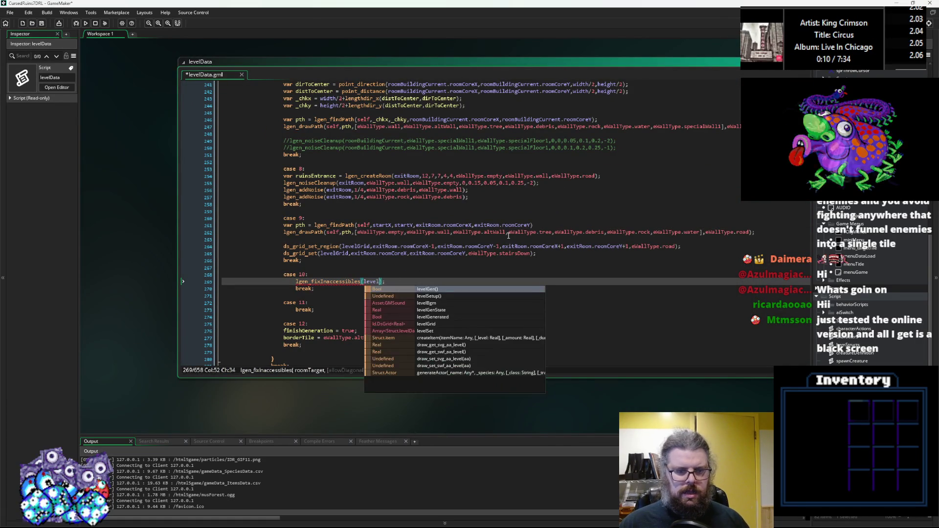
key("BackSpace")
key("BackSpace")
key("BackSpace")
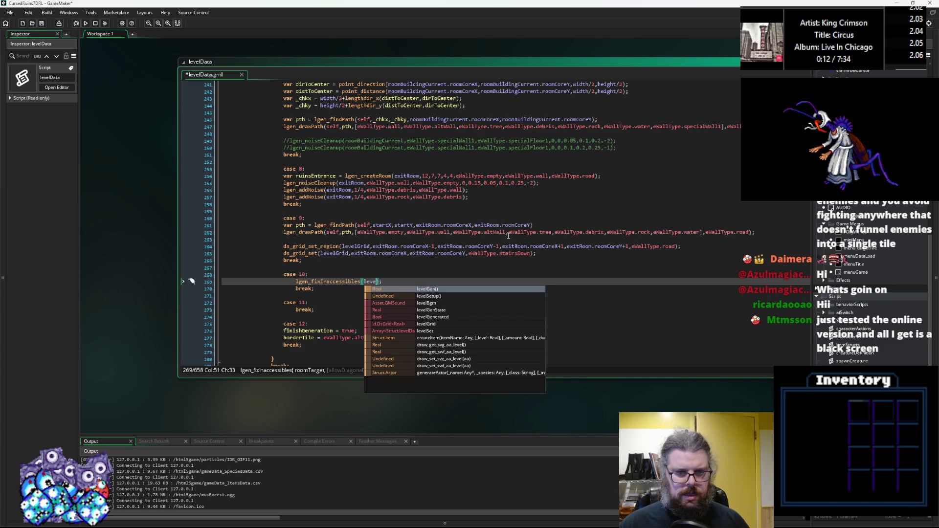
type("self,")
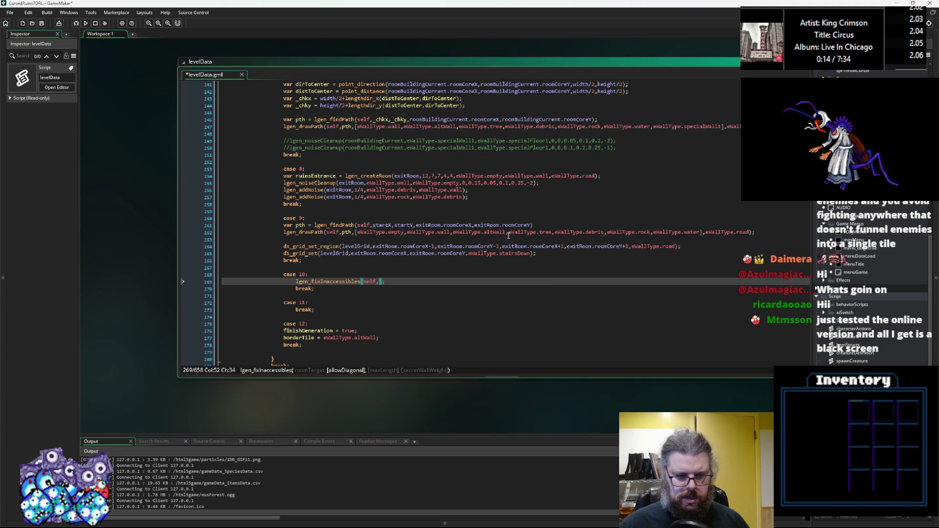
type("true,")
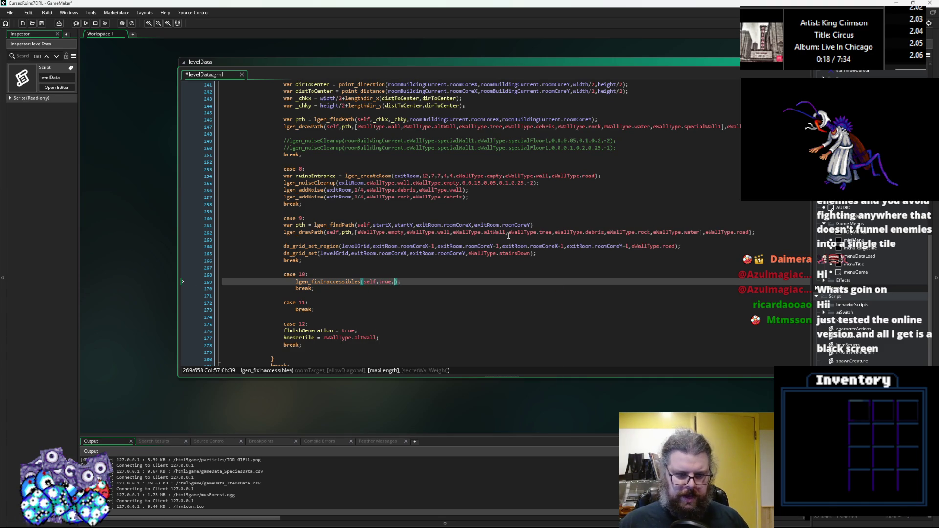
key("BackSpace")
key("End")
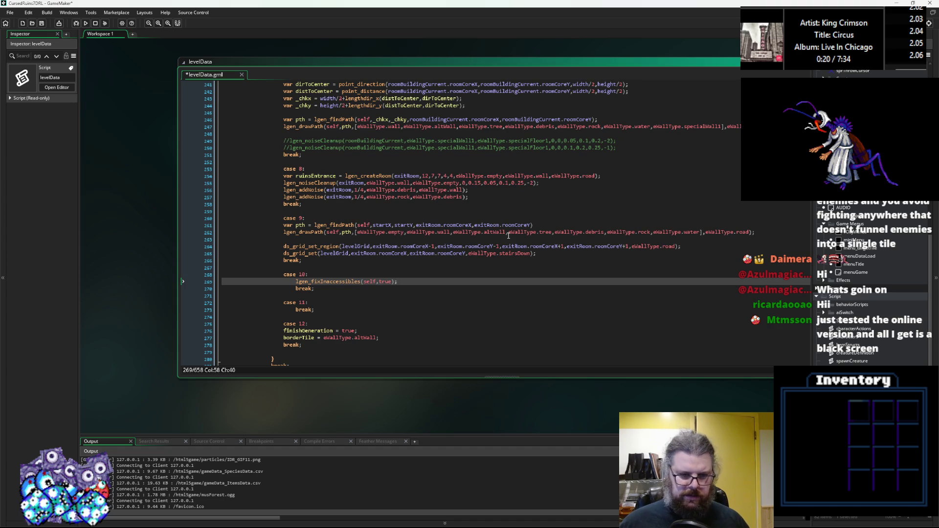
key("ctrl+s")
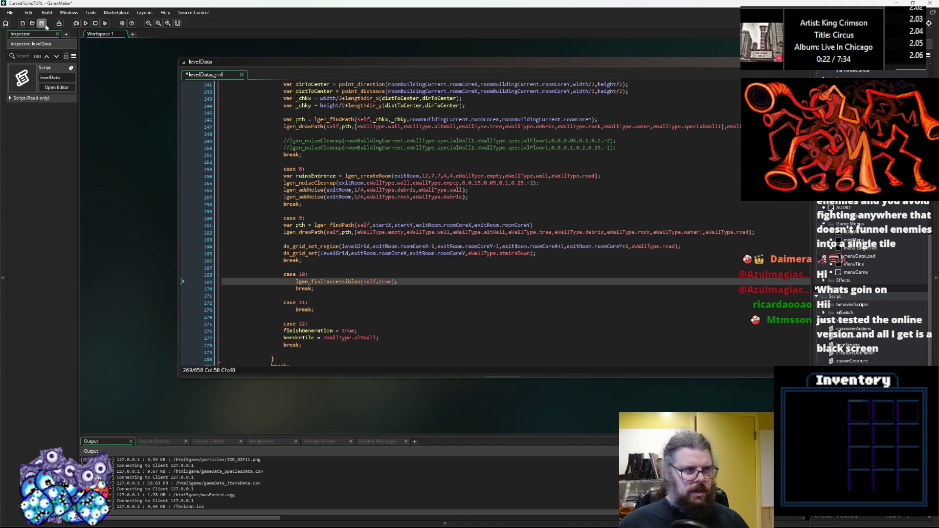
left_click(449, 267)
Review the case 10 and case 11 steps in levelData, then return to LevelGenUtility
left_click(448, 282)
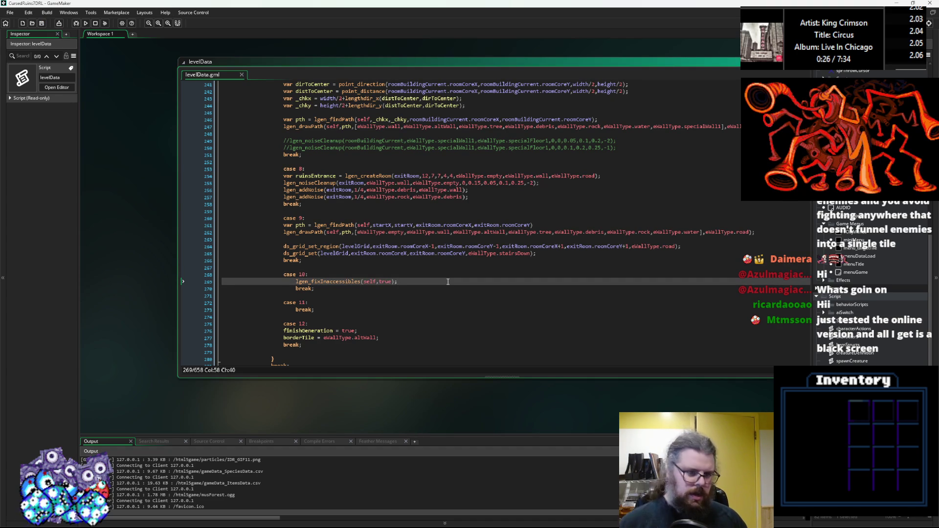
left_click(469, 218)
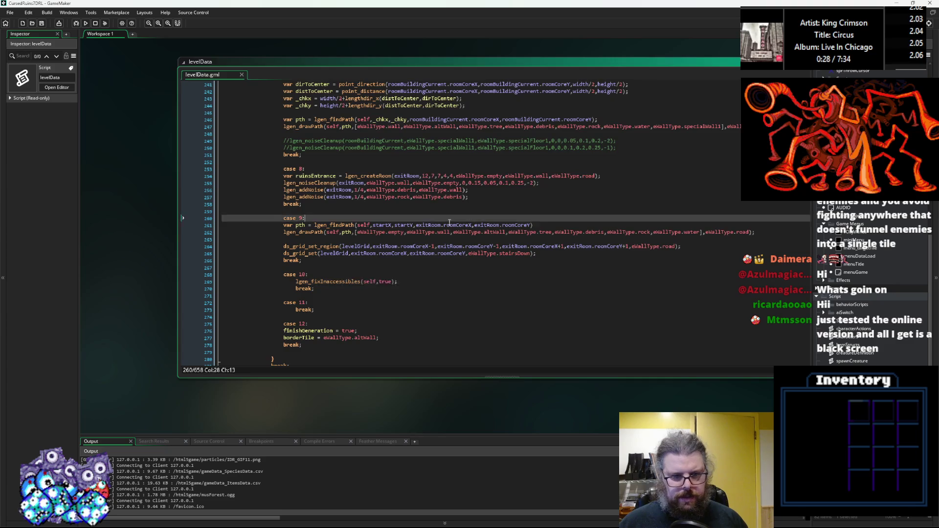
scroll(395, 244, "down", 1)
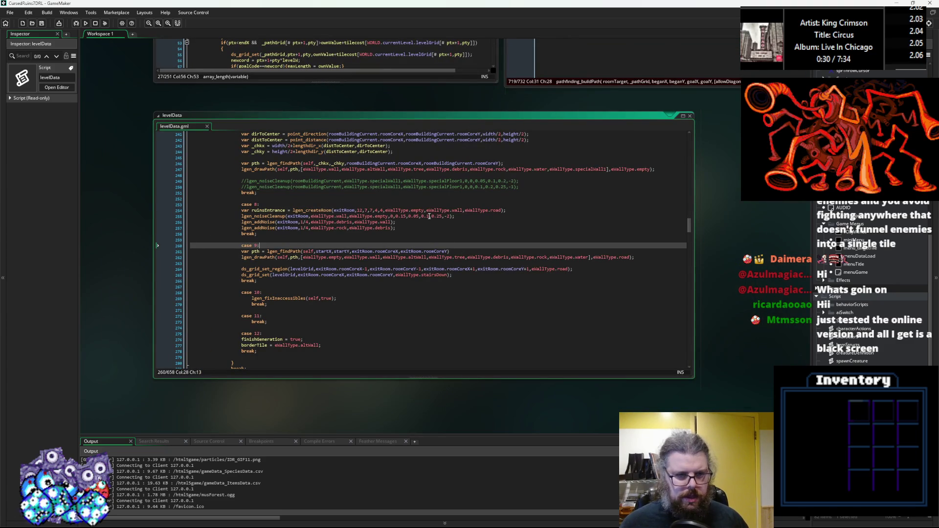
scroll(426, 220, "up", 9)
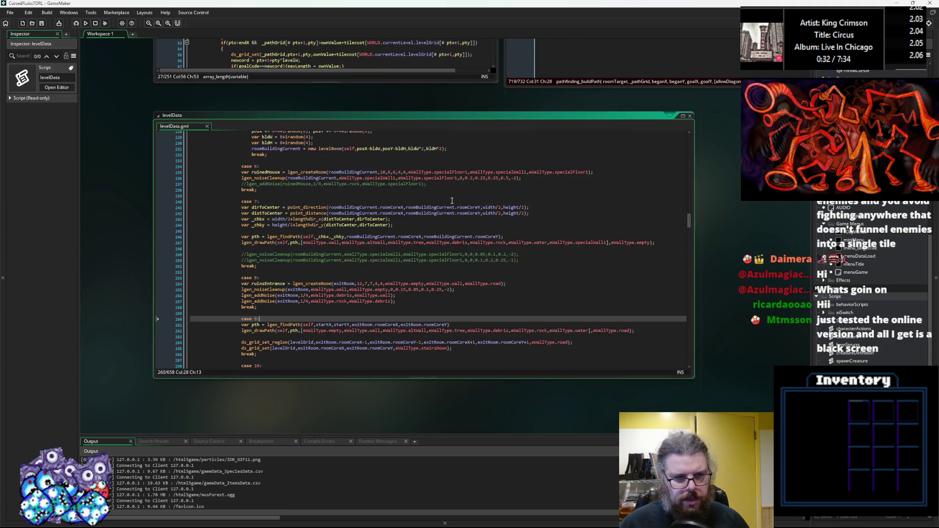
scroll(413, 231, "up", 12)
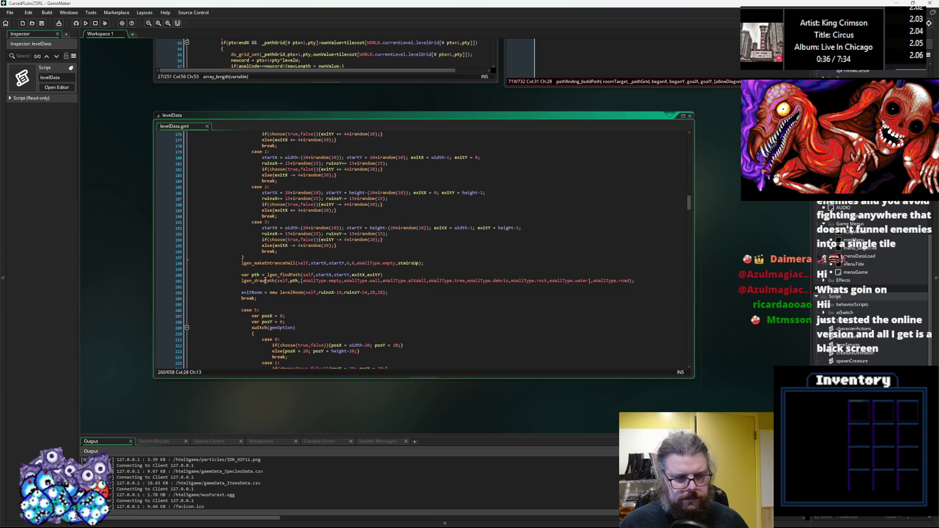
scroll(324, 267, "up", 5)
scroll(324, 267, "up", 7)
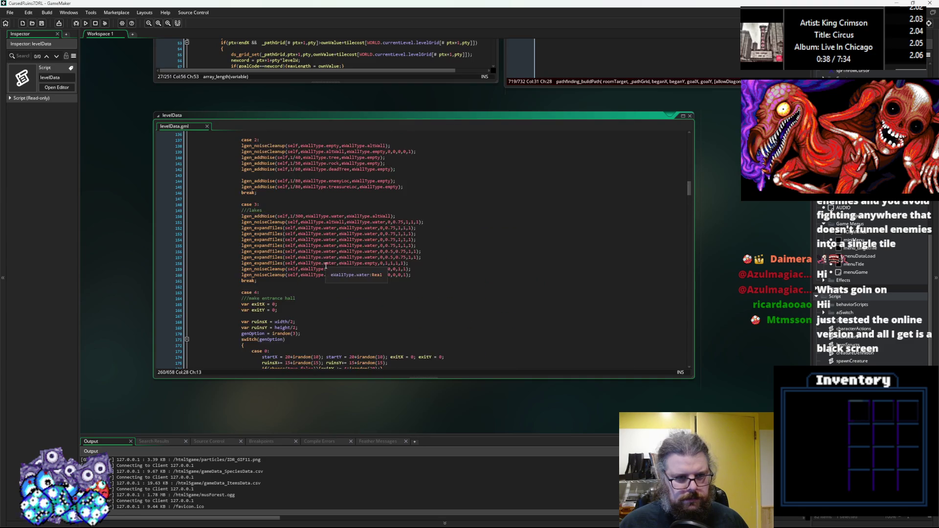
scroll(338, 269, "down", 9)
scroll(339, 269, "down", 20)
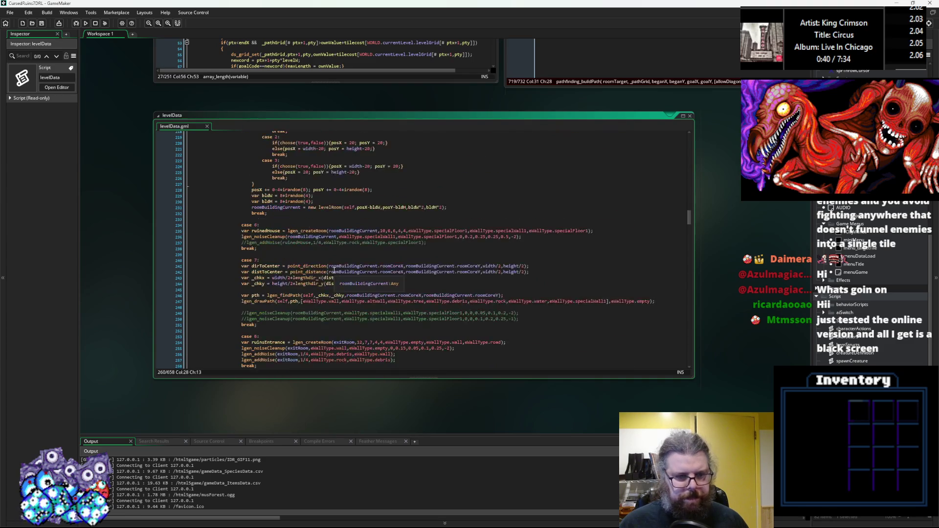
left_click(295, 292)
left_click(300, 287)
left_click(305, 275)
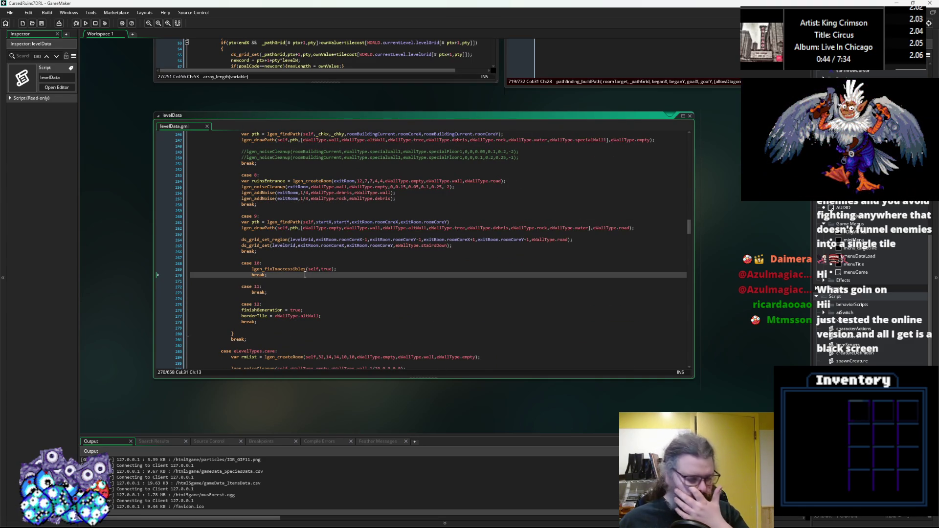
key("Down")
key("Down")
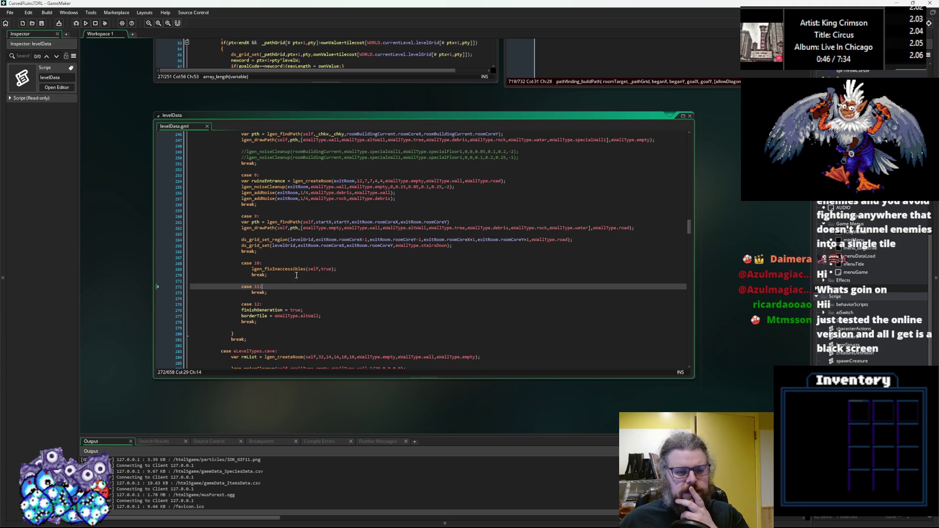
key("alt+Left")
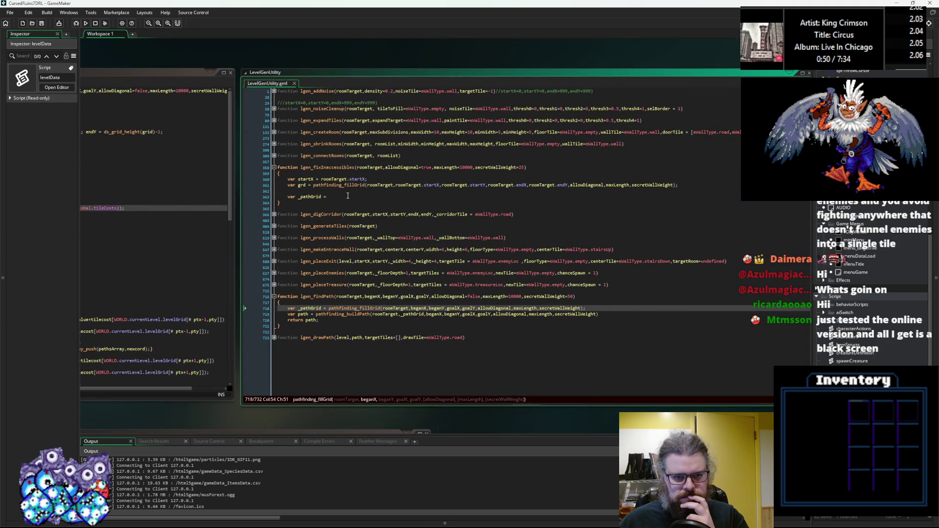
Replace 'var _pathGrid =' with var lstAccessibles = []; and var inaccessibles = [];
left_click(347, 196)
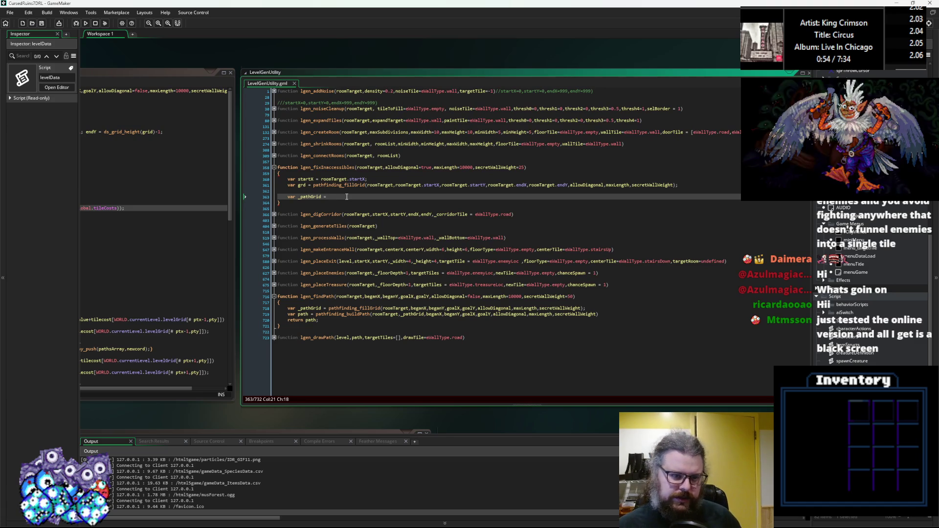
key("BackSpace")
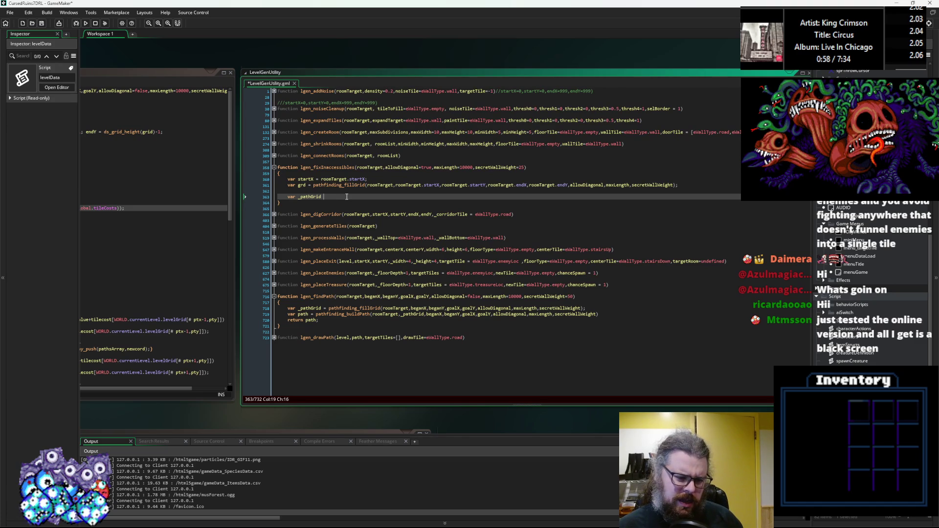
key("ctrl+BackSpace")
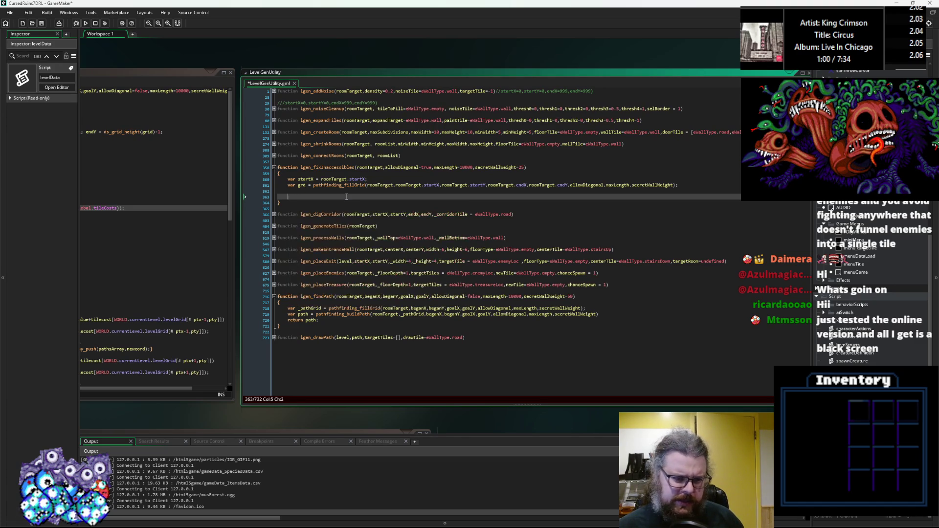
type("varlstAcce")
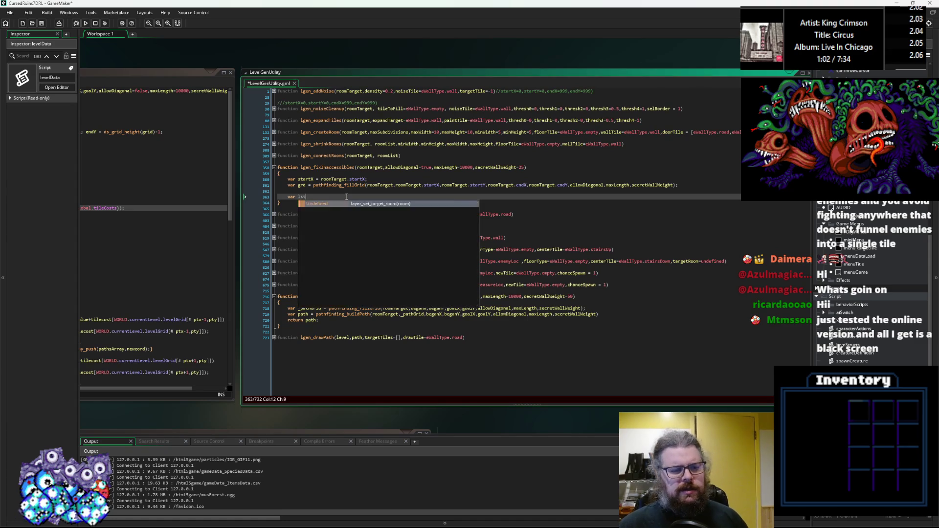
type("ssibl")
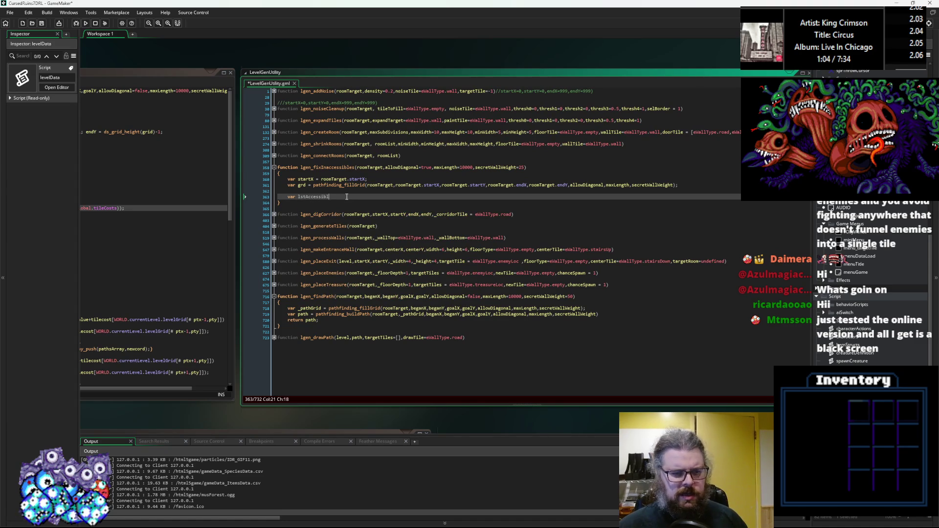
type("es = []")
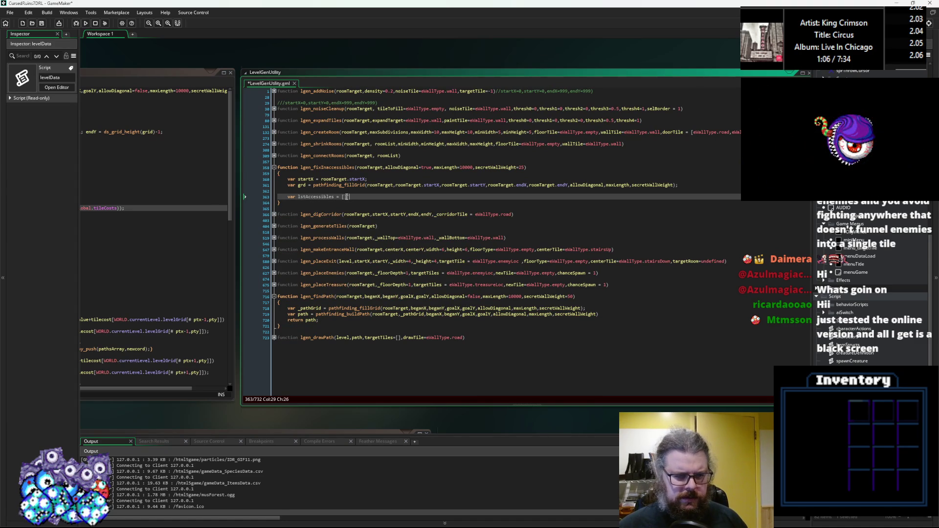
key("Return")
type("var inaccessibl")
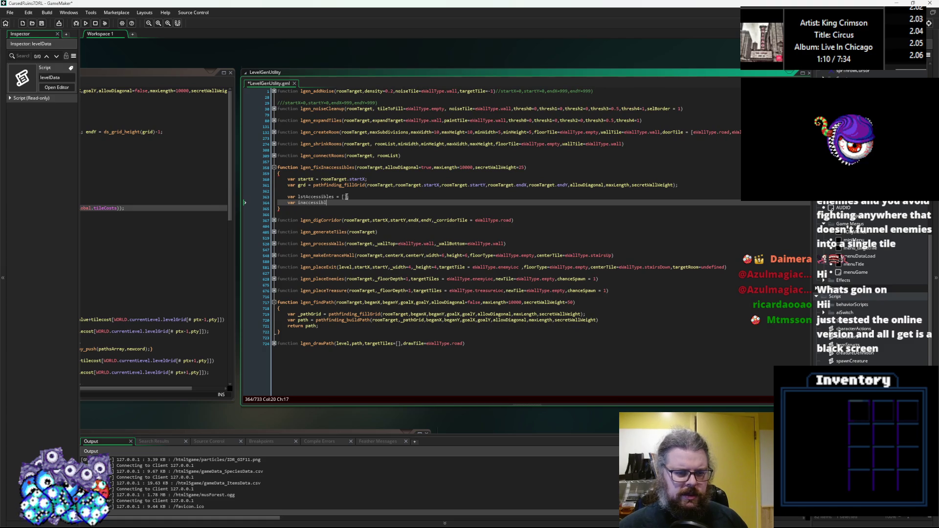
key("Return")
key("Return")
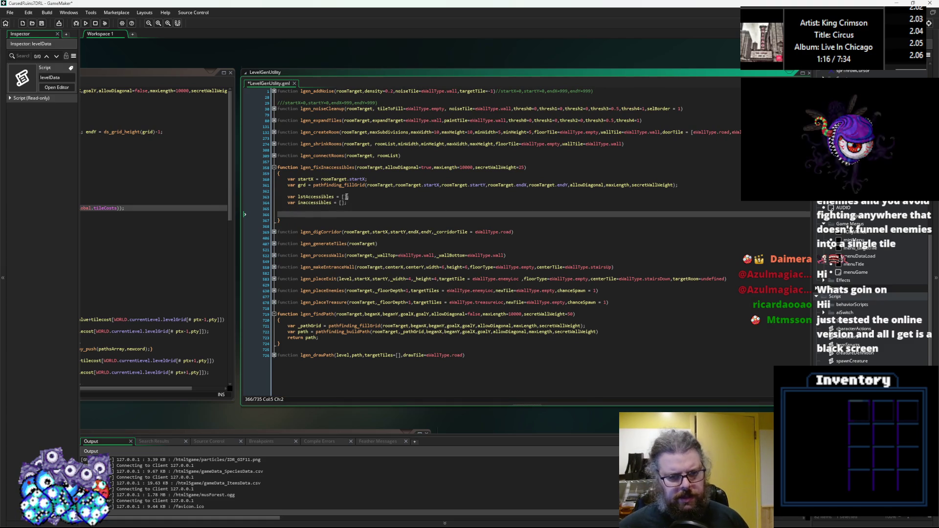
scroll(415, 198, "up", 2)
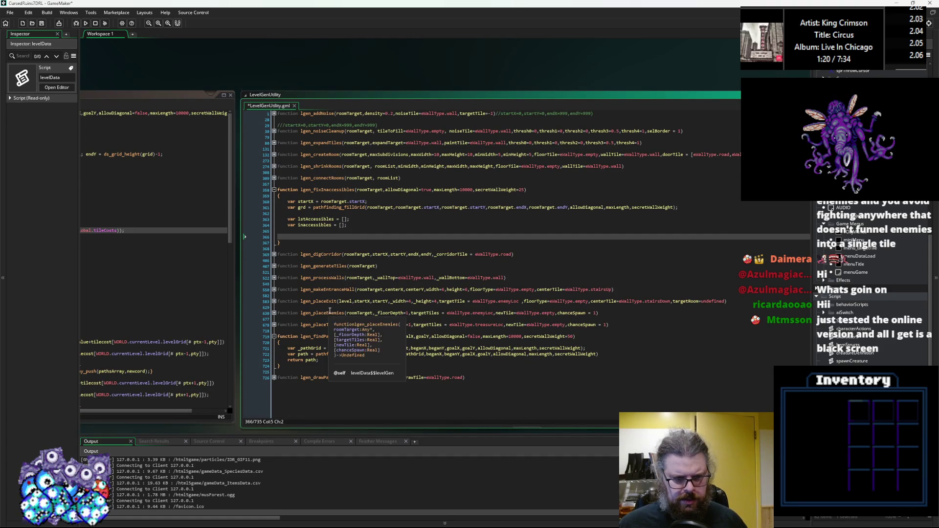
Paste the nested _i/_j for-loop from lgen_placeEnemies into lgen_fixInaccessibles
left_click(274, 317)
left_click(274, 314)
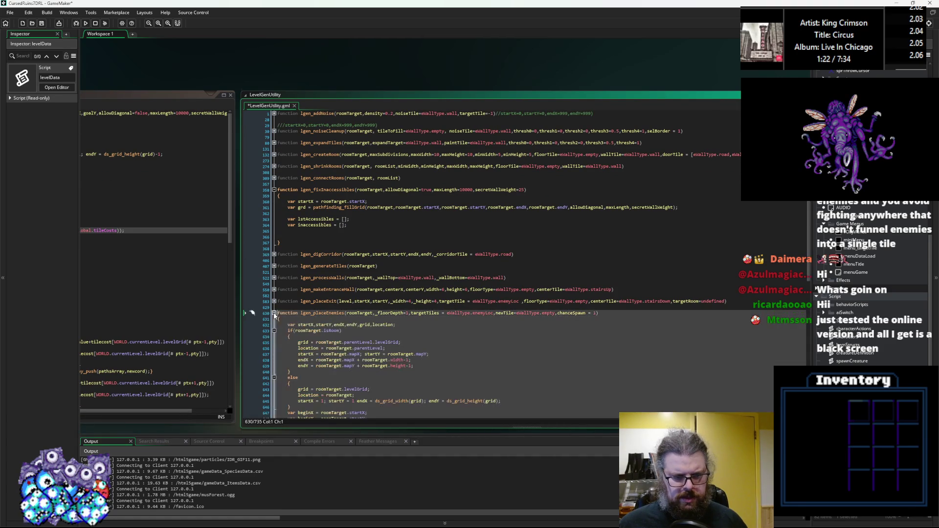
key("shift+End")
scroll(399, 332, "down", 3)
scroll(399, 332, "down", 7)
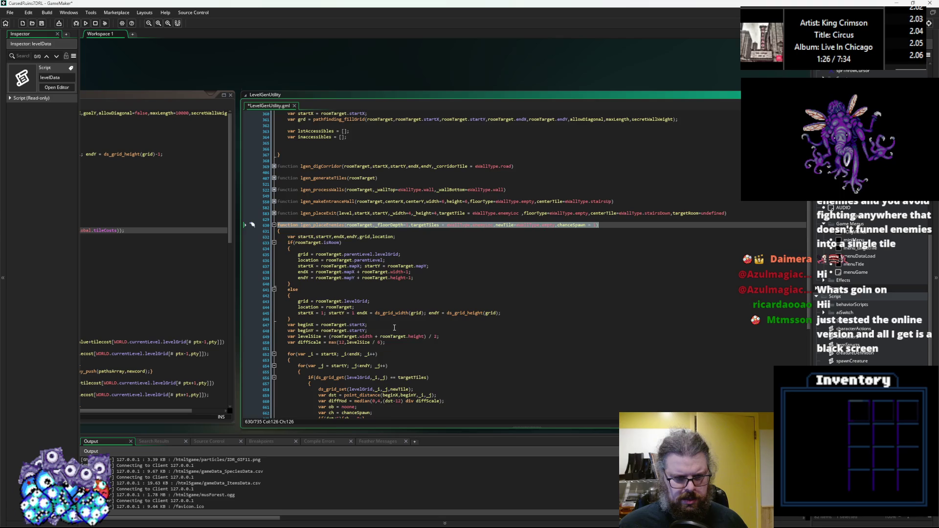
scroll(378, 328, "down", 1)
left_click_drag(304, 372, 288, 238)
key("ctrl+c")
scroll(339, 243, "up", 12)
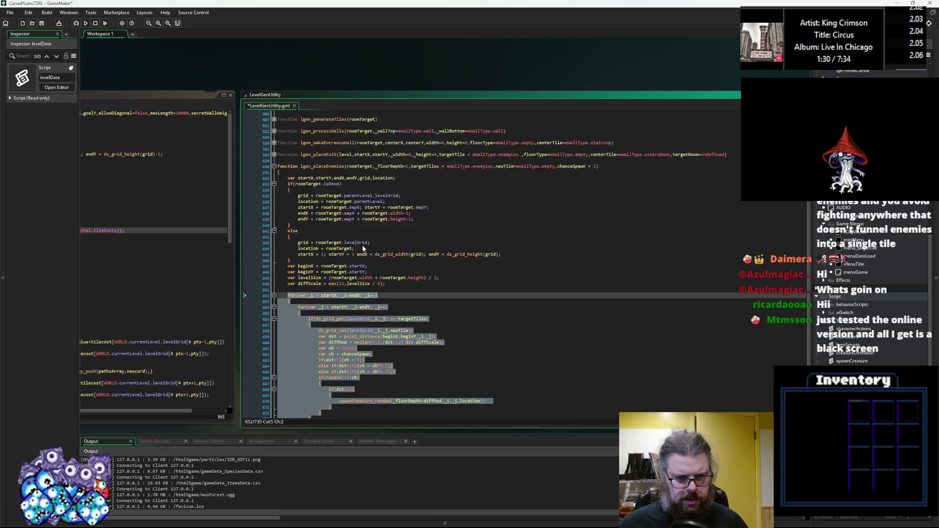
left_click(335, 231)
key("ctrl+v")
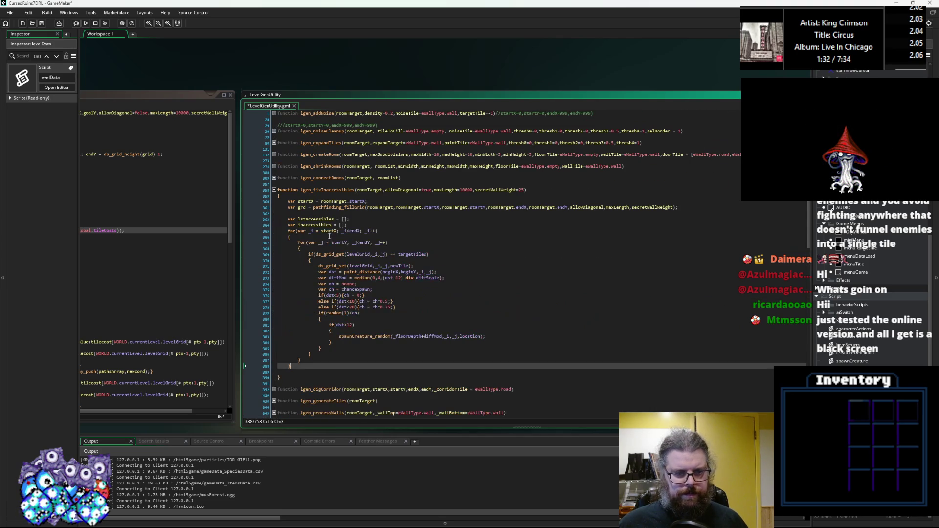
left_click(369, 223)
key("Return")
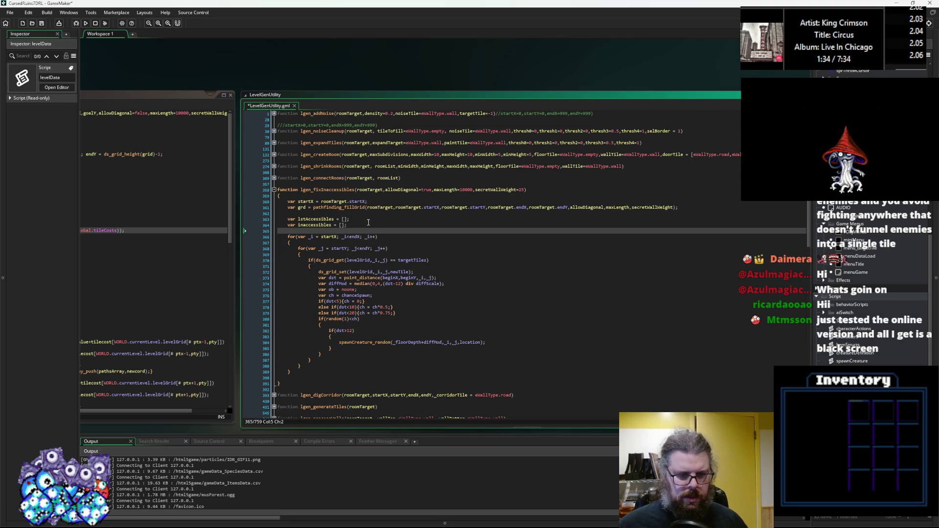
Add var grd = ds_grid_get(levelGrid,_i,_j) at the top of the inner loop
left_click(419, 267)
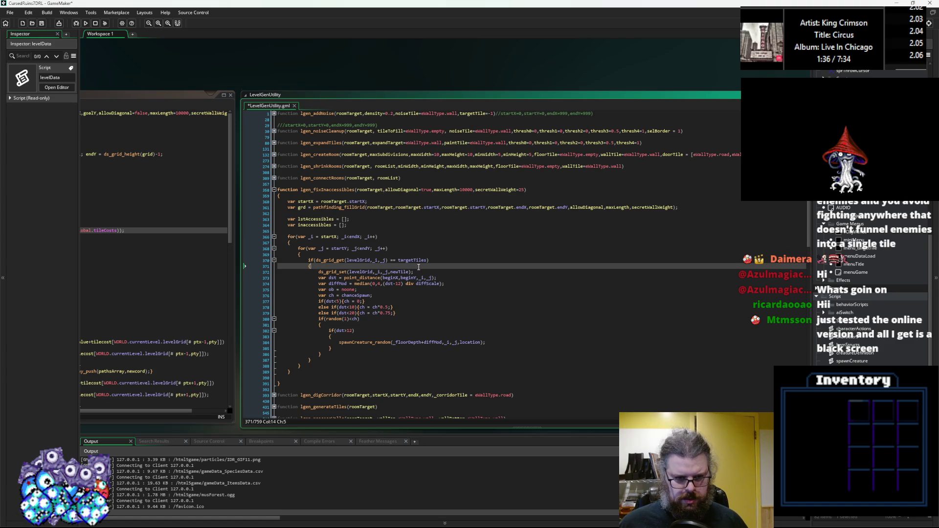
left_click(416, 254)
key("Return")
type("var ")
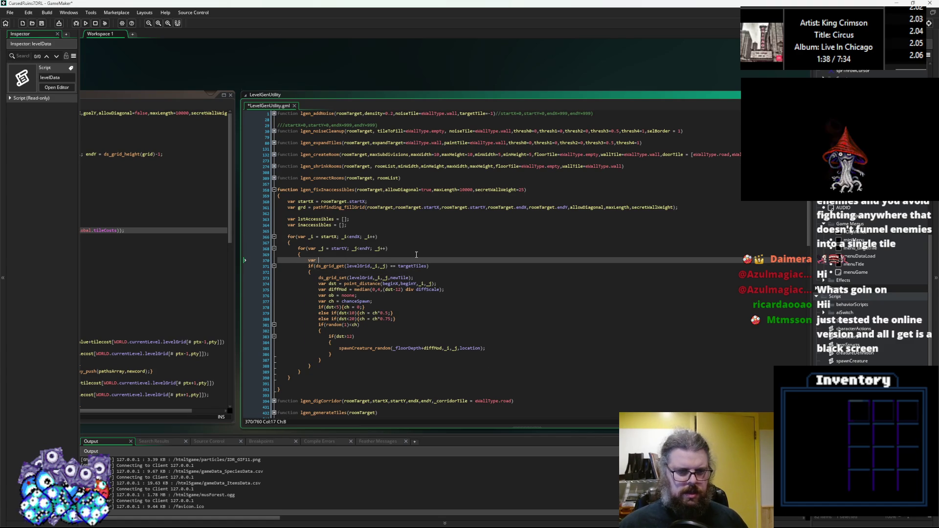
type("grd =")
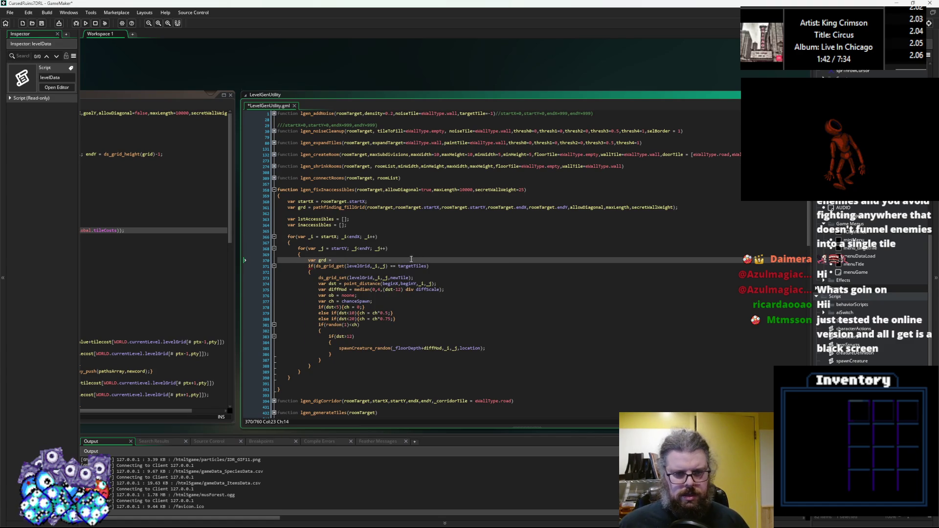
left_click_drag(388, 266, 316, 269)
key("ctrl+c")
left_click(364, 259)
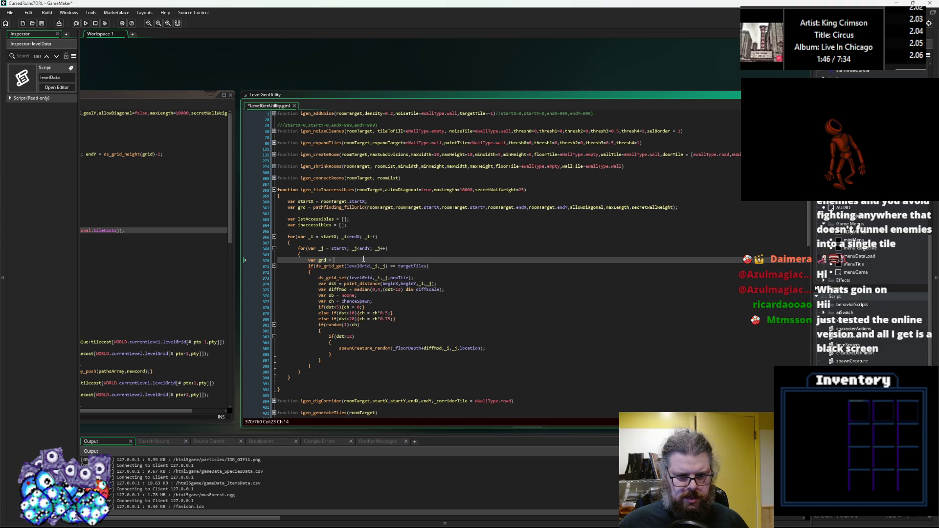
key("ctrl+v")
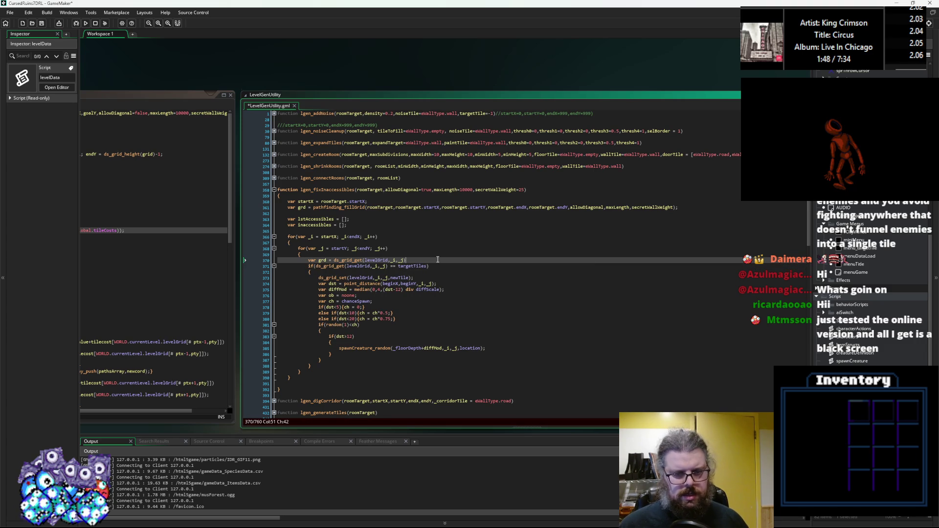
key("Return")
Write if(grd == eWallType.treasureLoc || grd == eWallType.enemyLoc) with an opening brace
type("if(")
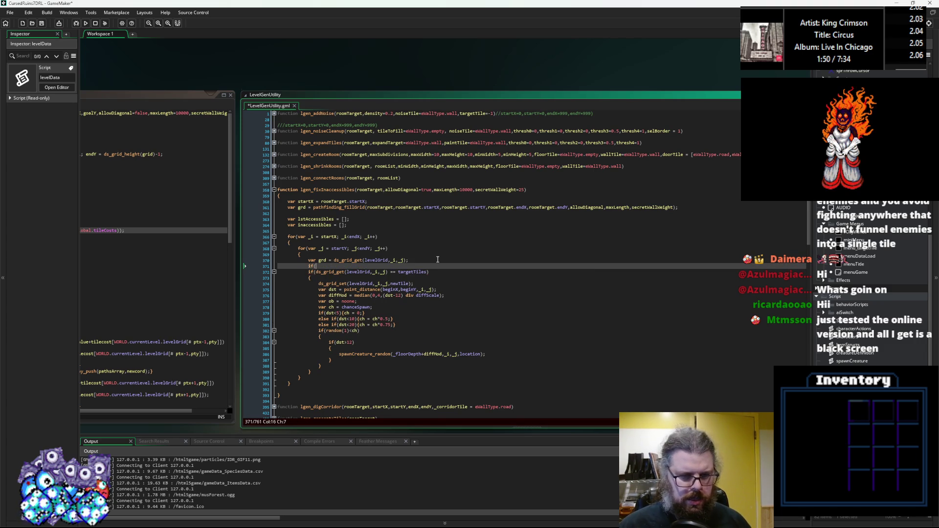
type("grd == d")
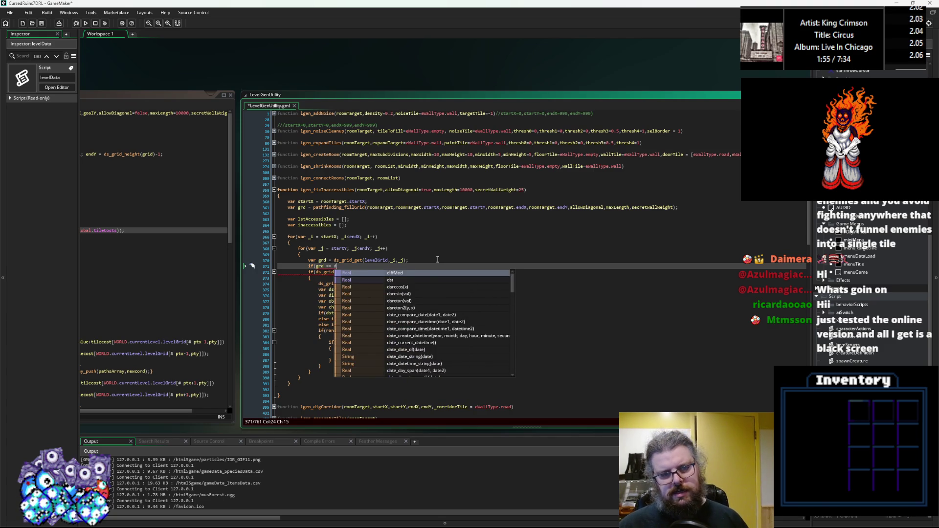
key("Escape")
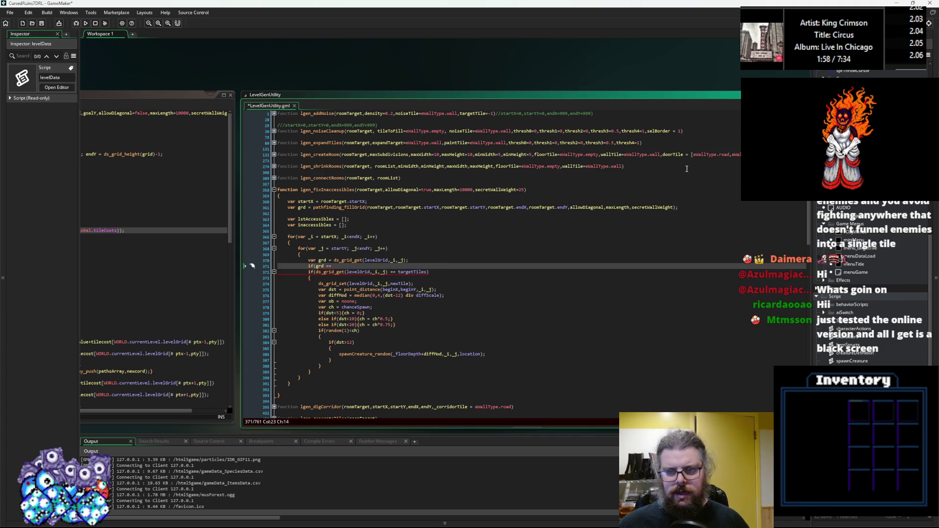
type("eWallType.")
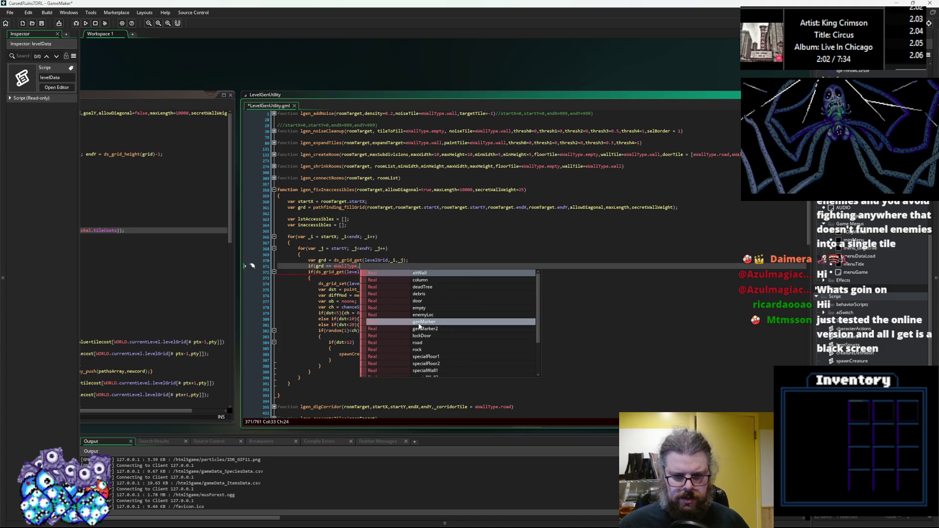
scroll(419, 327, "down", 3)
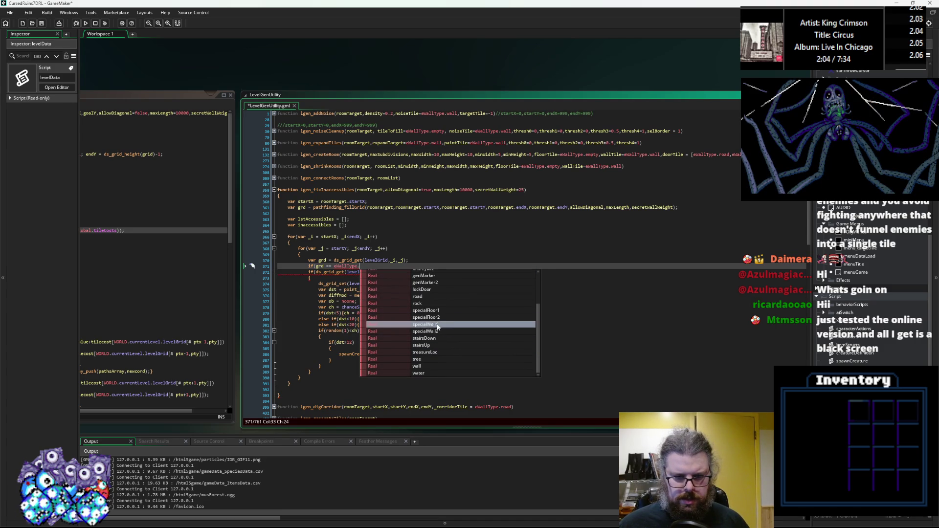
left_click(440, 353)
type("treasureLoc")
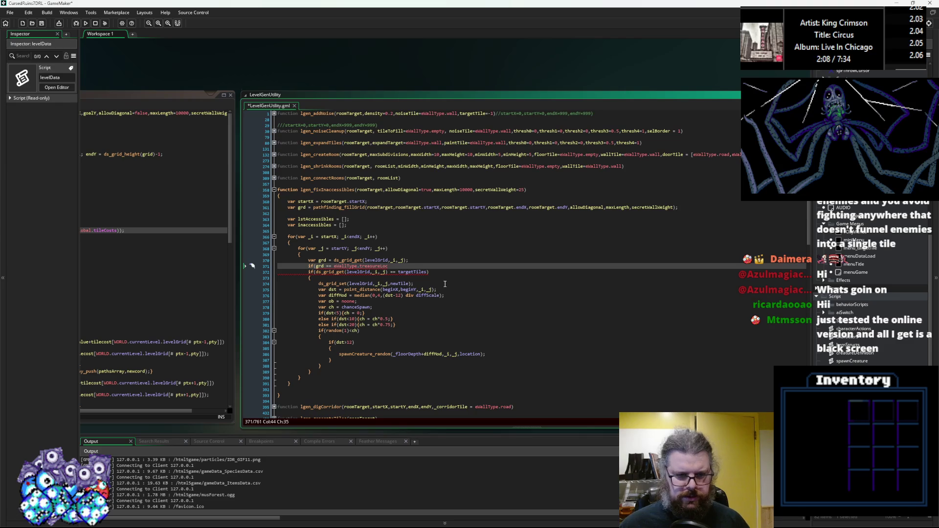
type(" || ")
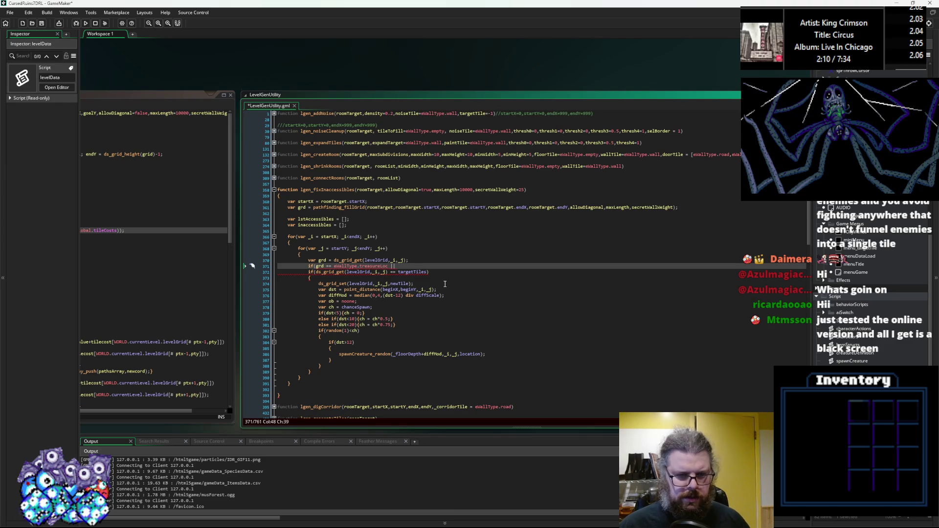
type("grd")
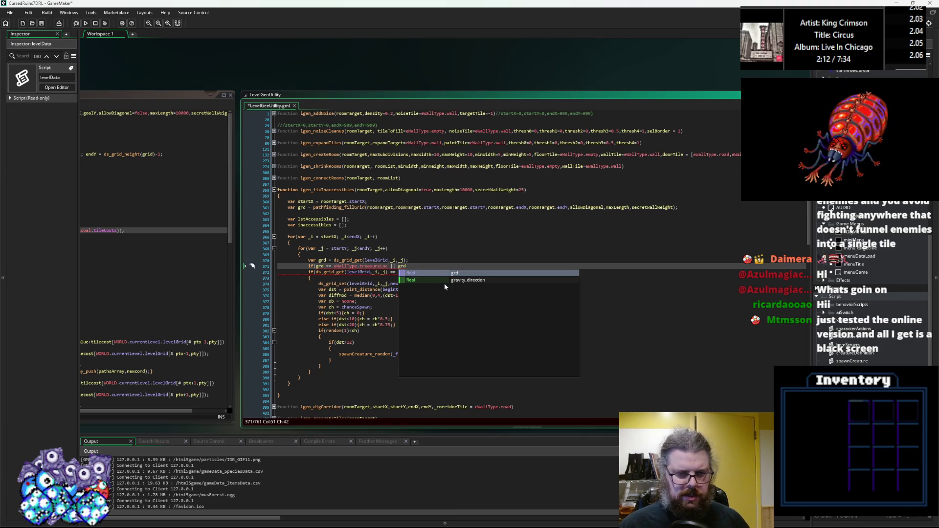
type(" == eWall")
type("Type.enemyLoc")
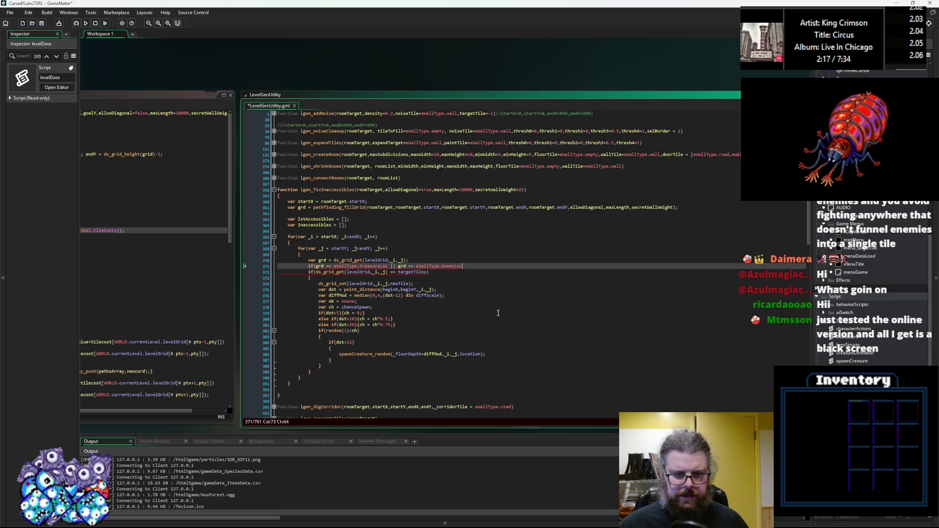
left_click(498, 313)
type(")")
key("Return")
type("{")
key("Return")
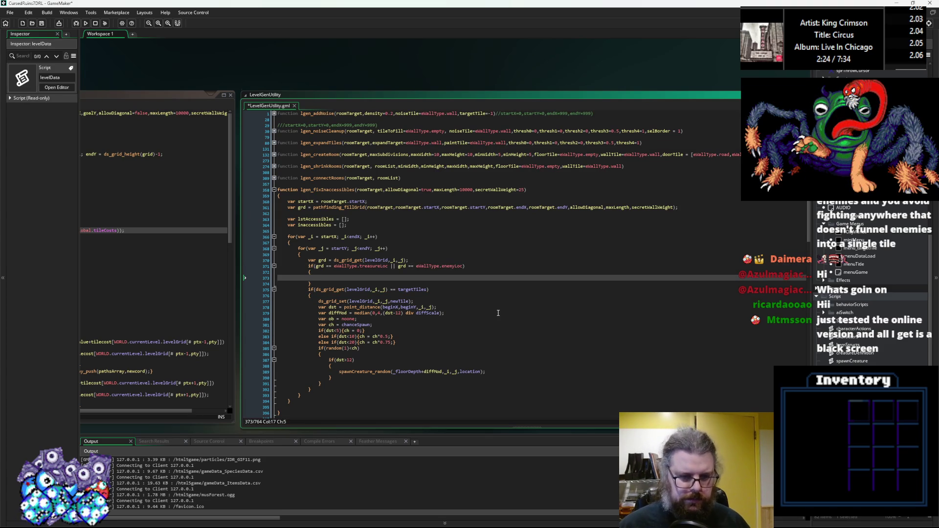
Rename the grd variable on line 361 to accessGrid
scroll(473, 322, "up", 2)
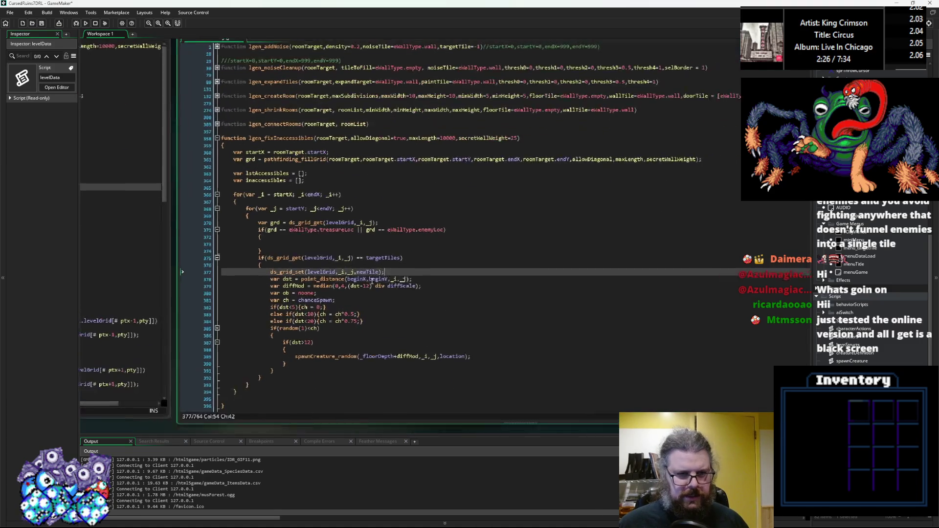
left_click(227, 166)
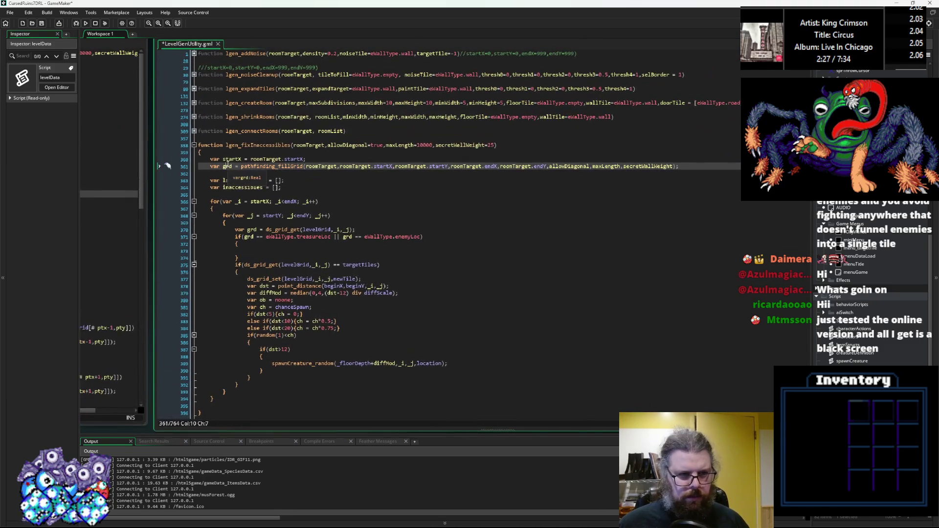
left_click(268, 250)
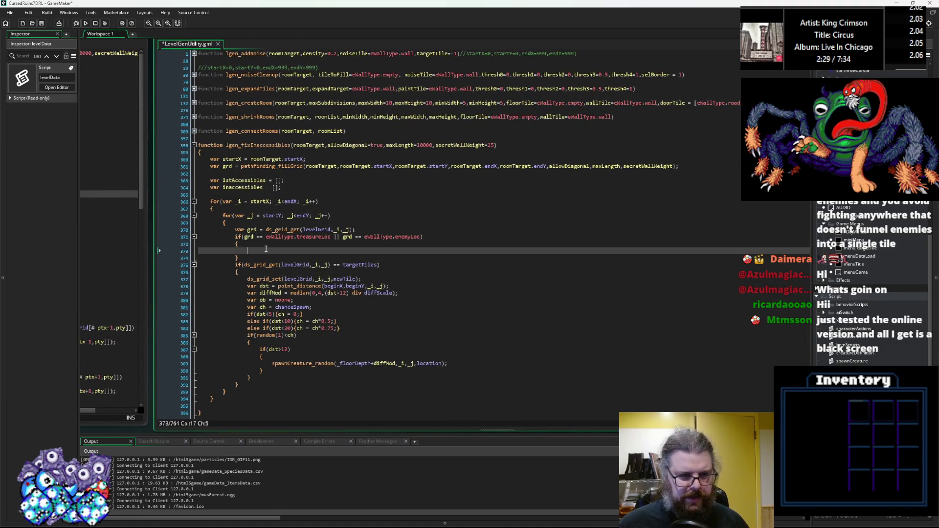
left_click(226, 166)
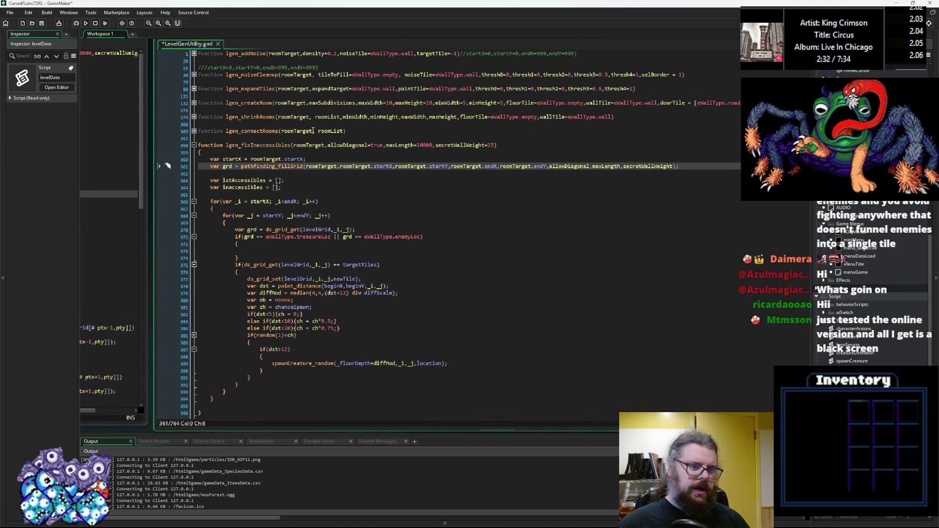
type("accessG")
key("Right")
type("i")
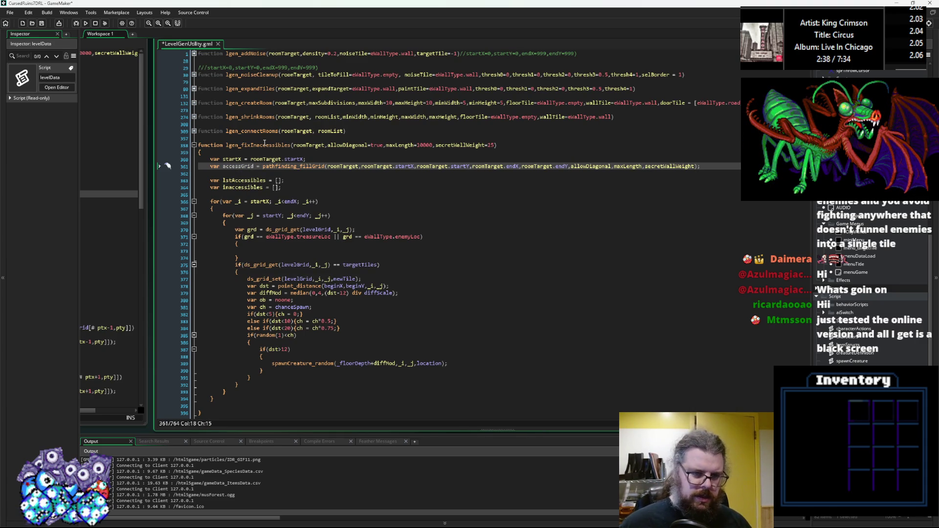
Add var accessVal = ds_grid_get(accessVal,_i,_j) inside the new block and begin an if below
left_click(269, 251)
type("var ac")
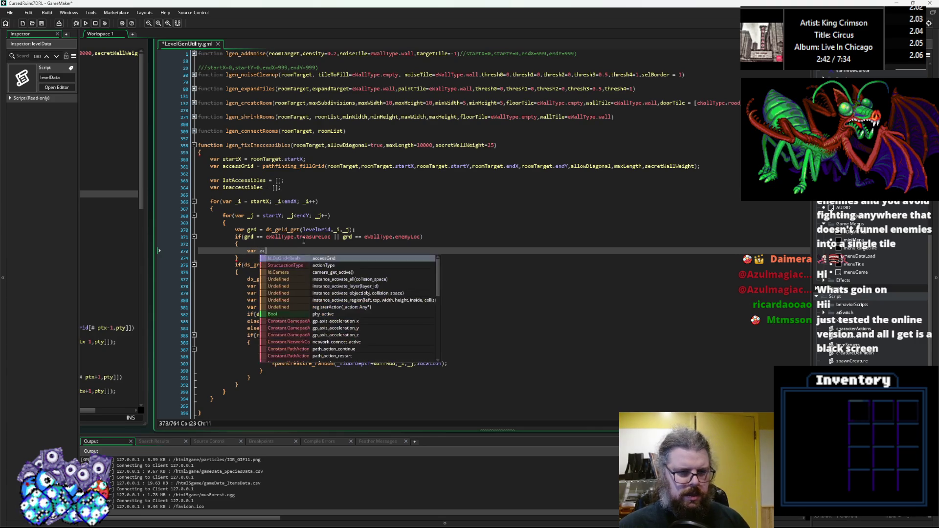
type("cessVal")
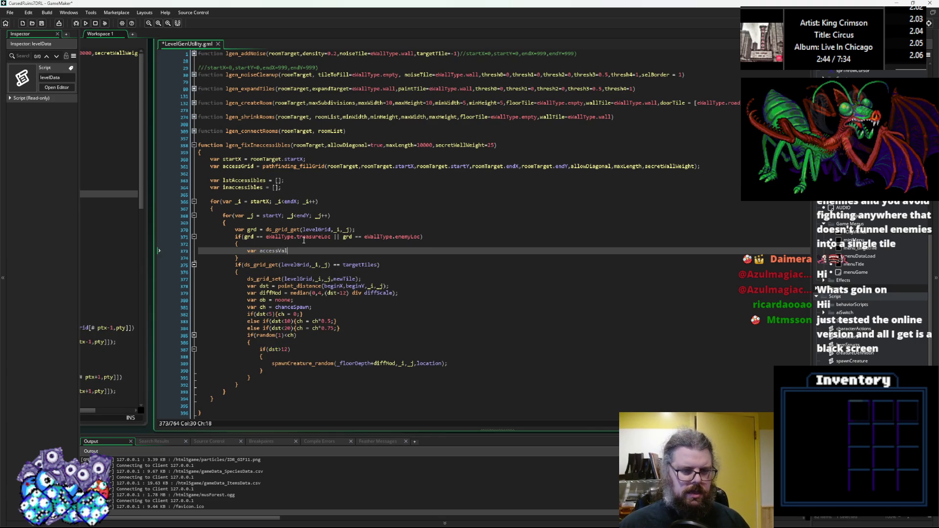
type(" =")
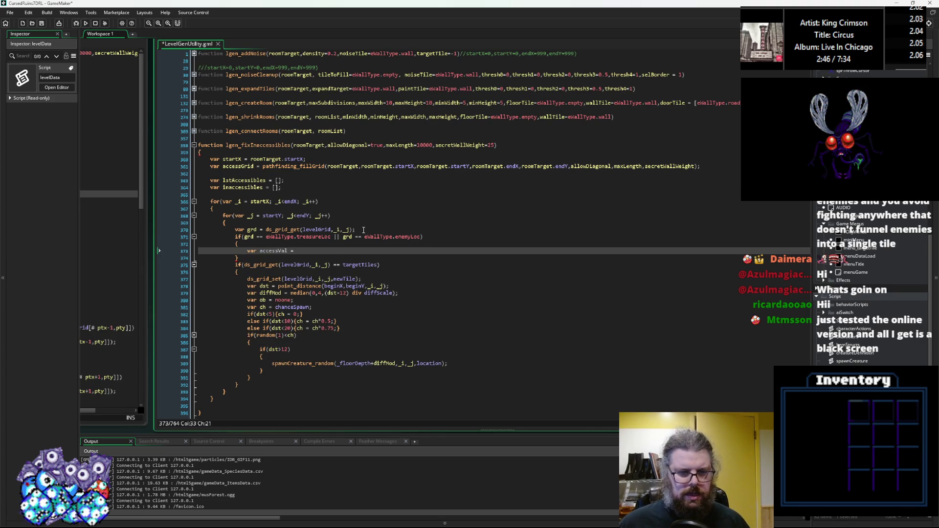
left_click(364, 229)
left_click(304, 252)
type("ds_grid_get(levelGrid,_i,_j);")
double_click(273, 251)
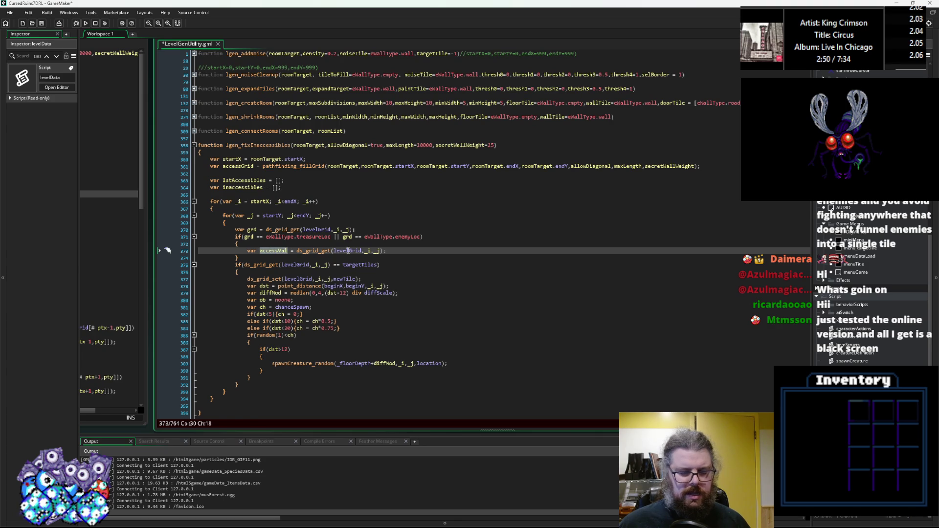
key("ctrl+c")
double_click(349, 251)
key("ctrl+v")
left_click(396, 251)
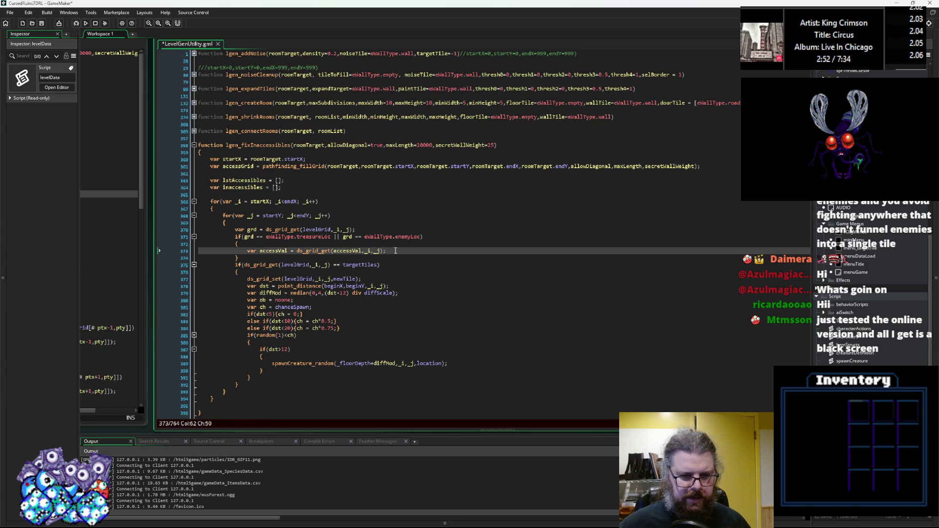
key("Return")
type("if(accessBa")
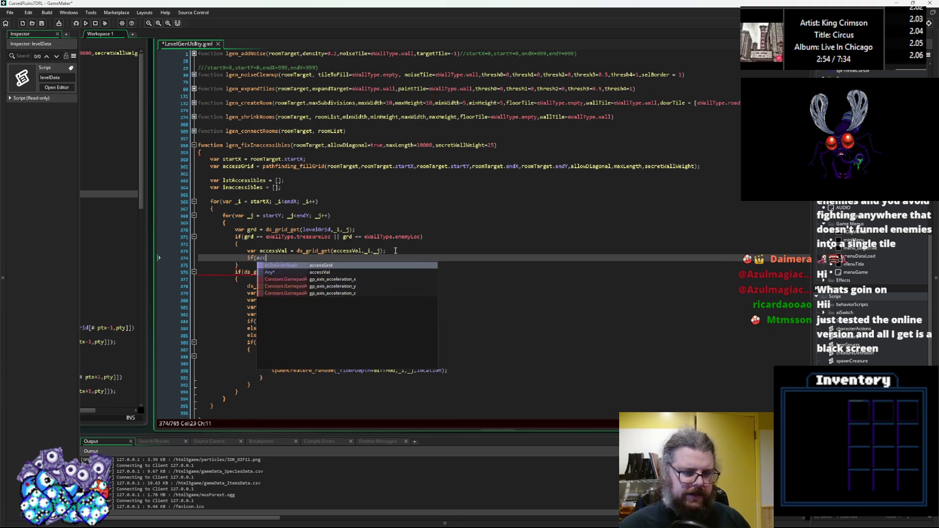
Write if(accessVal>500){} containing an array_push call
key("BackSpace")
key("BackSpace")
type("Val)")
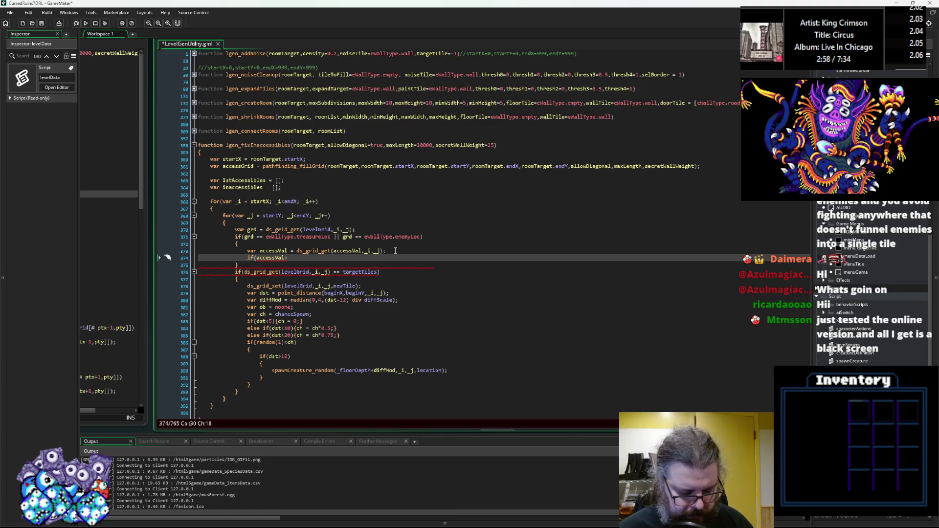
type("500")
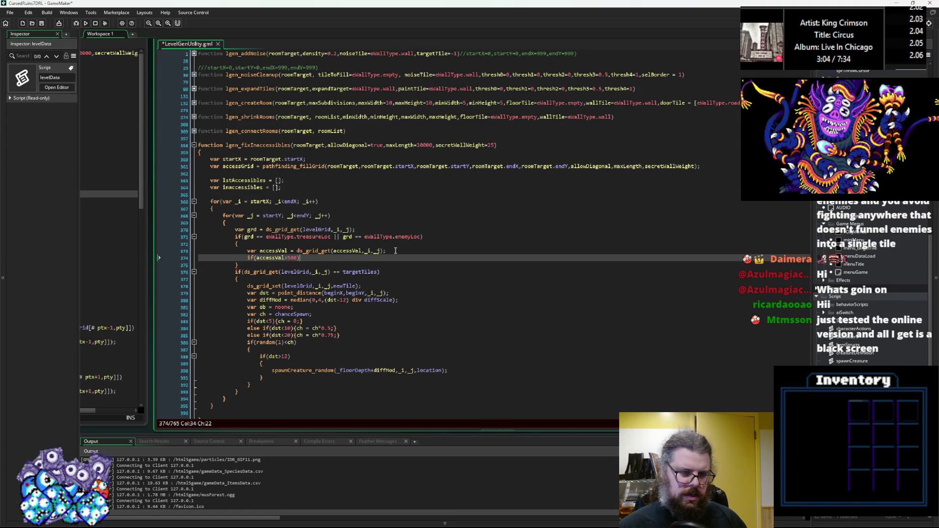
type("{}")
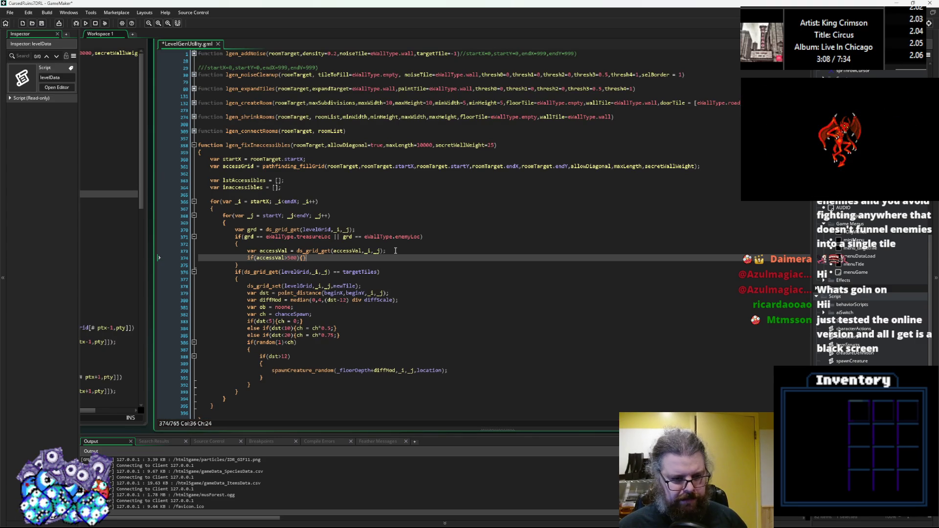
key("Left")
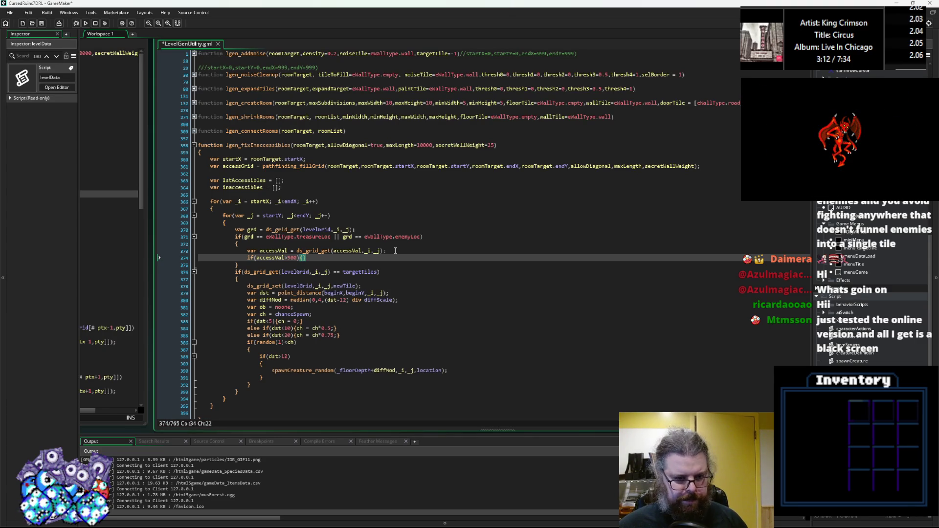
key("Return")
key("BackSpace")
key("BackSpace")
key("BackSpace")
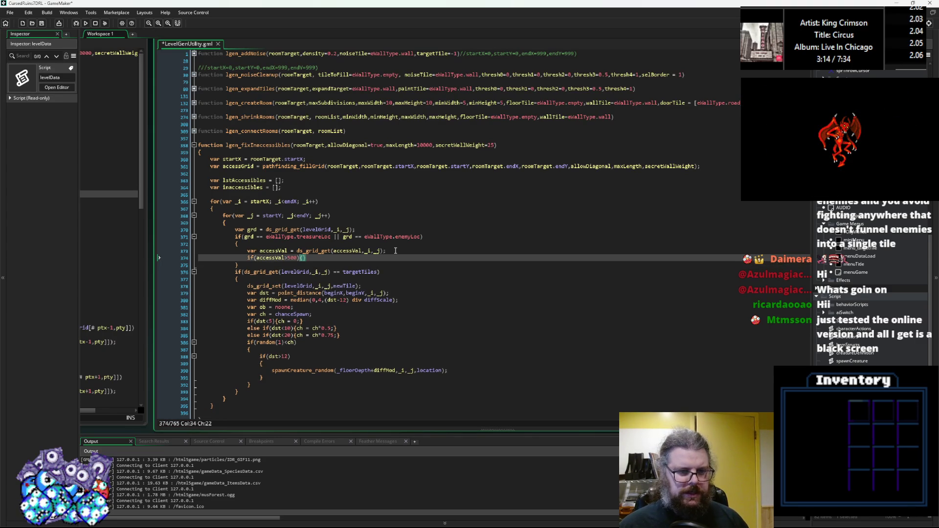
type("array_p")
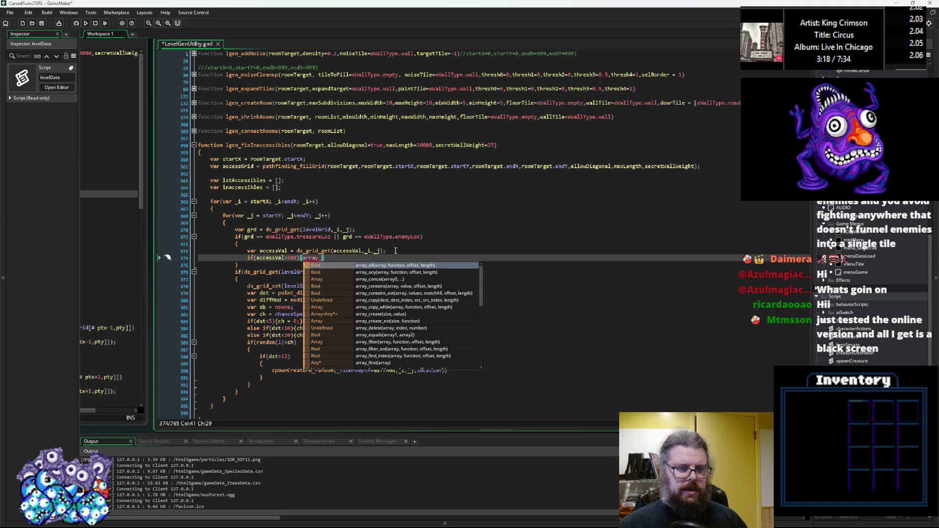
type("u")
key("Return")
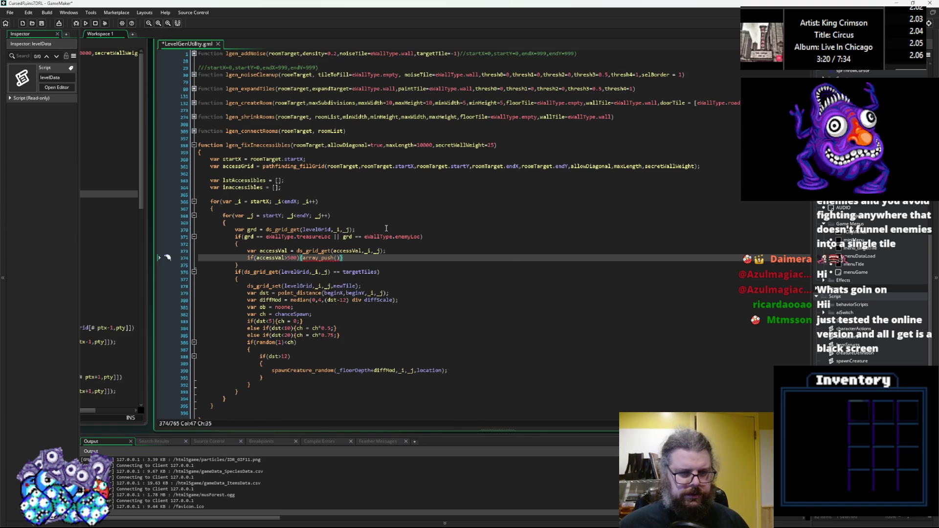
Rename the inaccessibles array declaration to lstInaccessibles
double_click(239, 190)
key("Left")
key("Delete")
type("lstI")
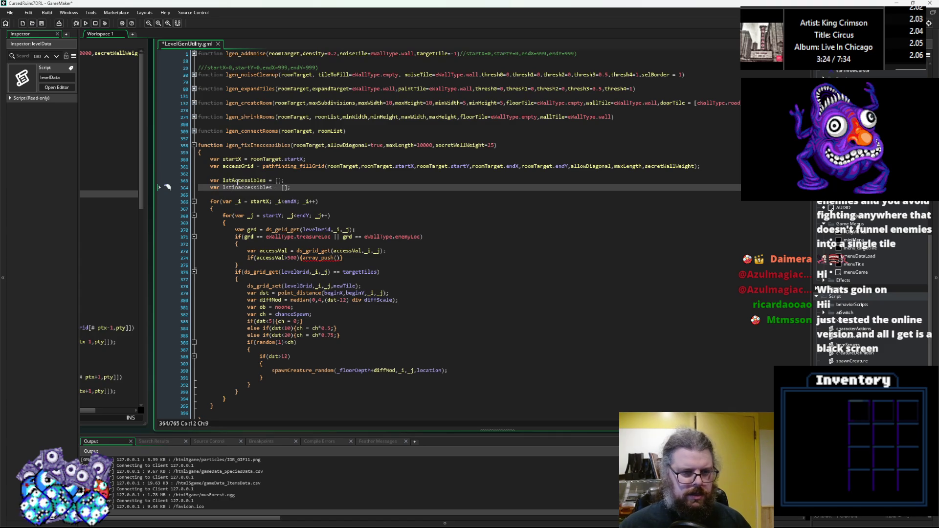
key("Return")
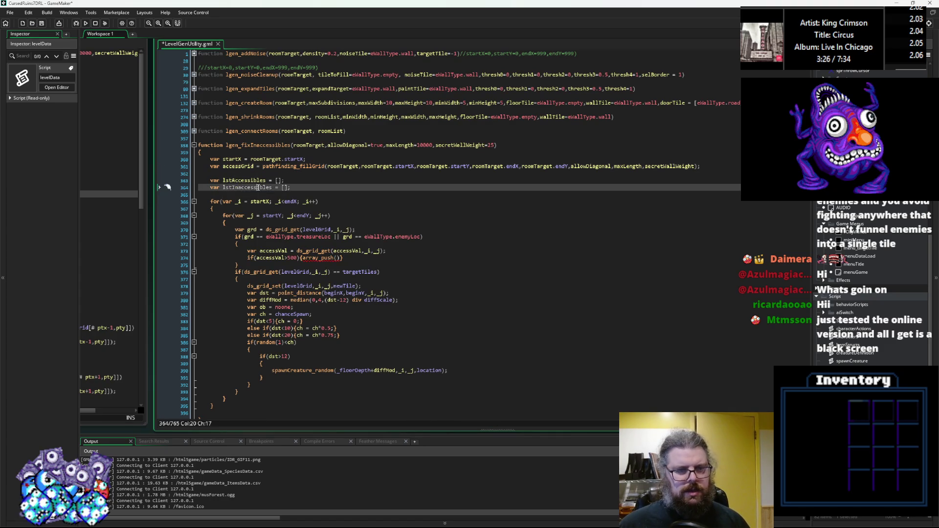
Complete array_push(lstInaccessibles,_i+_j*roomTarget.width); and open a new line after it
left_click(338, 258)
key("ctrl+v")
type(",")
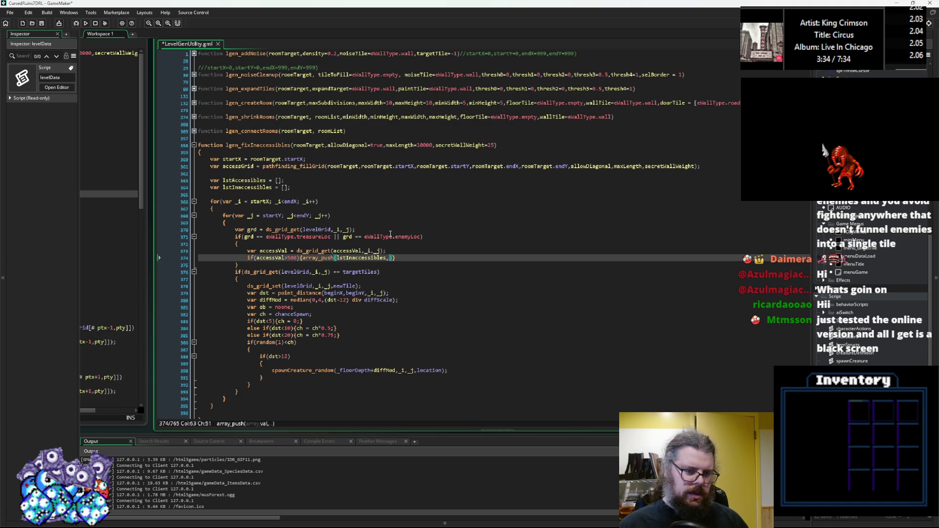
type(");")
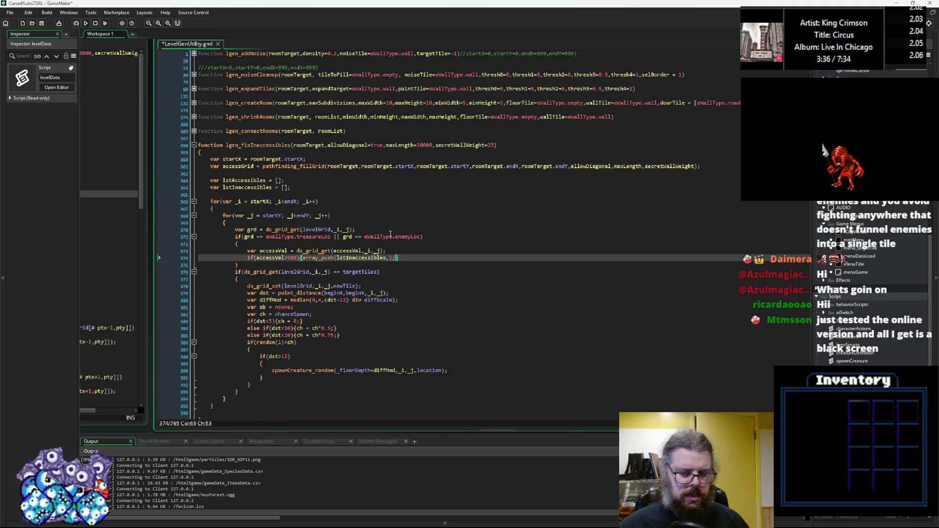
key("Left")
key("Left")
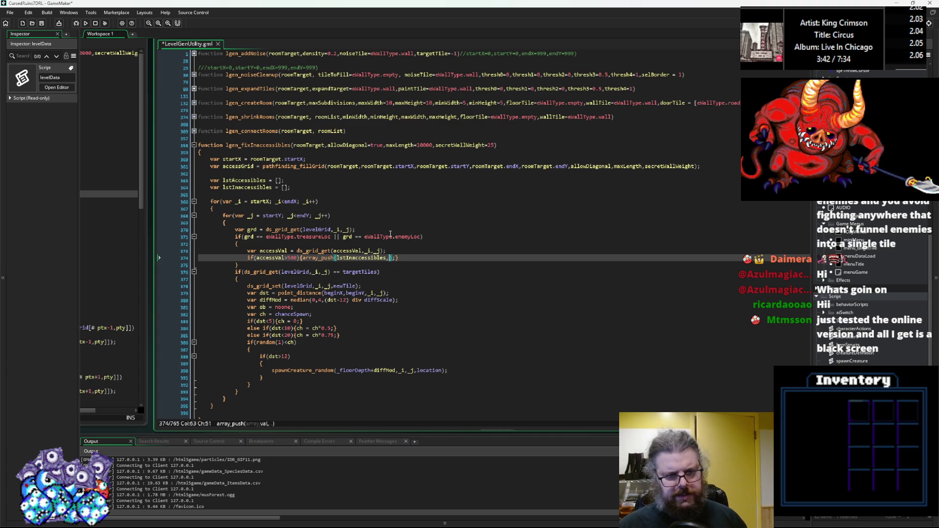
type("_i")
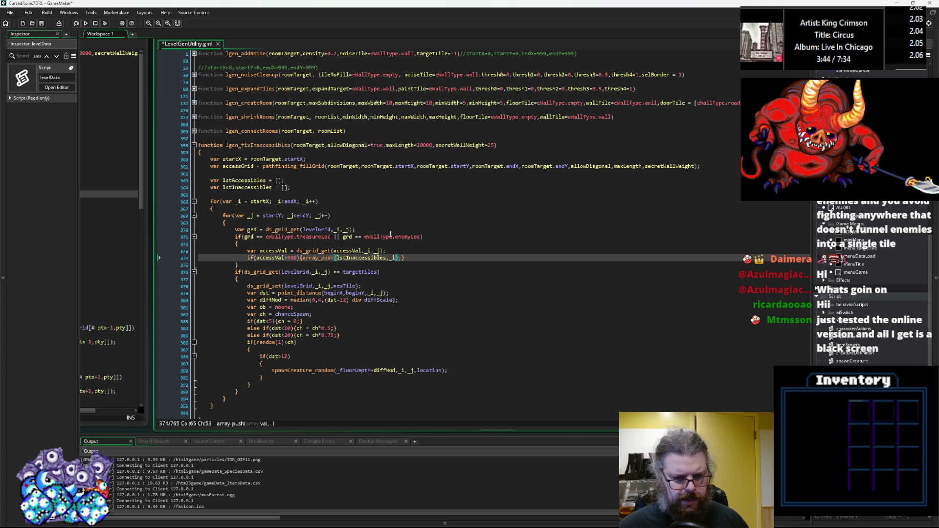
type("+ _j*")
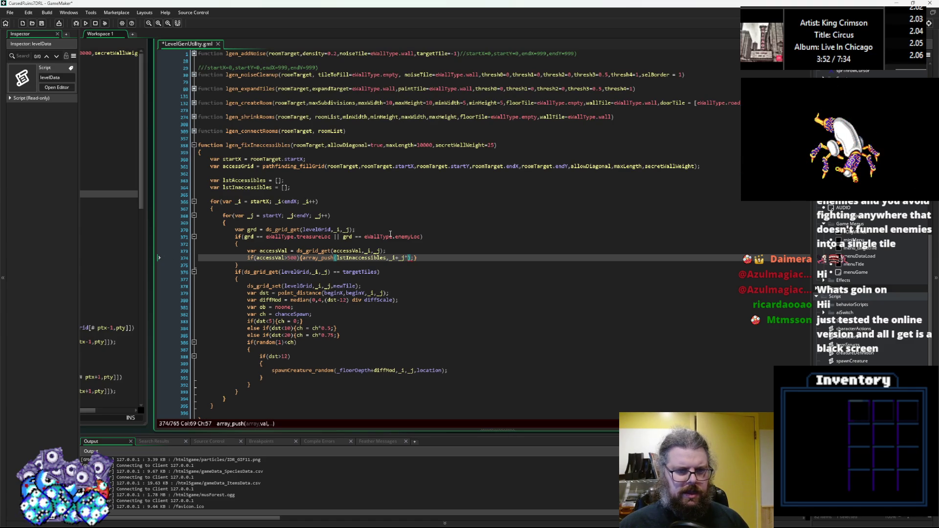
type("roomTarget")
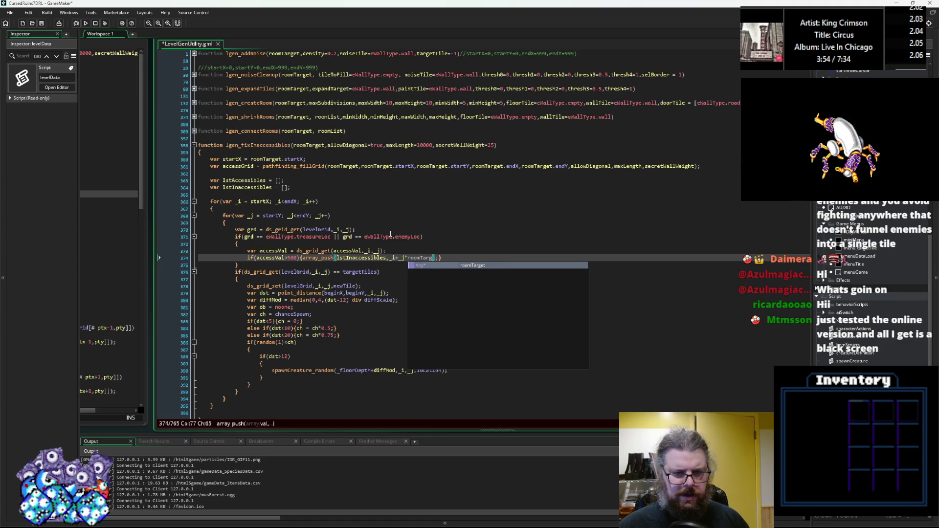
type(".width")
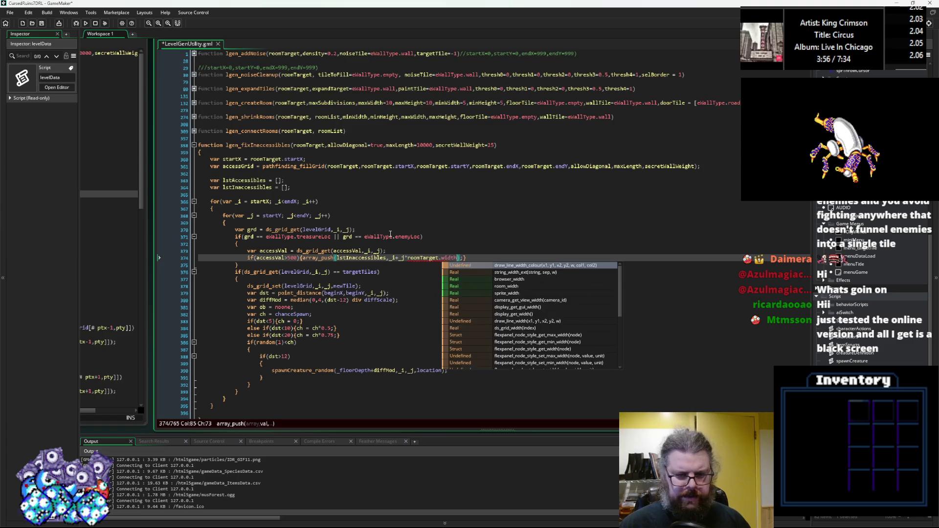
key("Right")
key("Right")
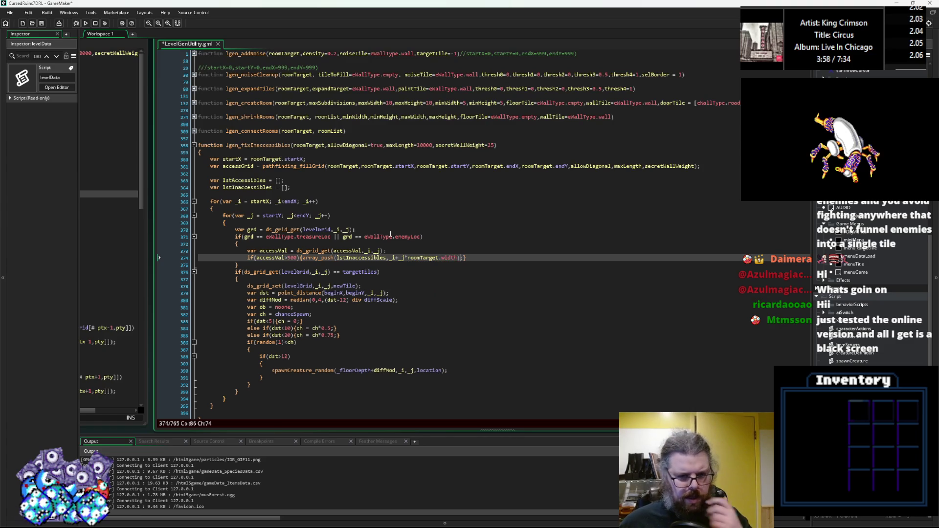
key("End")
key("Return")
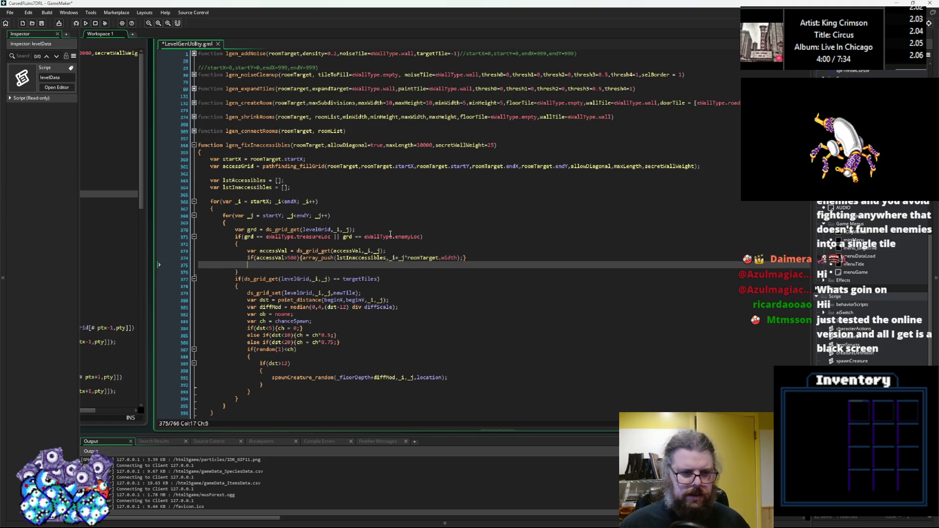
Add an else branch after the accessVal check holding a copy of line 374's array_push call
type("else{}")
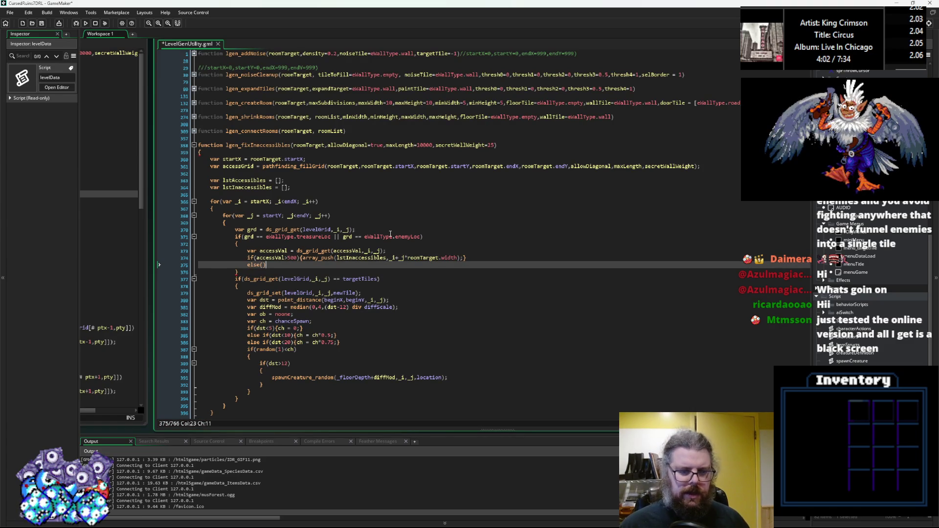
left_click_drag(464, 259, 302, 259)
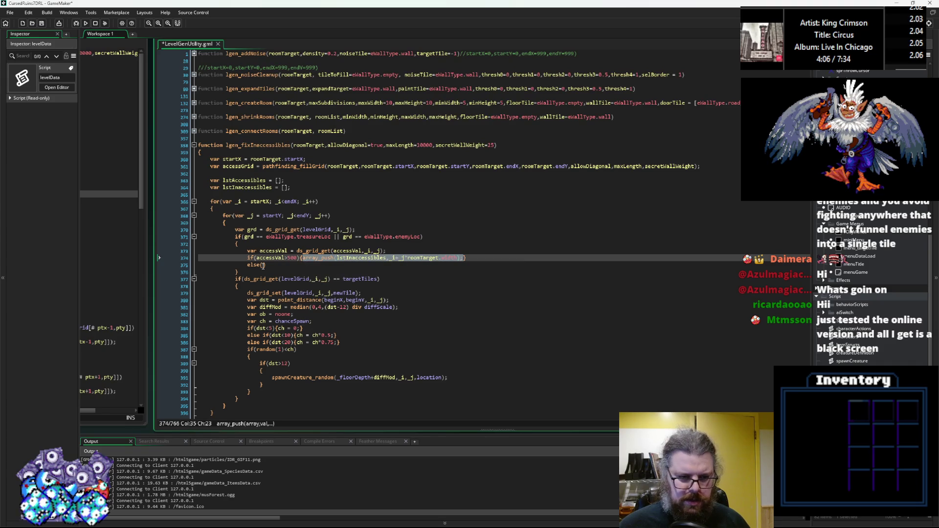
key("Down")
key("Left")
key("ctrl+v")
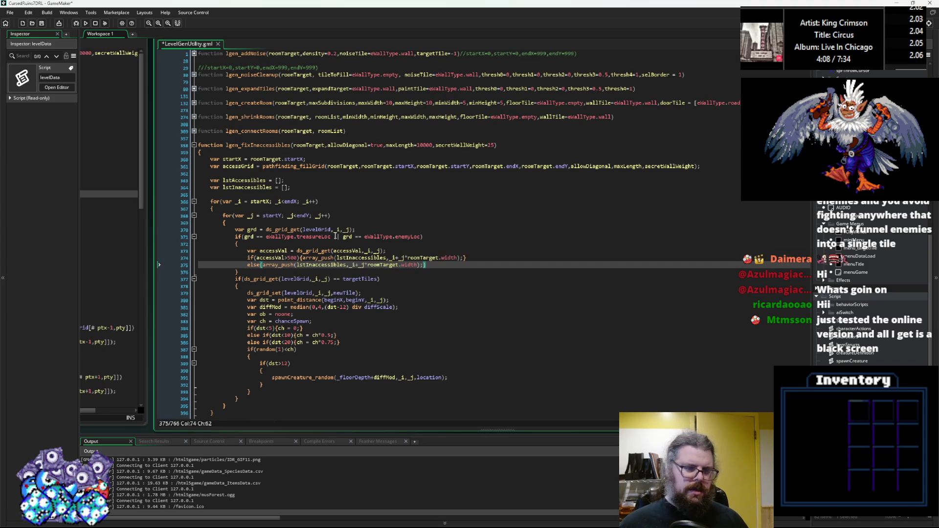
key("Left")
key("Left")
key("Left")
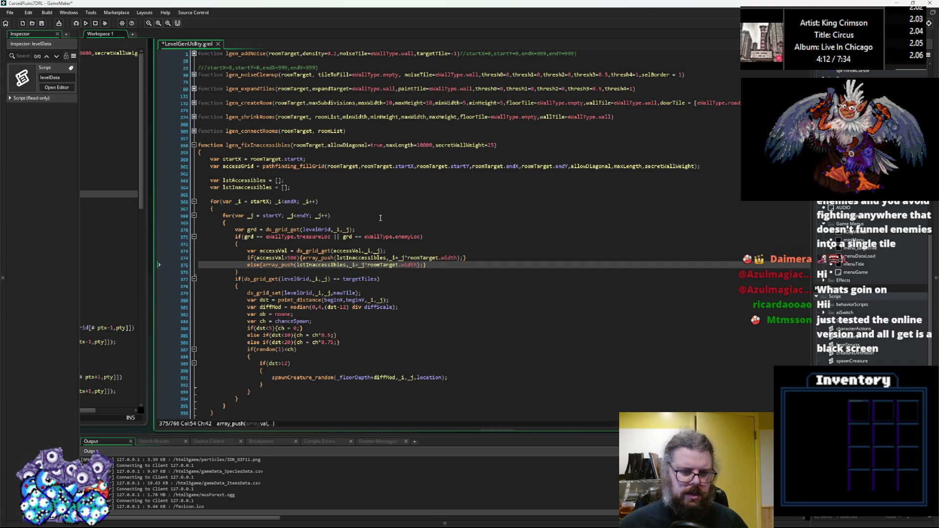
Change the pasted array_push target from lstInaccessibles to lstAccessibles
left_click(246, 180)
double_click(246, 180)
key("ctrl+c")
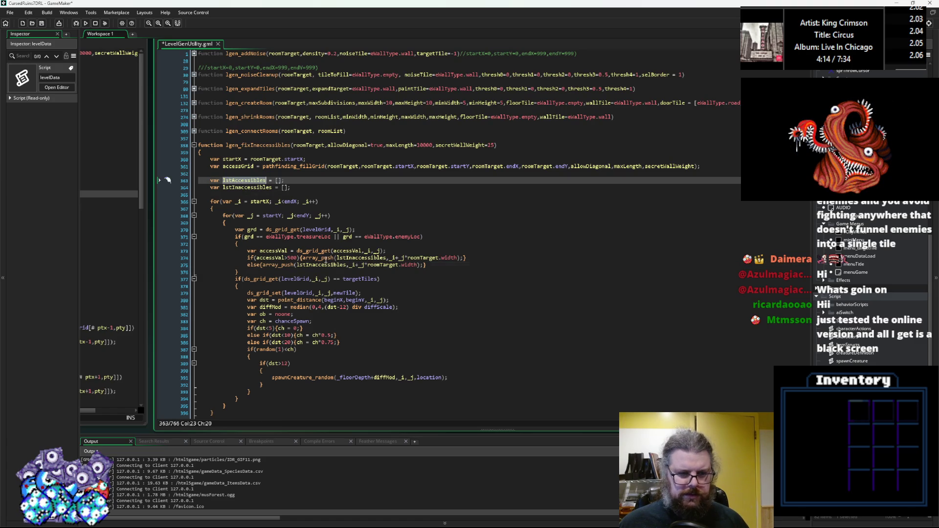
double_click(279, 264)
key("ctrl+v")
left_click(441, 265)
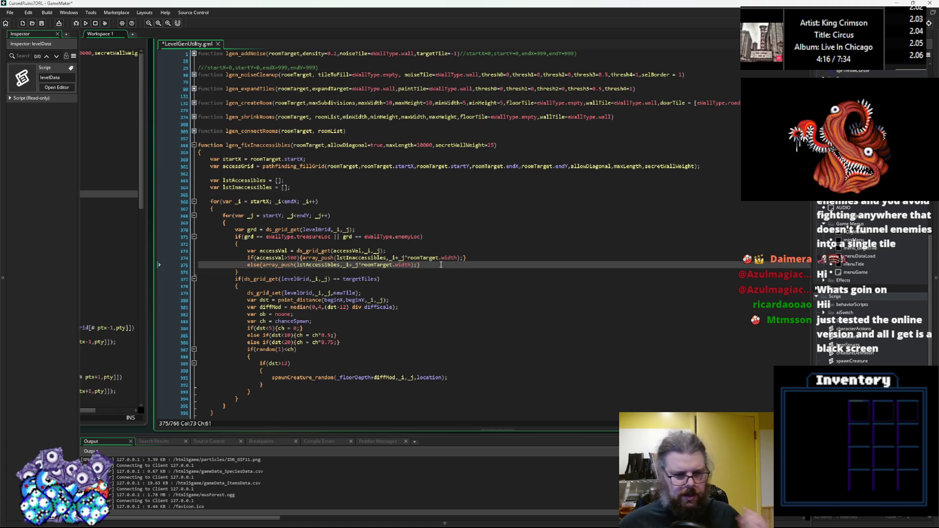
Delete the leftover targetTiles creature-spawning block and open blank lines after the sorting loop
key("Down")
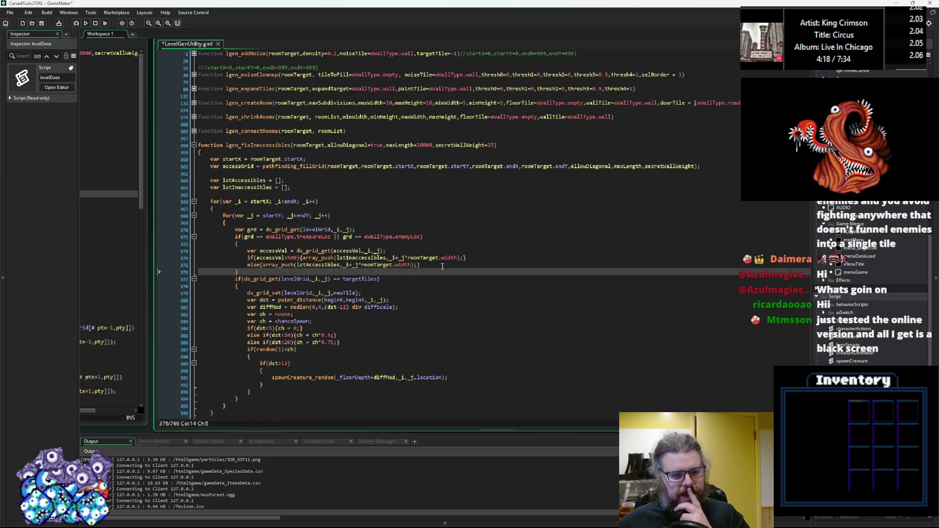
scroll(363, 329, "down", 2)
mouse_move(249, 363)
left_mouse_down()
mouse_move(195, 252)
mouse_move(172, 244)
left_mouse_up()
key("BackSpace")
key("BackSpace")
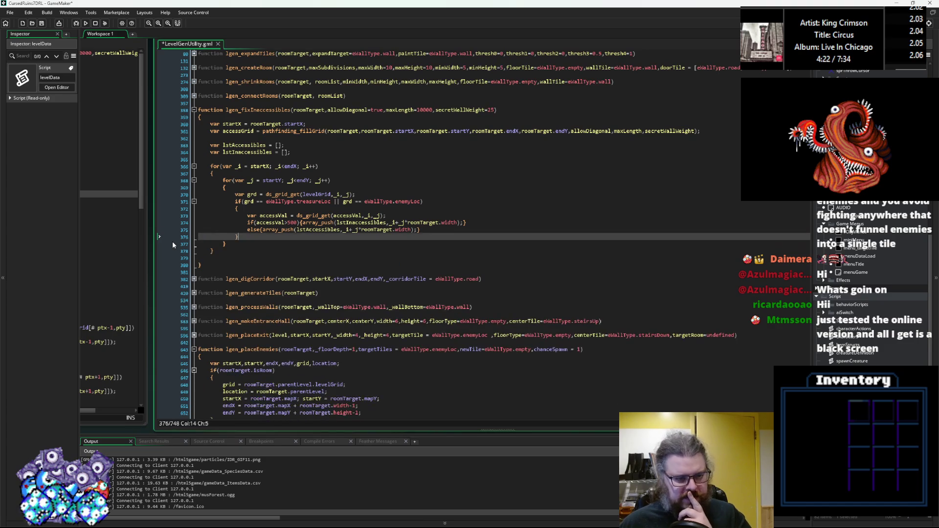
key("Down")
key("Down")
key("Down")
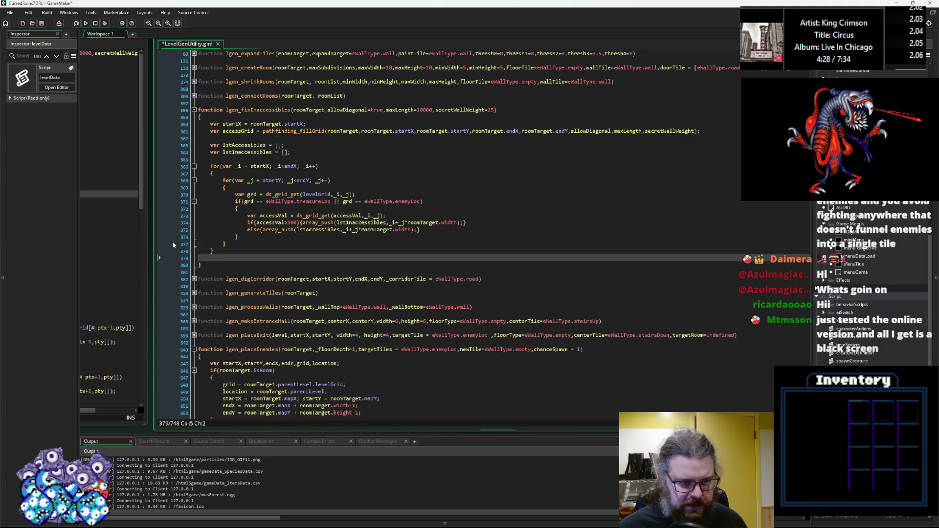
key("Return")
key("Return")
key("Up")
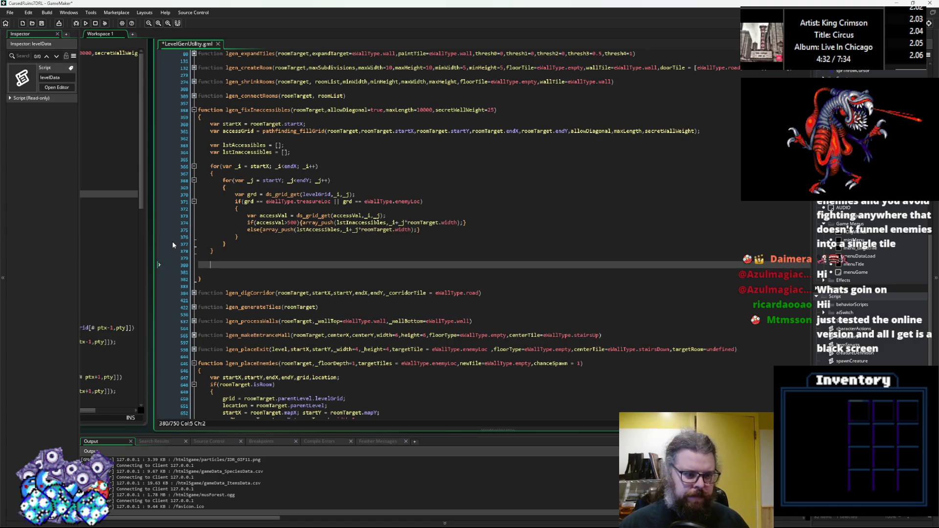
After the loop, begin show_debug_message("Accessible: "+array_length(lstAccessibles)
type("show_d")
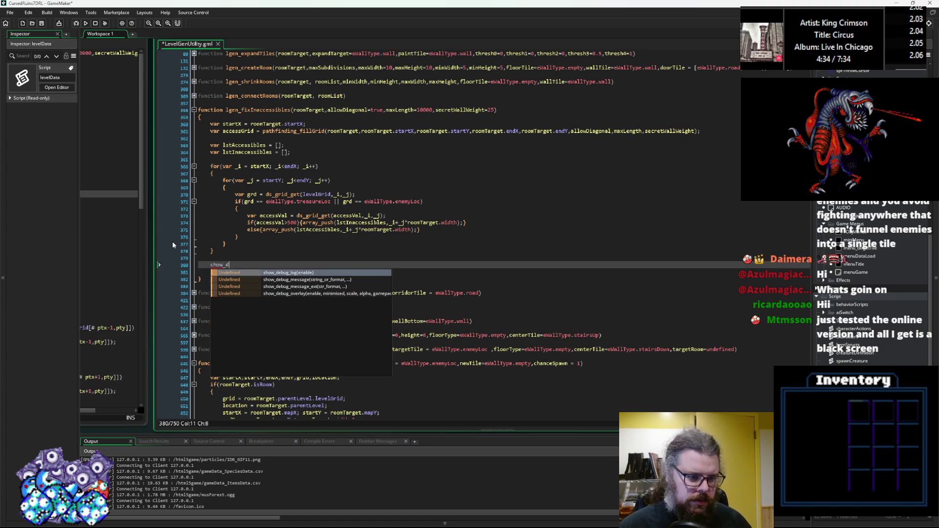
type("ebug_message()")
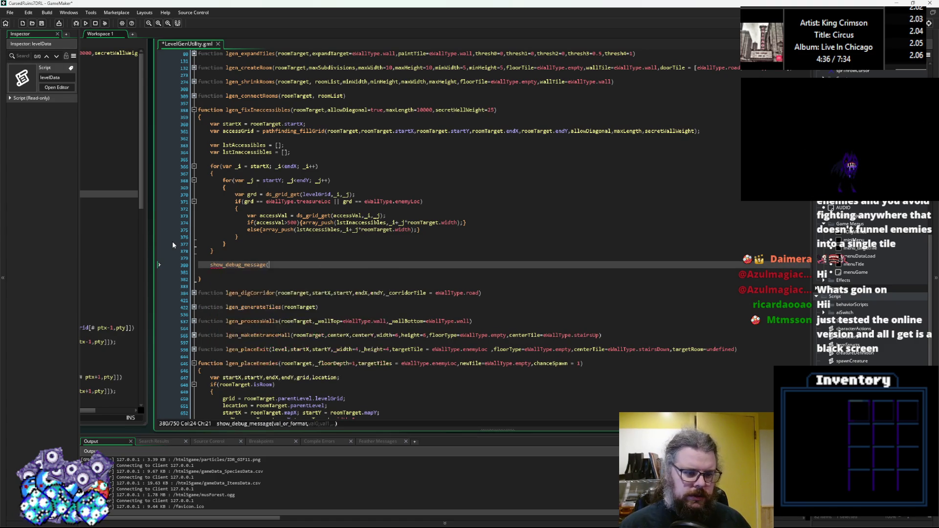
key("Left")
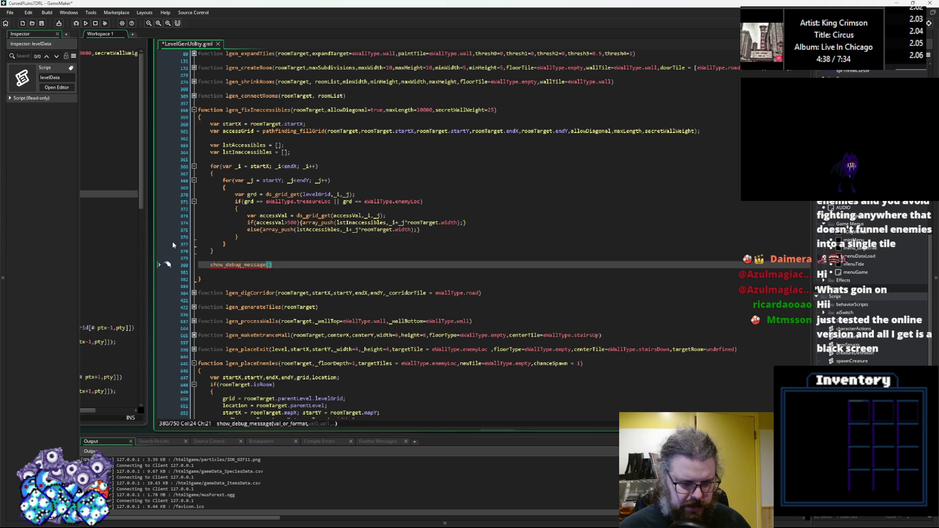
type("\"")
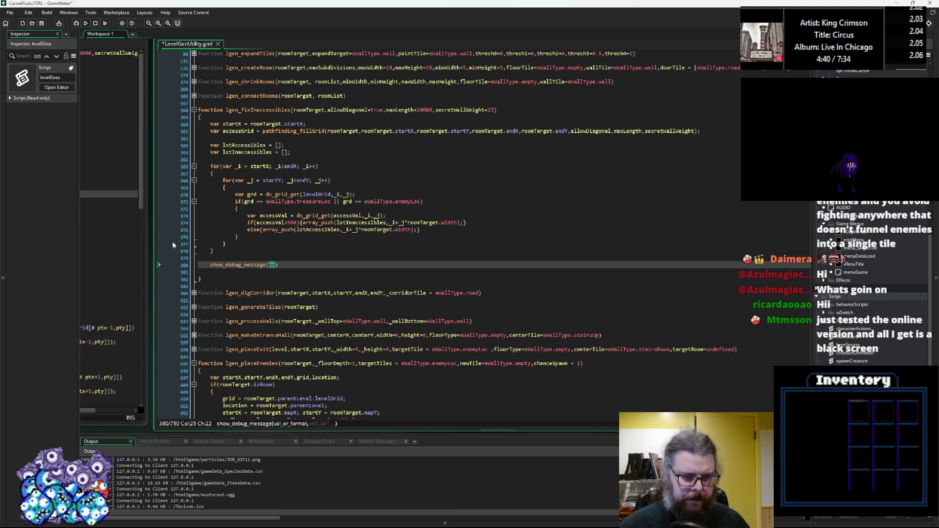
type("Accessible")
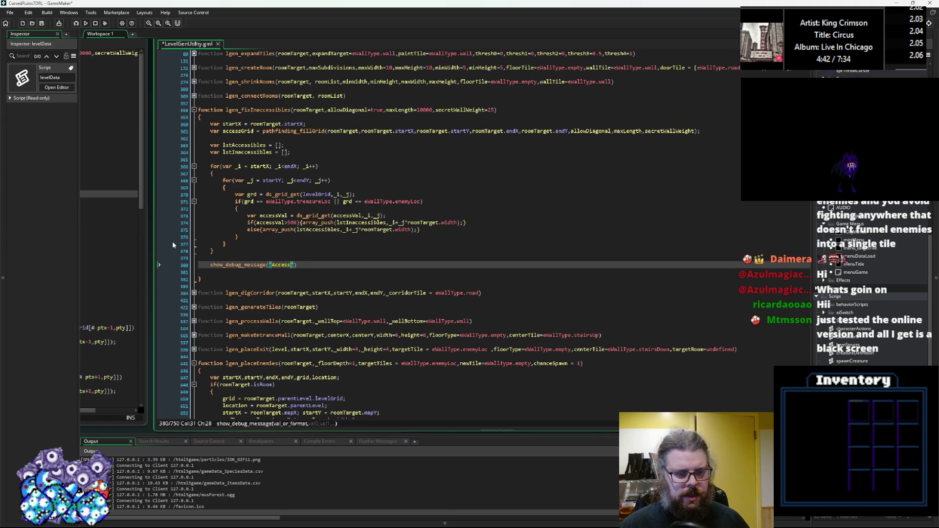
type(":")
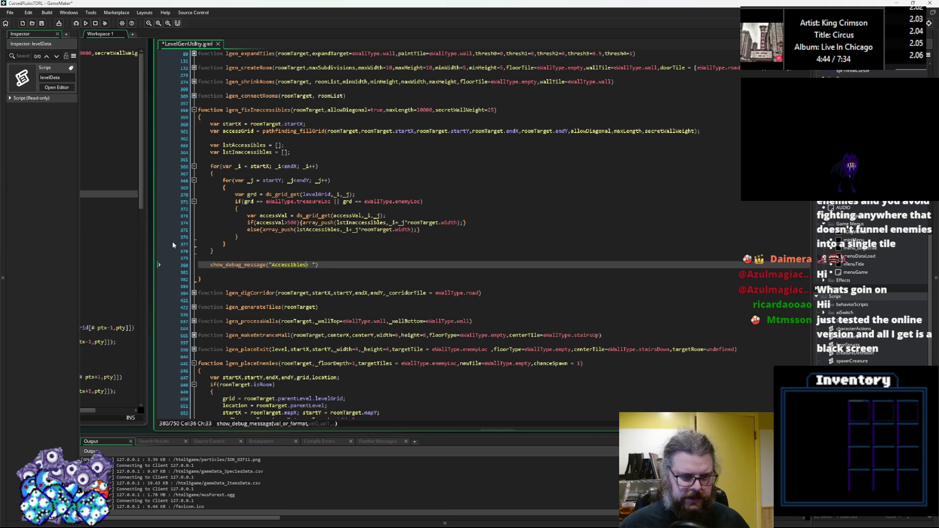
type(" \"+")
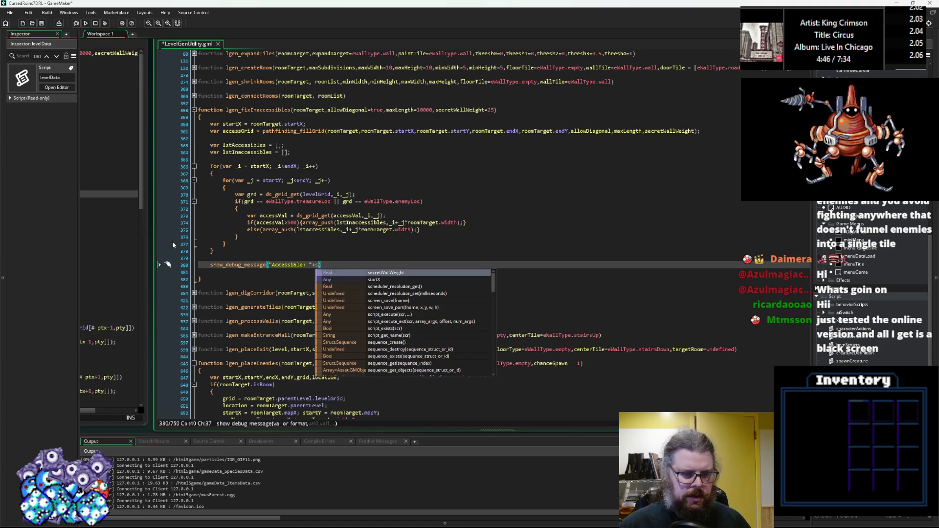
type("array_length(")
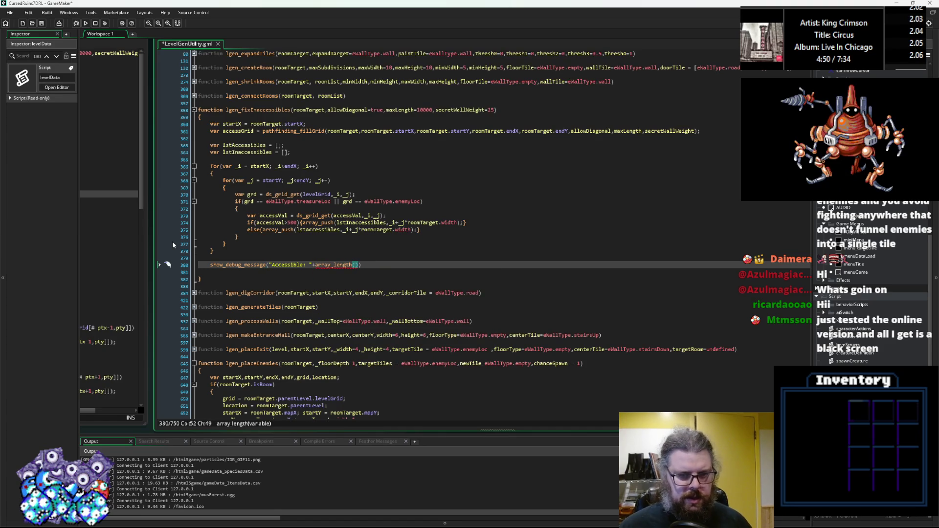
left_click(246, 149)
double_click(251, 144)
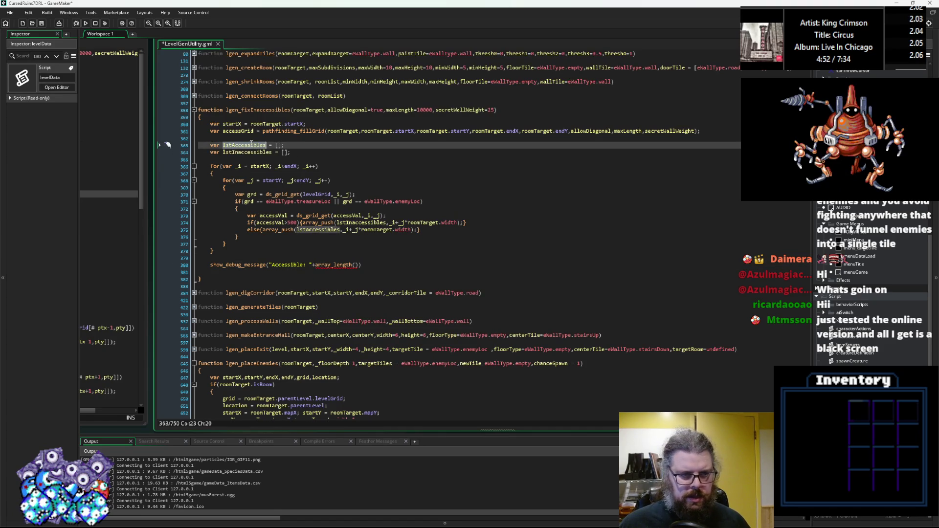
key("ctrl+c")
left_click(358, 265)
key("ctrl+v")
key("Right")
Append a "/" separator after the accessible count, keeping the 'Accessible' label
type("+\"")
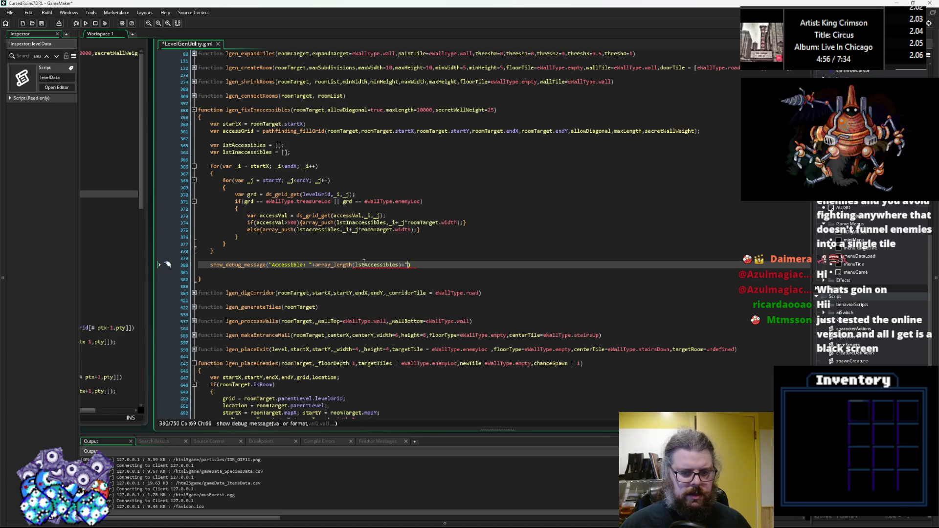
type(", In ac")
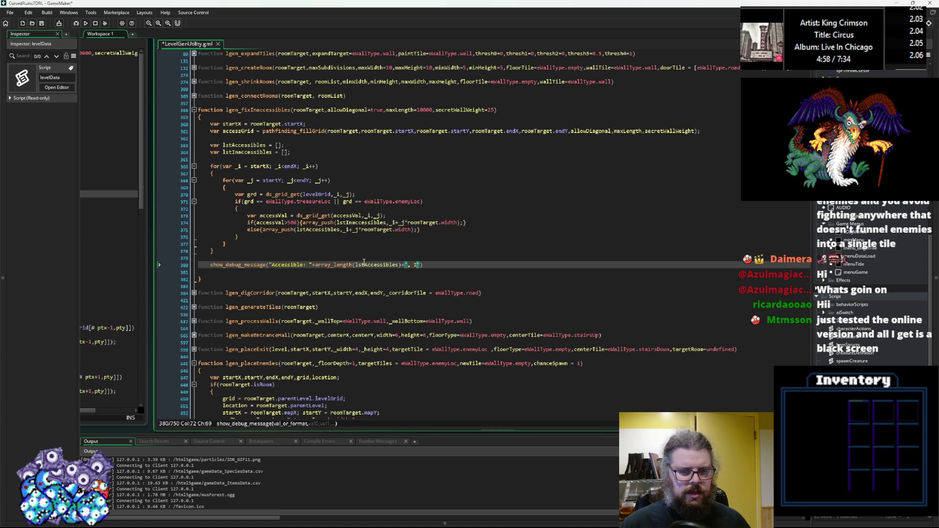
key("BackSpace")
key("BackSpace")
key("BackSpace")
type("a")
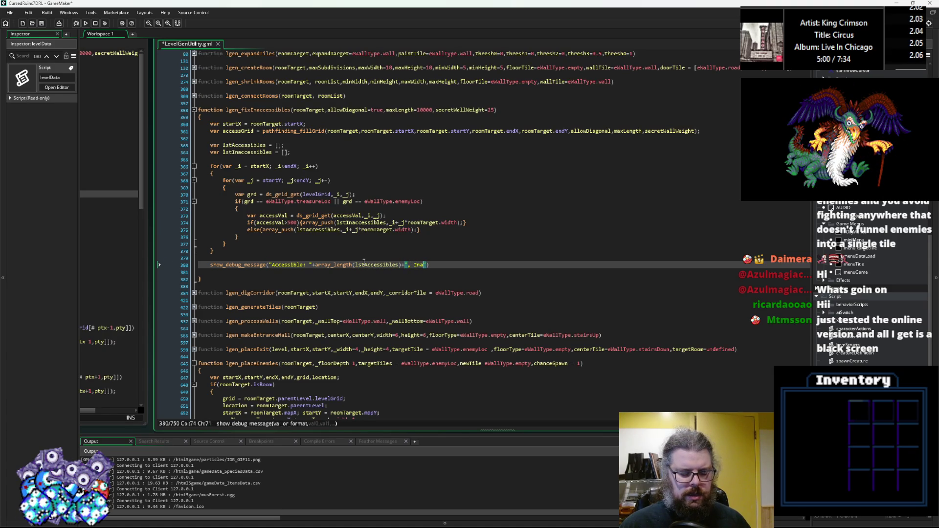
double_click(286, 265)
type("Inaccessible")
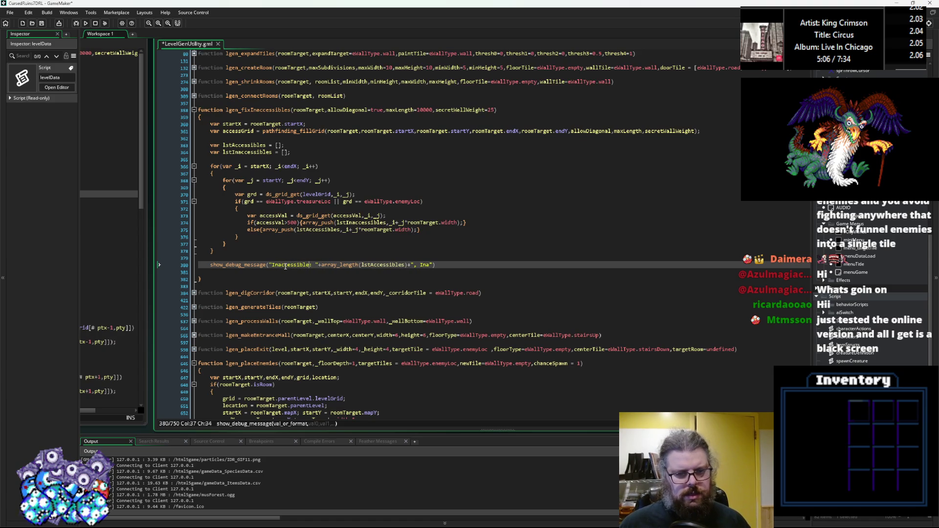
key("ctrl+z")
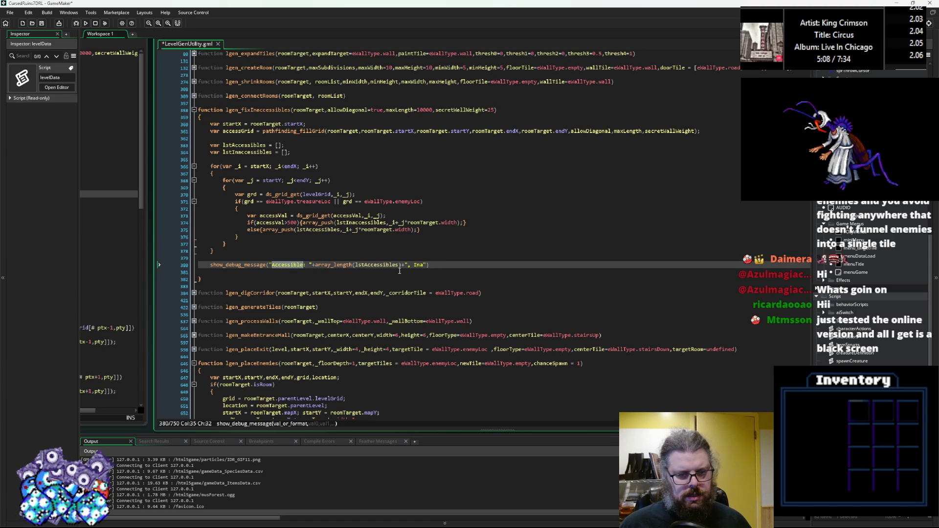
left_click_drag(424, 265, 409, 265)
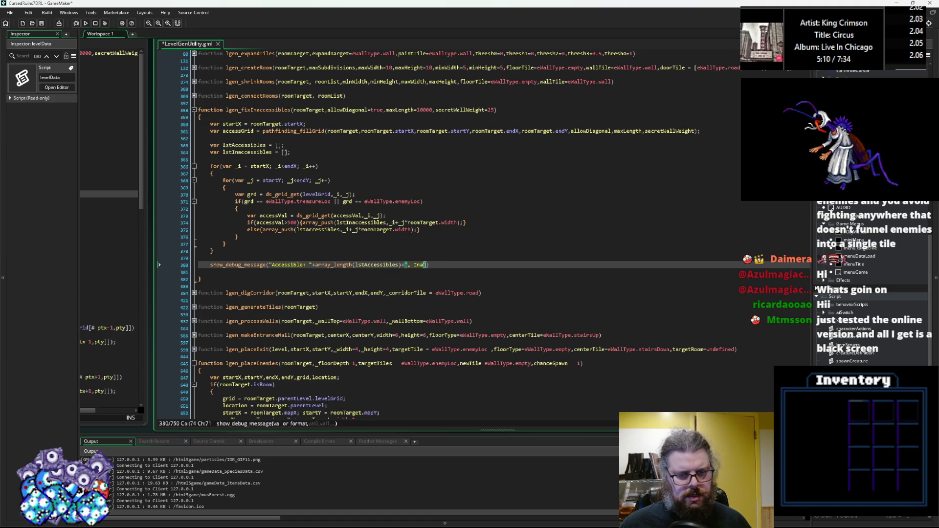
type("/")
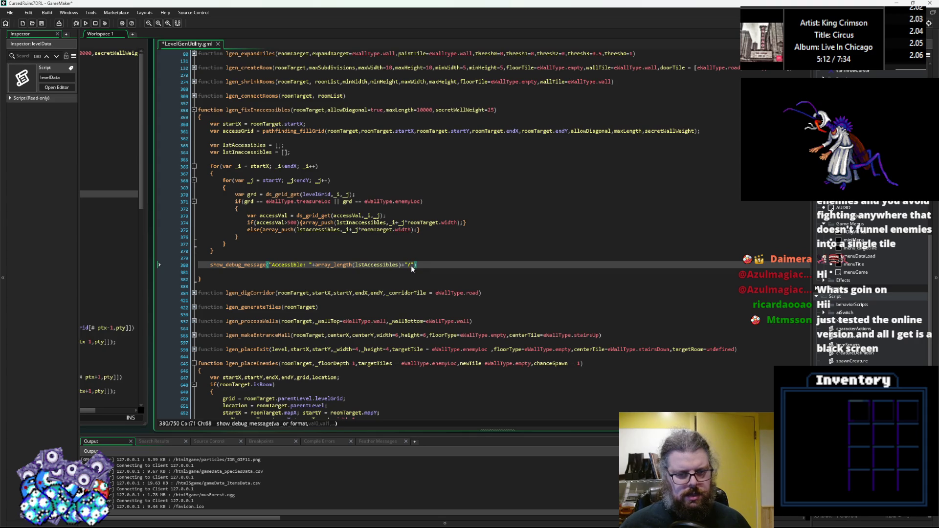
type("\"+\"")
key("BackSpace")
key("BackSpace")
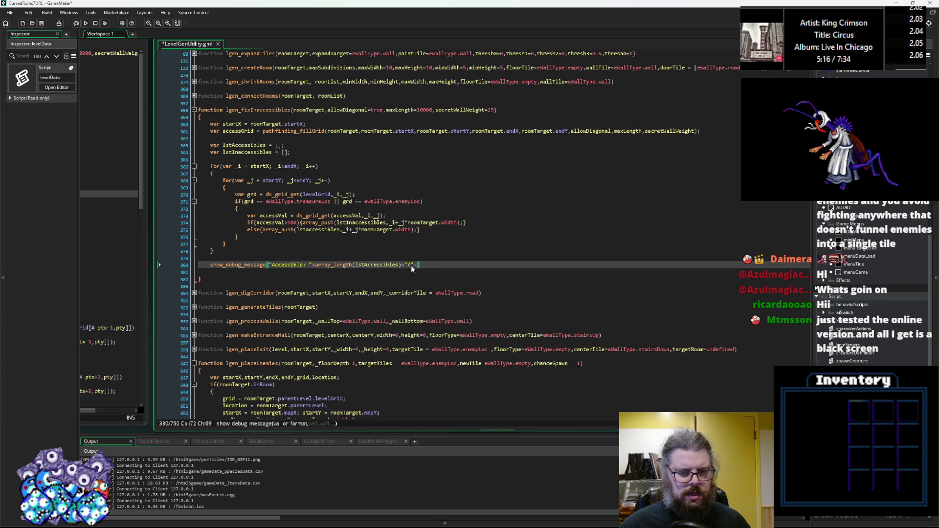
Add string(array_length(lstInaccessibles)) as the second count in the debug message
type("string()")
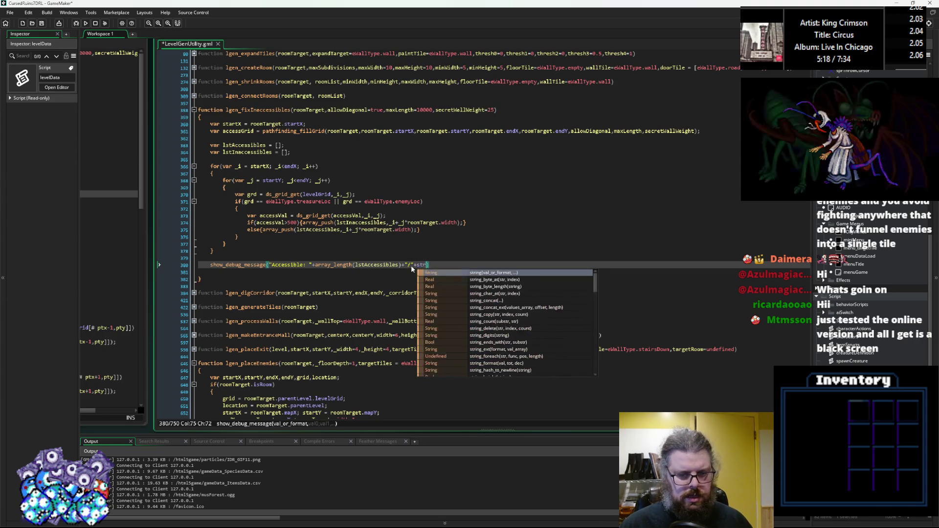
key("Left")
type("array_")
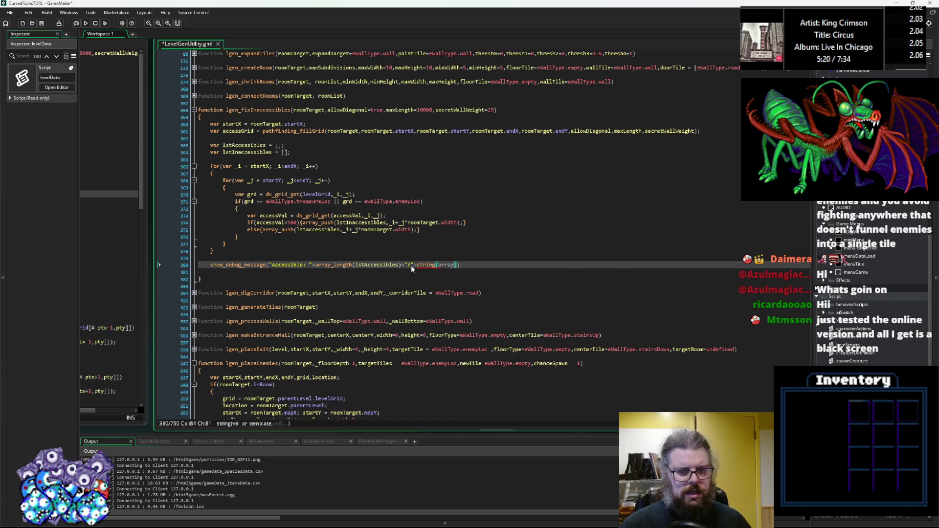
type("length()")
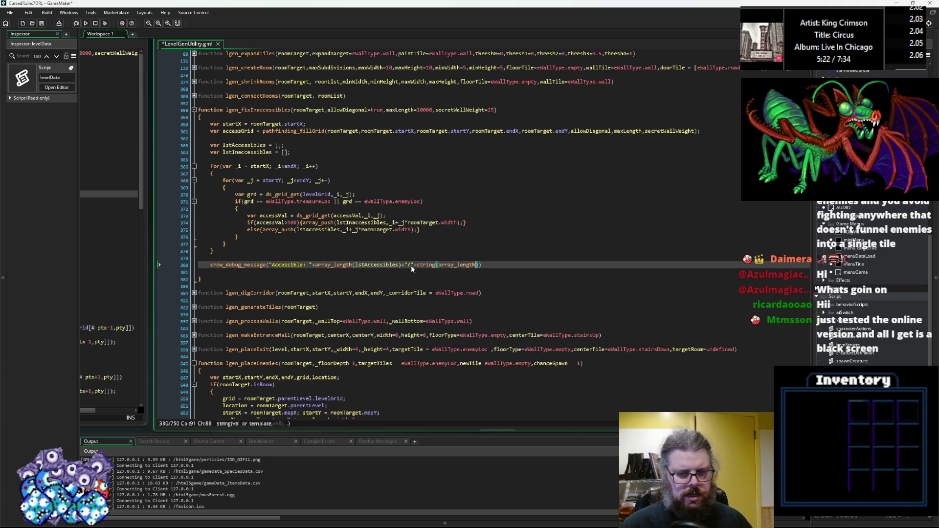
double_click(247, 152)
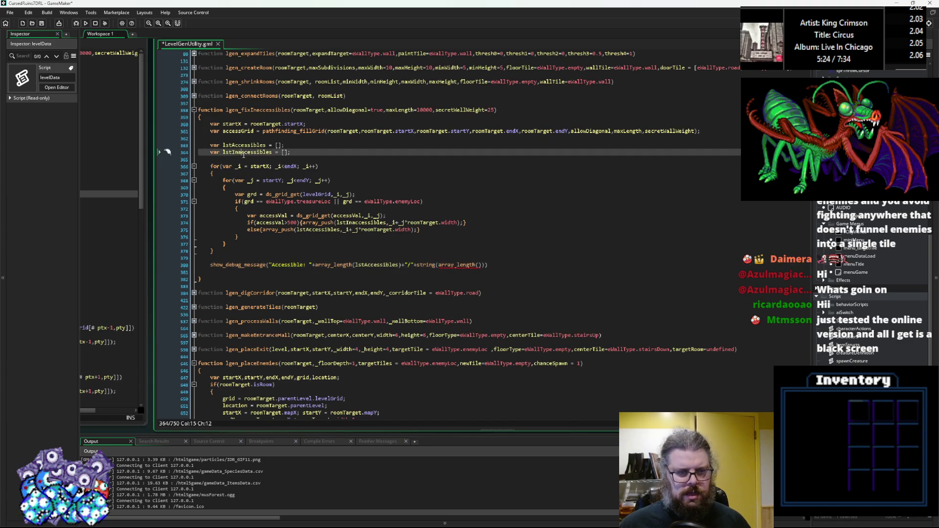
left_click(478, 265)
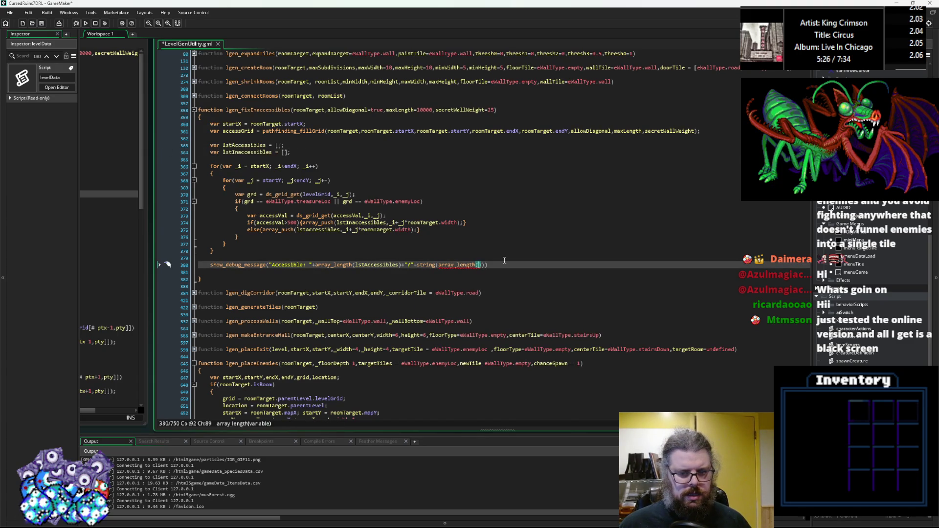
key("ctrl+v")
key("Right")
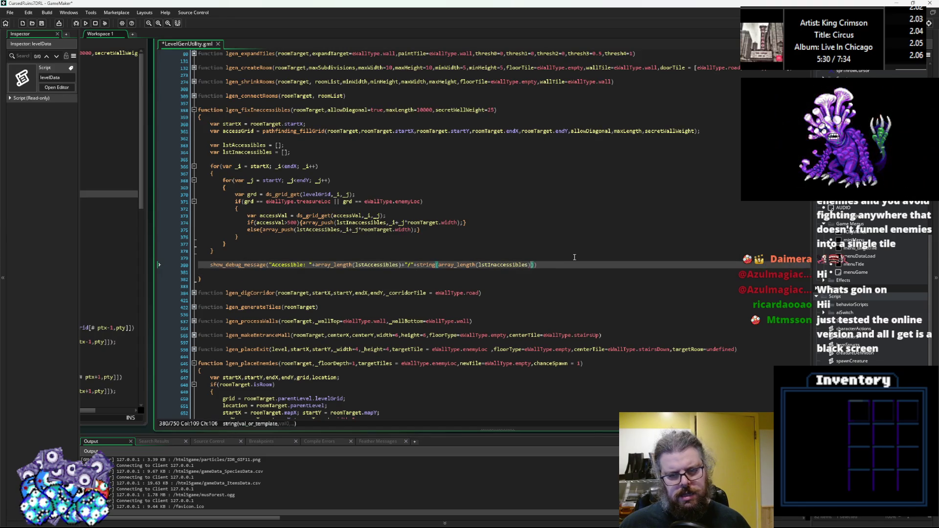
key("Left")
key("Left")
key("Left")
key("Left")
key("Left")
key("Left")
key("Left")
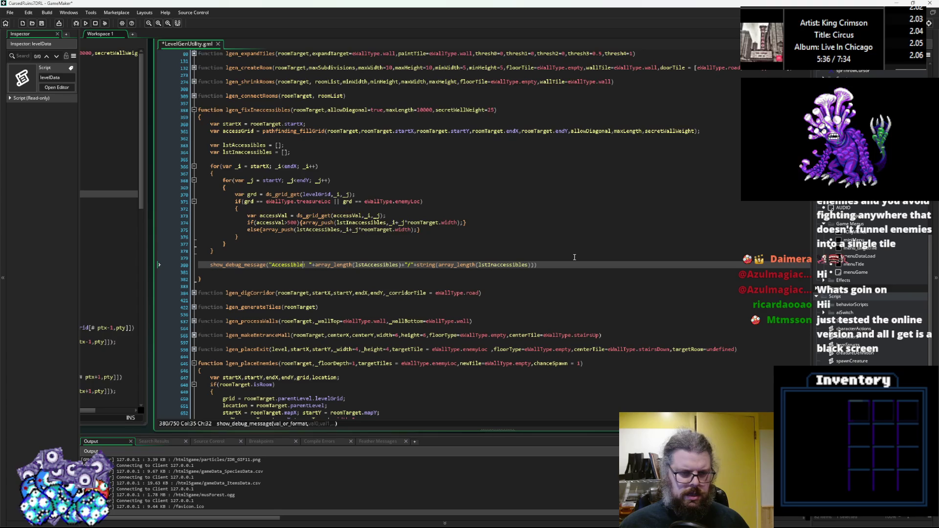
type("+")
Relabel the message as "Accessible: yes:" with ", no:" replacing the slash separator
key("Right")
key("Right")
key("Right")
key("Right")
key("Right")
key("Right")
key("BackSpace")
type("vs")
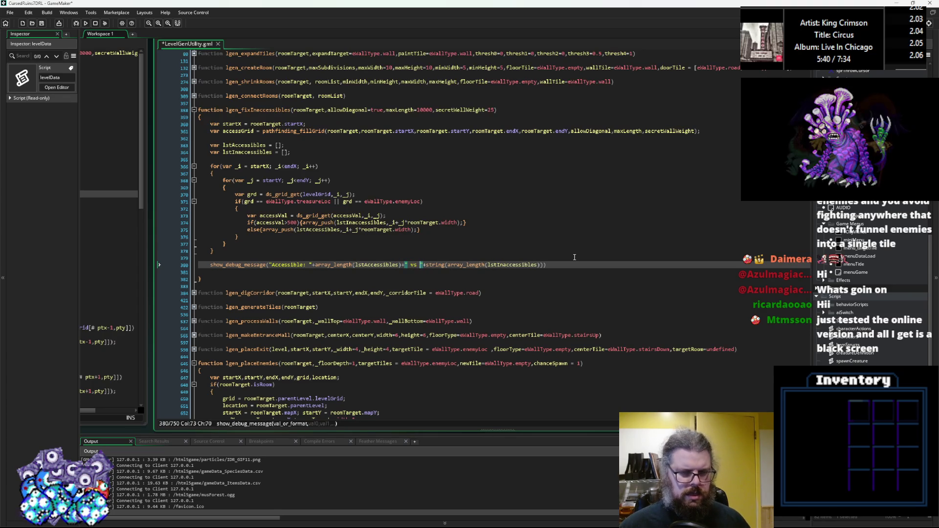
key("Right")
key("Right")
key("Right")
key("Right")
key("Right")
key("Right")
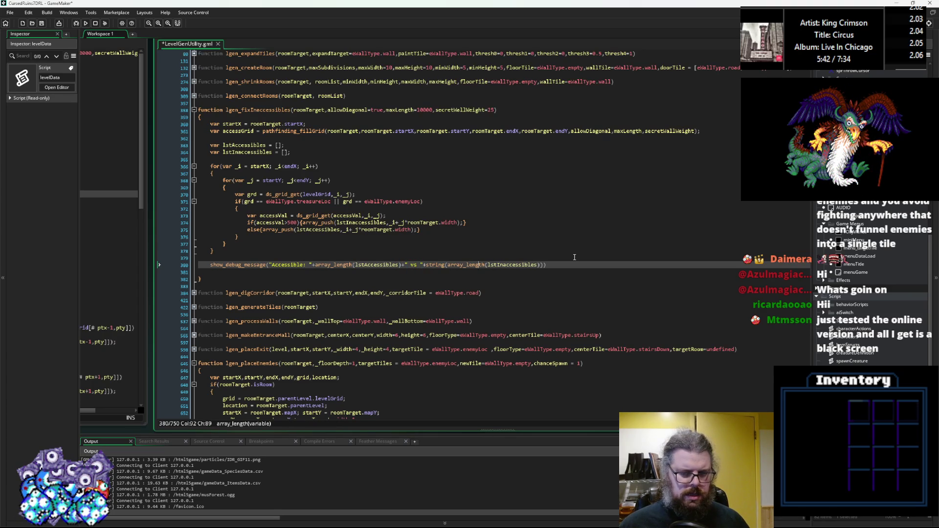
key("Left")
key("Left")
key("Left")
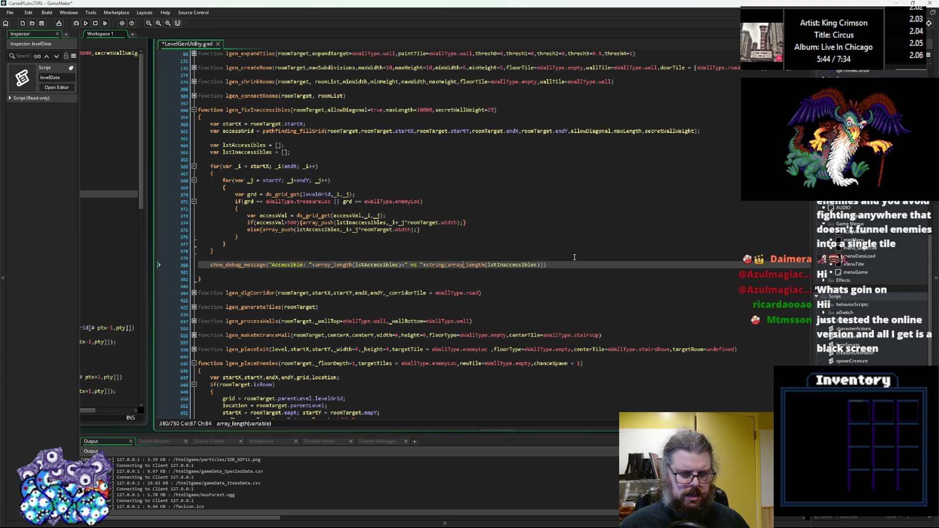
key("Left")
key("Left")
key("Left")
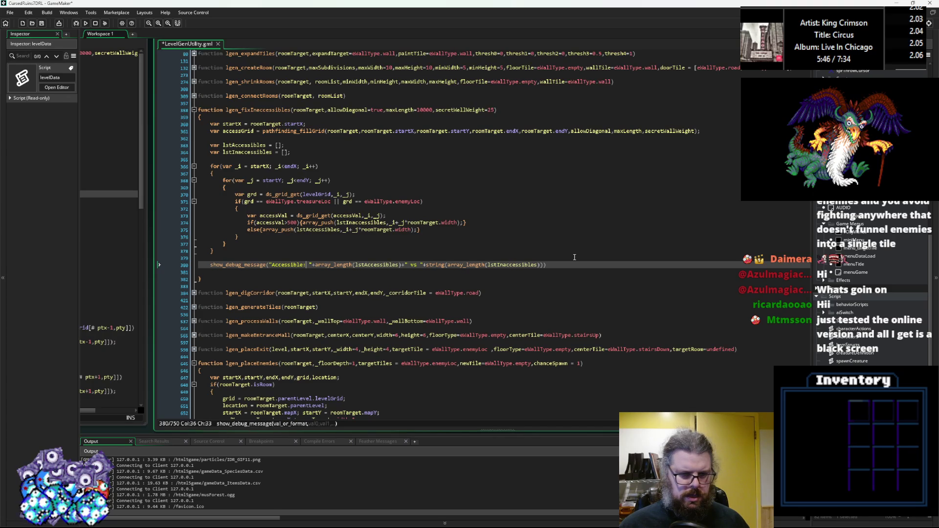
type("v")
type("es:")
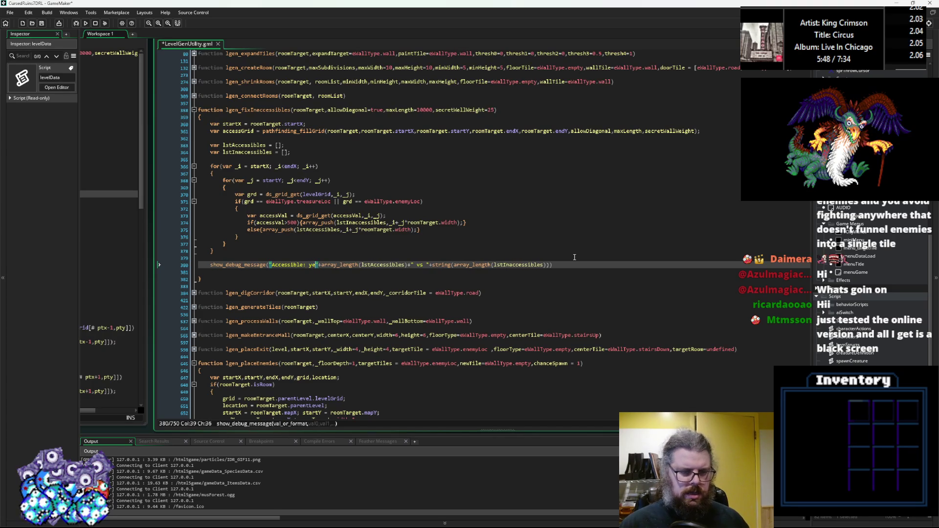
left_click(433, 265)
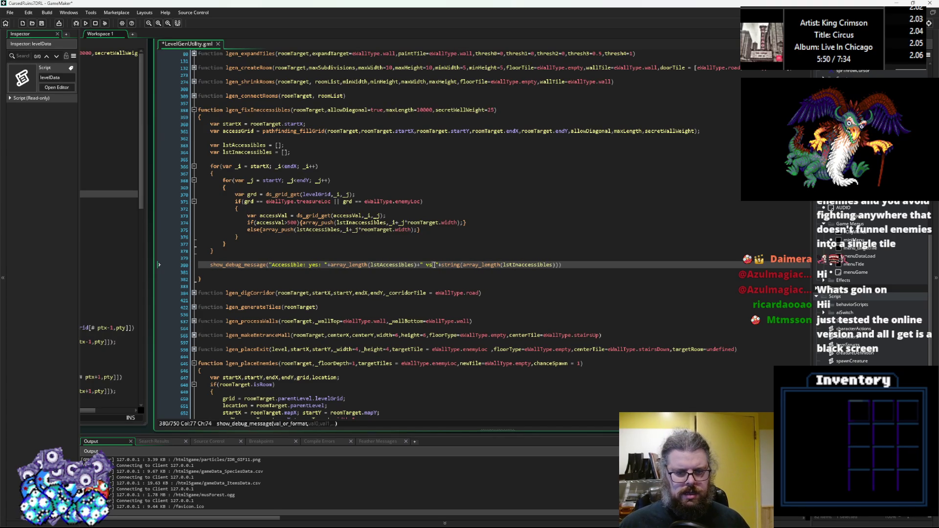
key("BackSpace")
key("BackSpace")
key("BackSpace")
type(", no:")
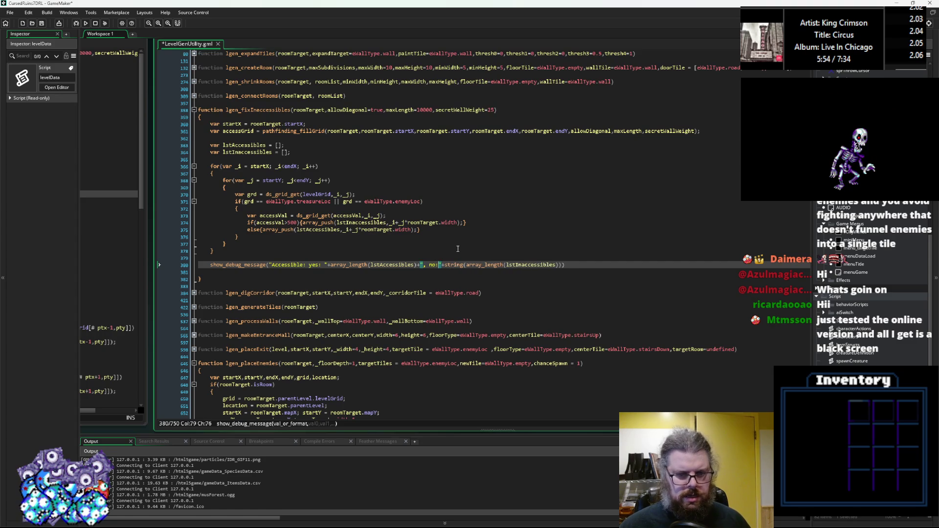
key("Right")
key("Right")
key("Right")
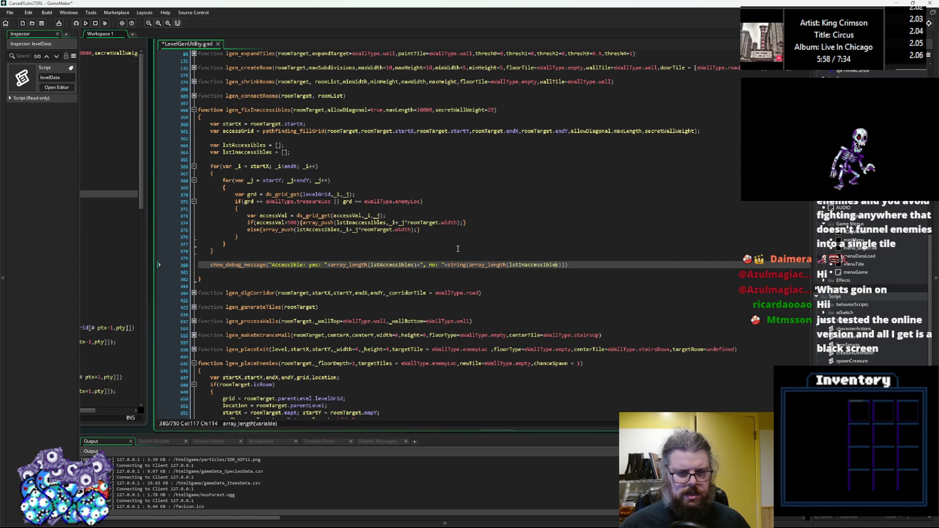
Wrap the first count in string() and set a breakpoint on the debug message line
left_click(332, 267)
type("string(")
key("Right")
key("Right")
key("Right")
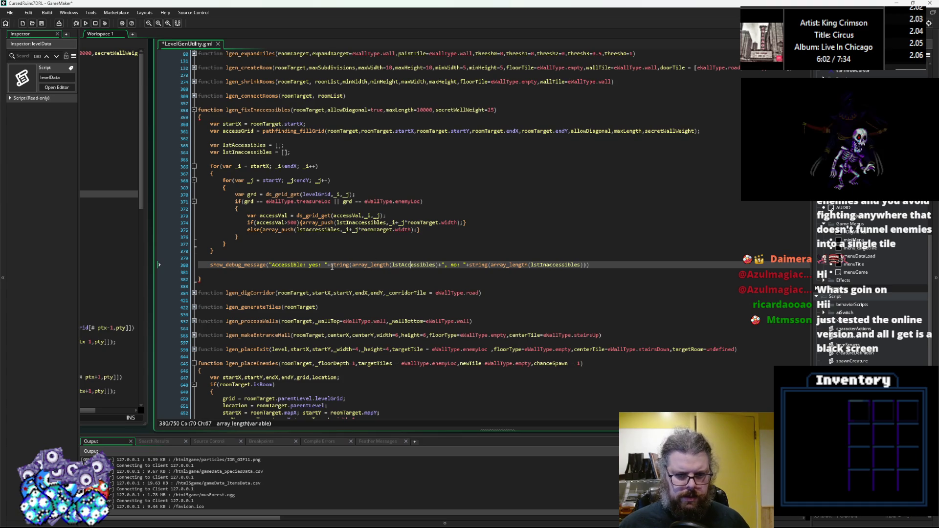
type(")")
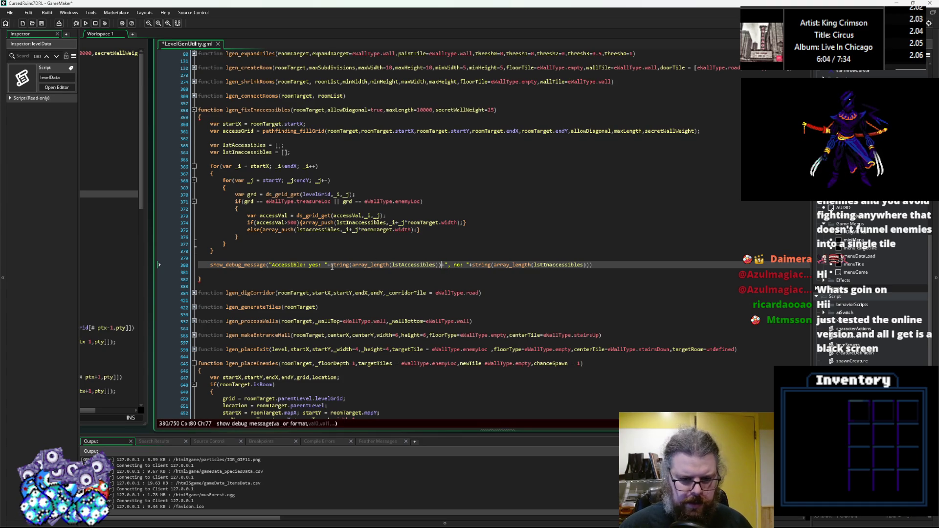
left_click(274, 293)
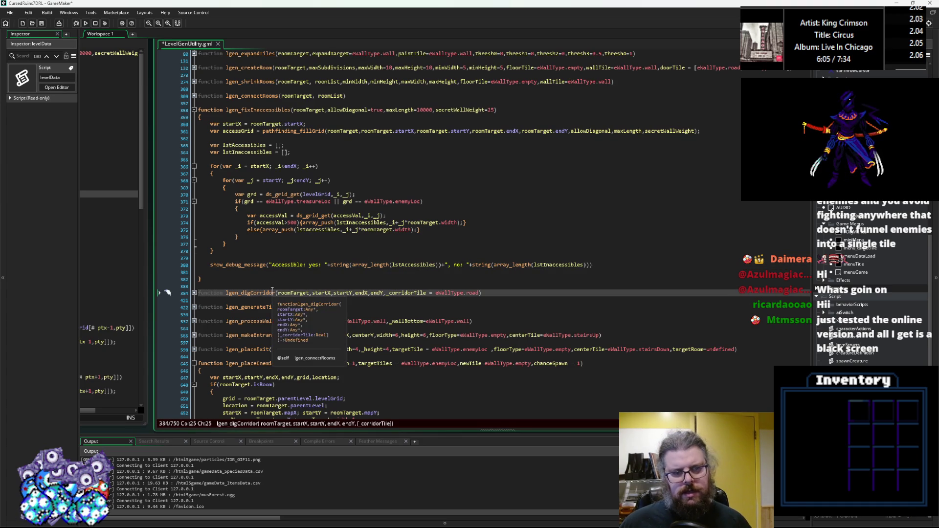
left_click(188, 267)
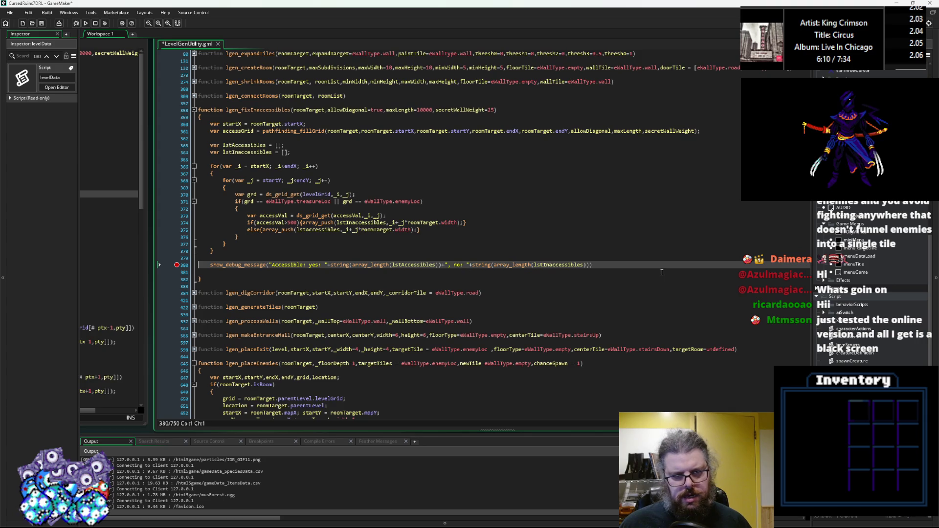
left_click(211, 266)
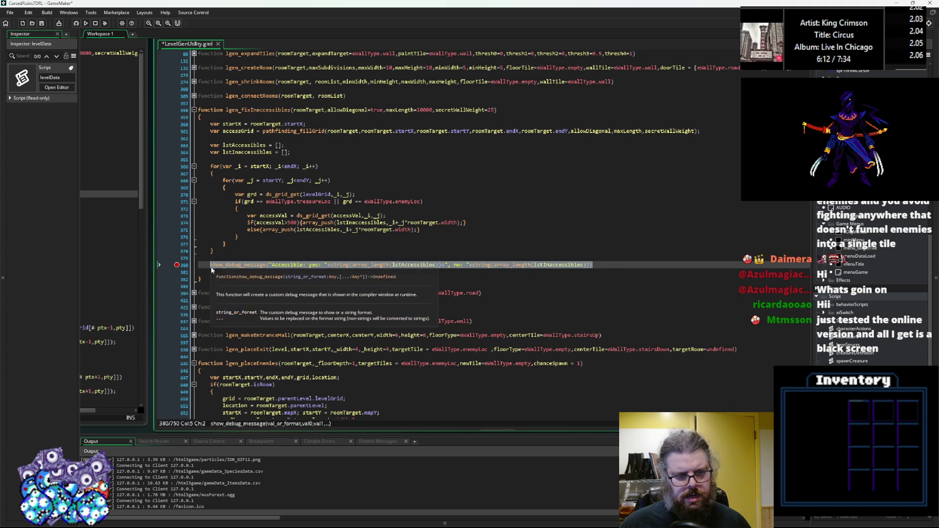
Duplicate the debug line with Ctrl+D and clear the copy down to an empty show_debug_message()
key("ctrl+d")
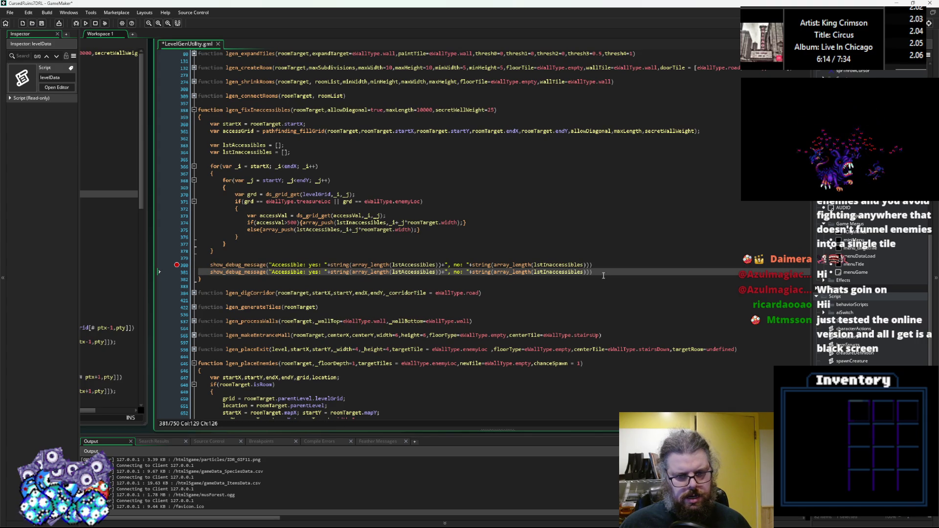
left_click_drag(586, 272, 269, 276)
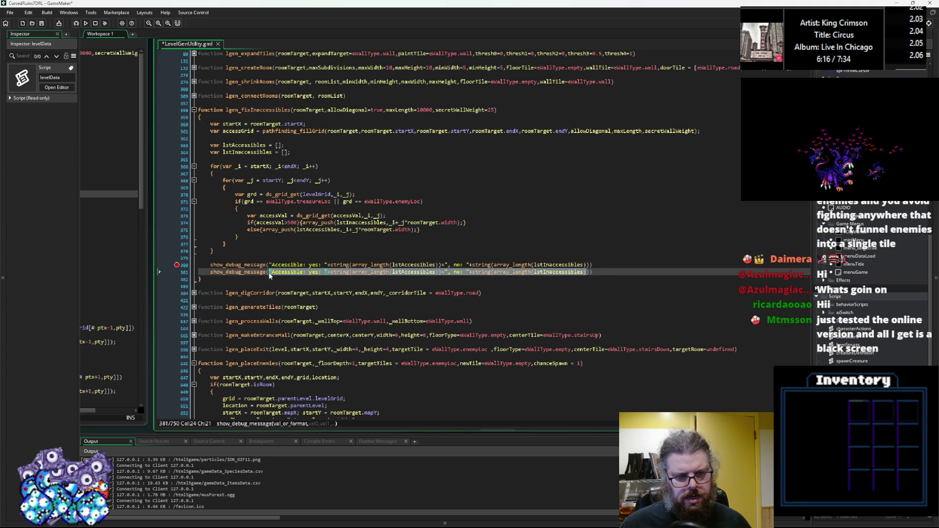
key("BackSpace")
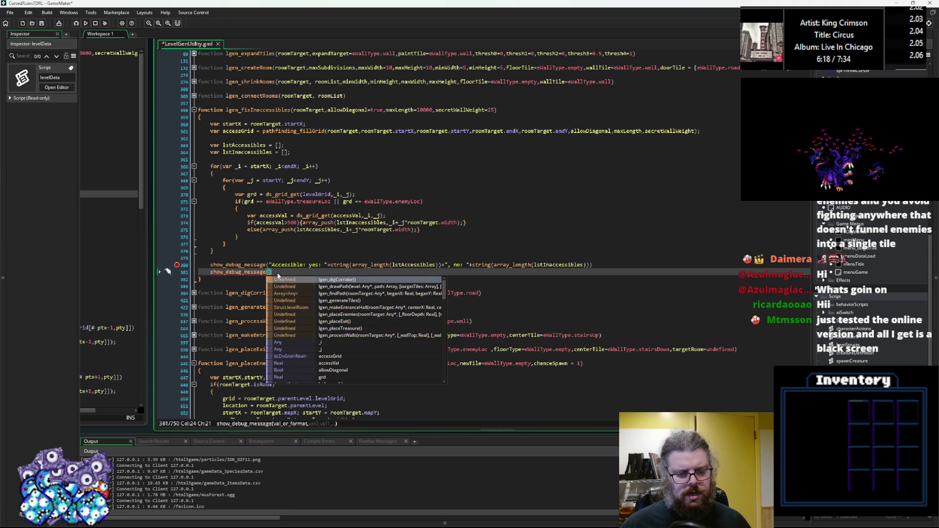
left_click(219, 251)
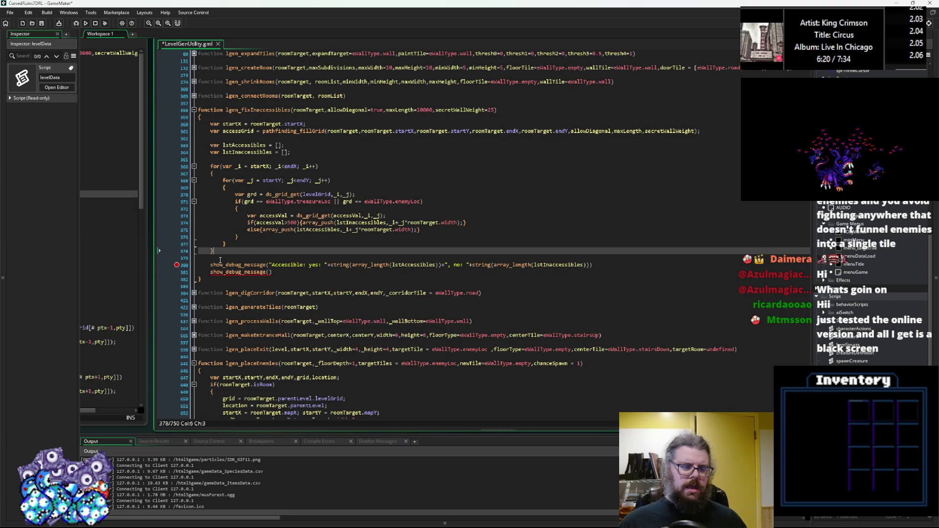
left_click(297, 274)
Remove the blank line after the loops and open two lines above the empty call, starting while(array_l
key("Up")
key("Up")
key("BackSpace")
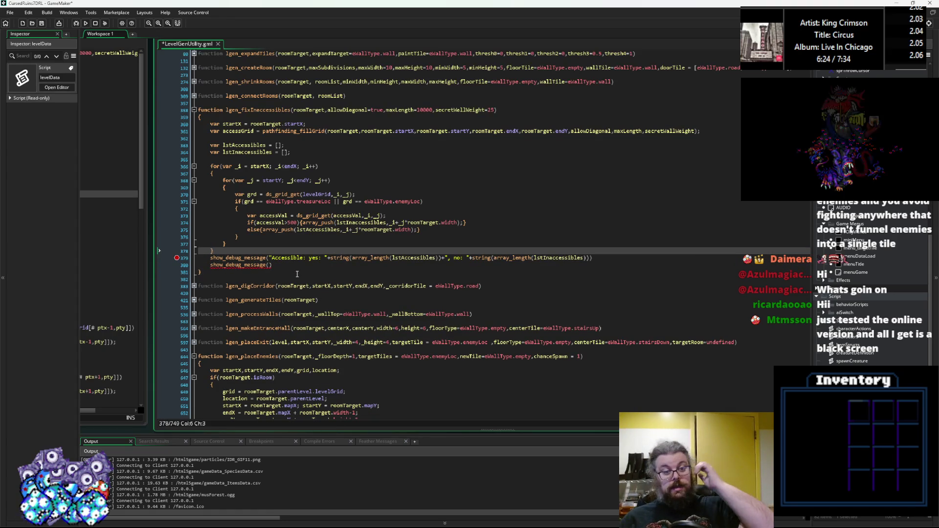
key("Down")
key("Down")
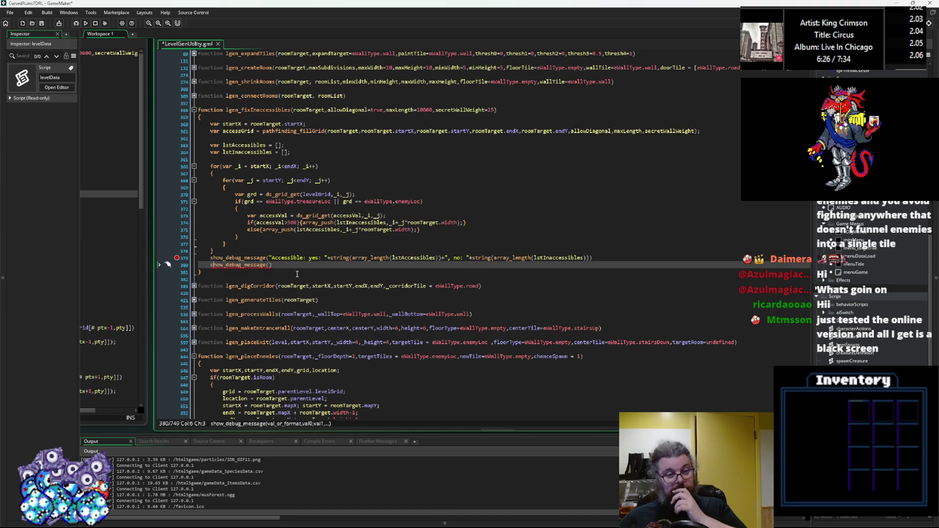
key("Return")
key("Return")
key("Up")
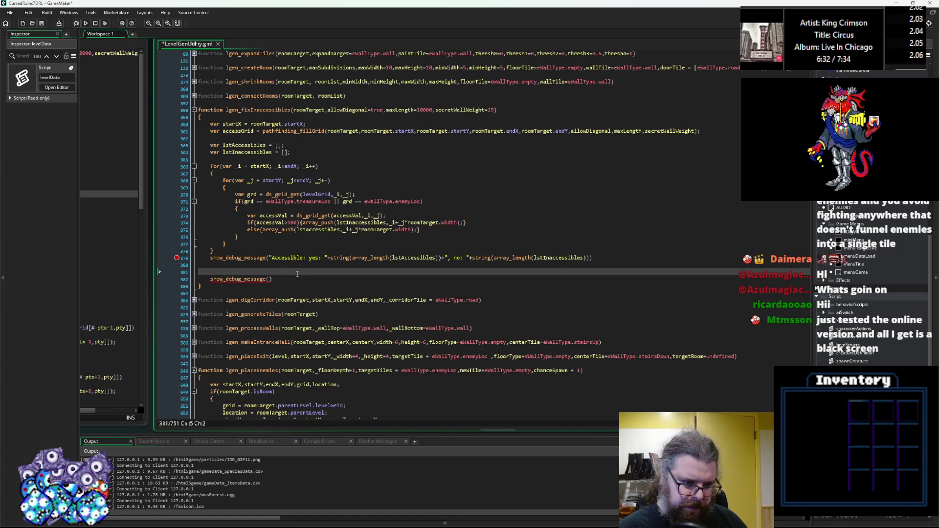
type("while(")
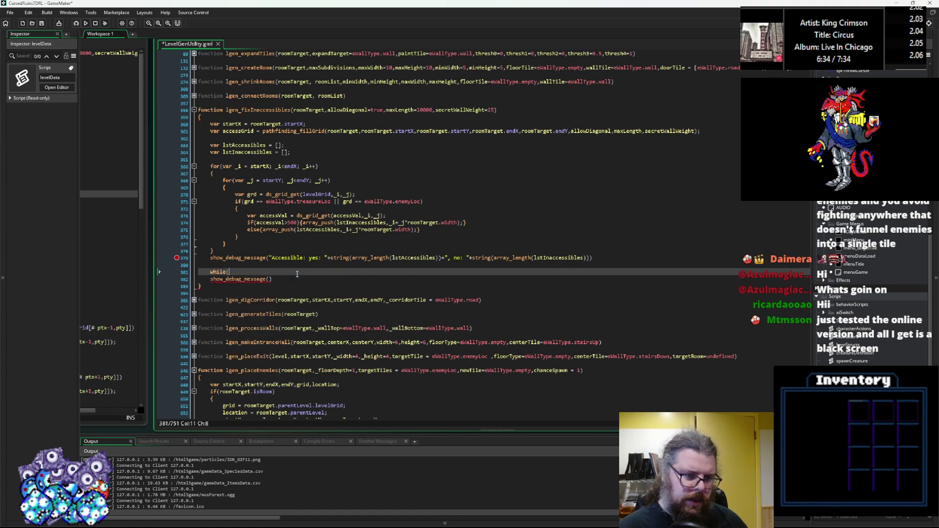
type("array_")
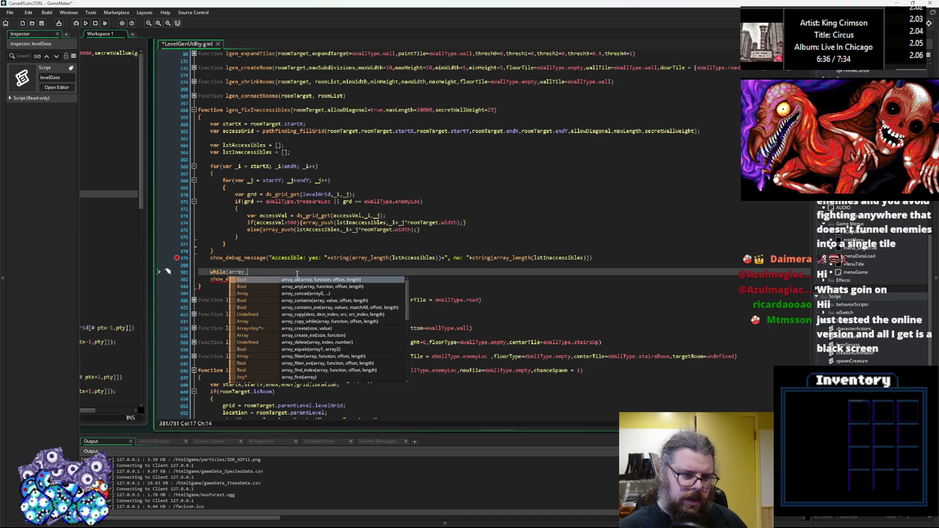
Complete the header while(array_length(lstInaccessibles)>0) and add its opening brace
type("length())")
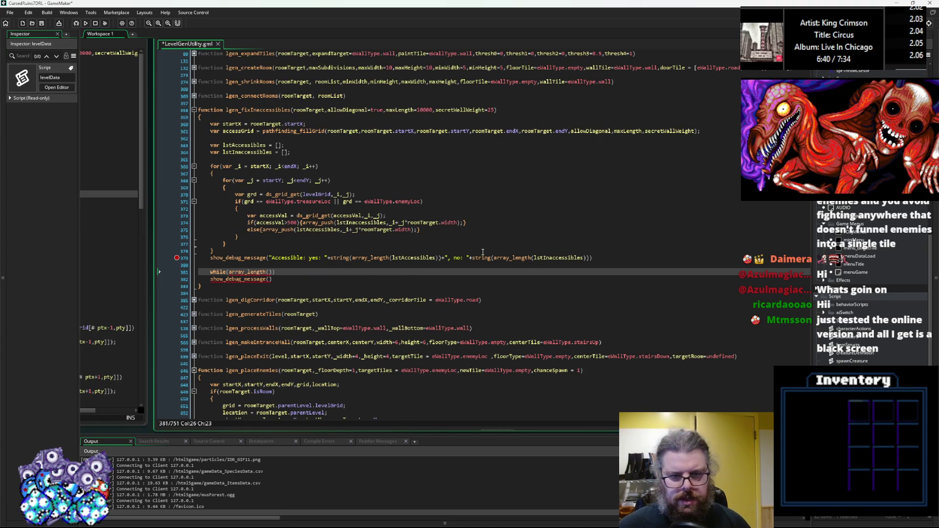
left_click(556, 258)
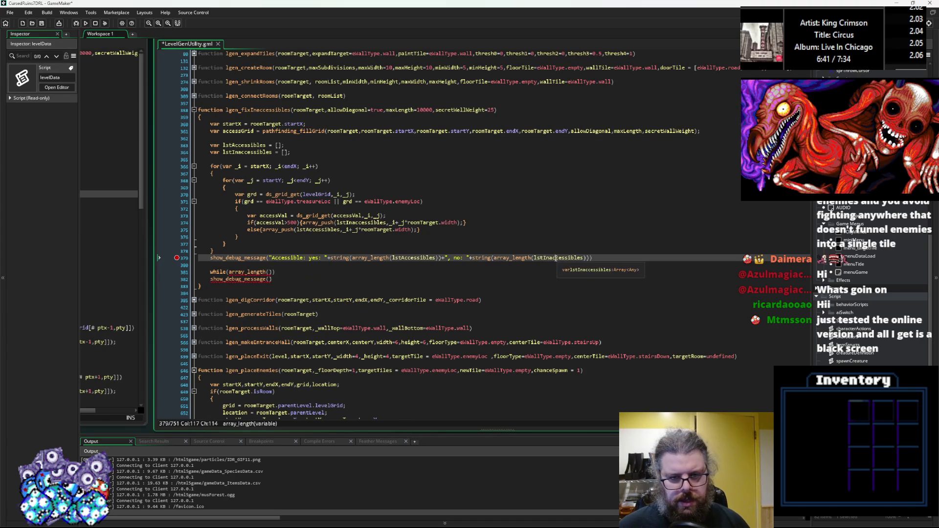
left_click(270, 273)
type("lstInaccessibles")
type(")>0")
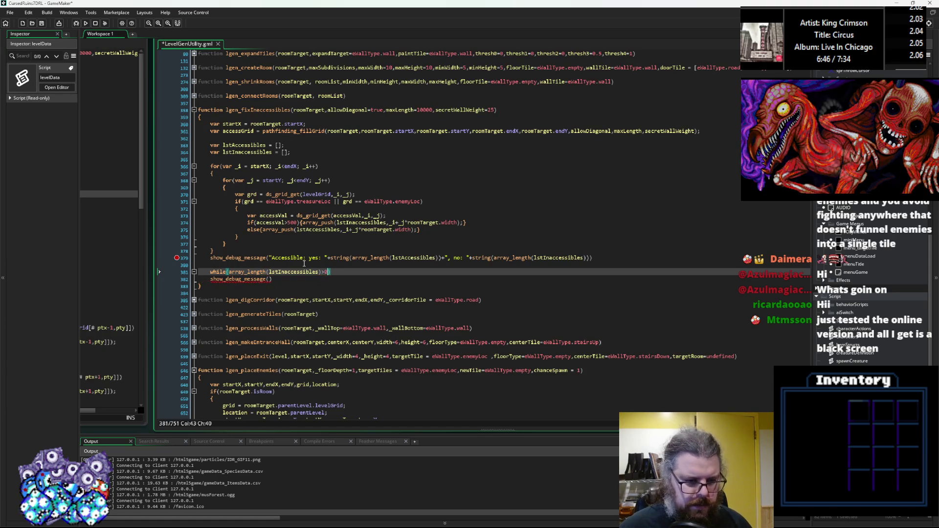
key("Return")
type("{")
key("Return")
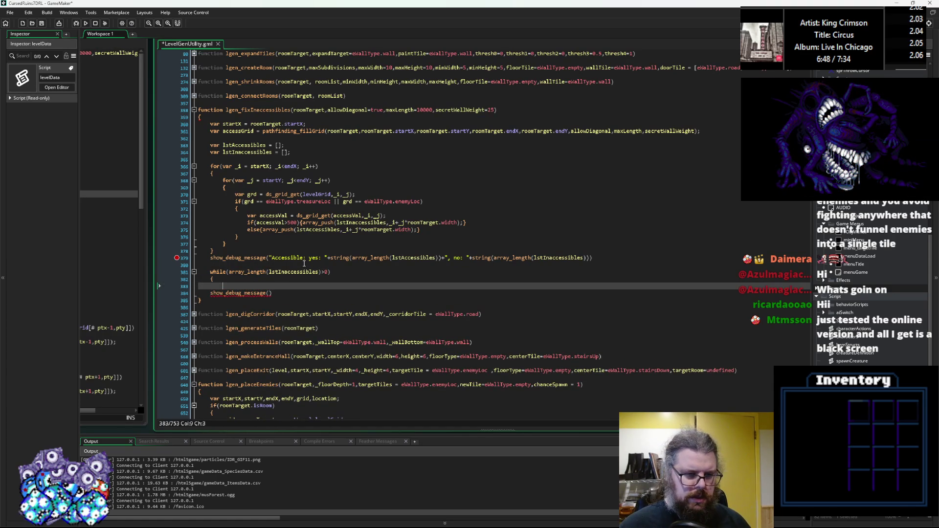
Delete the empty show_debug_message() call and start the loop body with var ptInacc =
key("Down")
key("End")
key("shift+Home")
key("BackSpace")
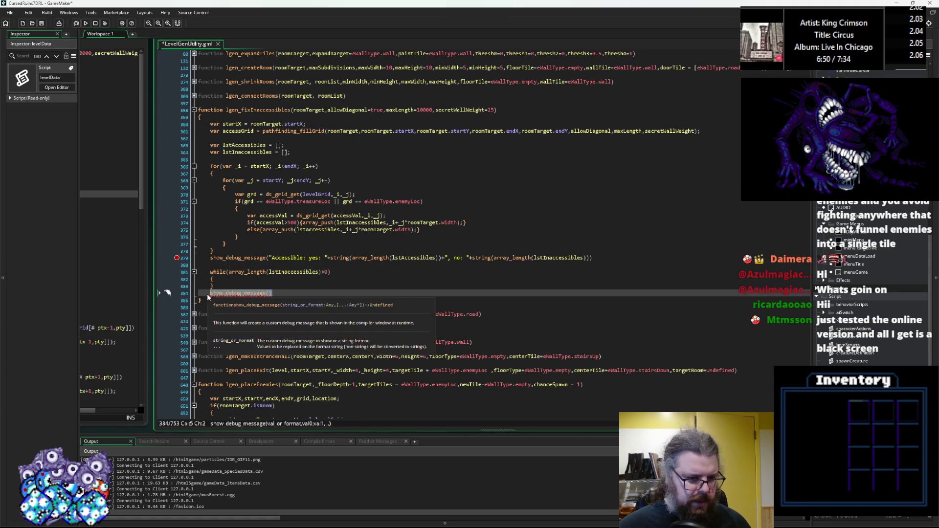
left_click(236, 277)
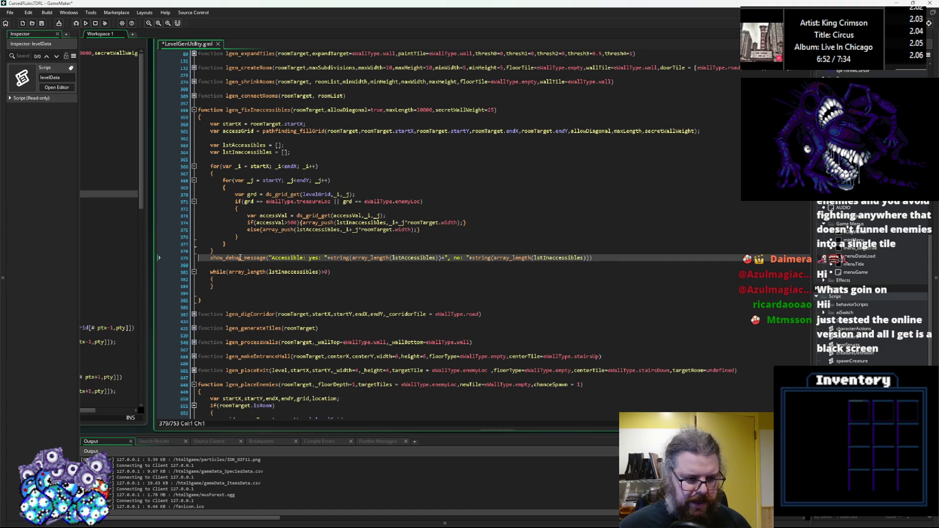
key("Up")
key("Home")
key("Down")
key("End")
key("Return")
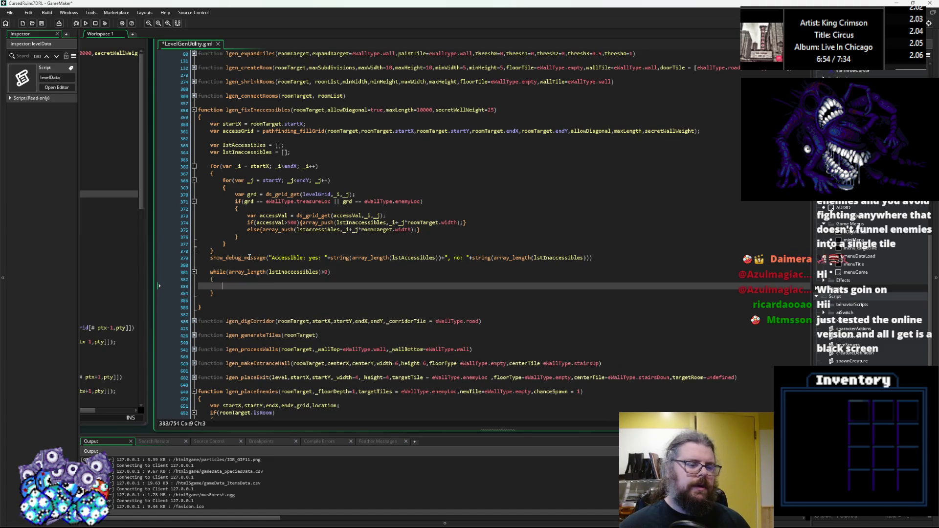
type("//")
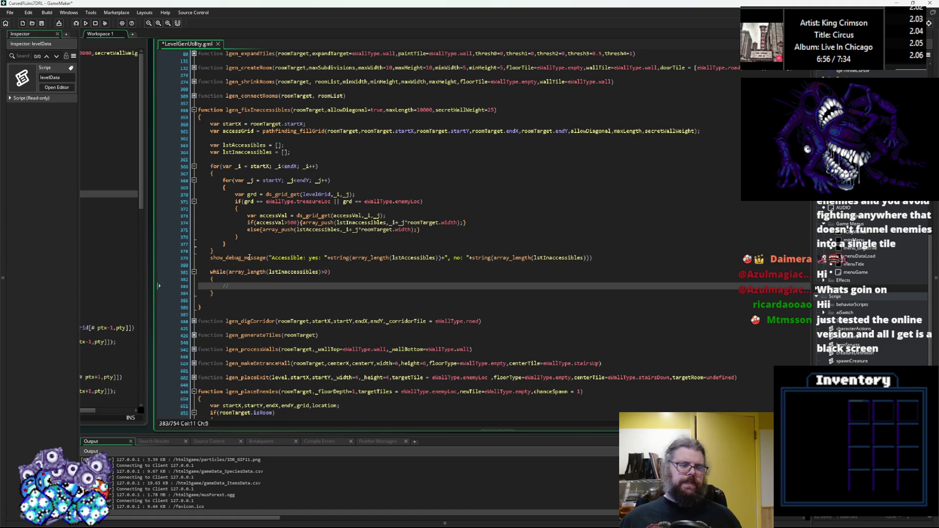
key("BackSpace")
key("BackSpace")
type("var pt")
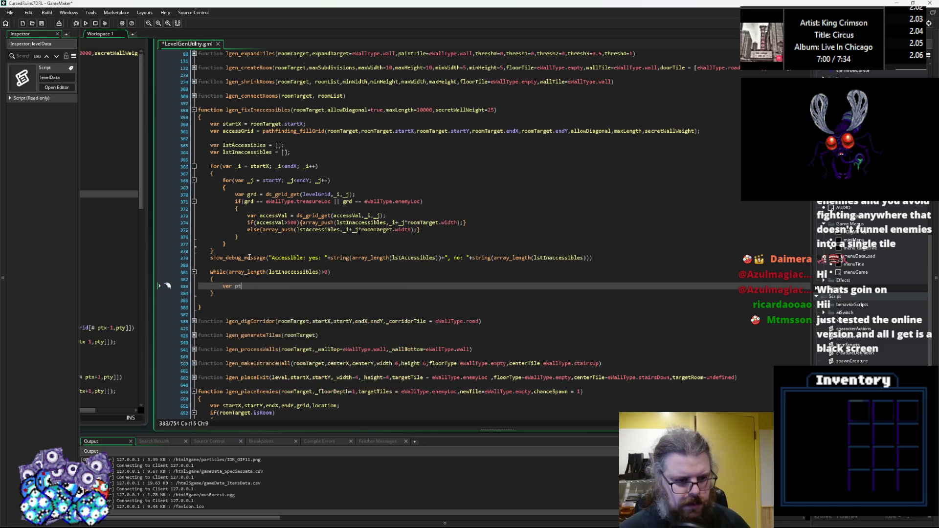
type("Inacc =-")
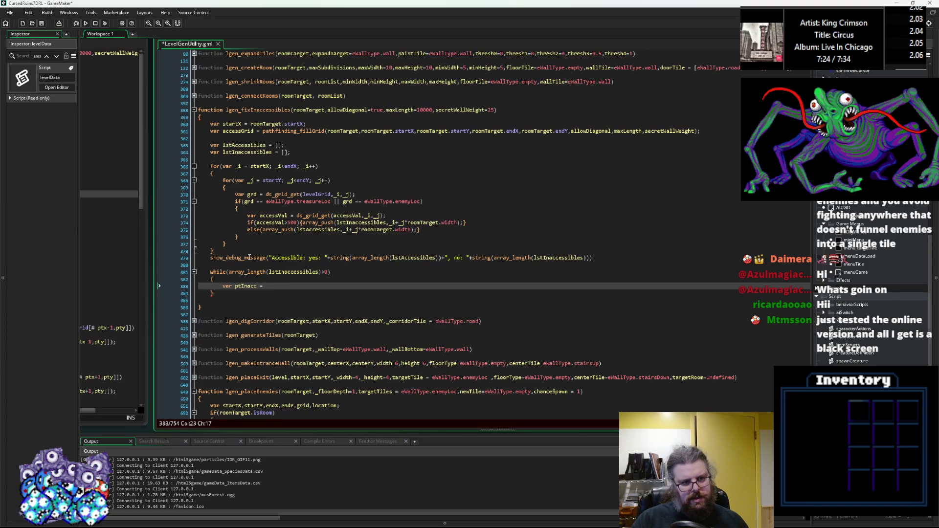
Declare var pointJoining = 0; on a new line above the while loop
key("Up")
key("Up")
key("Up")
key("End")
key("Return")
key("Return")
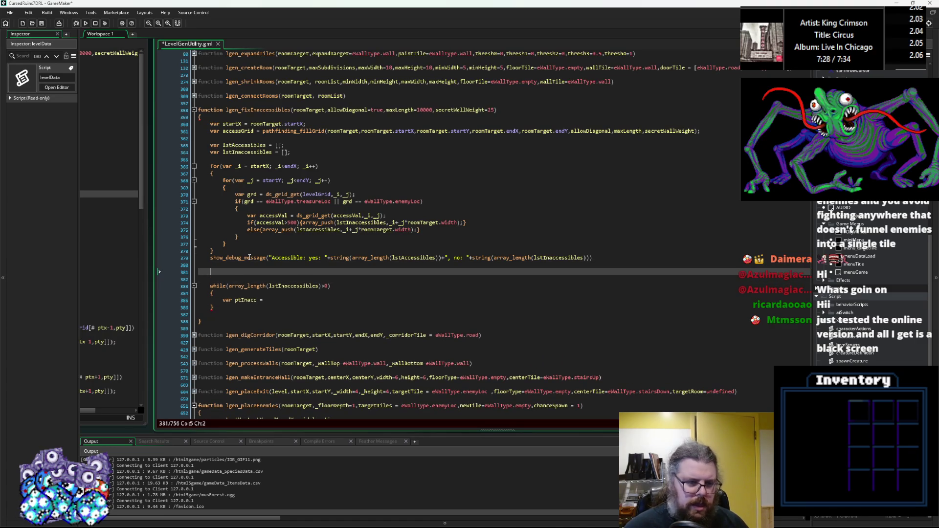
type("poin")
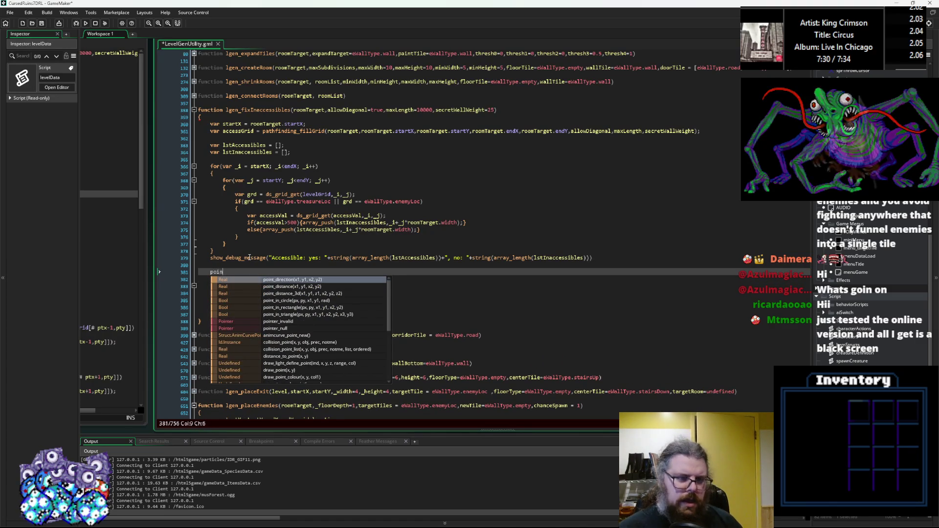
key("BackSpace")
key("BackSpace")
key("BackSpace")
type("var poi")
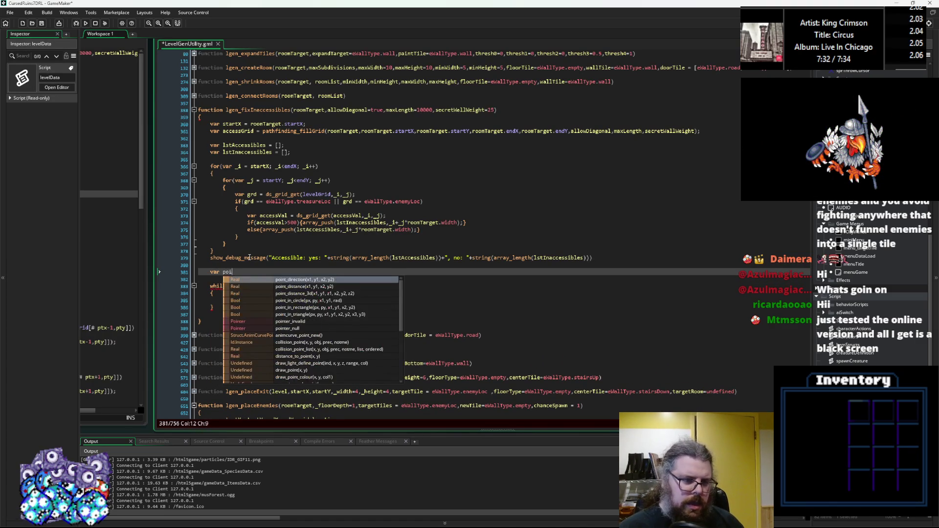
type("nt")
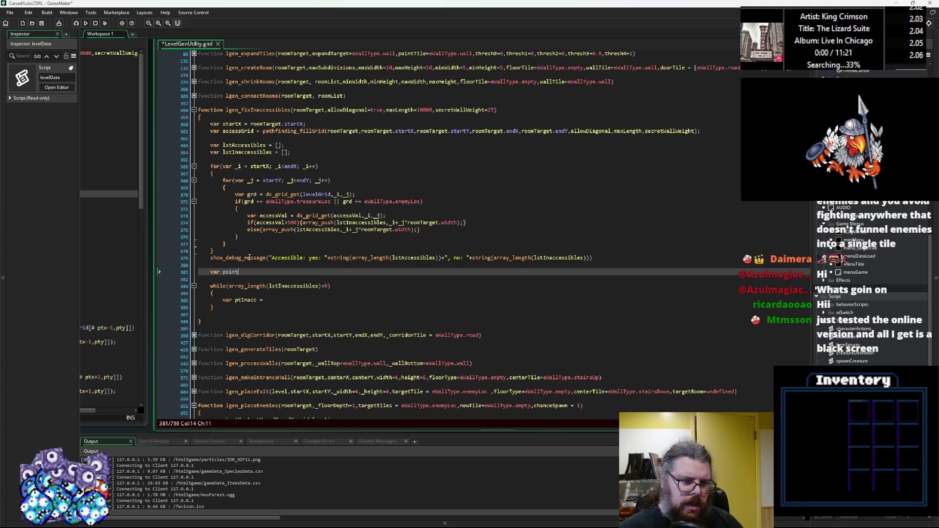
type("Joining = 0;")
key("Return")
type("var point")
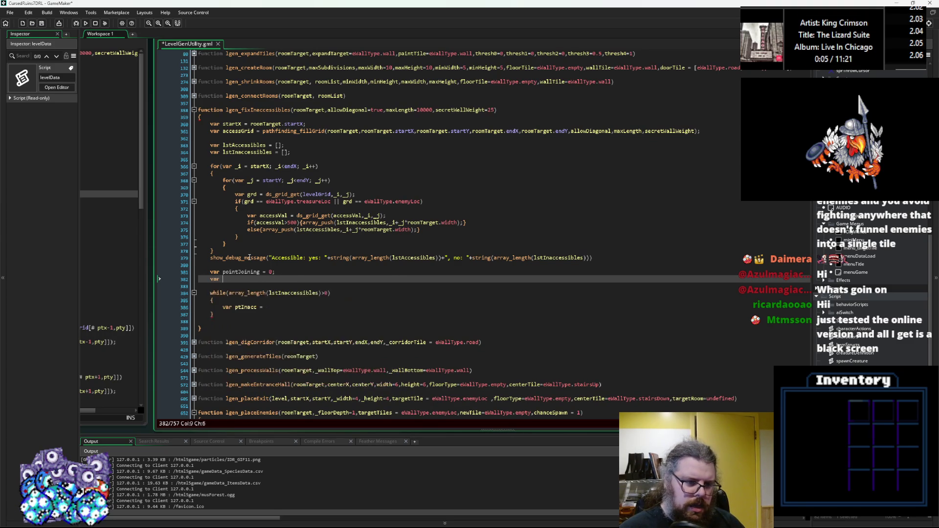
key("BackSpace")
key("BackSpace")
key("BackSpace")
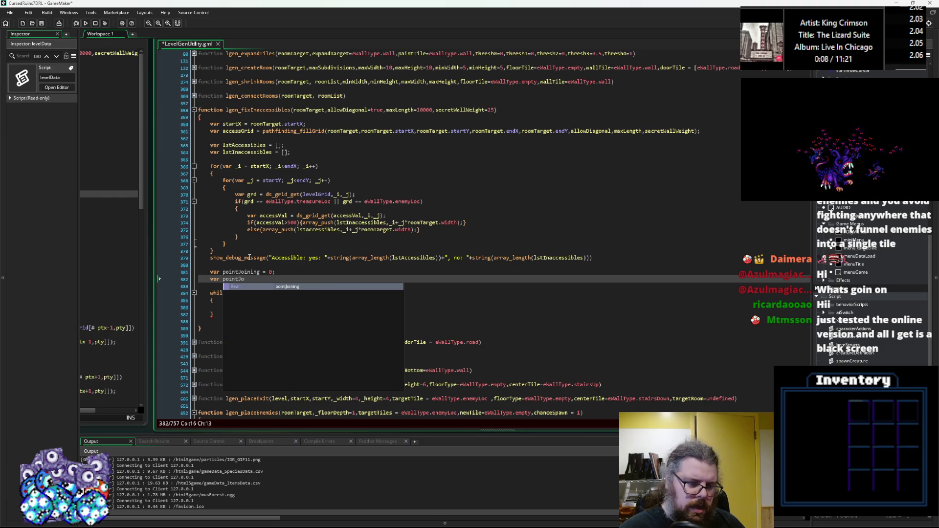
key("BackSpace")
key("BackSpace")
key("BackSpace")
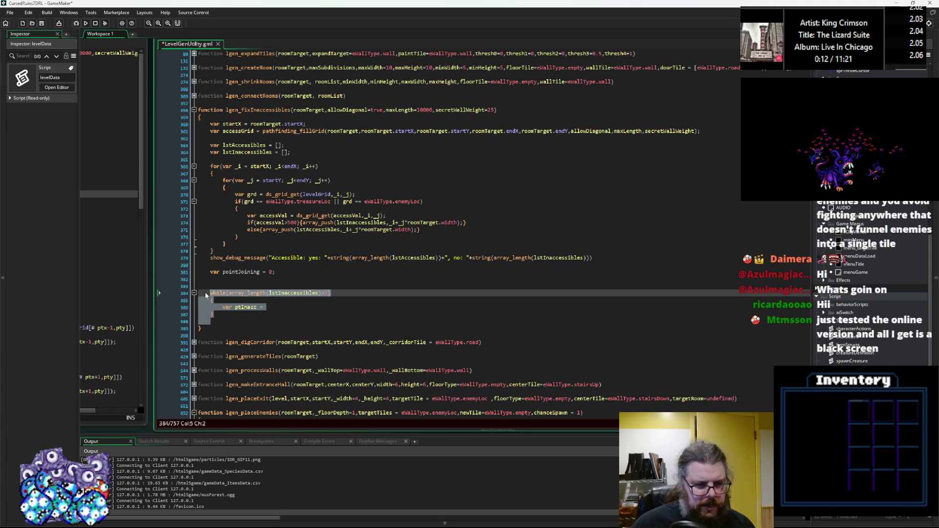
Paste a second copy of the while loop and rename pointJoining to pointCheckX
left_click(225, 264)
key("ctrl+v")
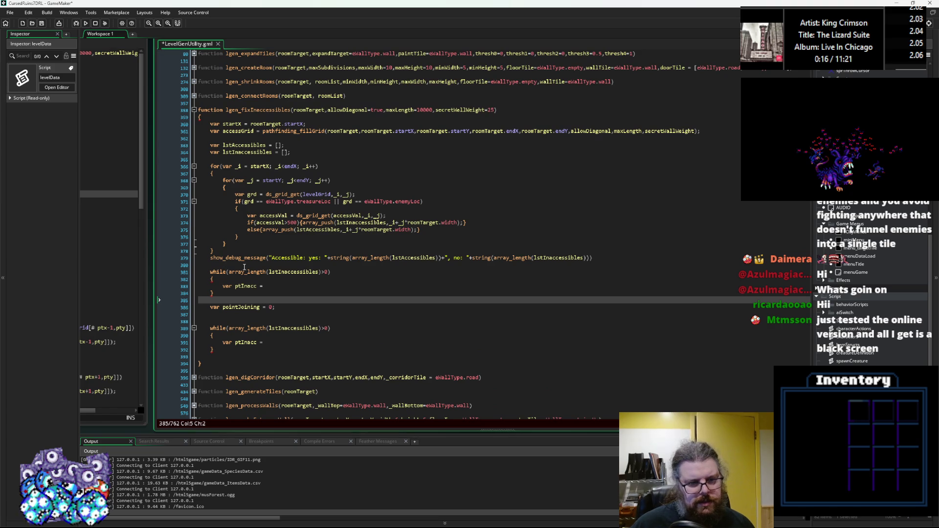
left_click(272, 286)
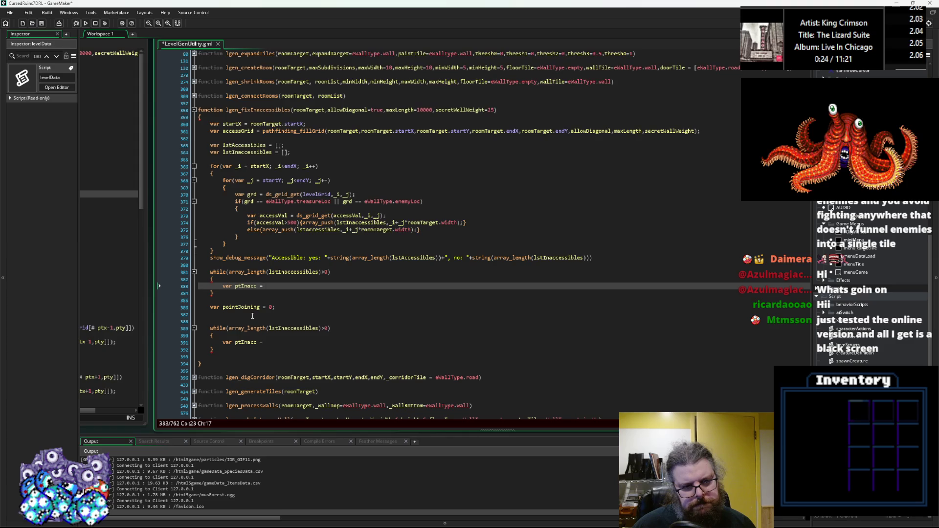
left_click(256, 314)
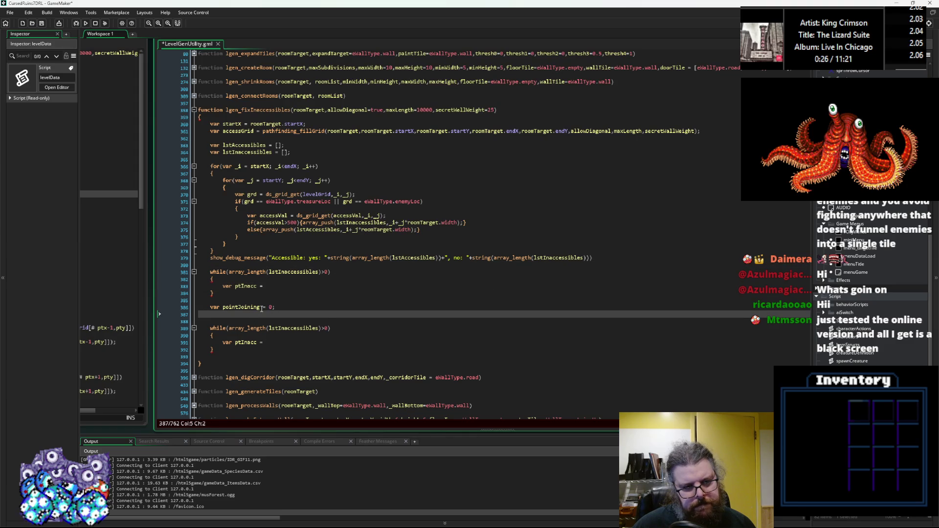
left_click(263, 308)
key("BackSpace")
key("BackSpace")
key("BackSpace")
key("BackSpace")
key("BackSpace")
key("BackSpace")
type("CheckX")
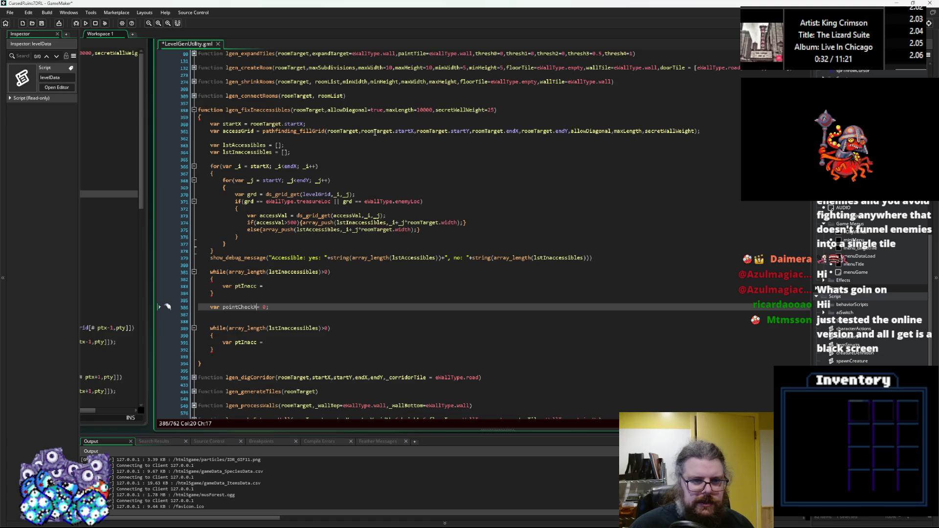
left_click(307, 123)
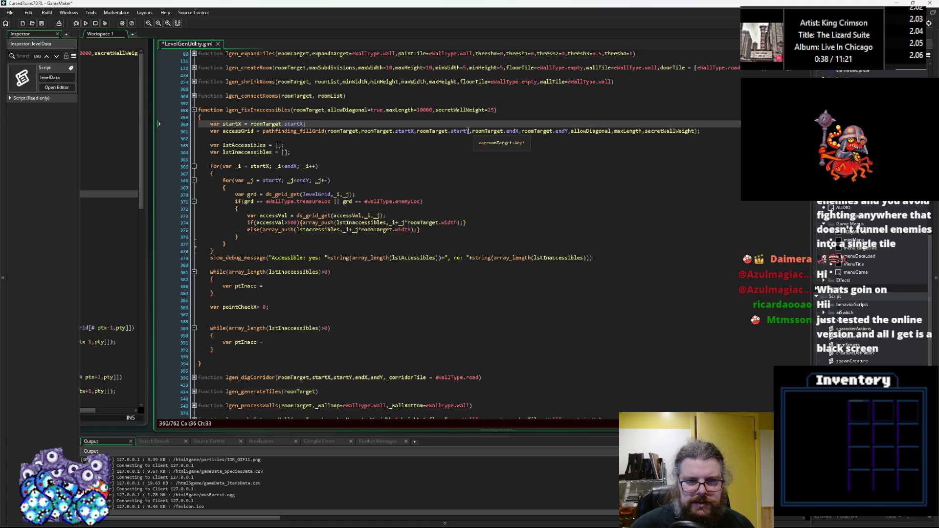
Delete the var startX line and set pointCheckX to roomTarget.startX instead of 0
left_click_drag(415, 131, 360, 132)
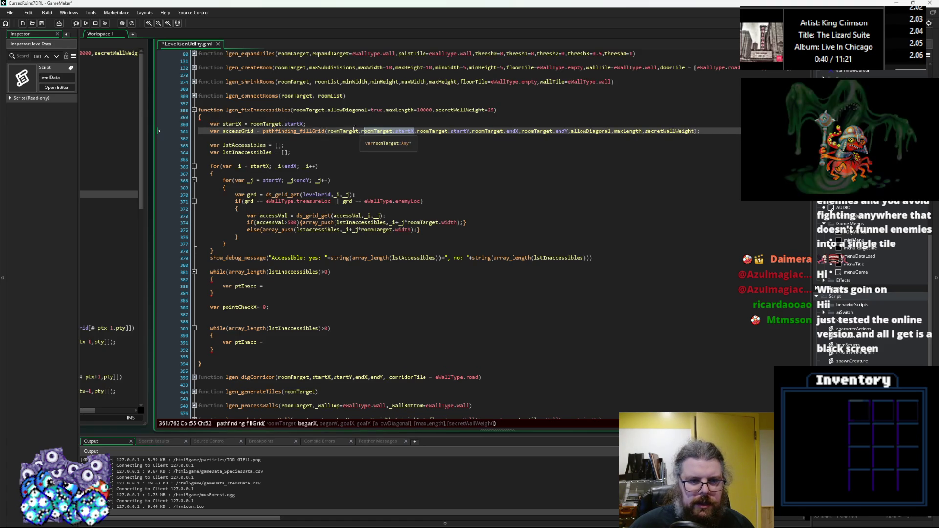
left_click(177, 125)
key("Delete")
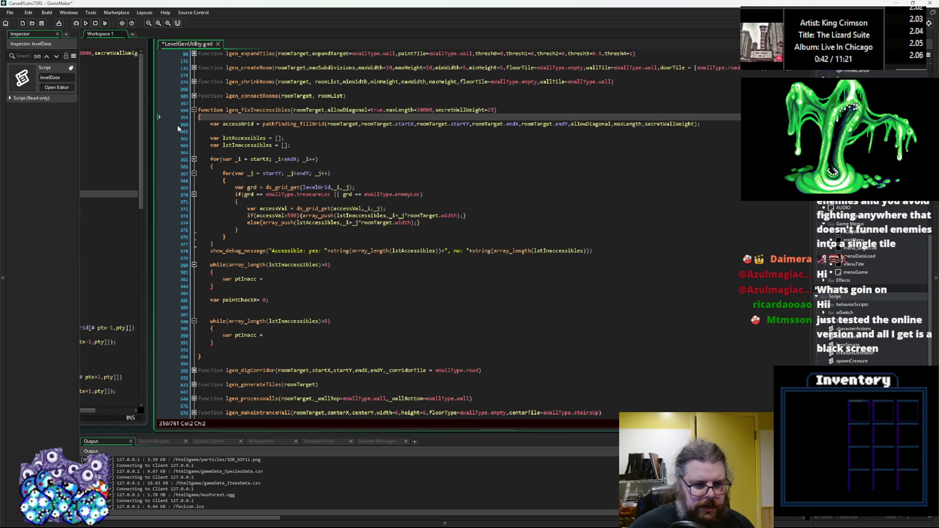
double_click(264, 300)
type("roomTarget.startX")
Add var pointCheckY = roomTarget.startY; below the pointCheckX line
left_click_drag(318, 300, 223, 304)
key("ctrl+c")
left_click(216, 307)
type("var")
key("ctrl+v")
left_click(254, 307)
key("BackSpace")
type("Y")
left_click(316, 307)
key("Delete")
type("Y")
left_click(335, 307)
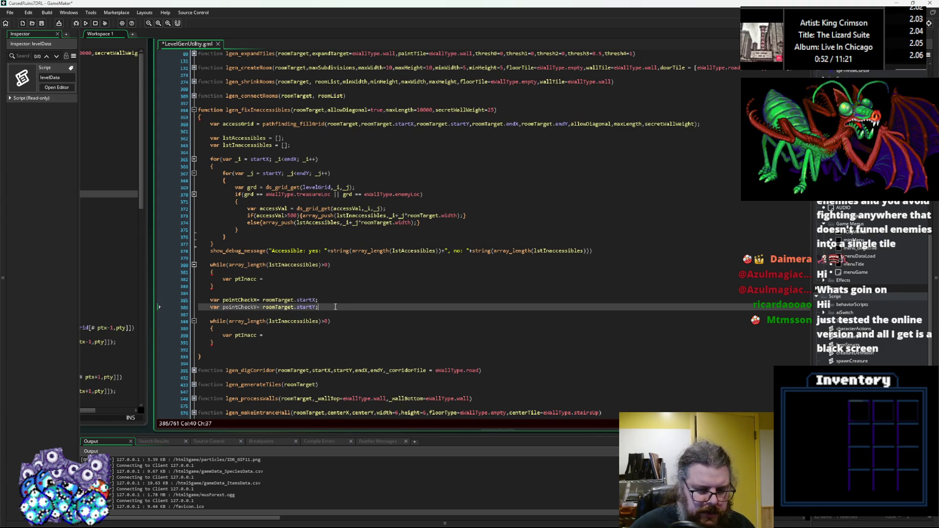
Insert a '// find closest pt' comment above ptInacc in the second loop's body
key("Down")
key("Down")
key("Down")
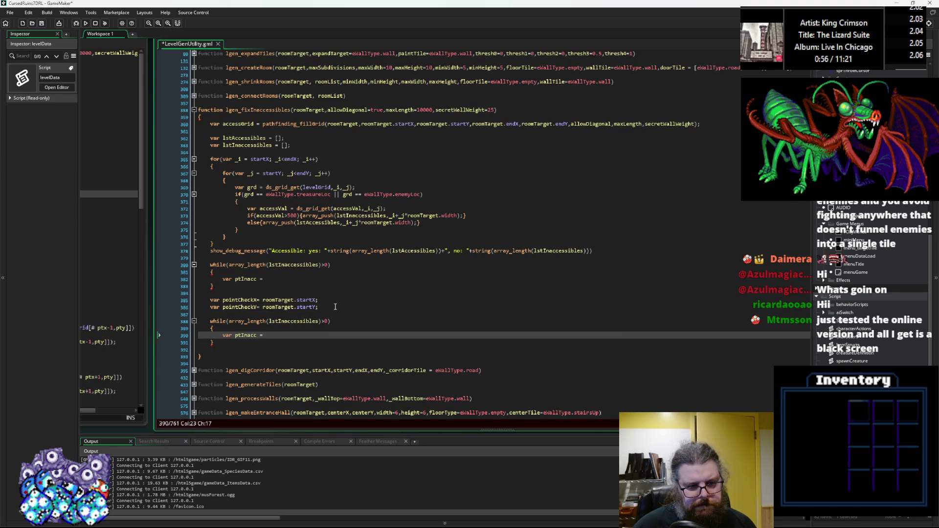
key("Up")
key("End")
key("Return")
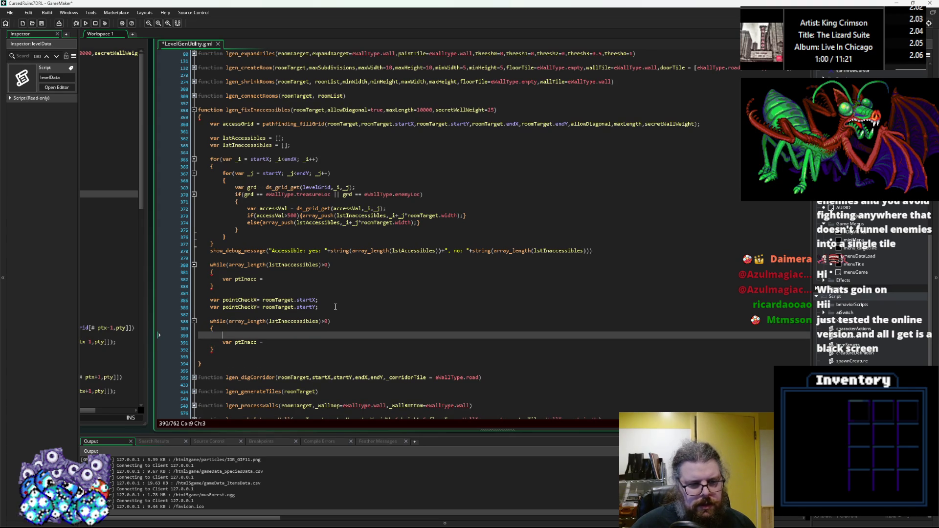
key("Return")
key("Up")
type("// f")
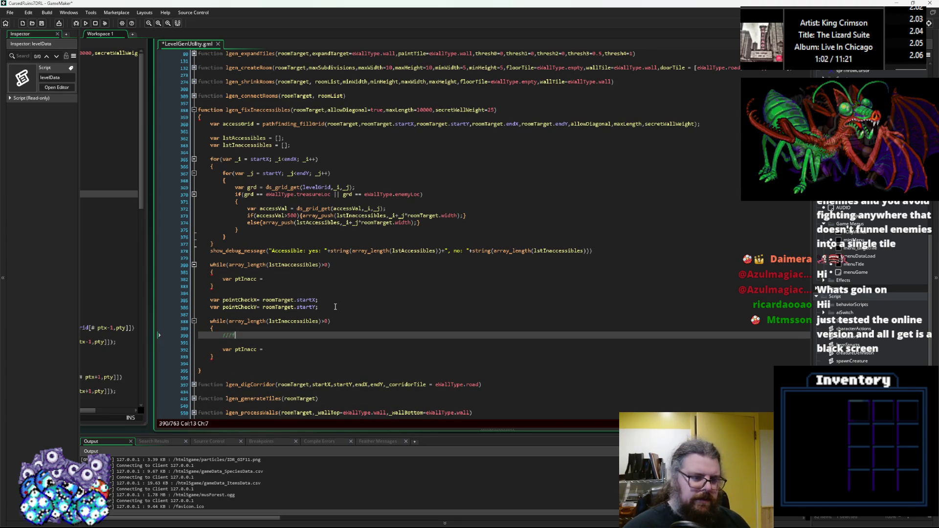
type("ind closest pt")
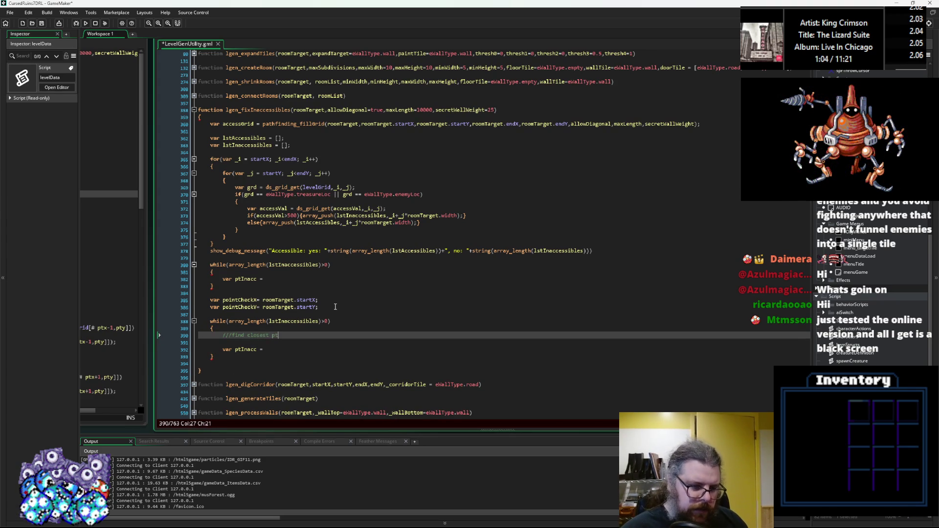
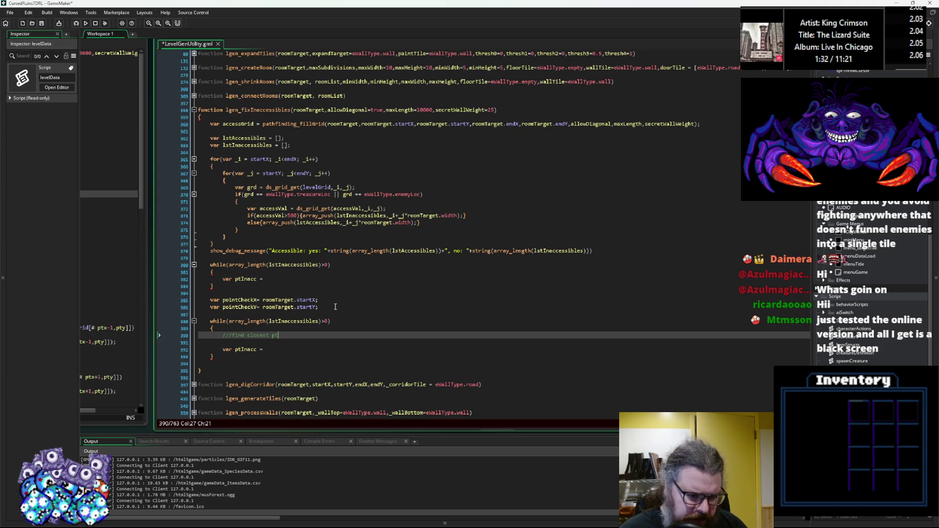
Write a for loop over array_length(lstInaccessibles) with _i, opening its brace
key("Down")
type("for(var _i; _i<array_l")
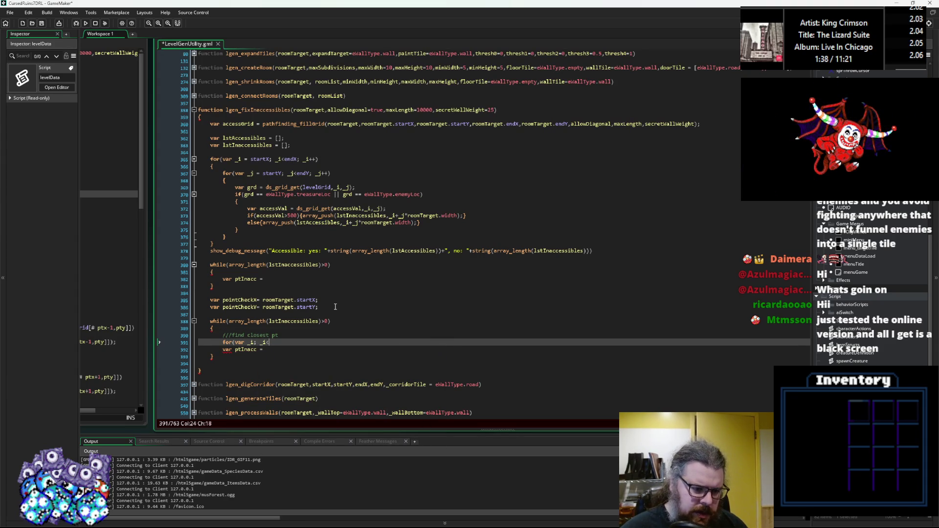
type("engt")
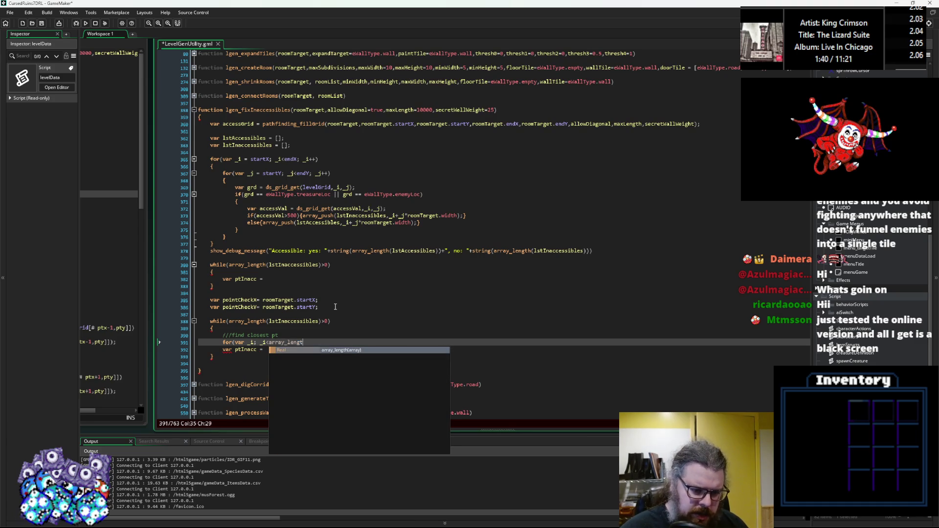
key("Return")
type(")")
left_click(292, 321)
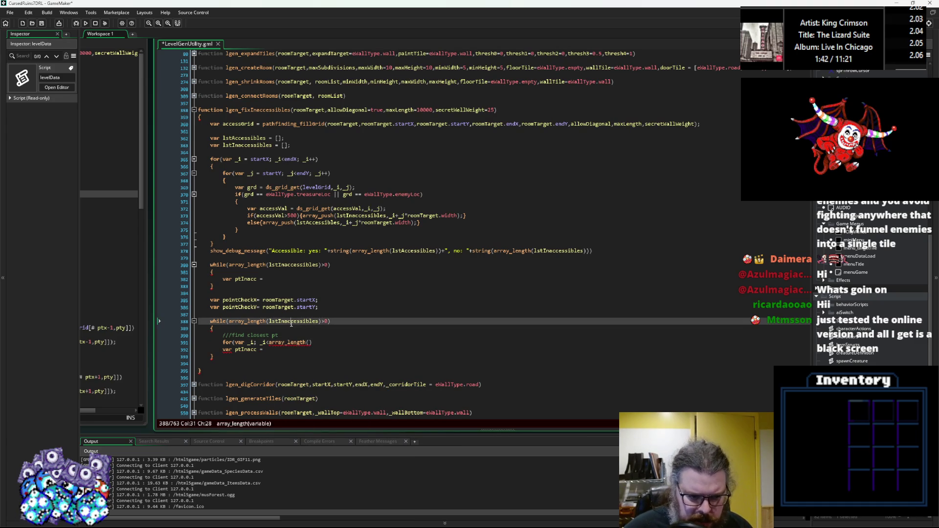
left_click(309, 342)
type("lstInaccessibles")
type("); ")
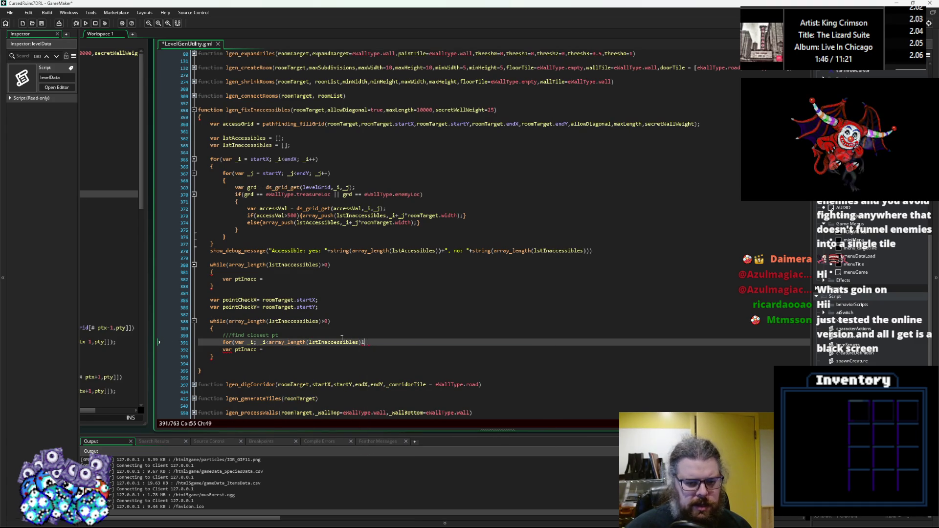
type("_i")
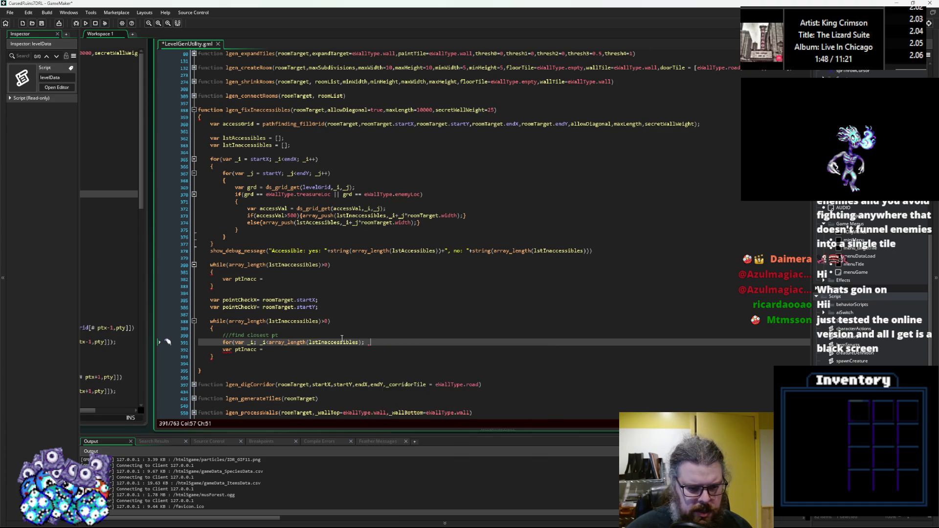
type("++)")
key("Return")
type("{")
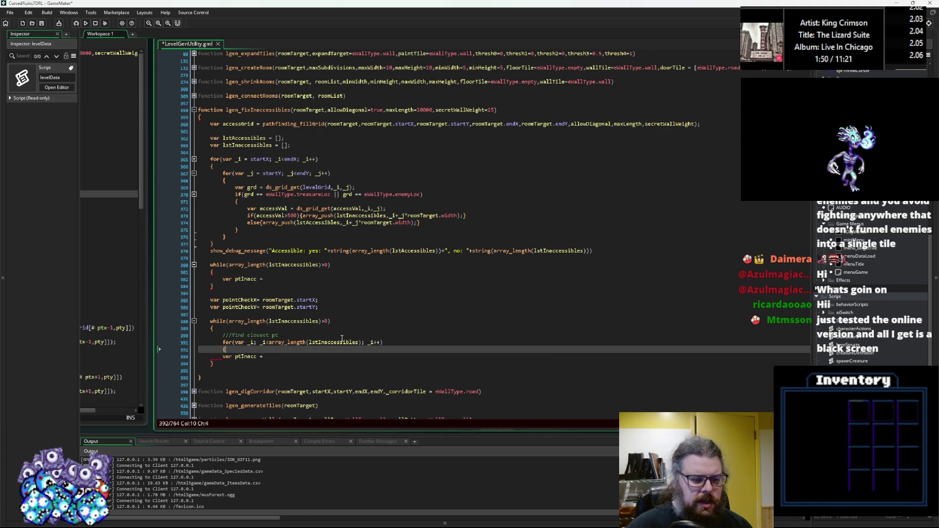
Move the 'var ptInacc =' declaration to its own line above the for loop
scroll(342, 338, "down", 2)
left_click_drag(266, 322, 223, 323)
key("ctrl+x")
left_click(223, 307)
key("Return")
key("Up")
key("ctrl+v")
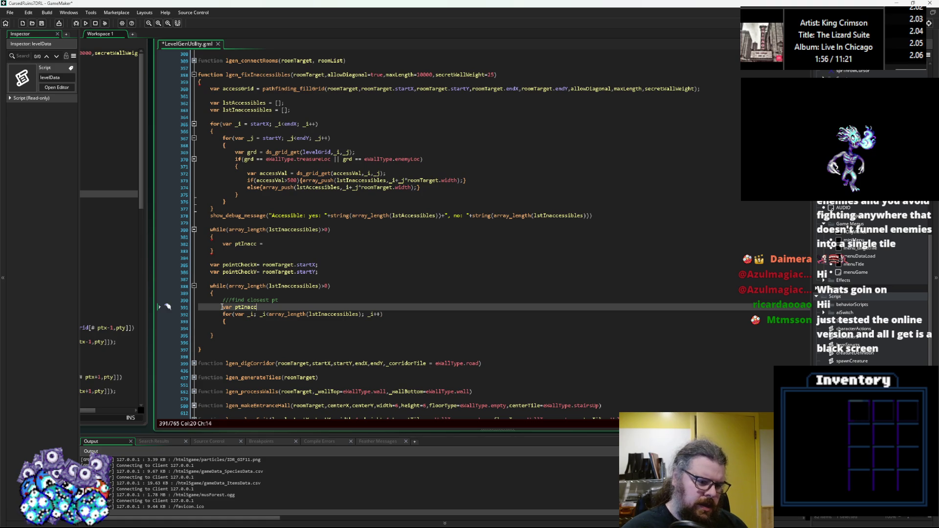
Initialise ptInacc and ptNear to 0, close the loop body with a brace, and save
type(" = 0;")
key("Return")
type("var pt")
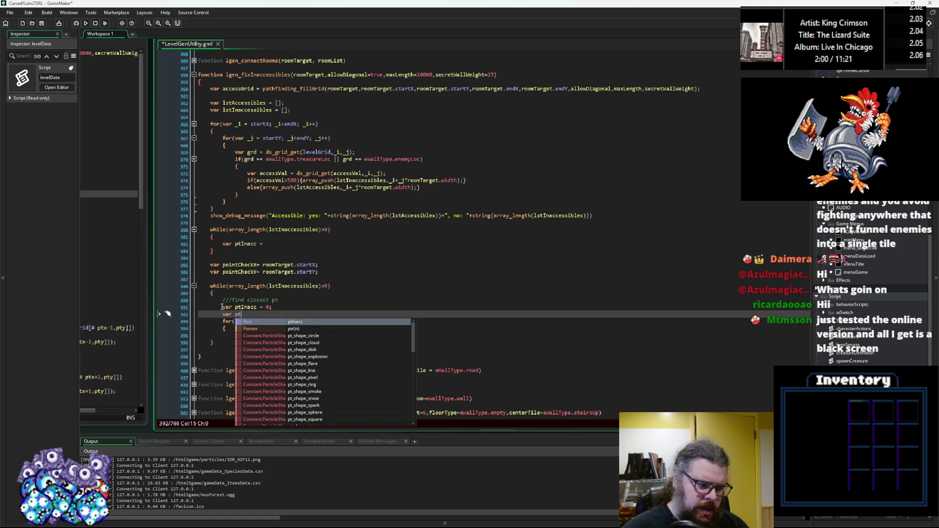
type("Near = 0;")
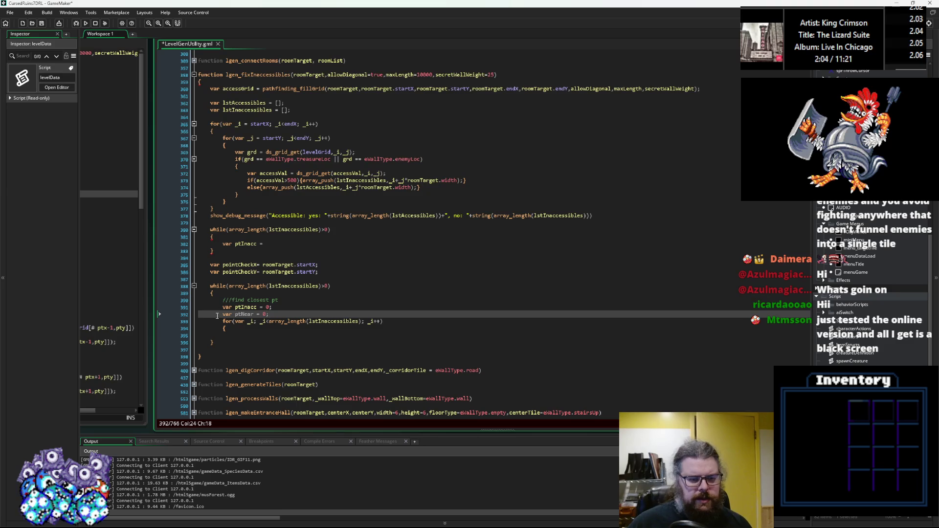
left_click(239, 330)
key("Return")
type("}")
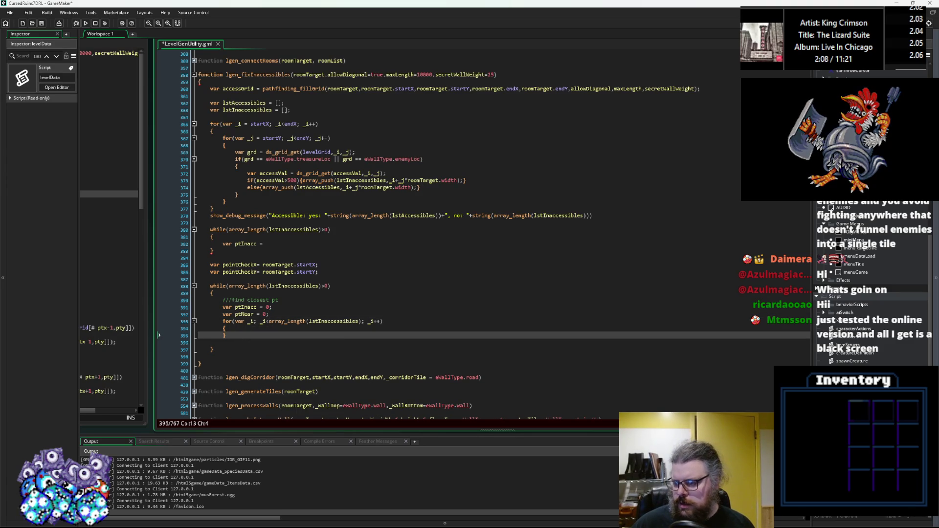
scroll(306, 329, "down", 1)
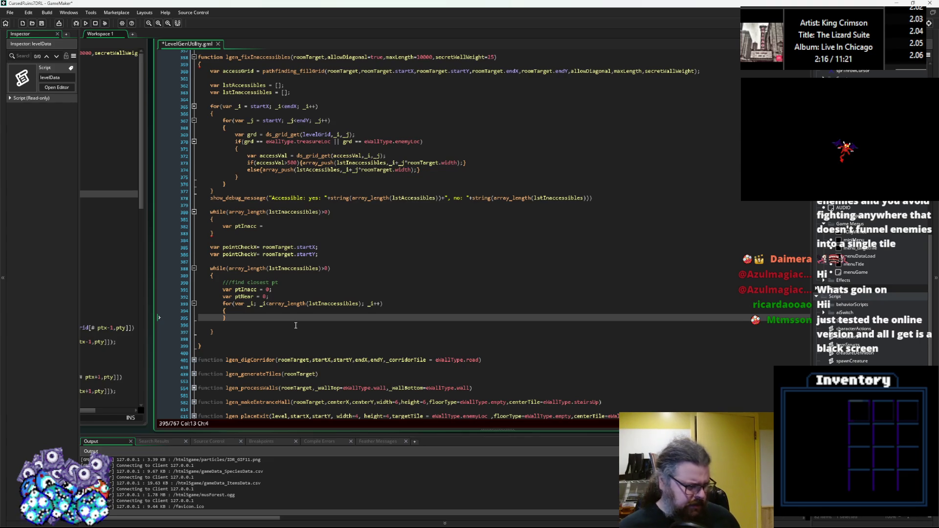
key("ctrl+s")
Begin a 'var ptx =' line inside the for loop's body
left_click(278, 304)
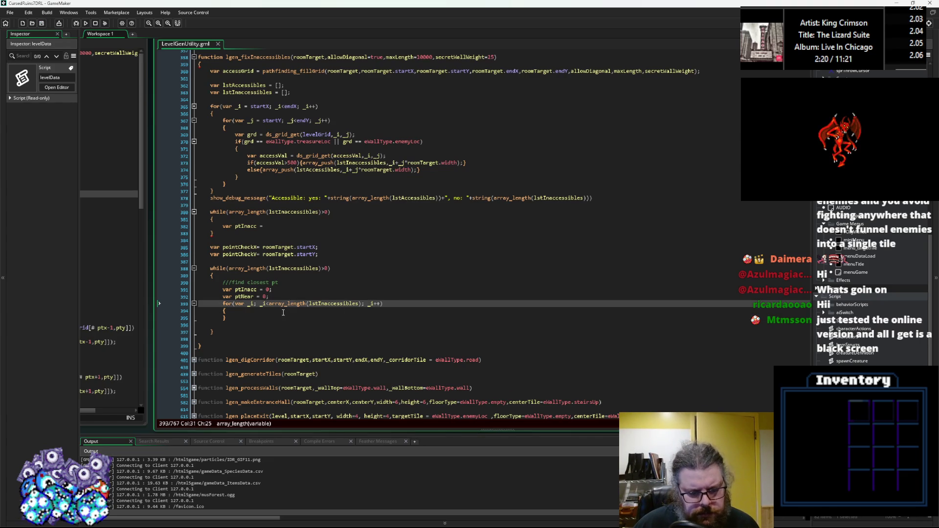
left_click(248, 282)
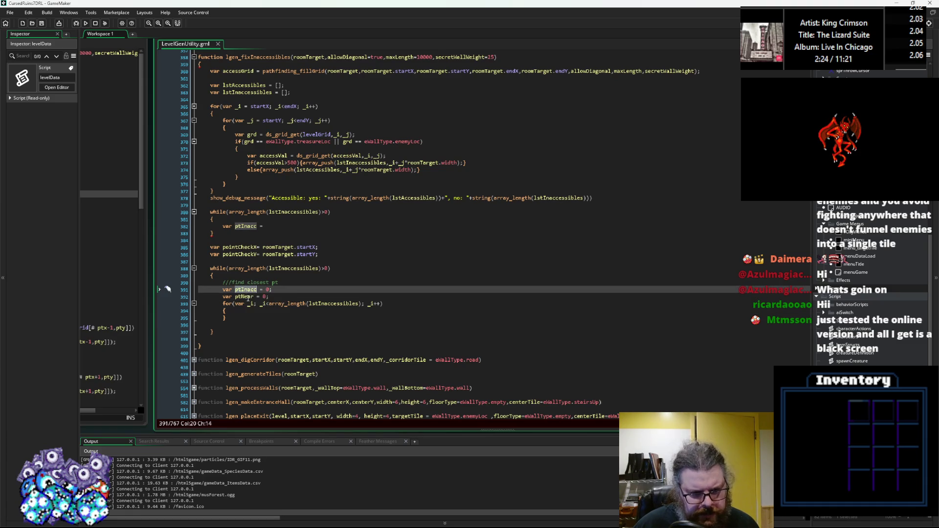
left_click(245, 297)
left_click(263, 311)
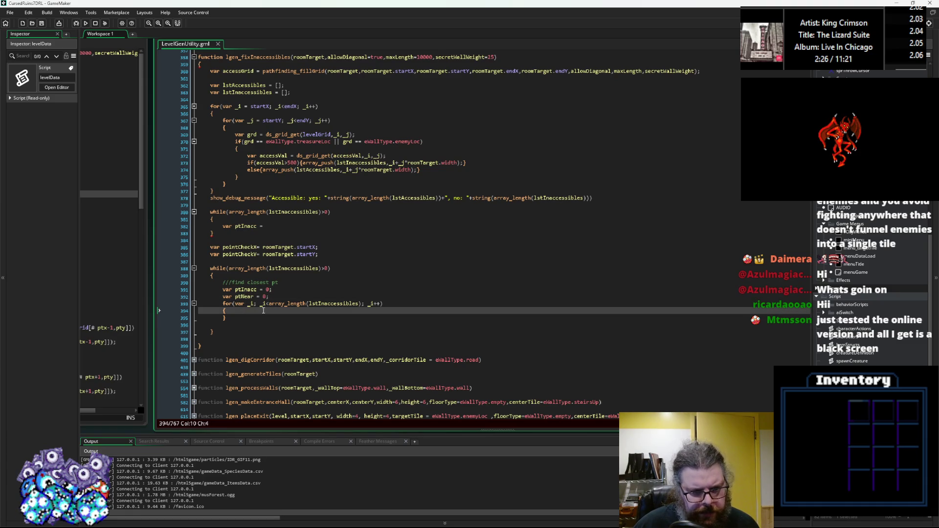
key("Return")
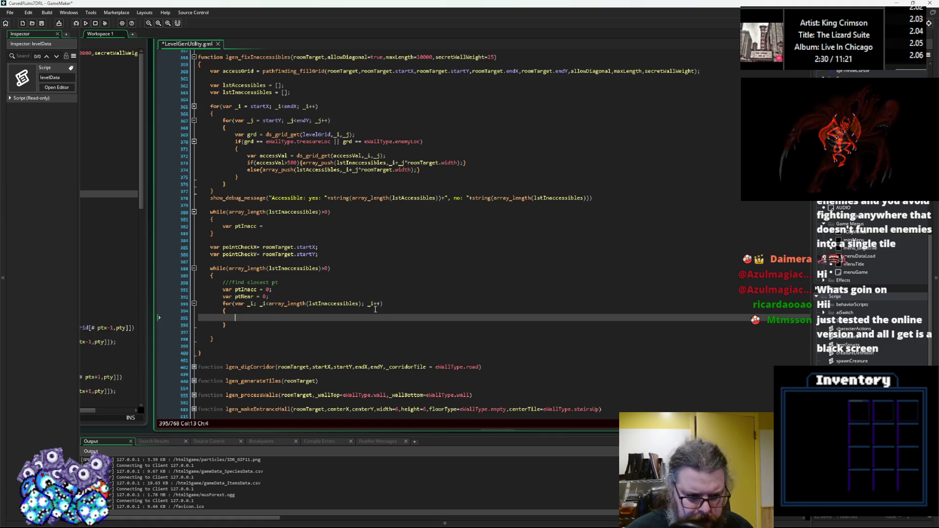
type("var pt")
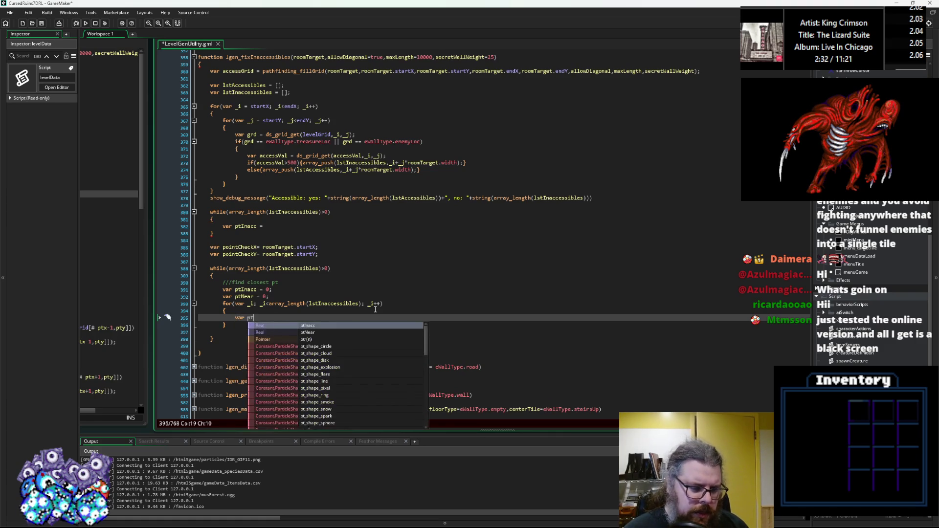
type("x =")
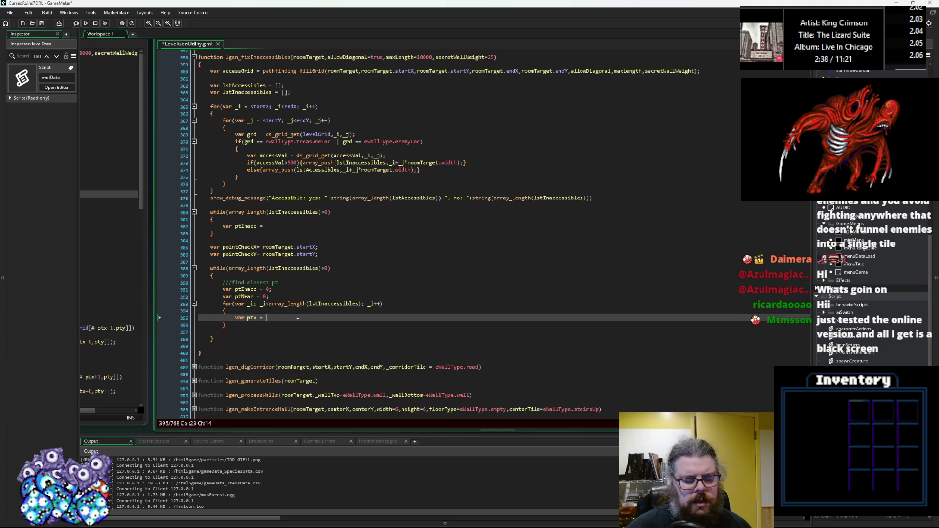
Set ptx to lstInaccessibles[_i] mod roomTarget.width
type("lstIn")
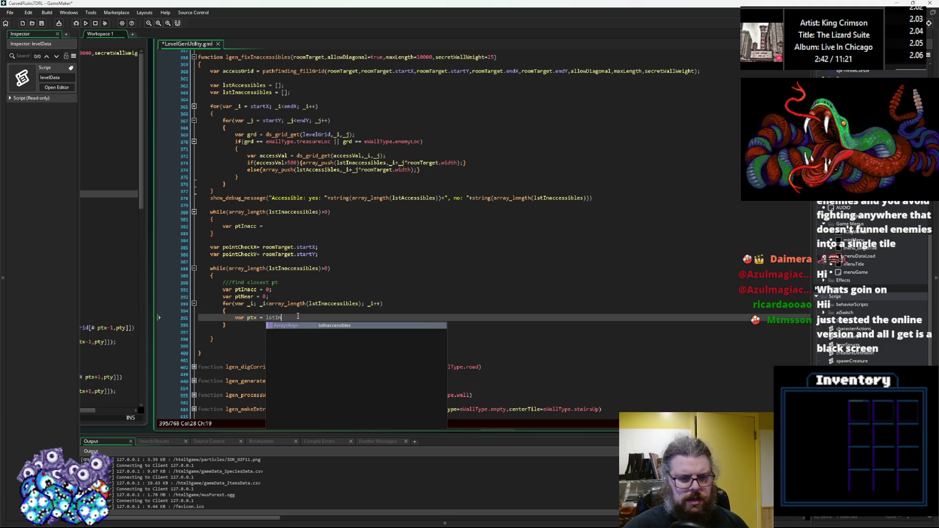
key("Return")
type("[_i] m")
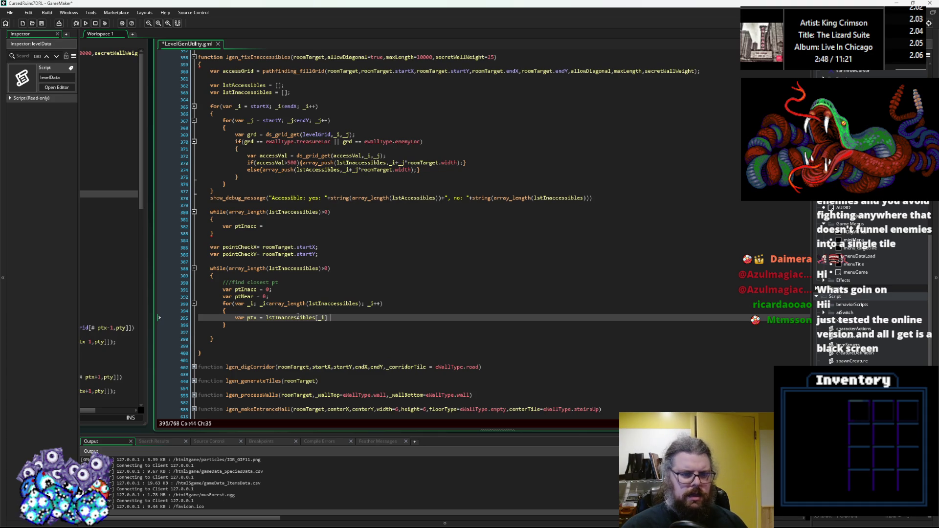
type("od")
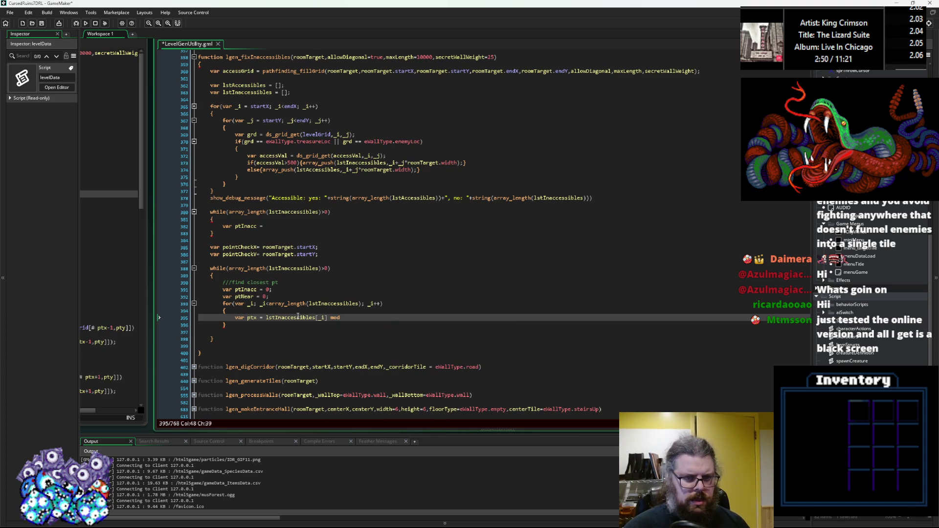
scroll(367, 242, "up", 1)
left_click(293, 279)
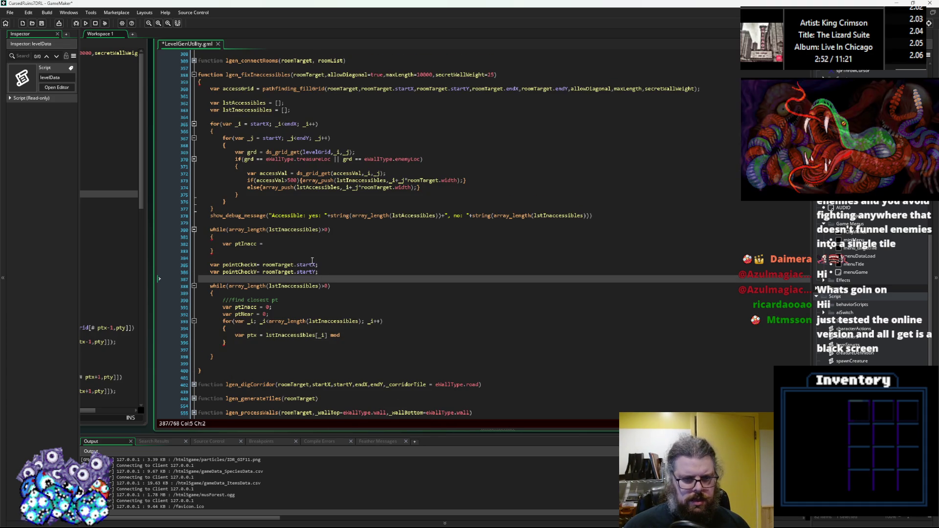
left_click(289, 244)
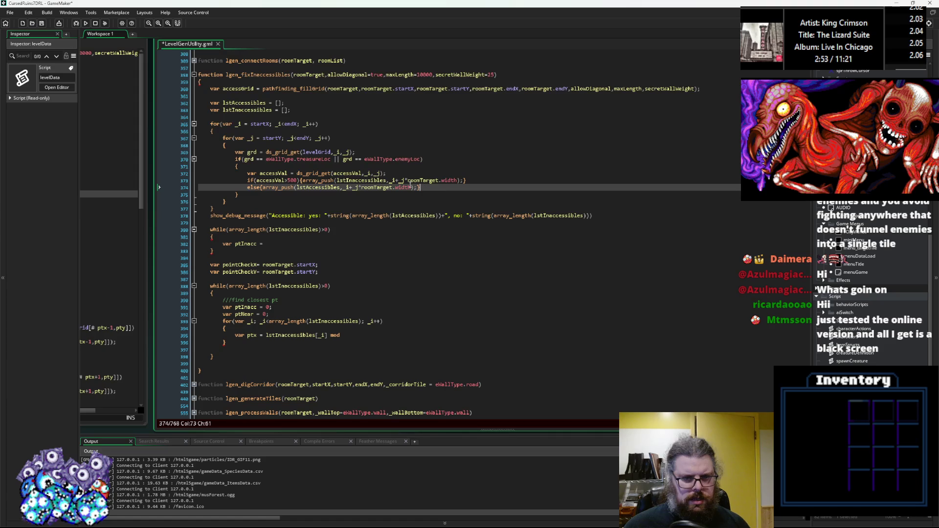
left_click(360, 252)
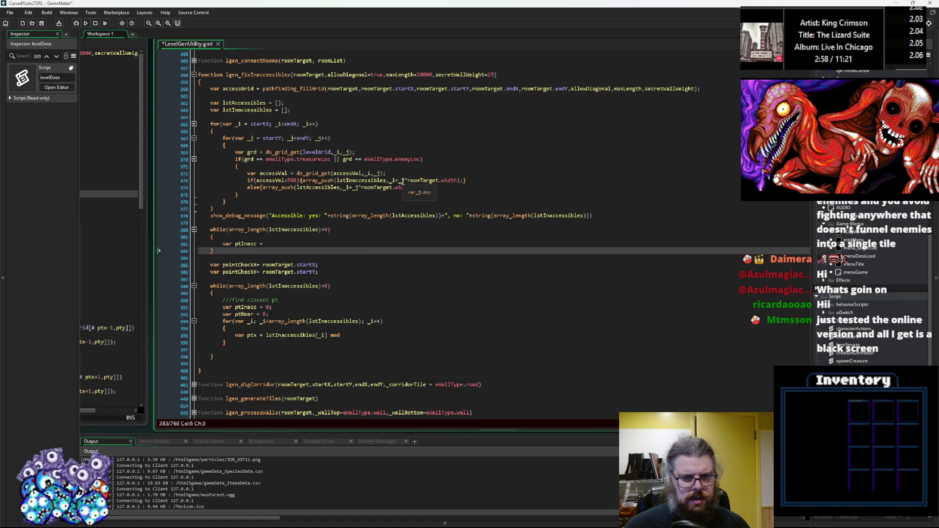
left_click_drag(459, 181, 408, 181)
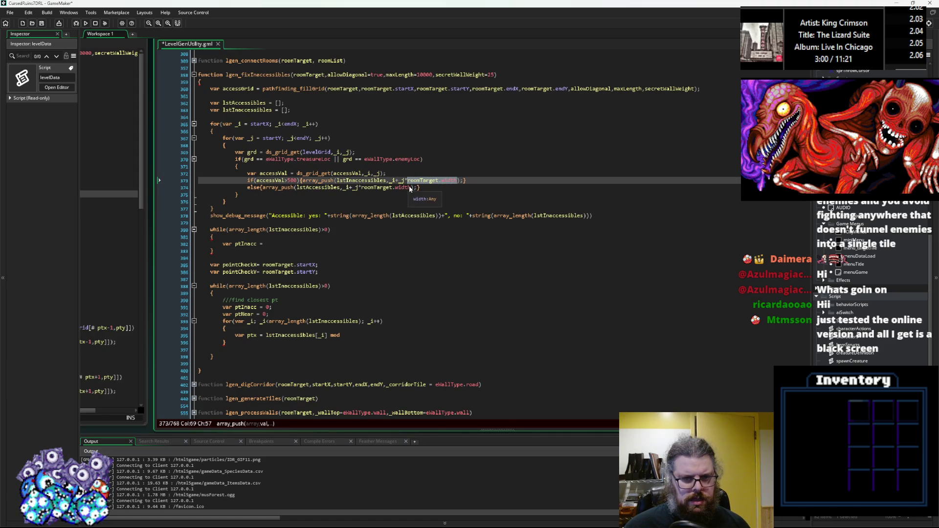
left_click(345, 335)
key("ctrl+v")
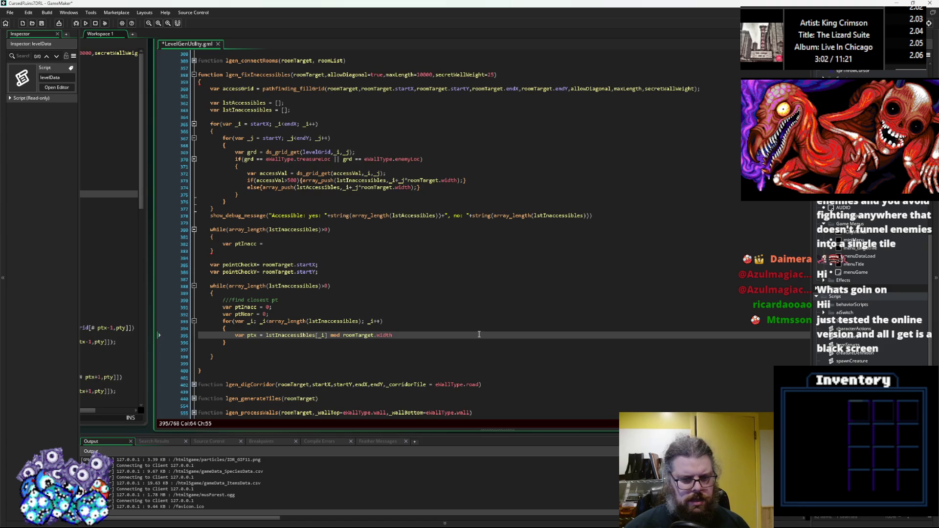
type(";")
Add a pty line using the same expression with roomTarget.height, then start an if( line
key("Return")
type("var pty")
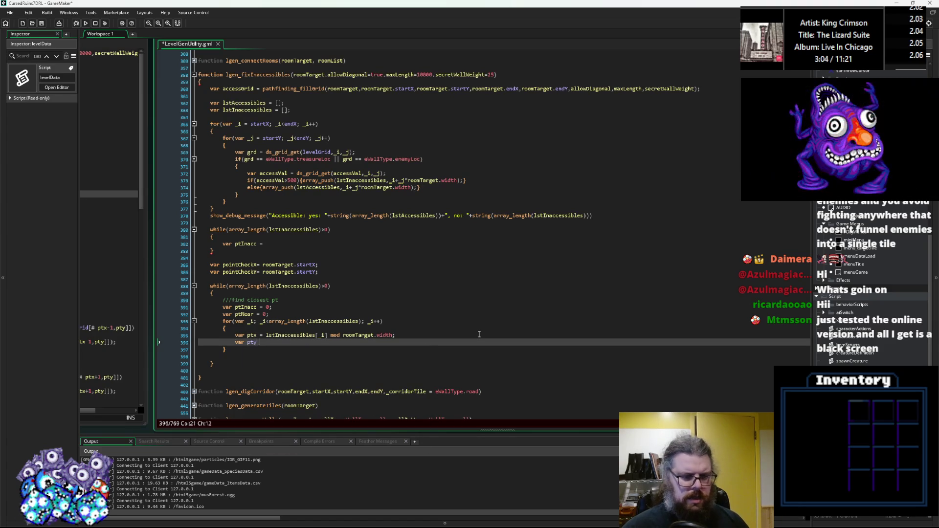
left_click_drag(479, 335, 267, 336)
key("ctrl+c")
left_click(277, 342)
key("ctrl+v")
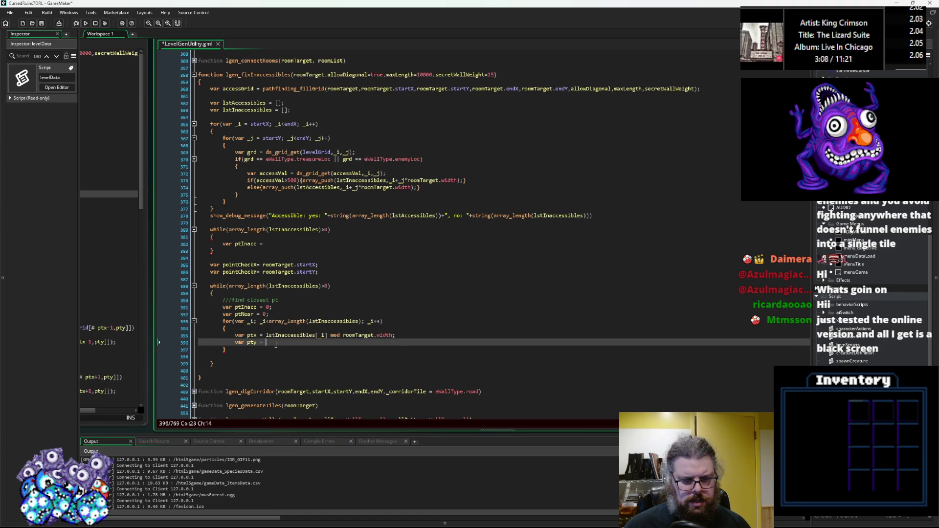
double_click(386, 343)
type("height;")
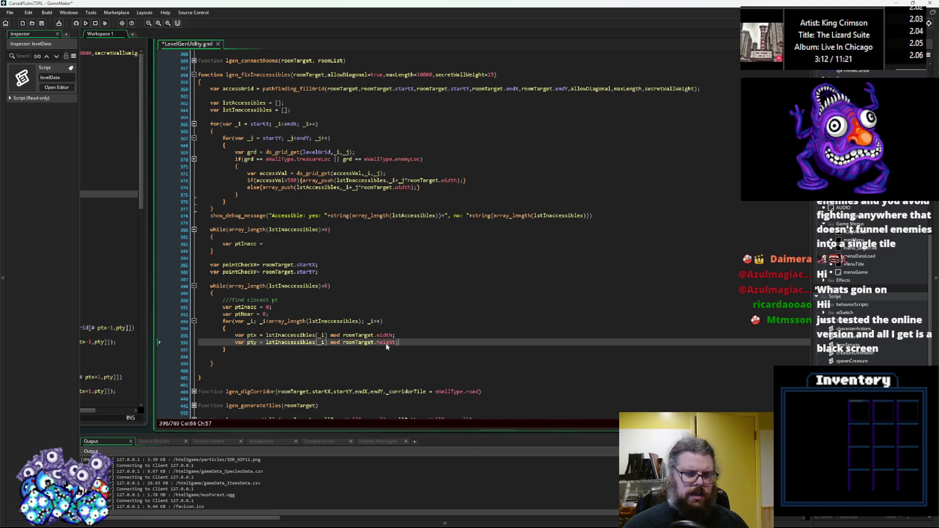
key("Return")
type("if(")
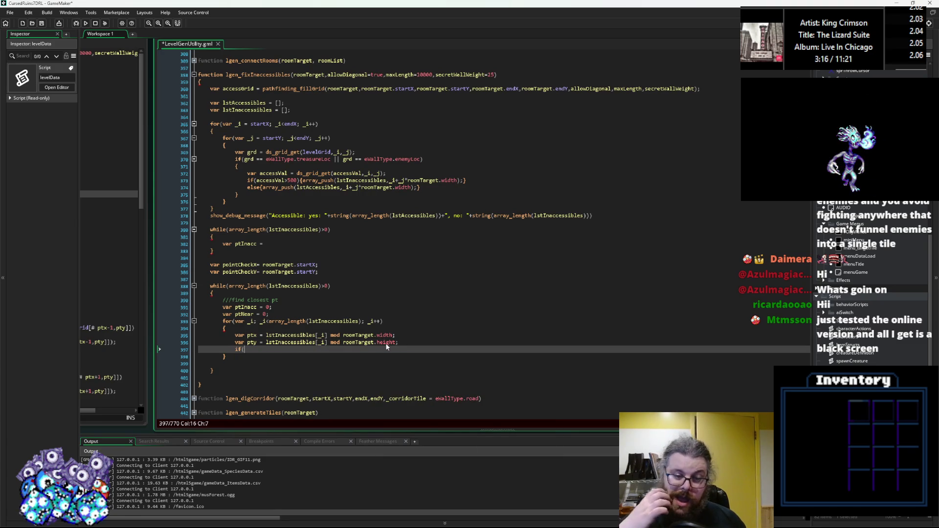
Replace the if with var dst = point_distance(ptx,pty,pointCheckX,pointCheckY);
key("BackSpace")
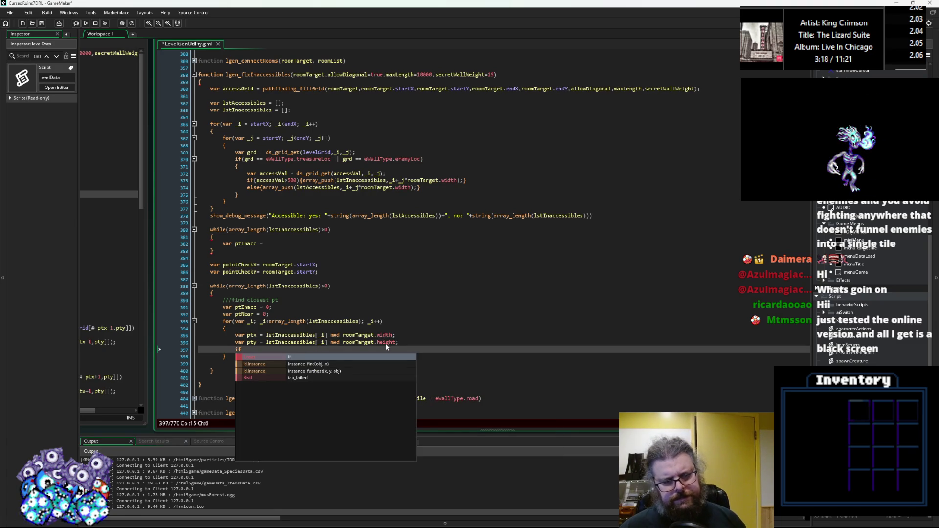
key("BackSpace")
key("BackSpace")
type("var ")
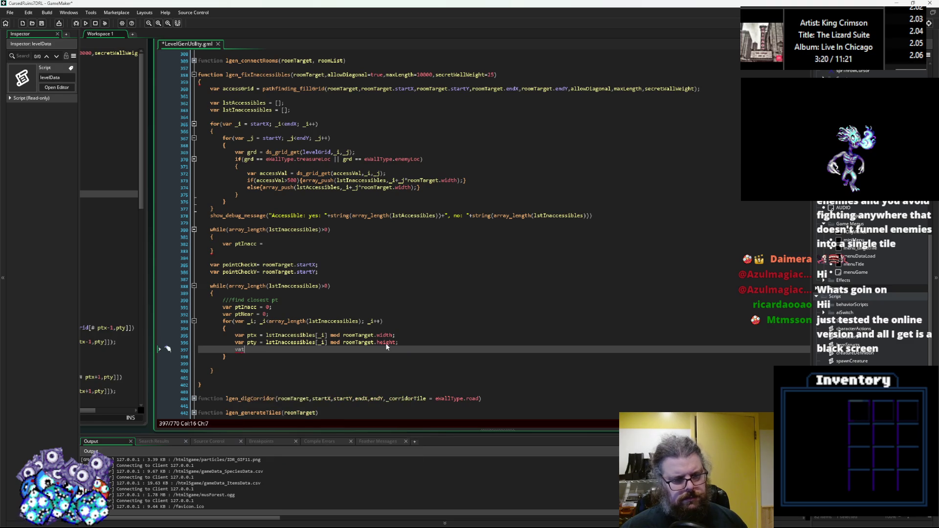
type("dst ")
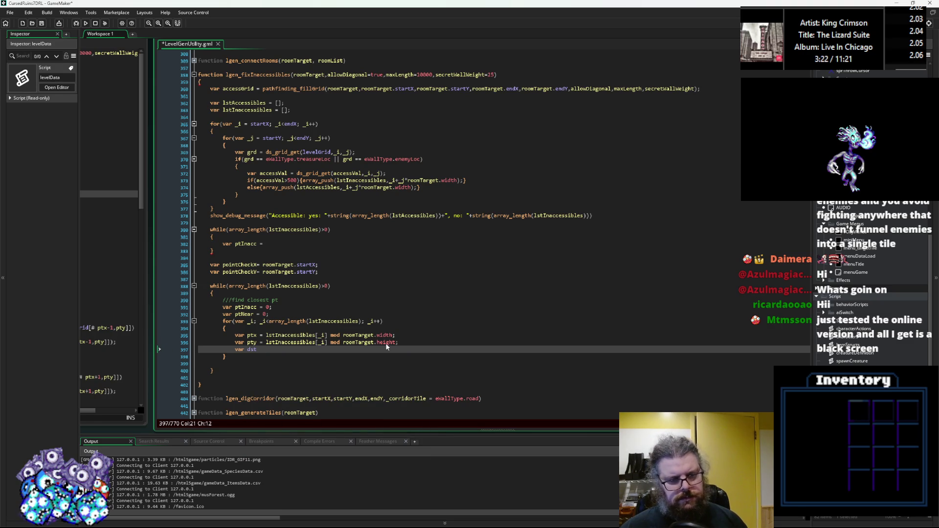
type("= point_distance")
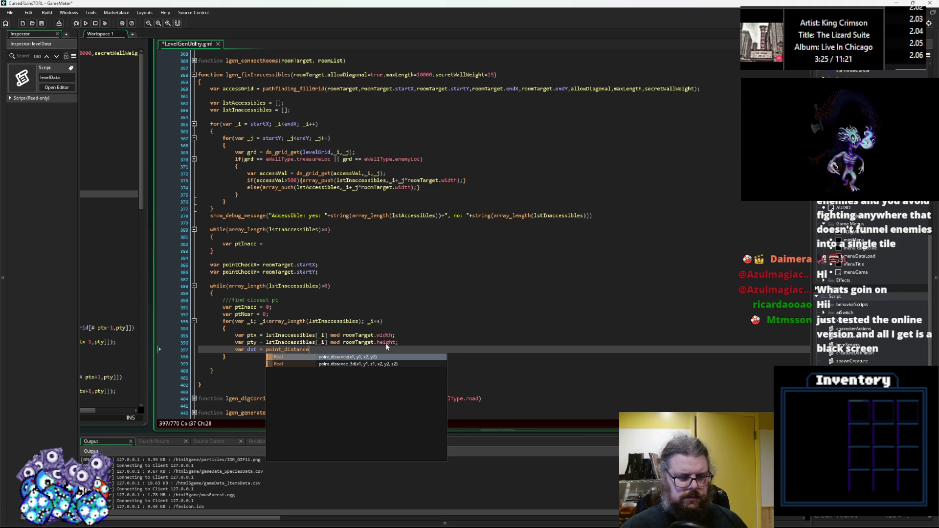
key("Return")
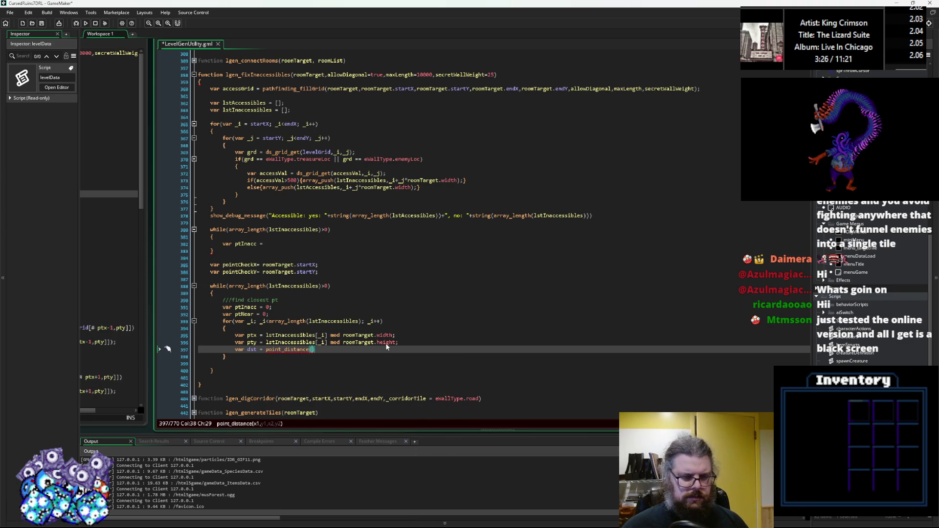
type("ptx,pty,")
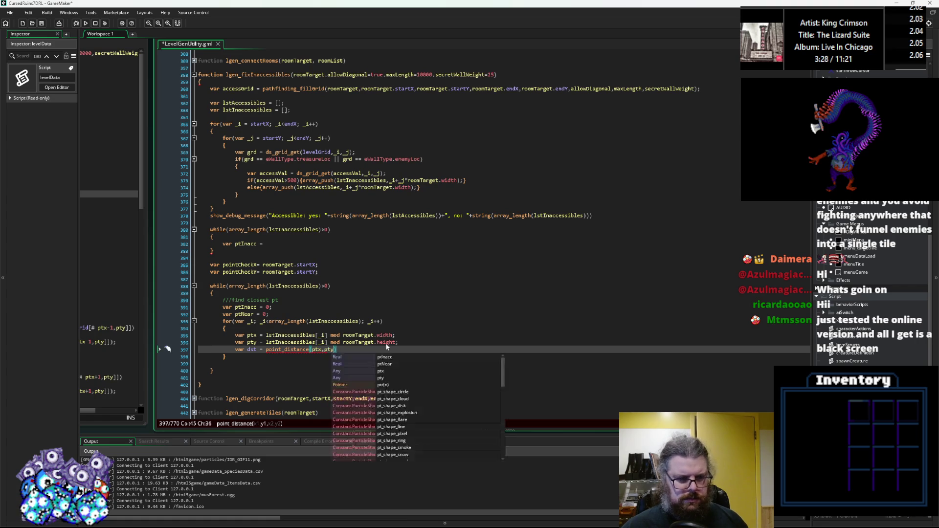
type("pointCheckX")
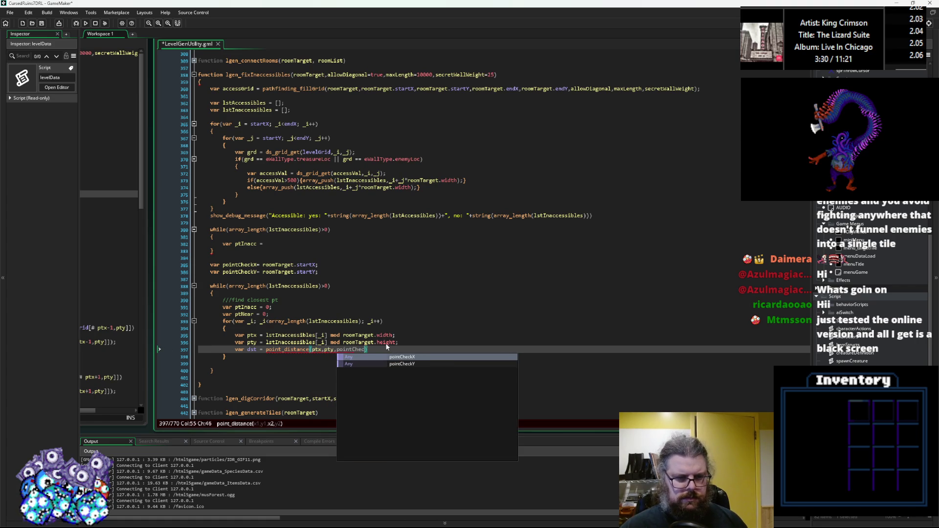
type(")")
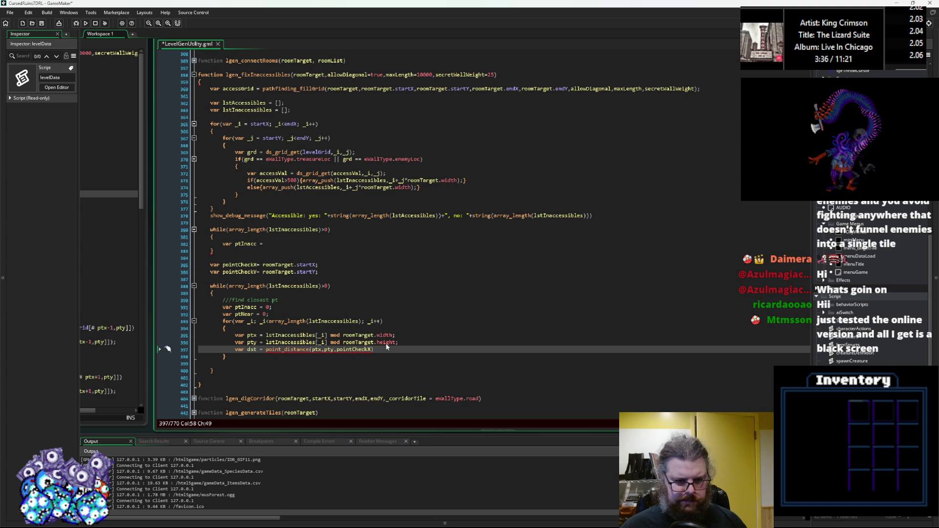
type(";")
key("Left")
key("Left")
key("Left")
key("Left")
key("Left")
key("Left")
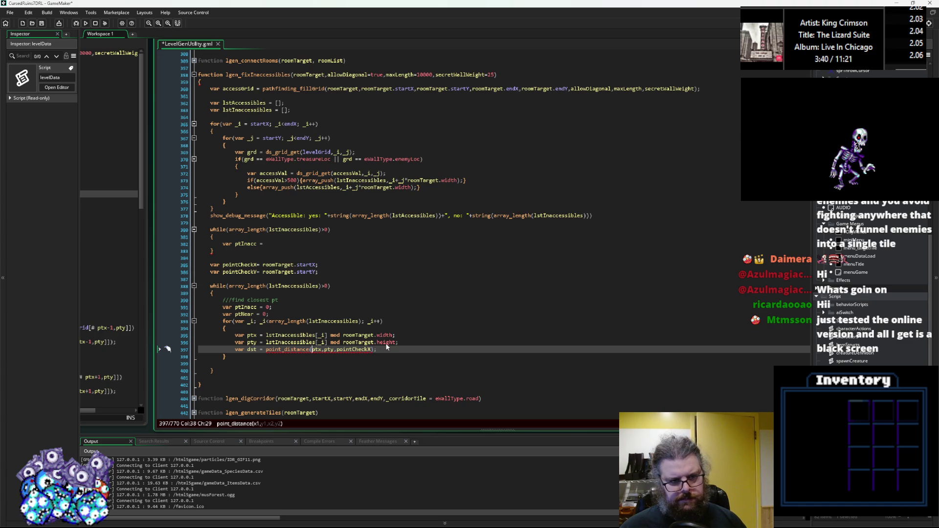
key("Right")
key("Right")
key("Right")
key("Right")
key("Right")
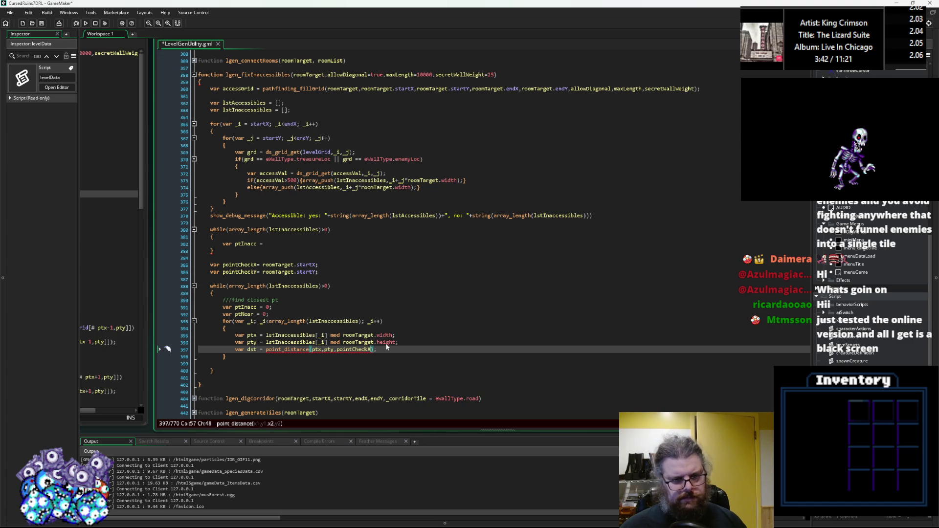
type(",p")
type("ointCheckY")
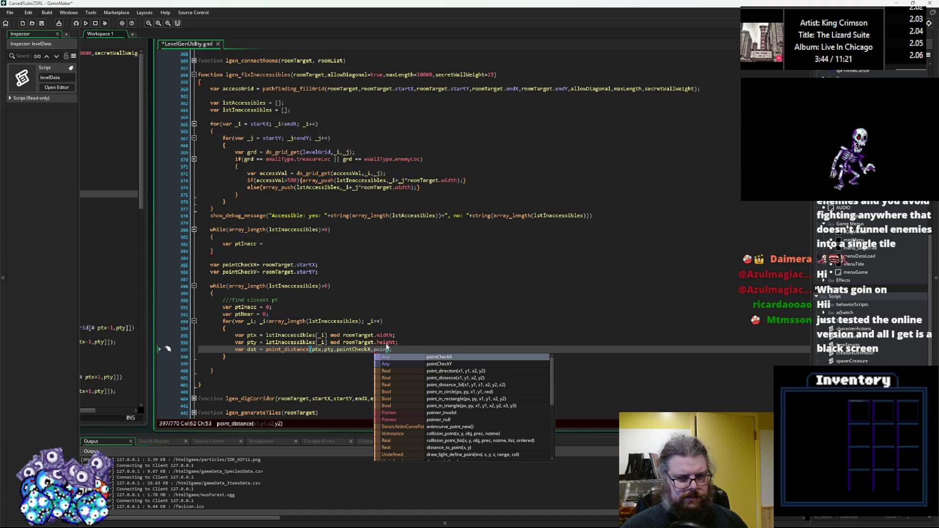
key("End")
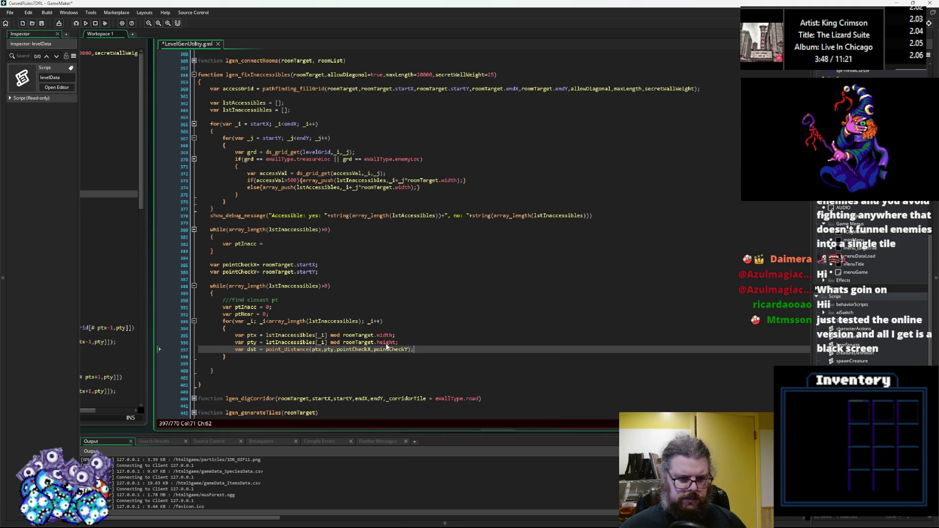
When dst<ptNear, store lstInaccessibles[_i] in ptInacc and dst in ptNear
scroll(342, 342, "down", 1)
left_click(273, 340)
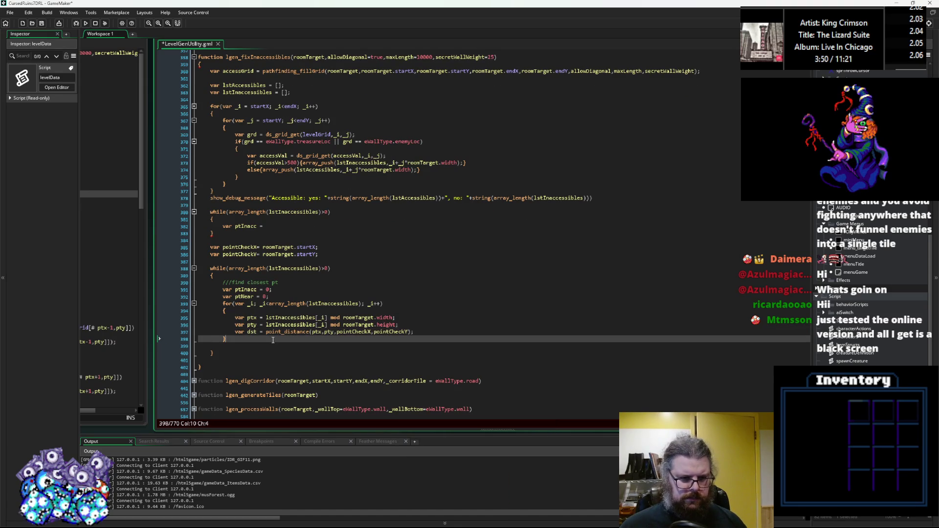
key("Return")
type("vat")
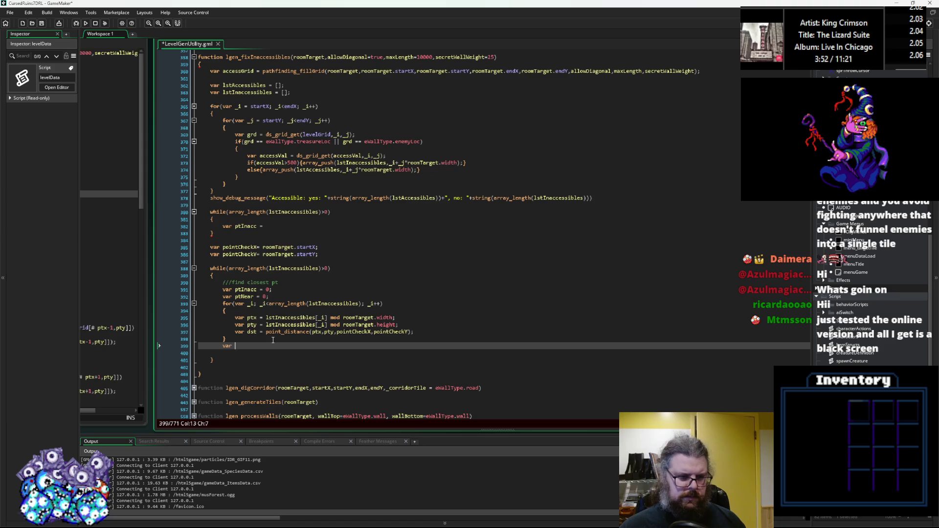
type("dst = 0;")
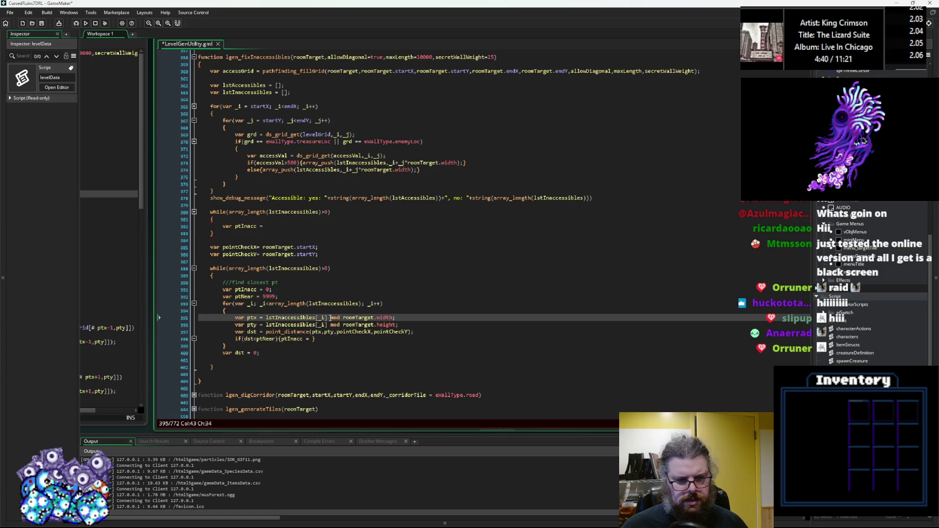
left_click(313, 340)
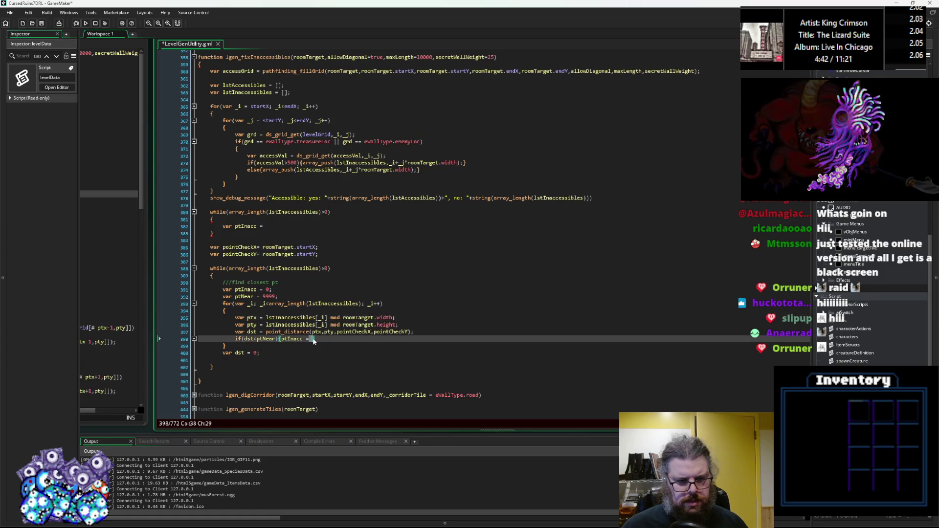
type("lstInaccessibles[_i];")
key("End")
key("Left")
type("p")
type("tNear = d")
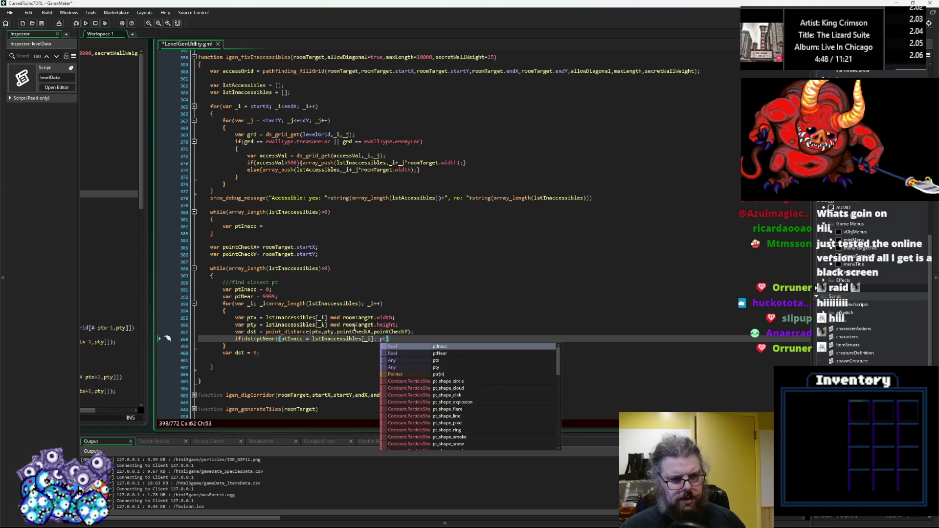
type("st;")
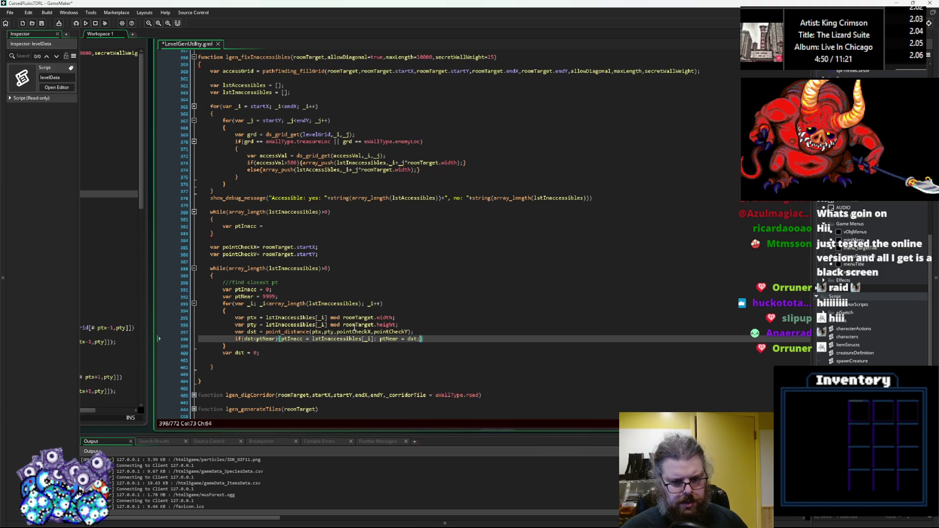
Start a new if( statement below the closest-point loop
key("Down")
key("Return")
type("if(")
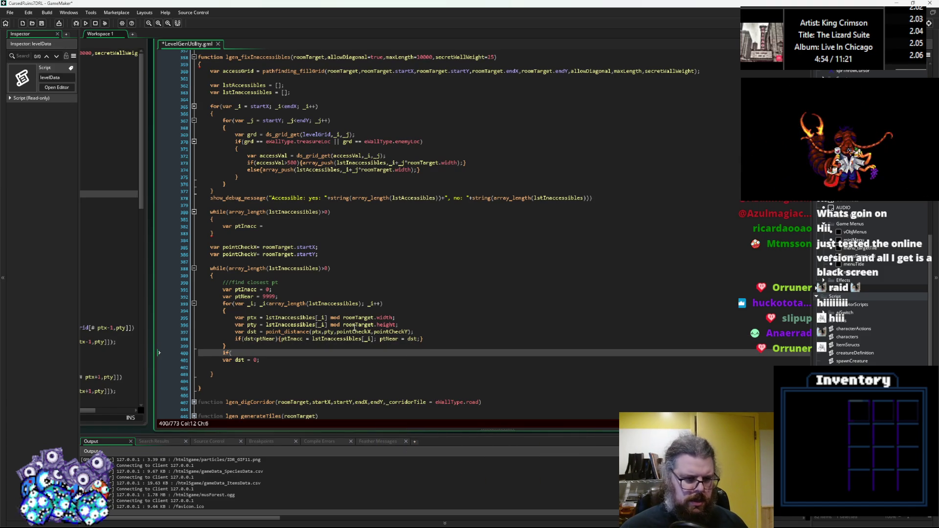
Change ptInacc's initial value from 0 to undefined
left_click(269, 290)
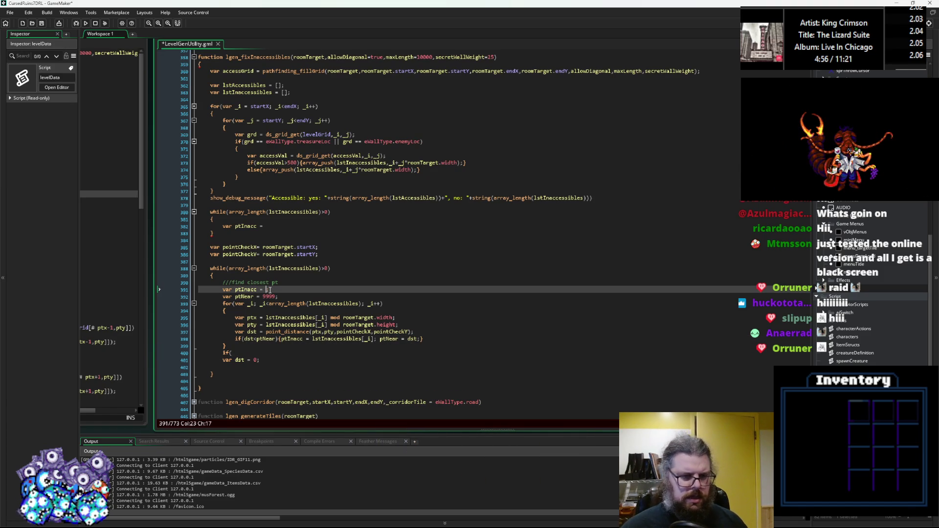
type("n")
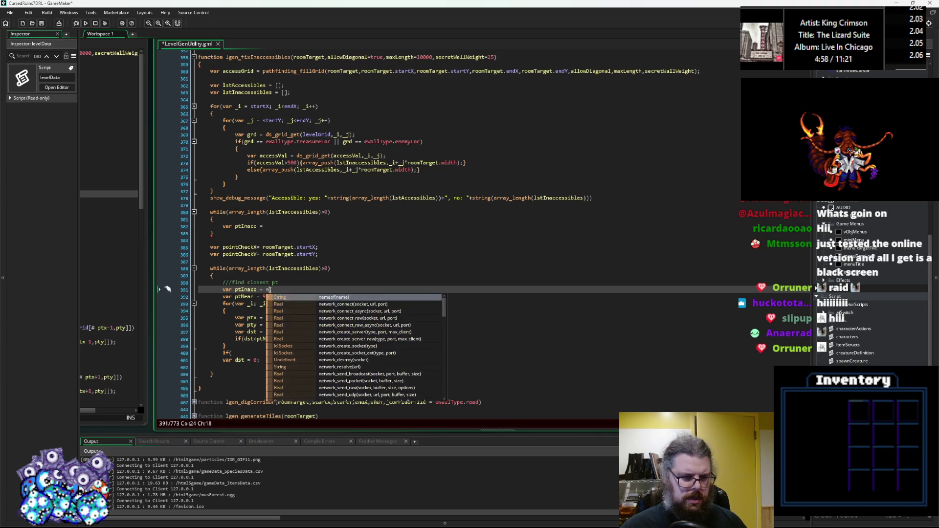
key("BackSpace")
type("undefined;")
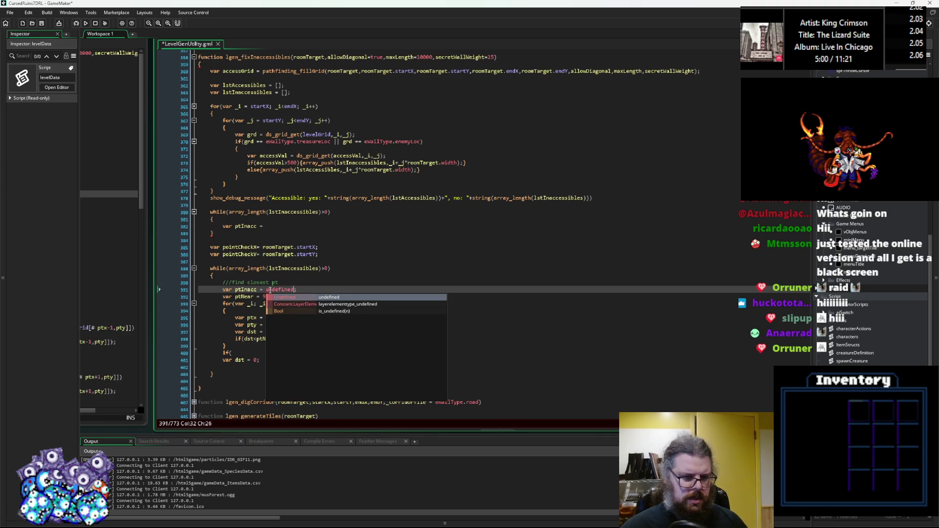
key("Down")
key("Down")
key("Down")
key("Down")
key("Down")
key("Down")
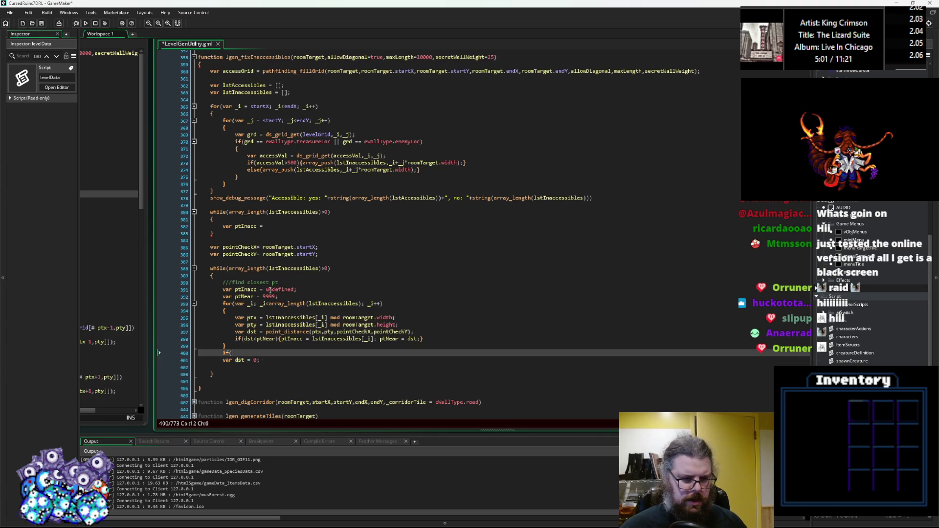
Complete the condition as if(!is_undefined(ptInacc)) with an empty braced body
type("!is_undefined")
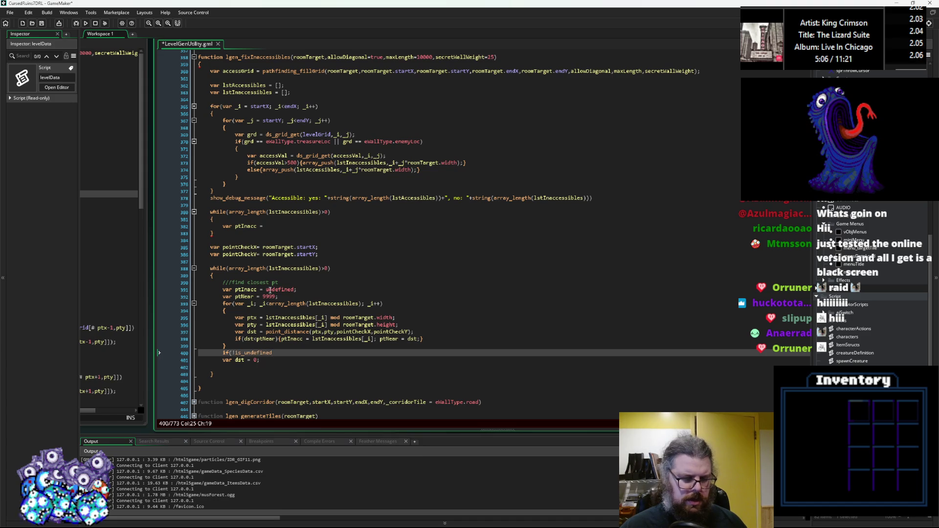
type("(")
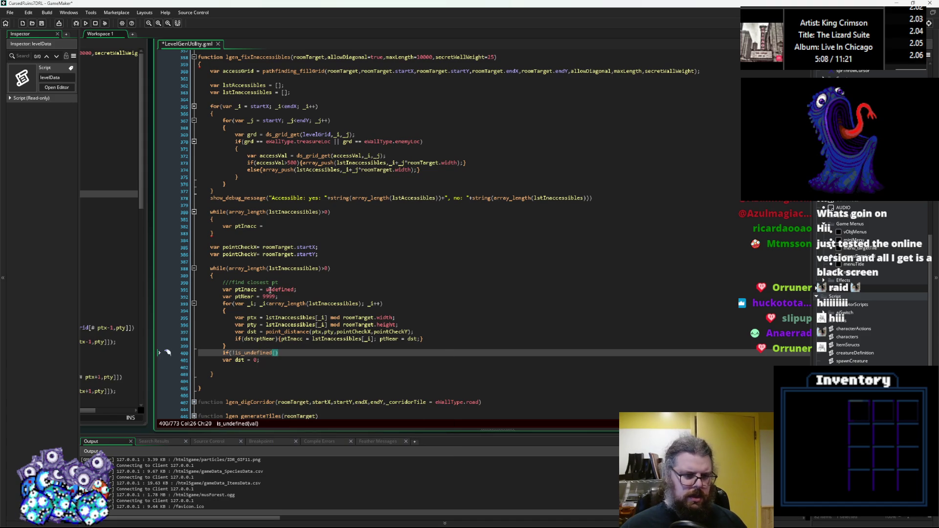
type("ptIna")
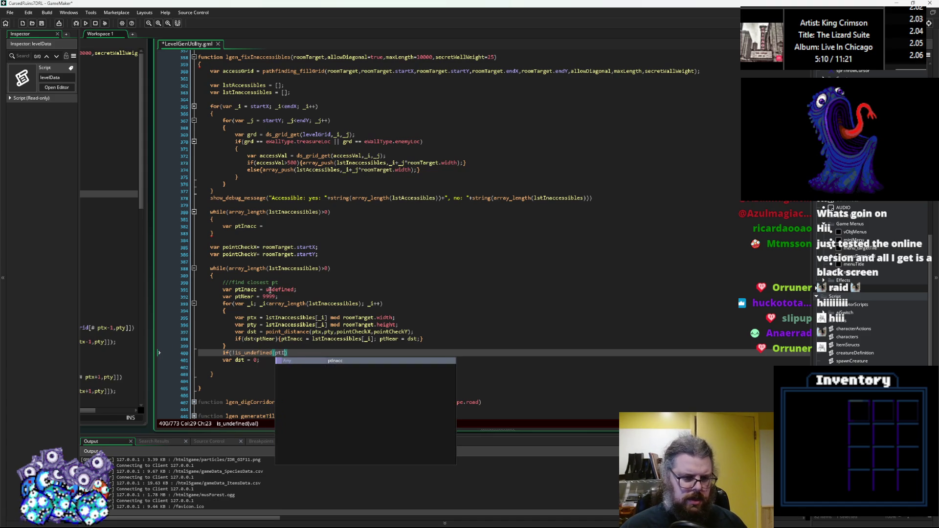
key("Return")
type(")")
key("Return")
type("{")
key("Return")
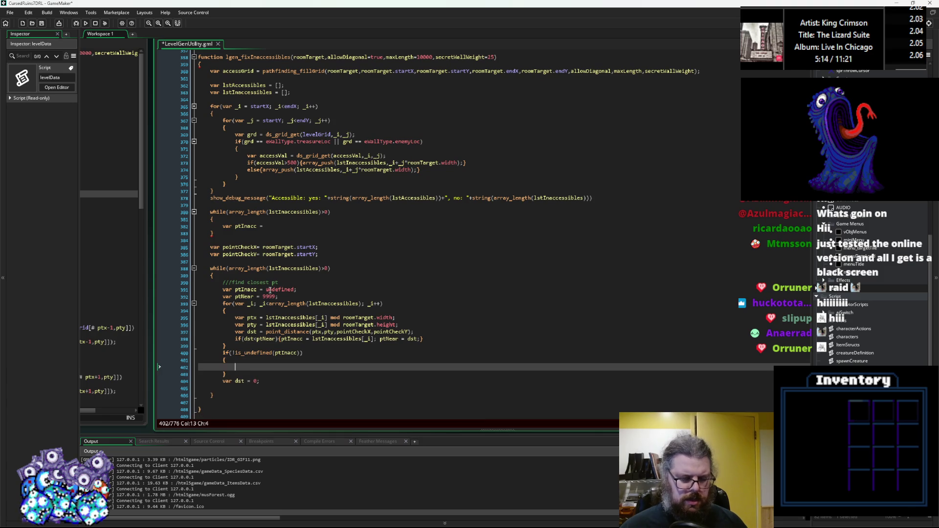
scroll(403, 390, "down", 2)
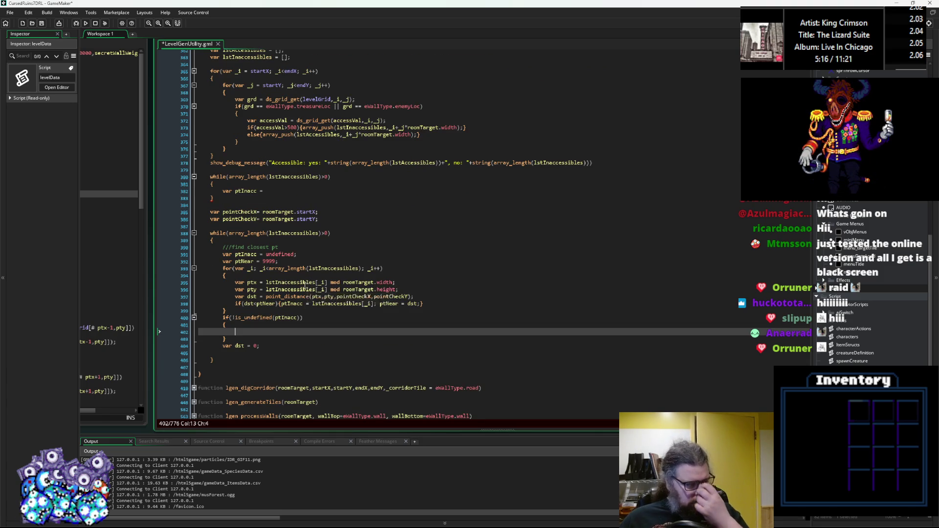
mouse_move(290, 317)
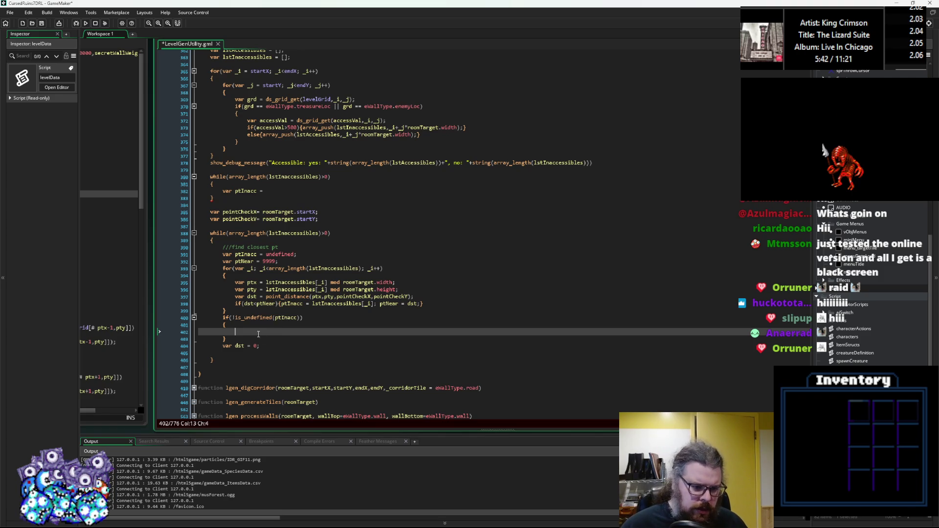
left_click(185, 346)
Delete the leftover var dst = 0 line after the loop
key("BackSpace")
key("BackSpace")
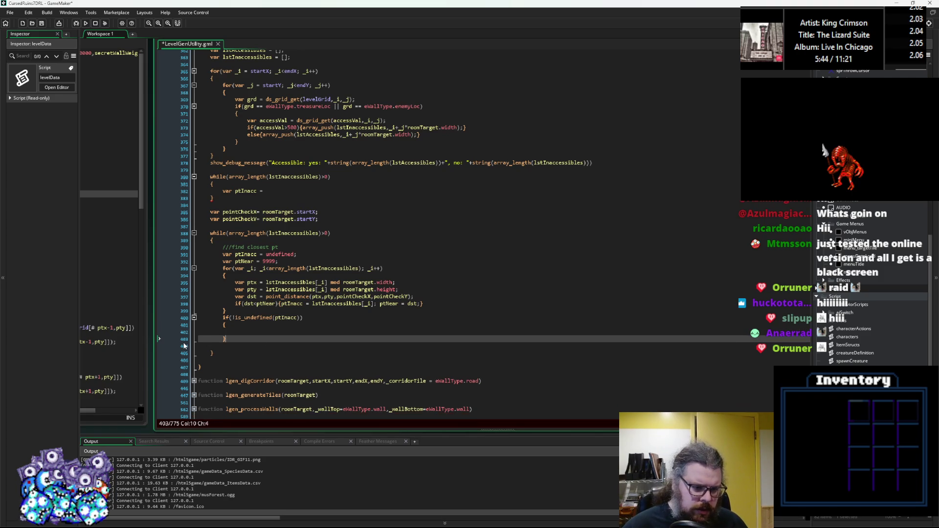
key("Up")
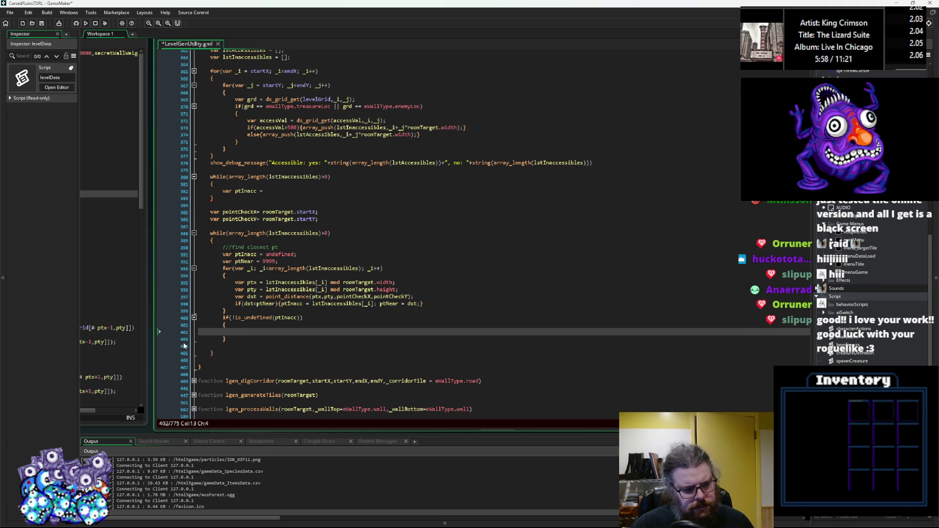
scroll(195, 272, "up", 3)
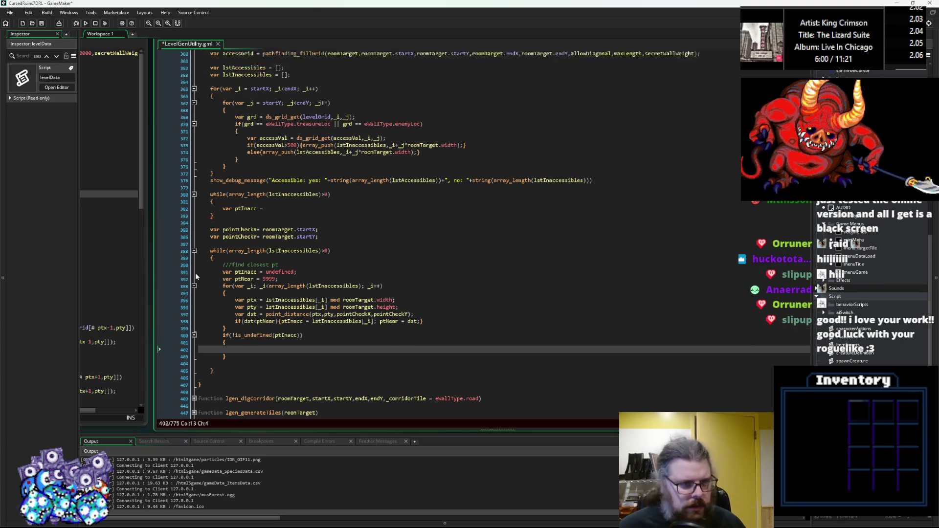
scroll(317, 227, "up", 3)
scroll(313, 208, "down", 1)
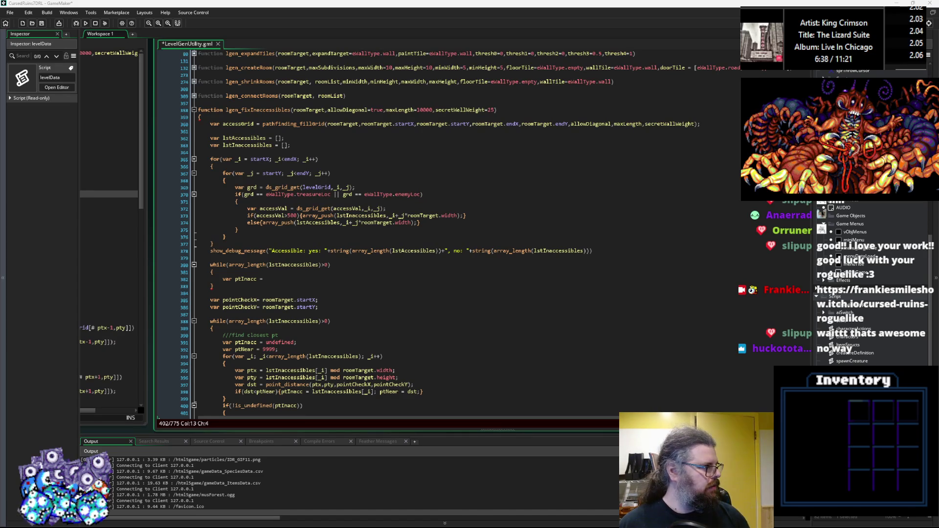
Delete the unused while loop holding the unfinished var ptInacc line
left_click(364, 315)
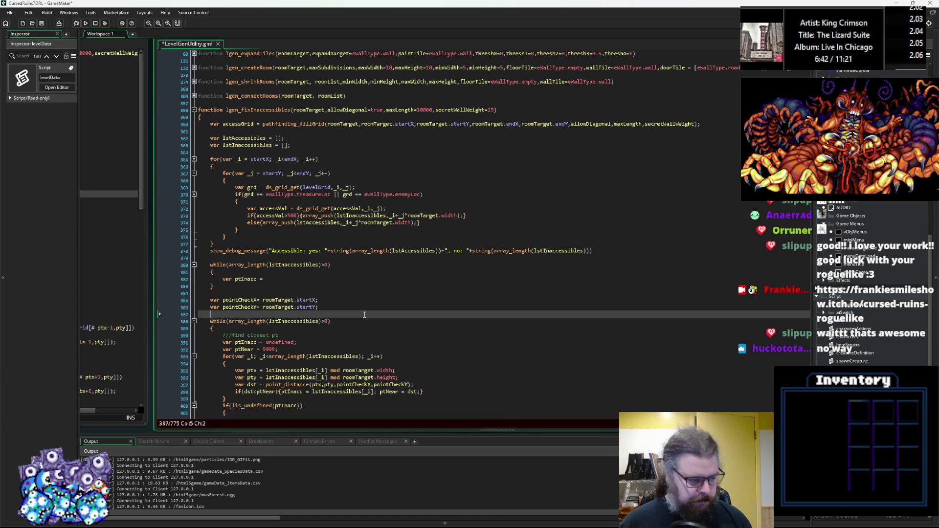
left_click(306, 281)
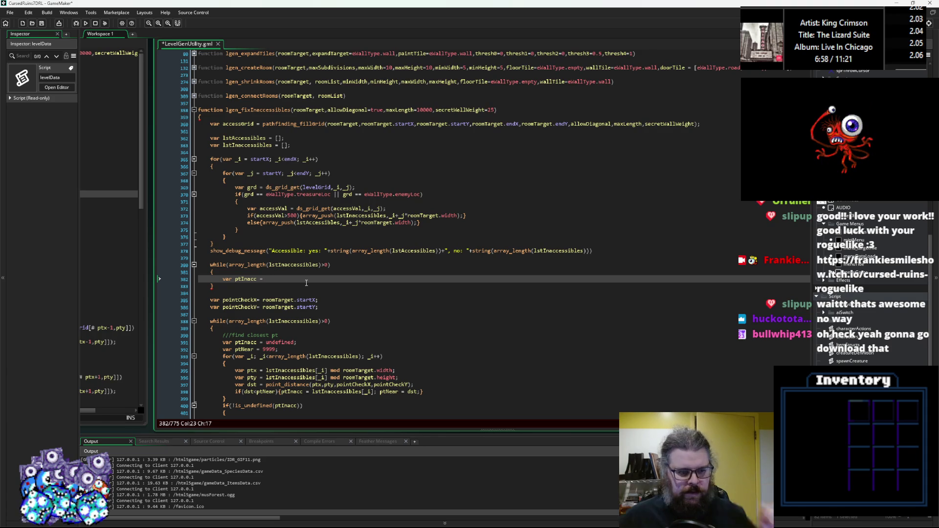
scroll(280, 275, "down", 1)
left_click_drag(224, 274, 211, 240)
key("BackSpace")
scroll(262, 282, "down", 2)
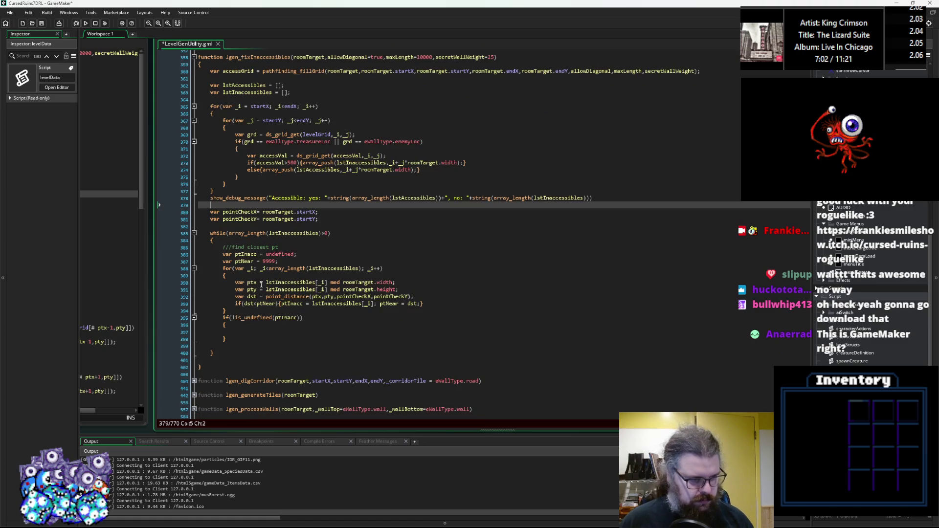
left_click(278, 332)
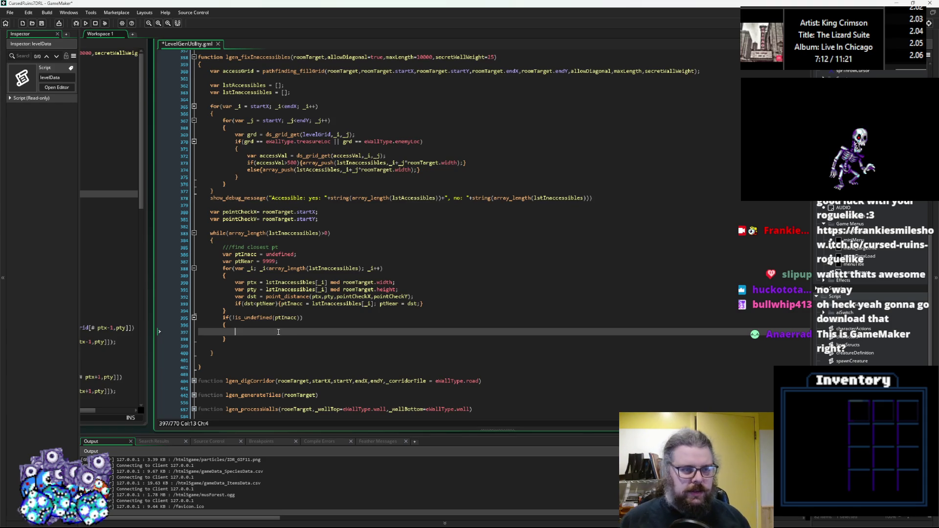
scroll(277, 181, "up", 1)
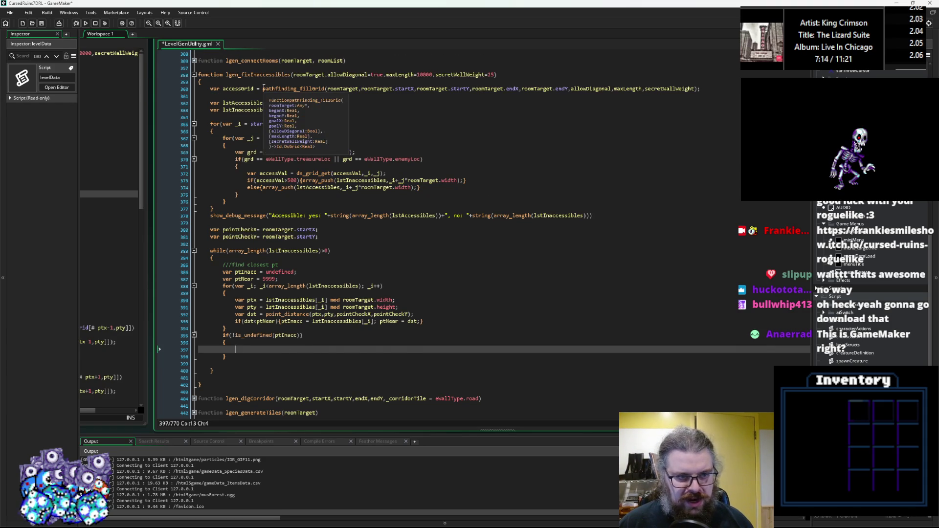
Copy the pathfinding_fillGrid call into the ptInacc block, making its first argument new levelRoom()
left_click_drag(263, 88, 702, 89)
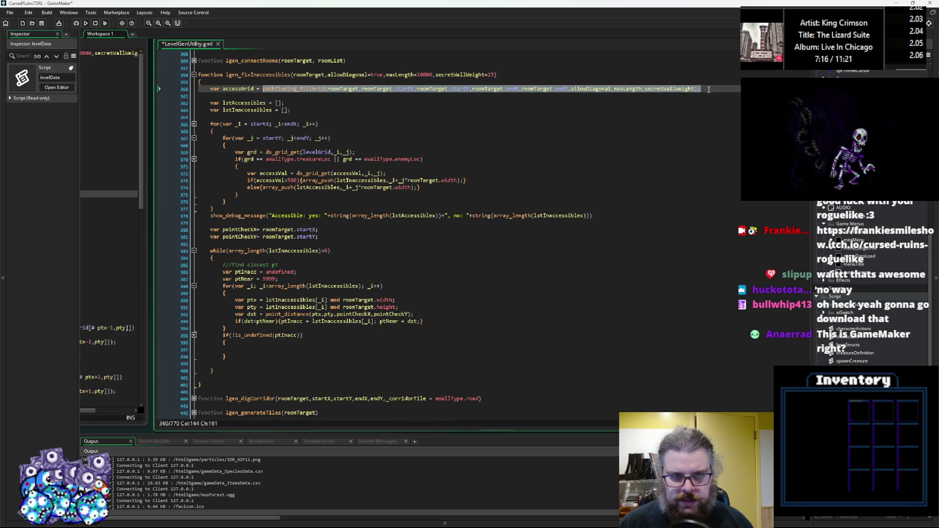
key("ctrl+c")
left_click(333, 350)
key("ctrl+v")
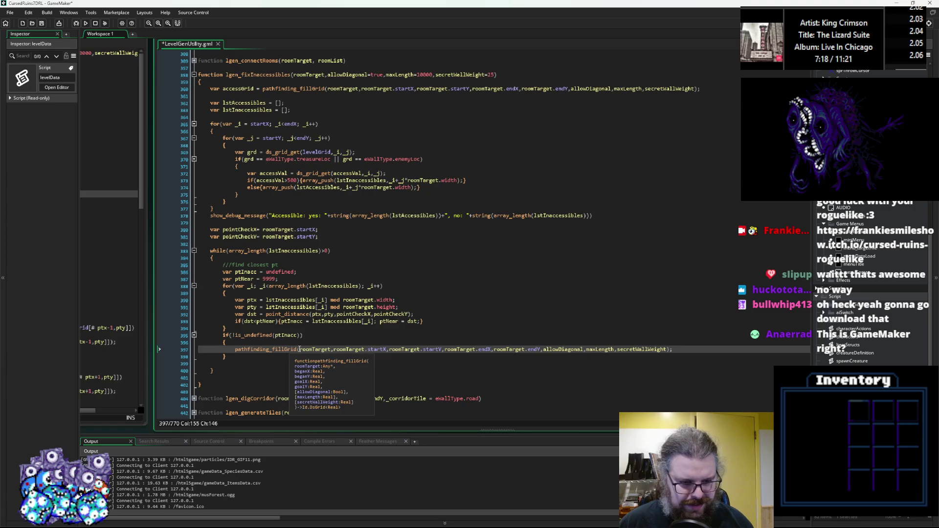
left_click(304, 349)
double_click(304, 349)
scroll(393, 348, "down", 2)
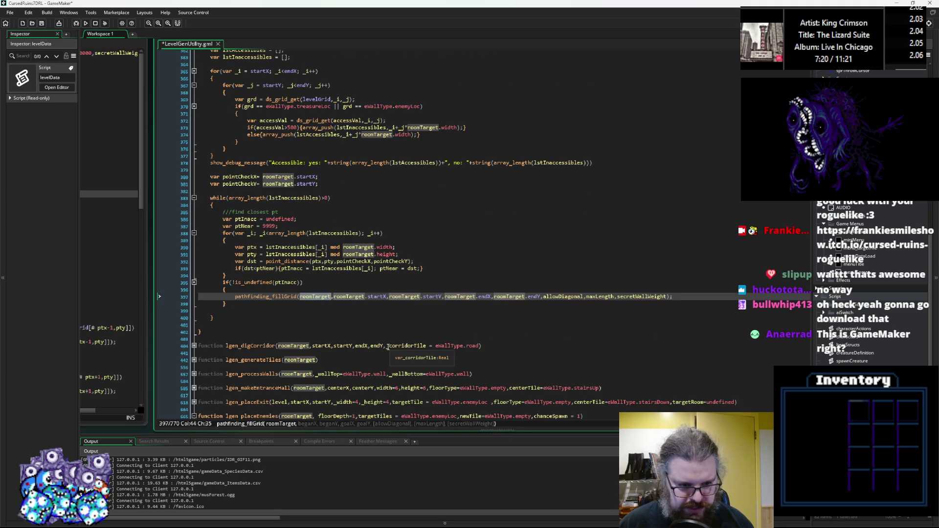
type("roo")
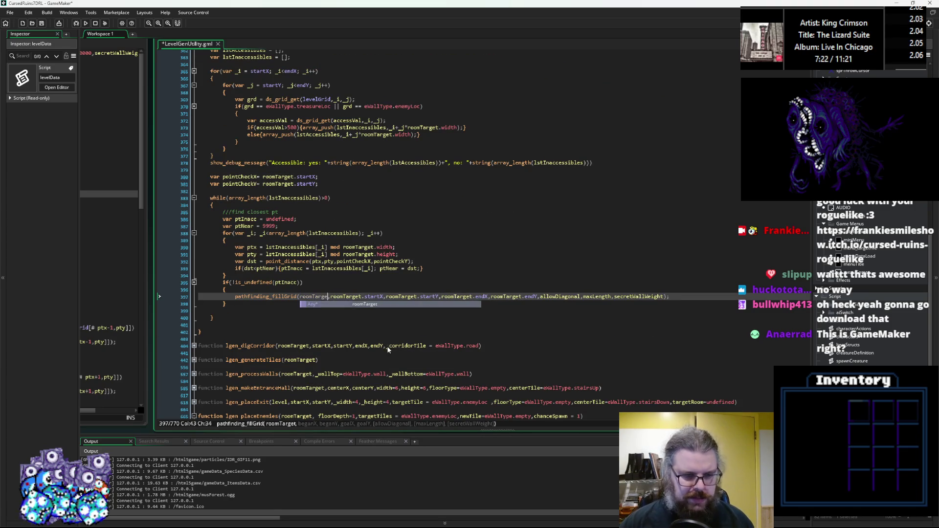
key("BackSpace")
key("BackSpace")
key("BackSpace")
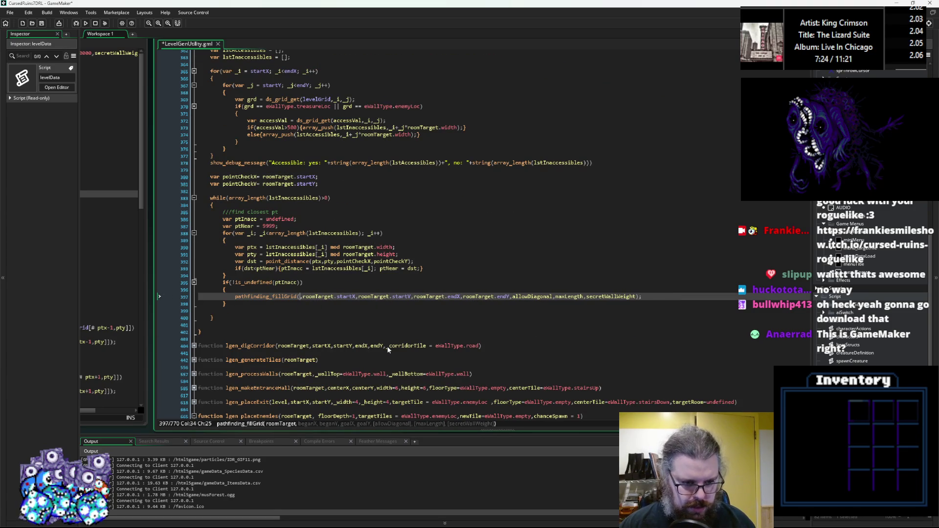
type("new ")
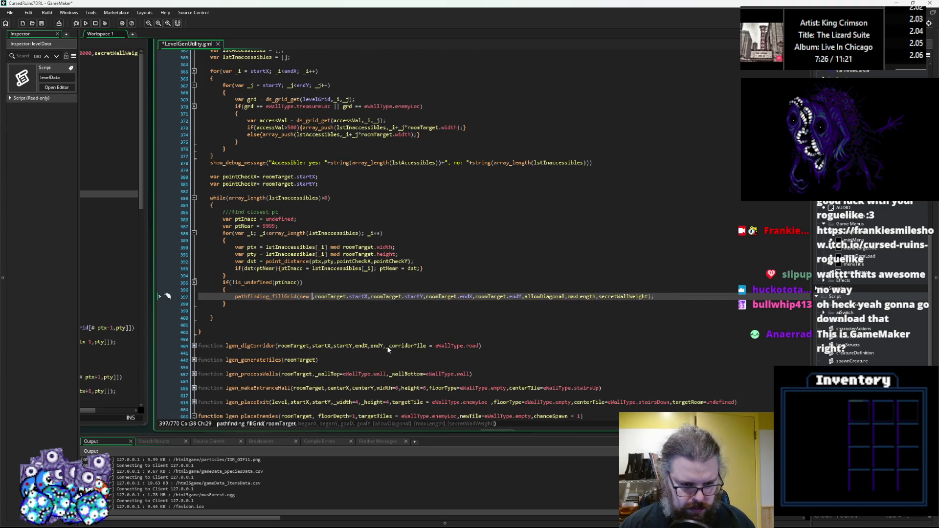
type("level")
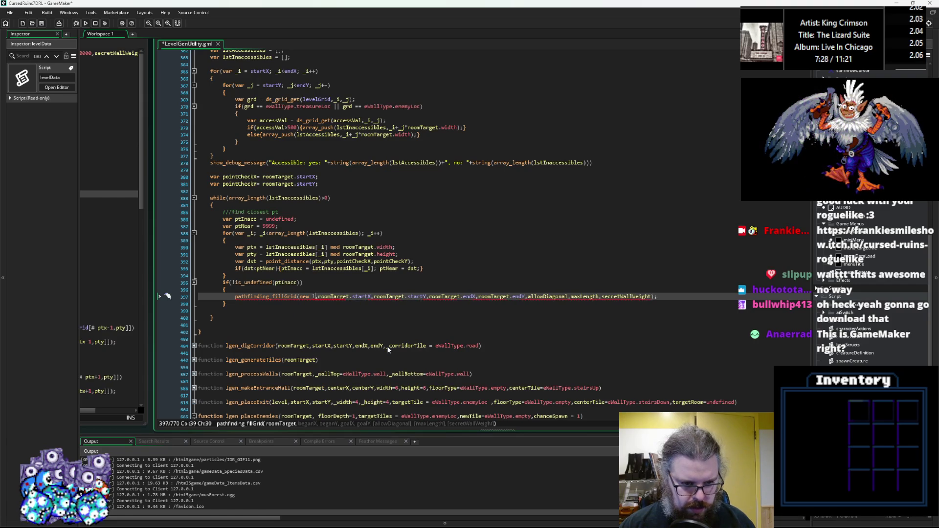
type("Room()")
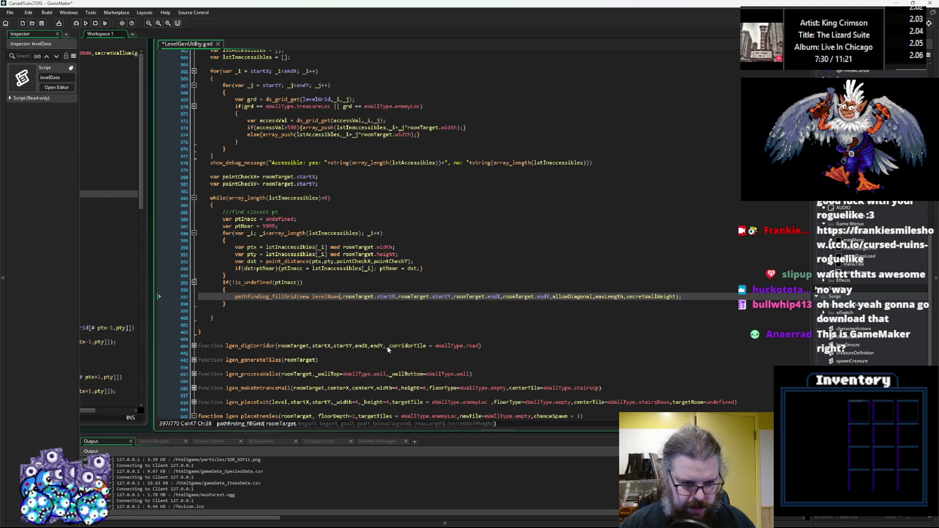
Paste the ptx and pty lines above the call, deriving them from ptInacc
key("Up")
key("Return")
type("var")
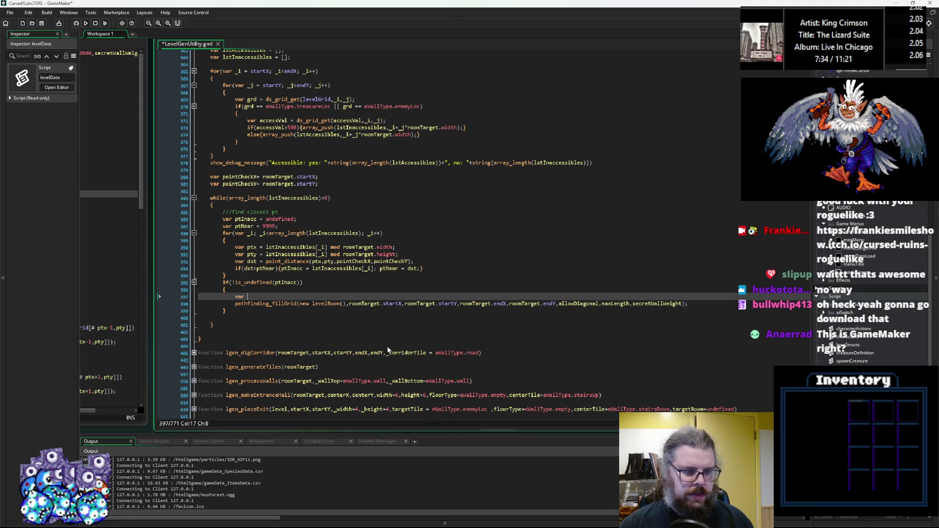
mouse_move(398, 255)
left_mouse_down()
mouse_move(224, 246)
mouse_move(236, 250)
left_mouse_up()
left_click(235, 296)
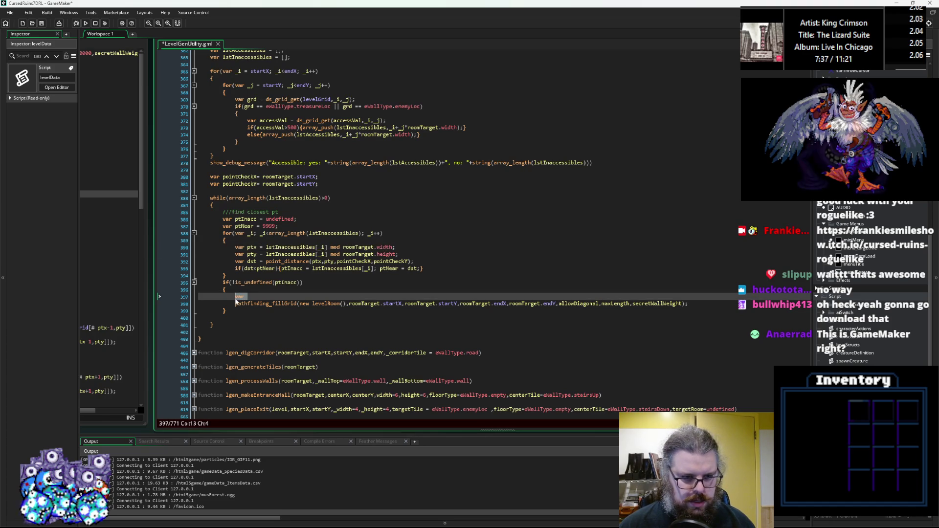
key("ctrl+v")
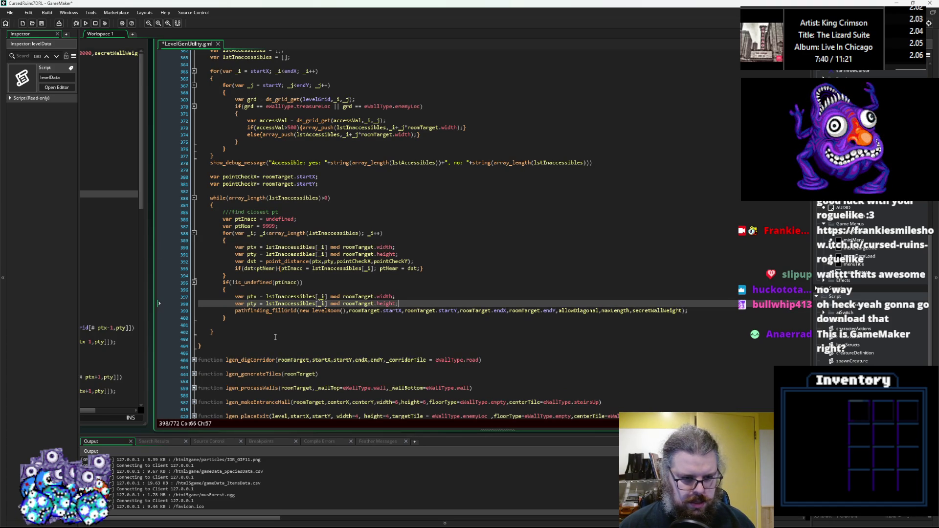
left_click(303, 268)
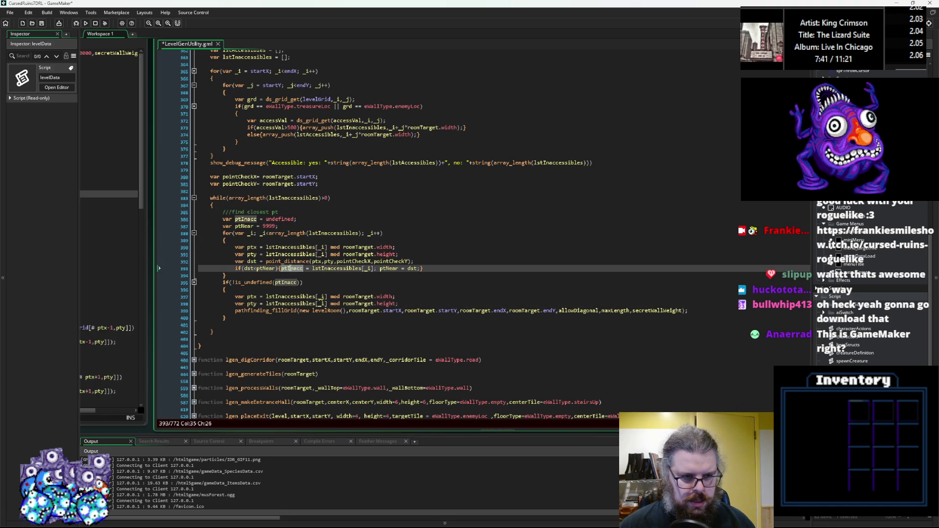
left_click(322, 297)
left_click(266, 297)
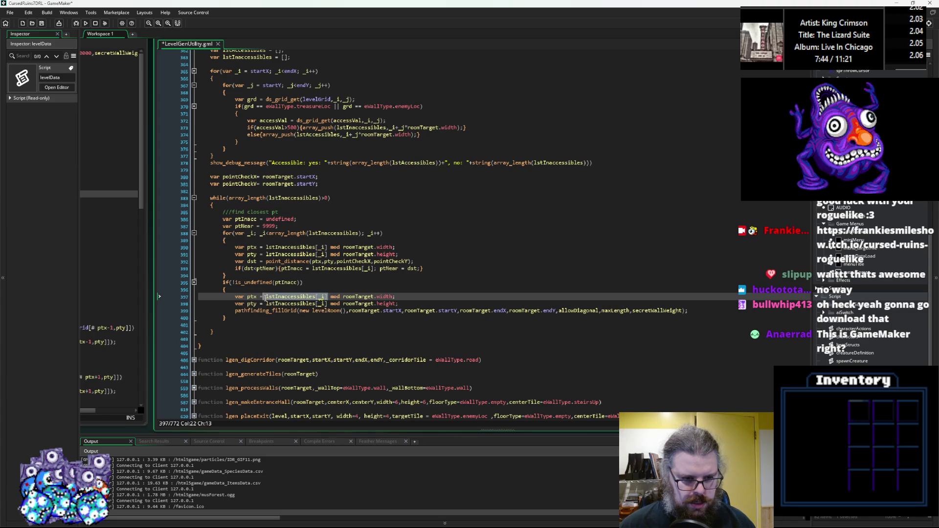
mouse_move(267, 297)
left_mouse_down()
mouse_move(326, 297)
mouse_move(269, 305)
mouse_move(327, 304)
left_mouse_up()
type("ptInacc")
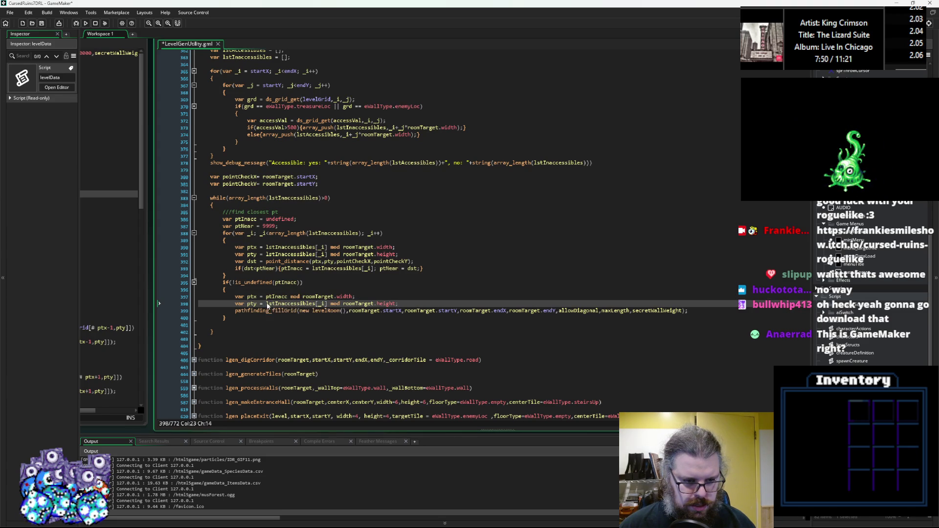
type("ptInacc")
Change mod to div in the loop's pty line
double_click(334, 255)
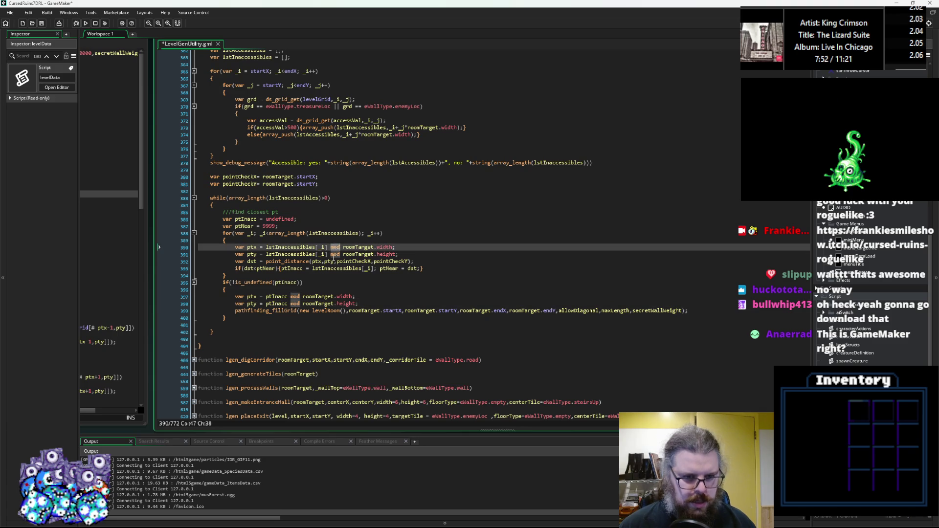
type("iv")
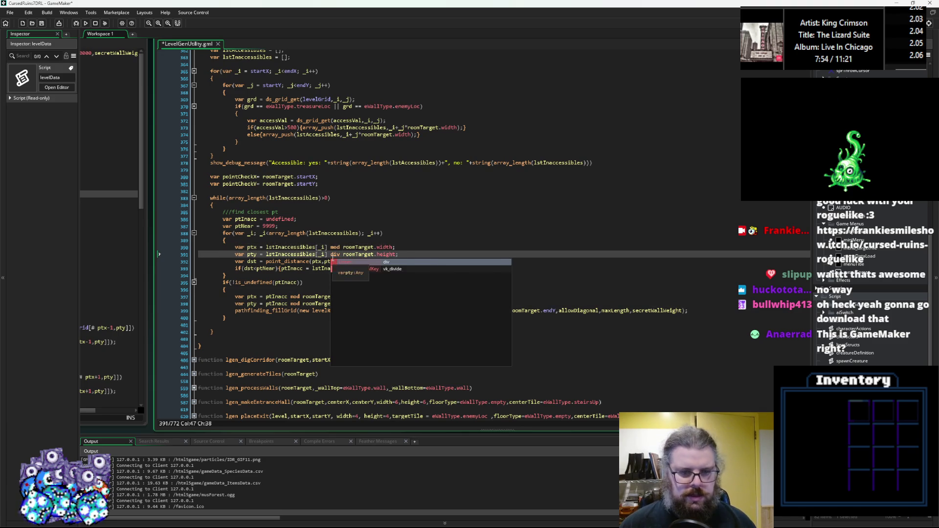
left_click(331, 255)
left_click(300, 303)
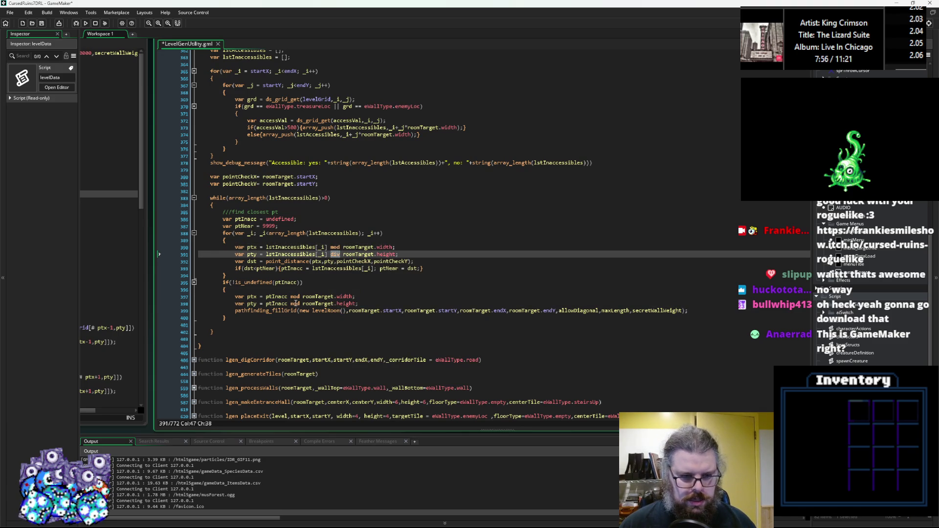
Use div instead of mod in the pasted pty line as well
type("div")
key("Down")
key("Down")
key("Down")
scroll(320, 333, "down", 2)
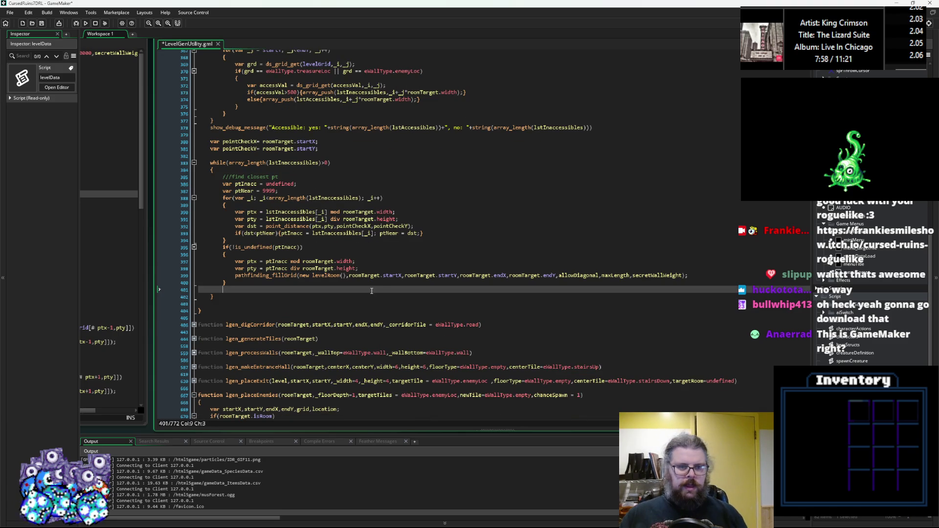
Give levelRoom the arguments roomTarget, ptx, pty, dst*2, dst*2
left_click(342, 275)
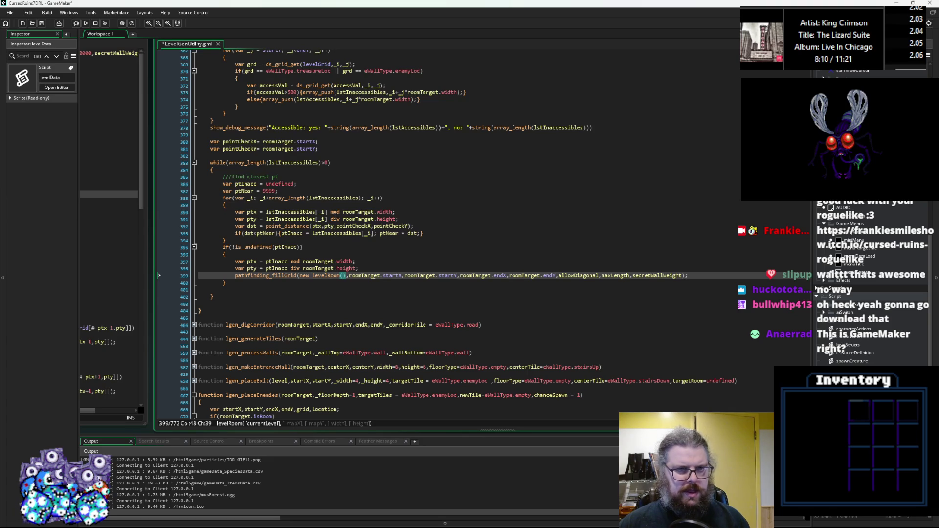
type("croomTarge")
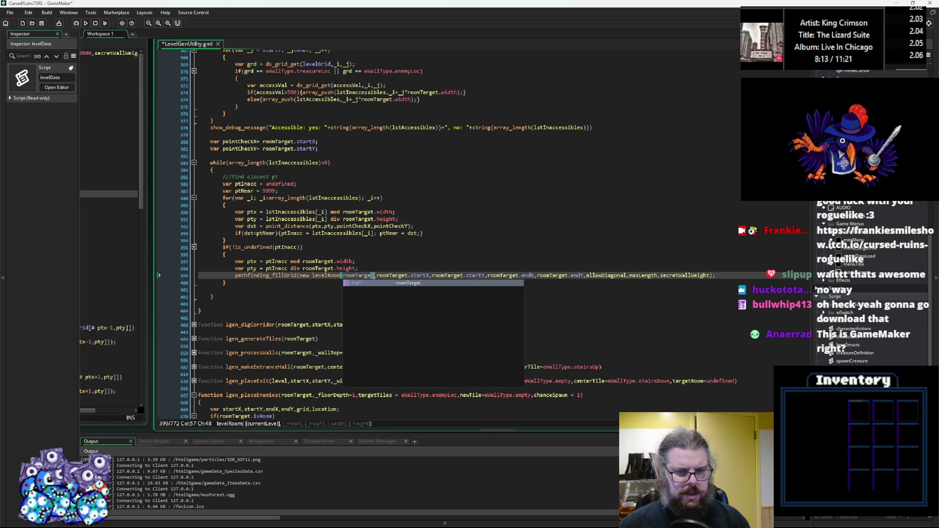
key("Return")
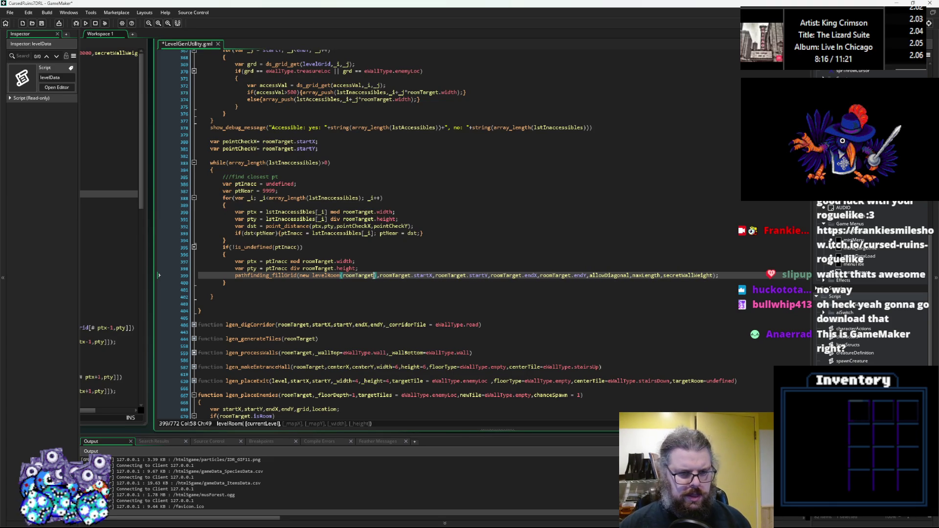
scroll(543, 205, "up", 3)
double_click(278, 211)
scroll(337, 274, "up", 2)
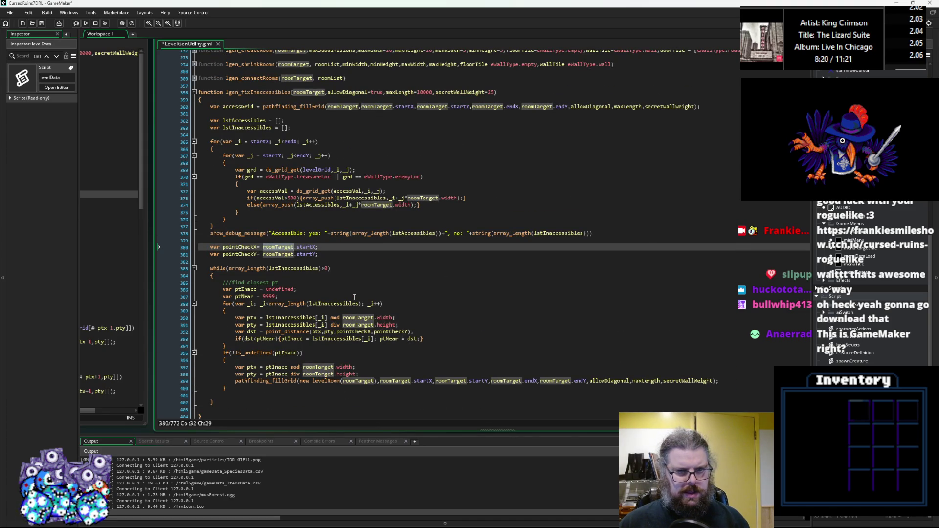
scroll(354, 297, "down", 3)
left_click(375, 311)
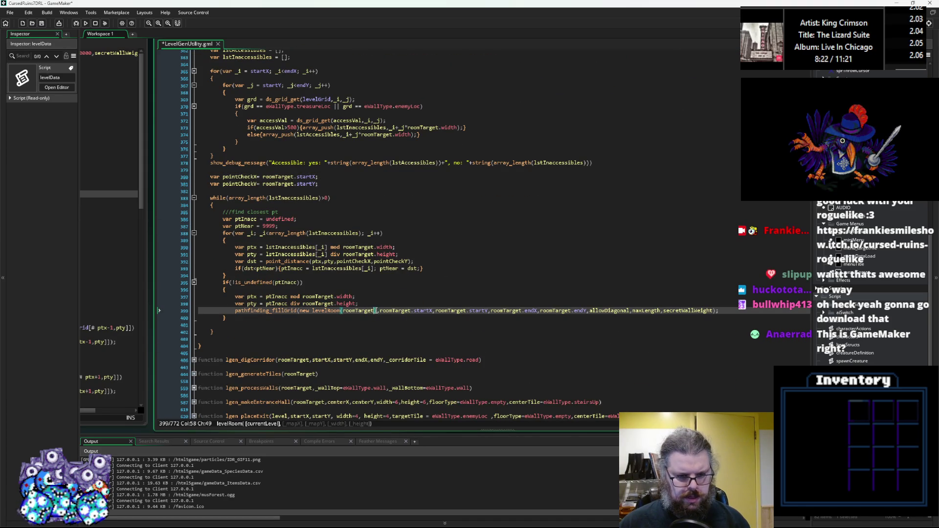
type(",")
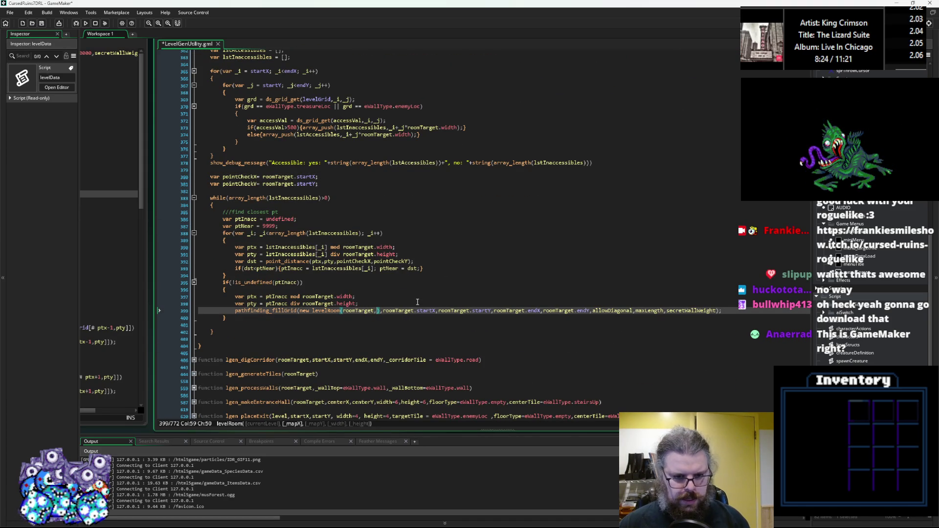
type("ptx,pty")
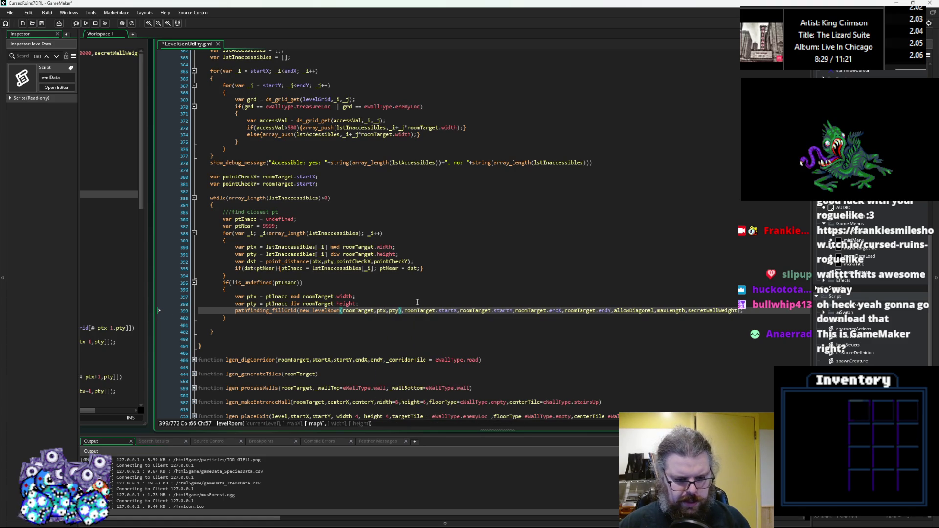
type(",")
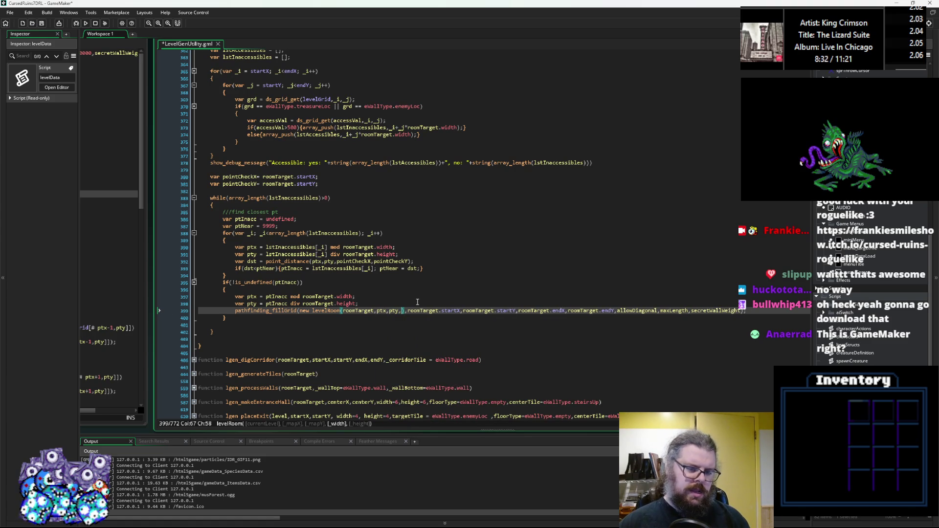
type("dst")
type("*2,ds")
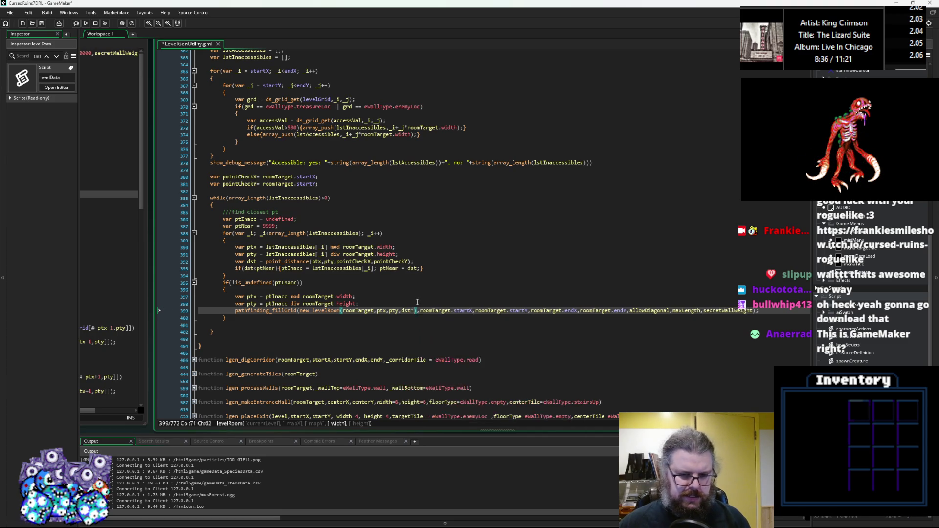
type("t*2,dst")
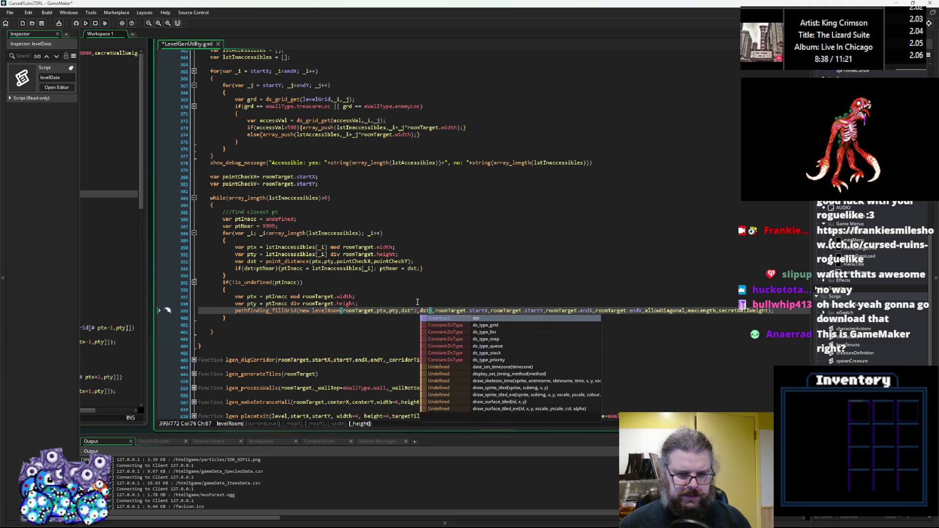
type(")")
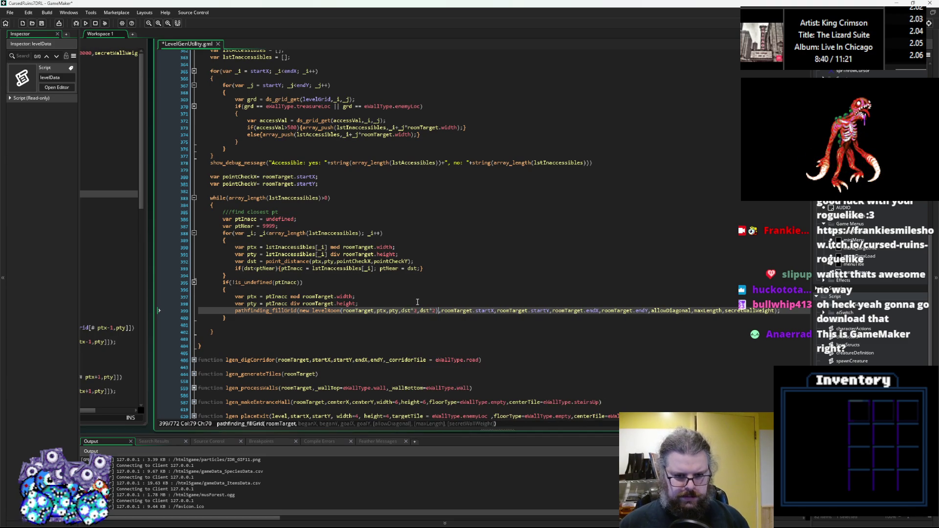
key("Right")
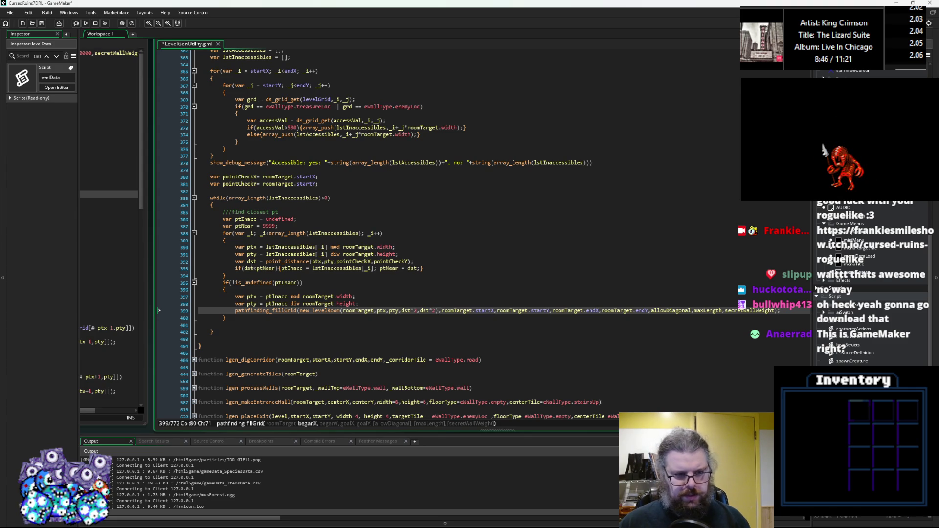
left_click(257, 177)
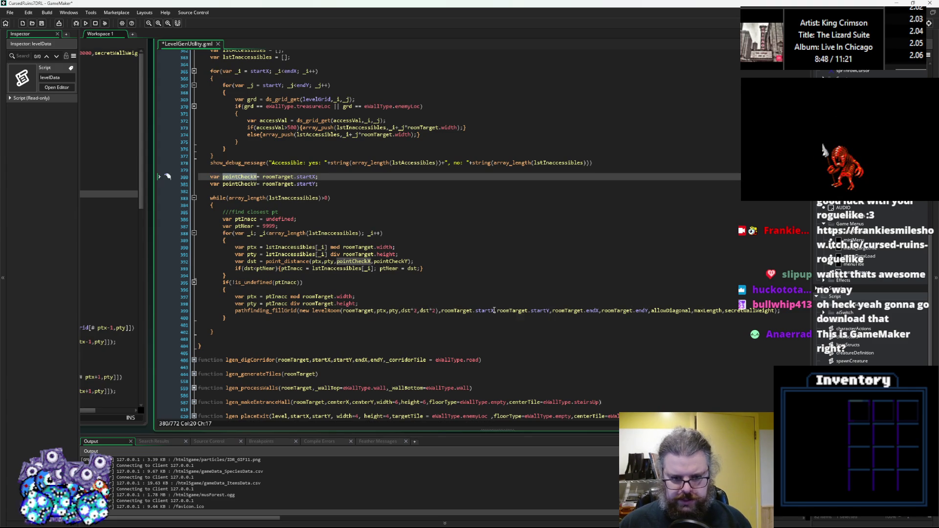
Replace fillGrid's roomTarget.startX and startY arguments with pointCheckX and pointCheckY
left_click_drag(495, 312, 441, 312)
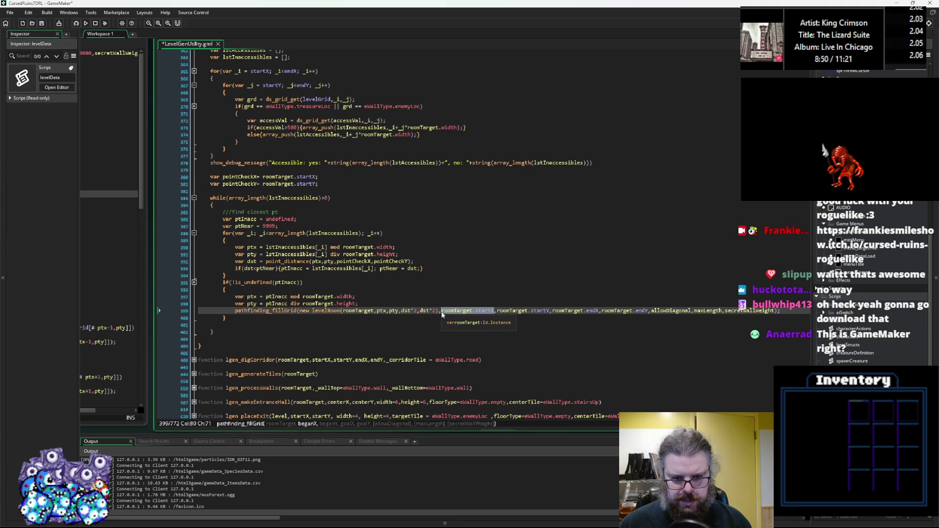
type("pointCheckX")
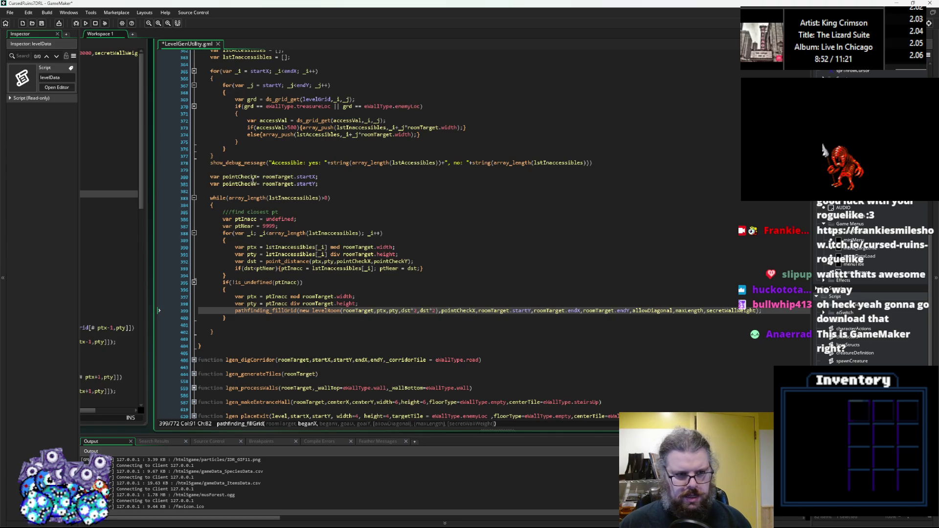
left_click(257, 184)
double_click(509, 311)
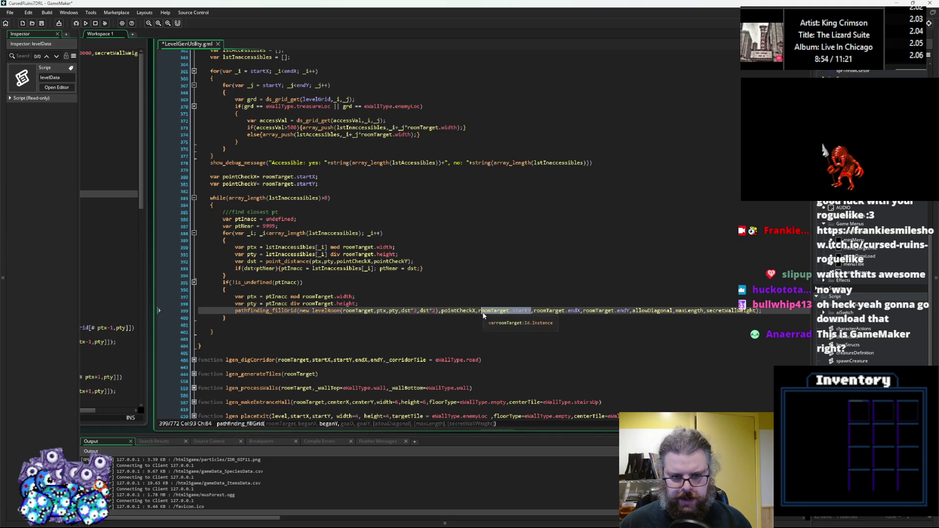
left_click_drag(509, 311, 532, 313)
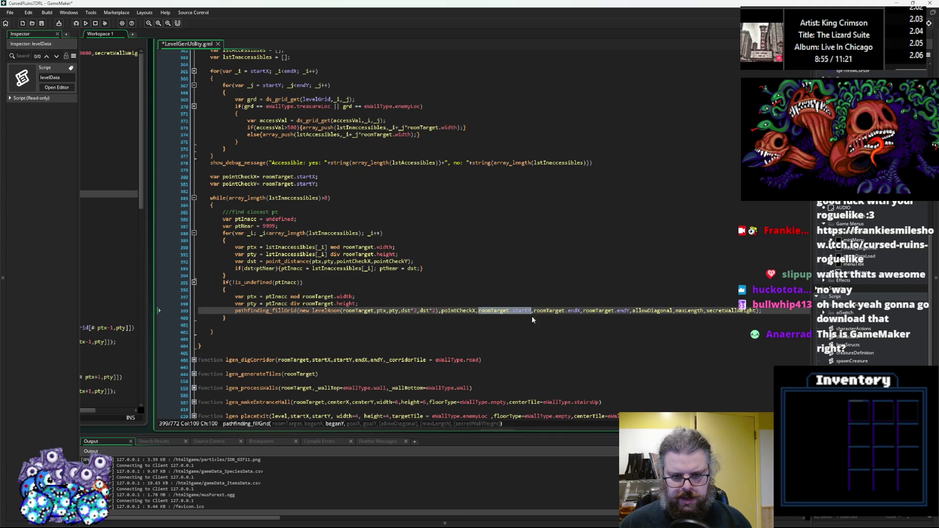
type("pointCheckY")
left_click(537, 312)
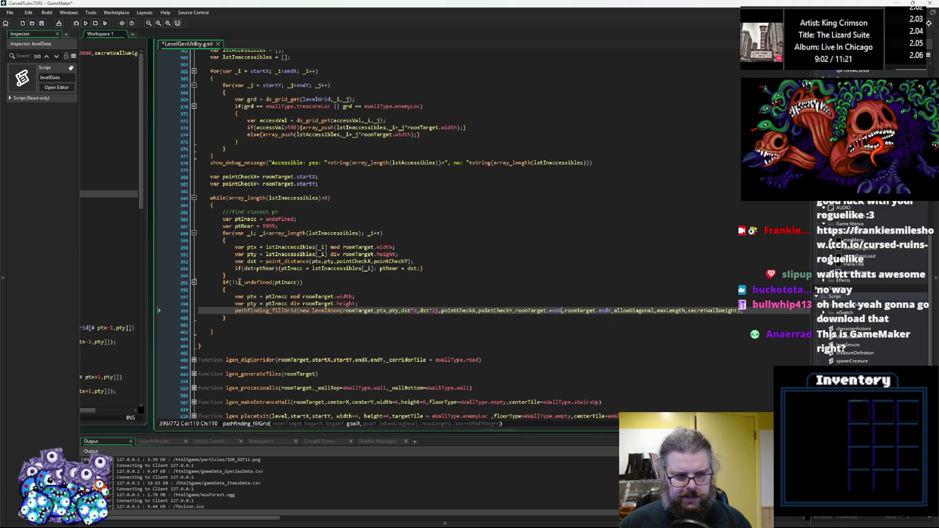
Replace the roomTarget.endX and endY arguments with ptx and pty
double_click(250, 297)
left_click_drag(563, 311, 516, 312)
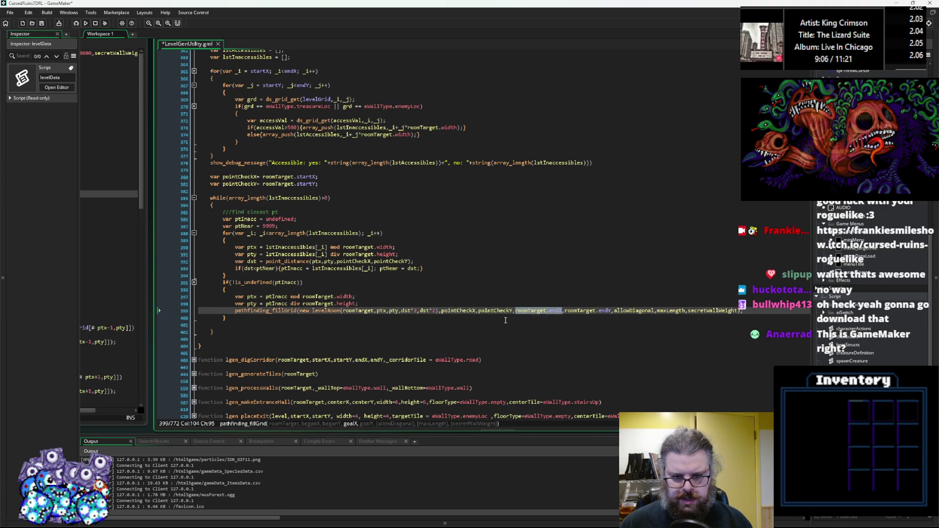
type("ptx")
double_click(252, 304)
left_click_drag(576, 311, 529, 312)
type("pty")
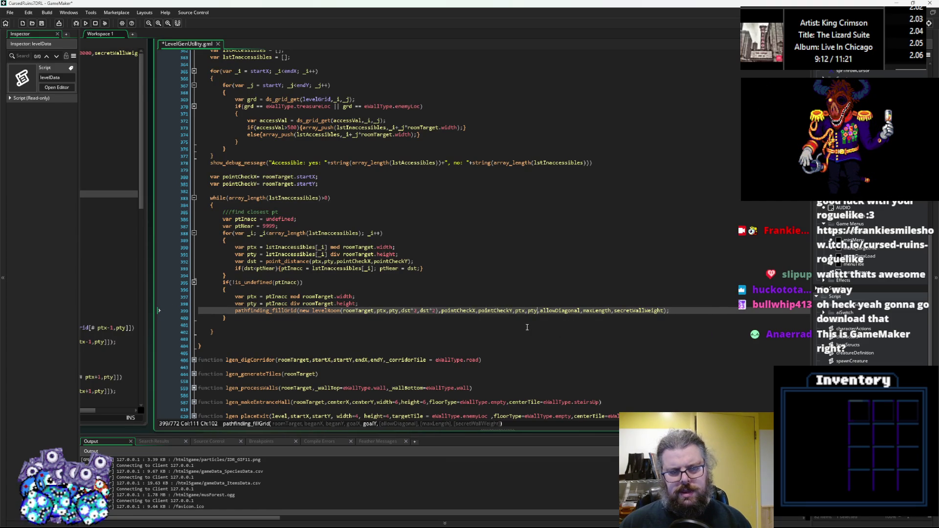
Set the remaining fillGrid arguments to true, 10000 and 25
double_click(567, 311)
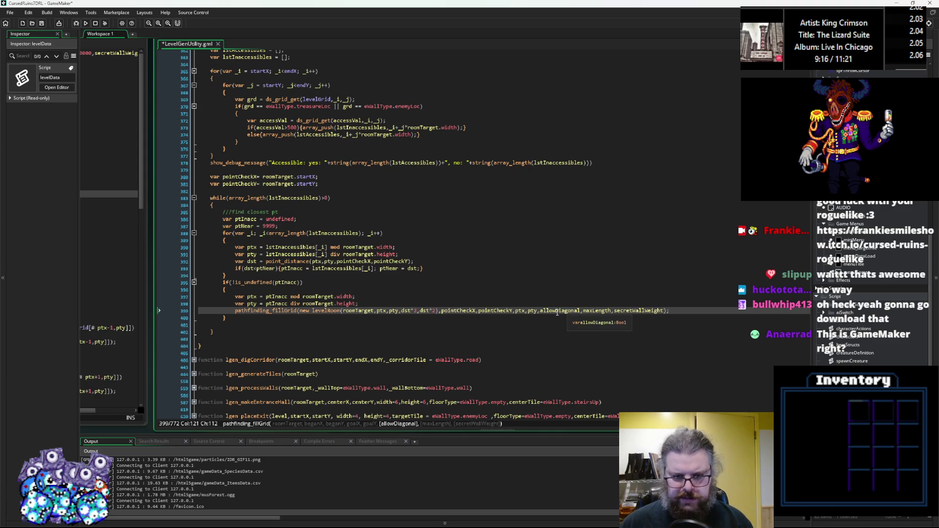
type("true")
left_click(566, 310)
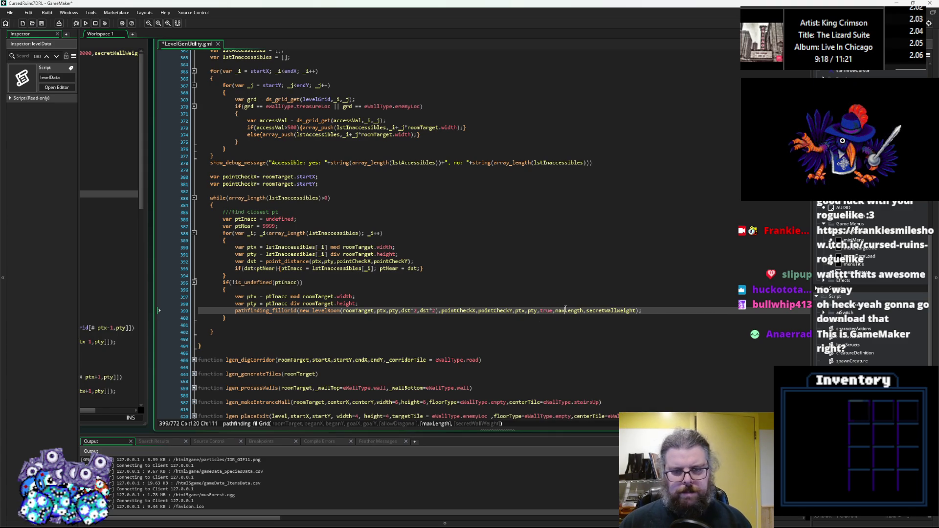
left_click(252, 262)
double_click(576, 311)
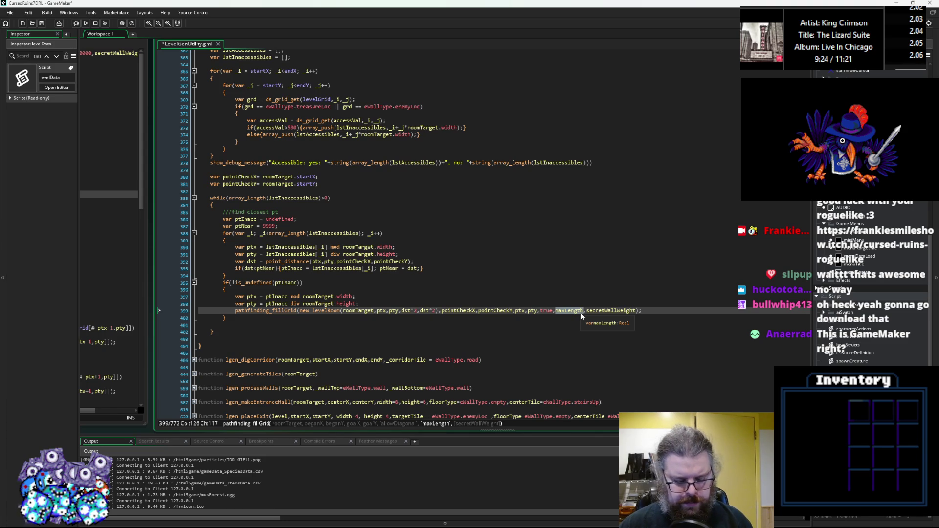
type("10000")
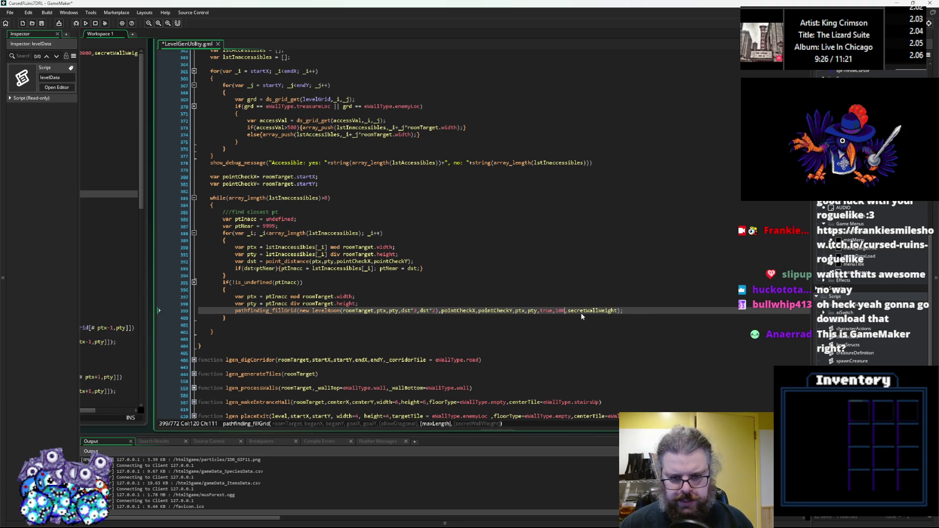
double_click(580, 311)
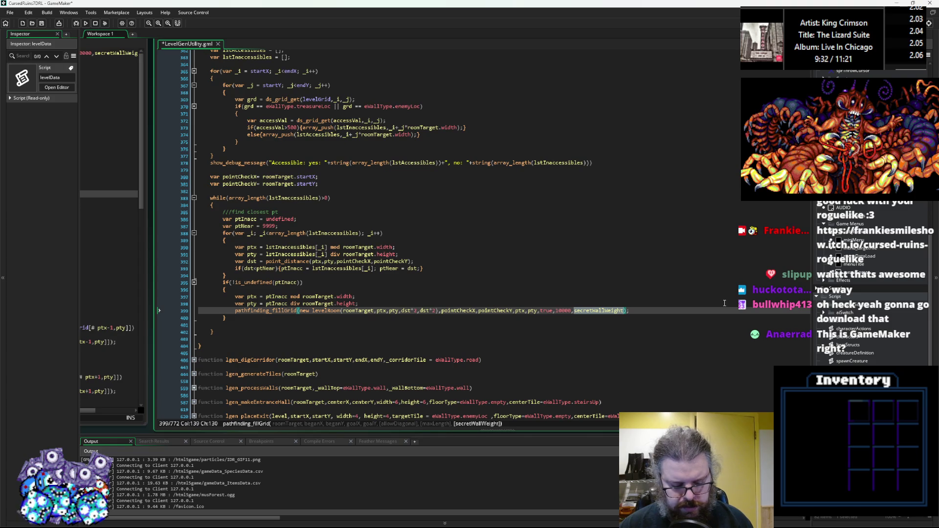
type("25")
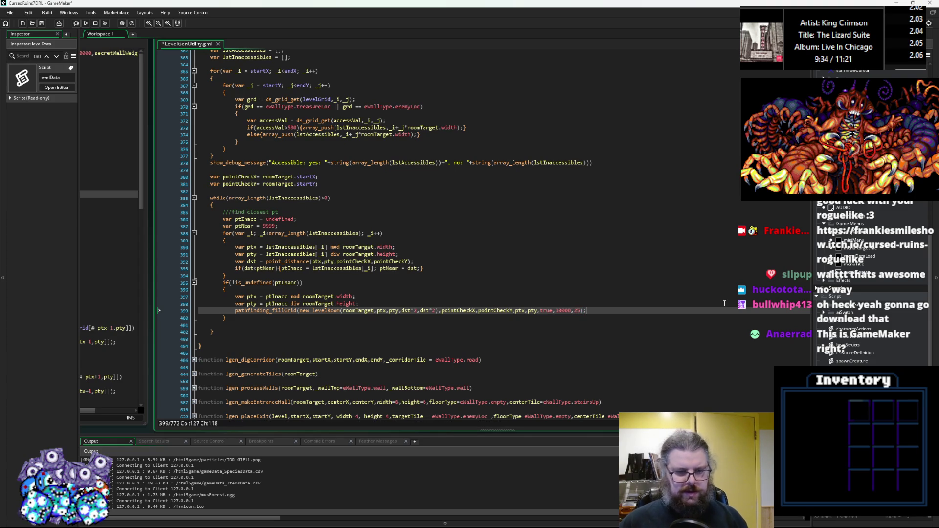
Prefix the fillGrid line with 'var grd =' and add a blank line below it
key("Return")
key("Up")
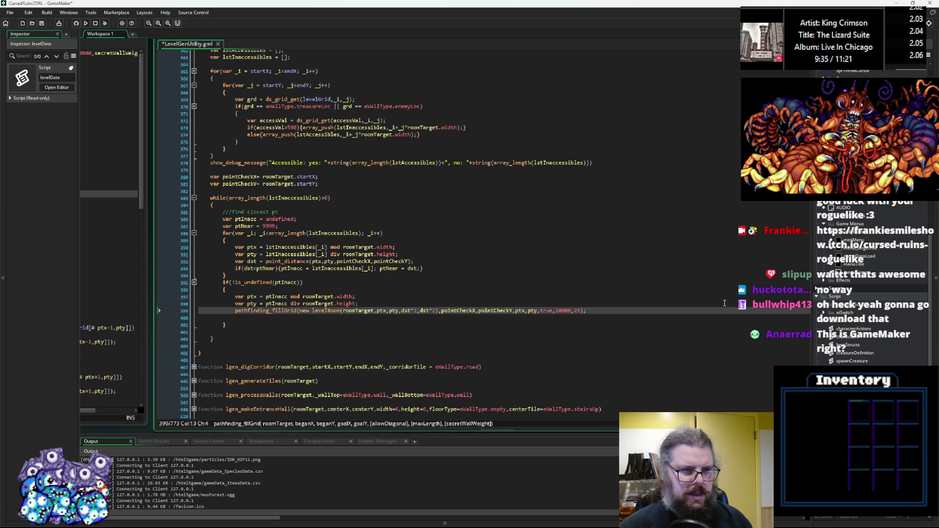
type("var g")
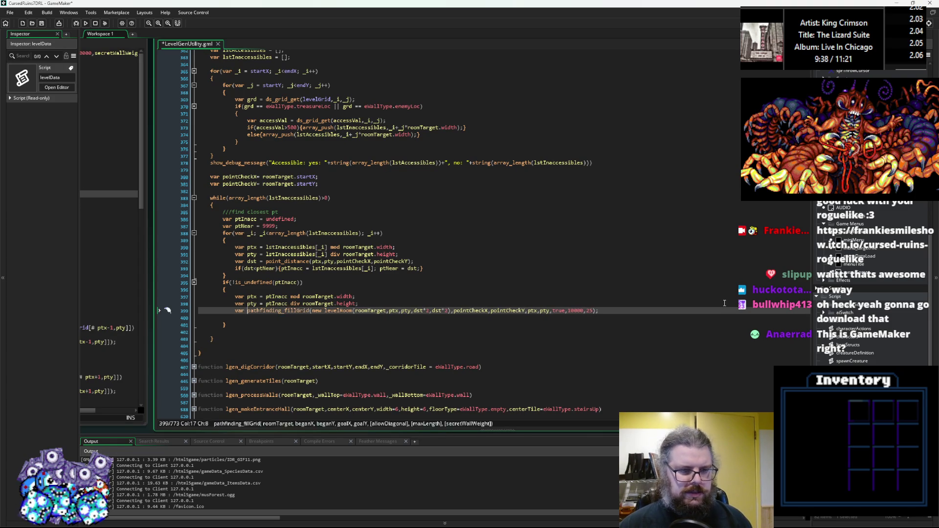
type("rd =")
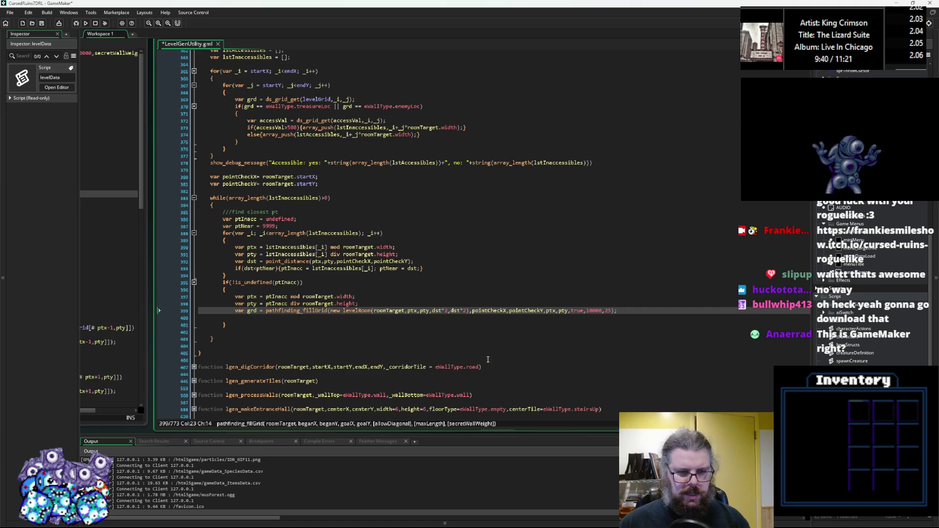
left_click(319, 317)
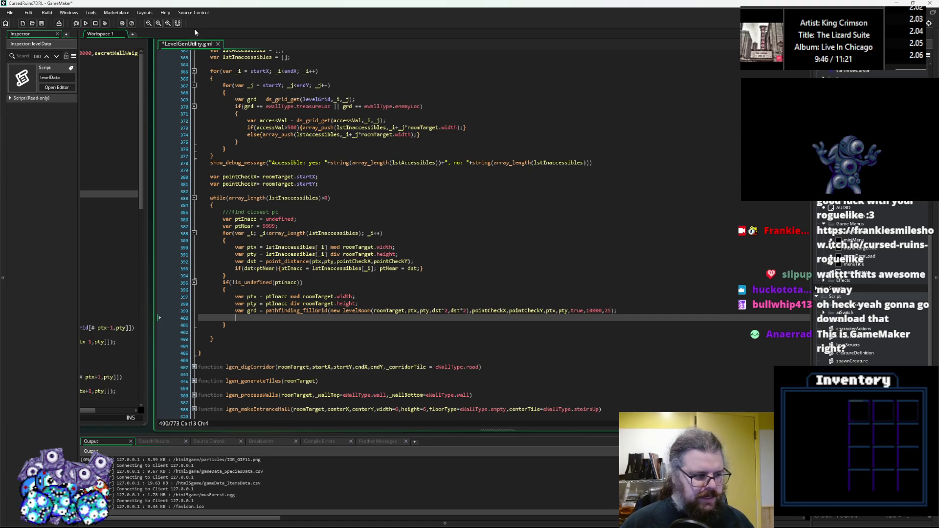
Save LevelGenUtility.gml with the new var grd pathfinding line
left_click(42, 23)
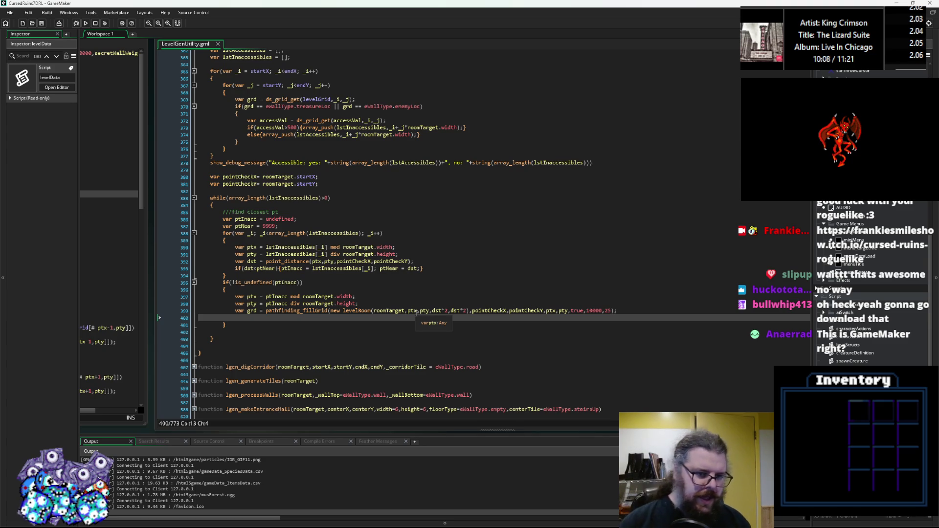
left_click(233, 179)
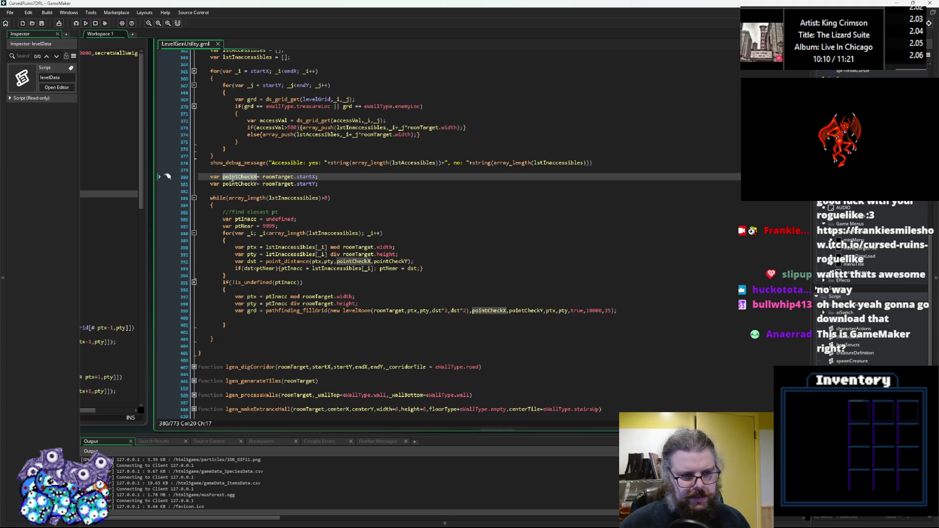
Duplicate the closest-point search for-loop directly below the original
left_click(240, 183)
left_click(244, 177)
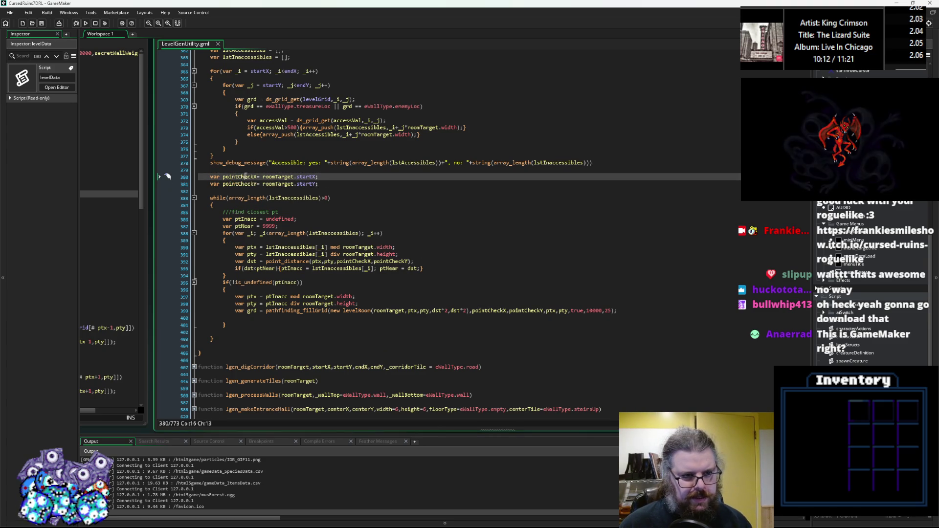
left_click(259, 275)
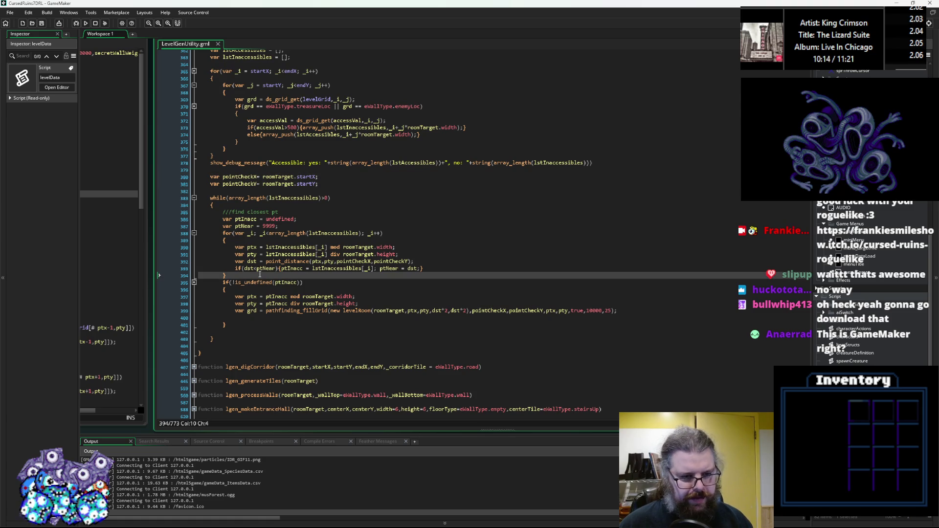
key("Return")
key("Return")
key("Up")
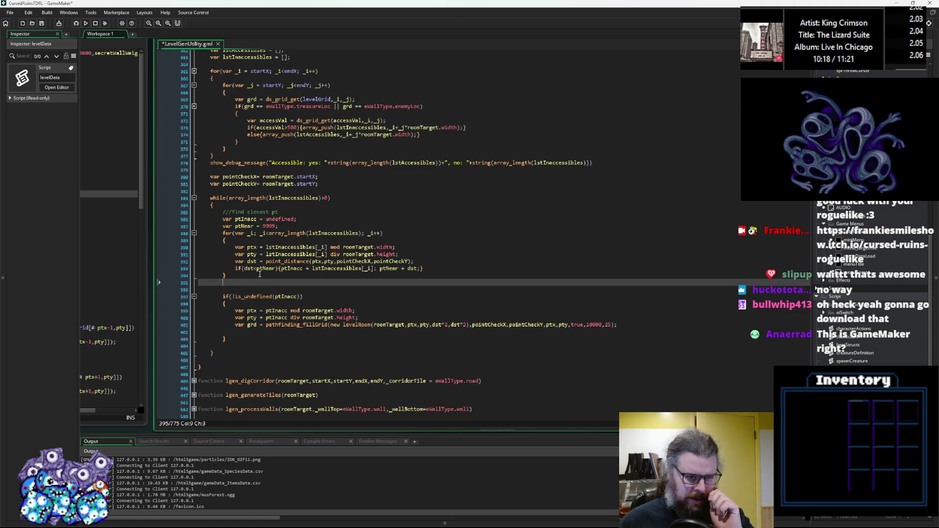
left_click_drag(229, 275, 221, 220)
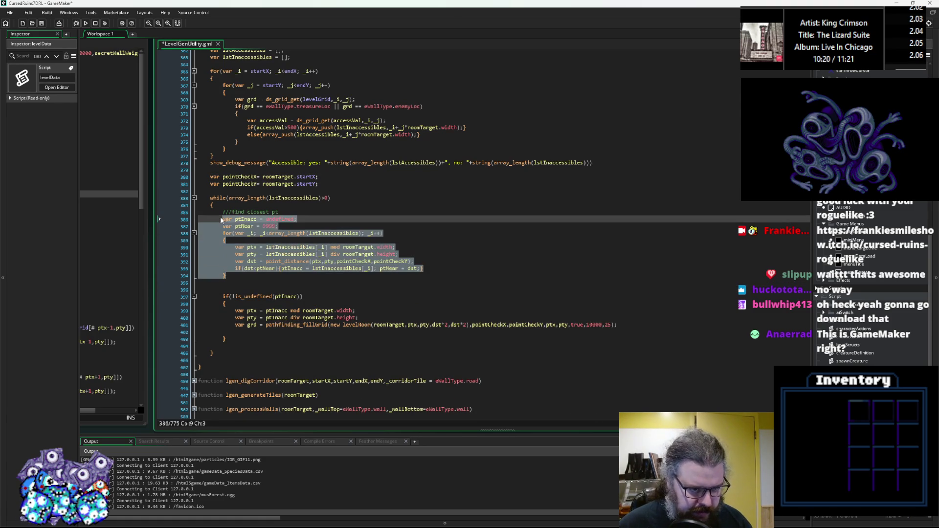
key("ctrl+c")
left_click(233, 285)
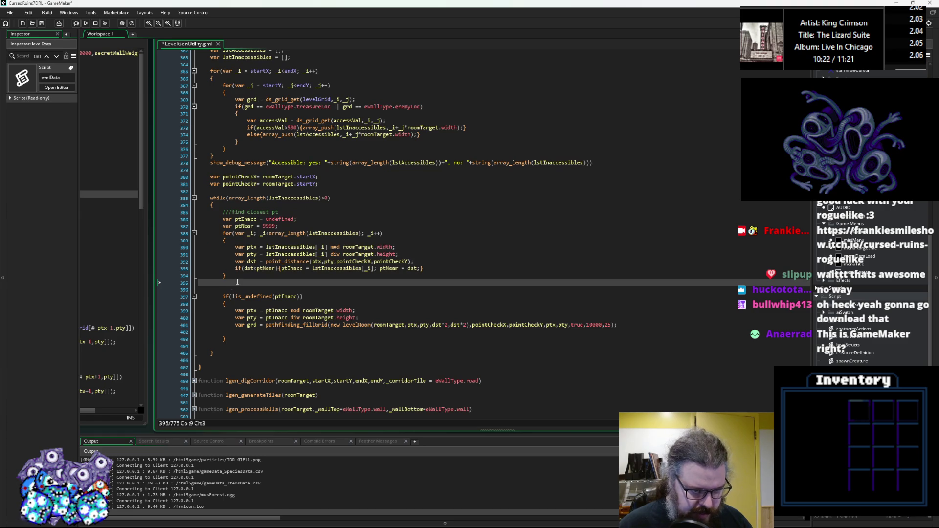
key("Return")
key("ctrl+v")
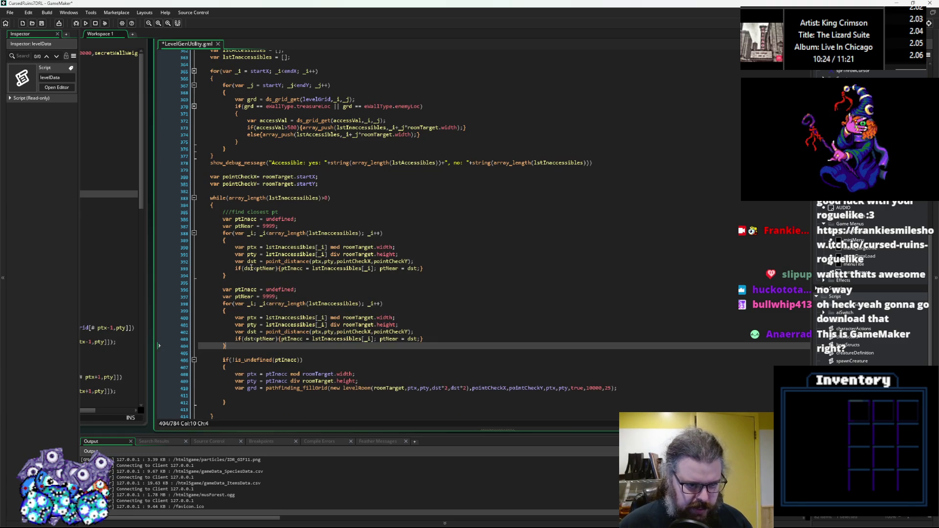
Replace the first two lstInaccessibles references in the copy with lstAccessibles
double_click(240, 177)
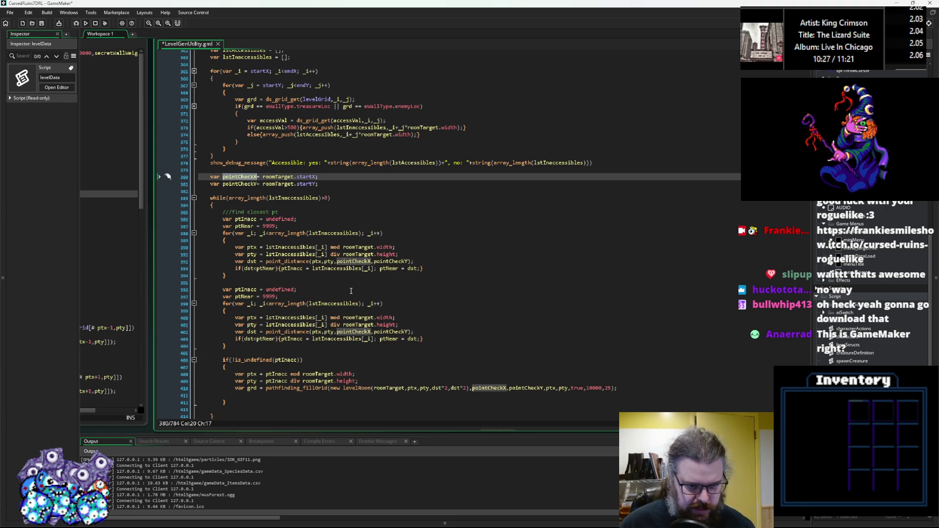
scroll(351, 291, "up", 4)
double_click(244, 138)
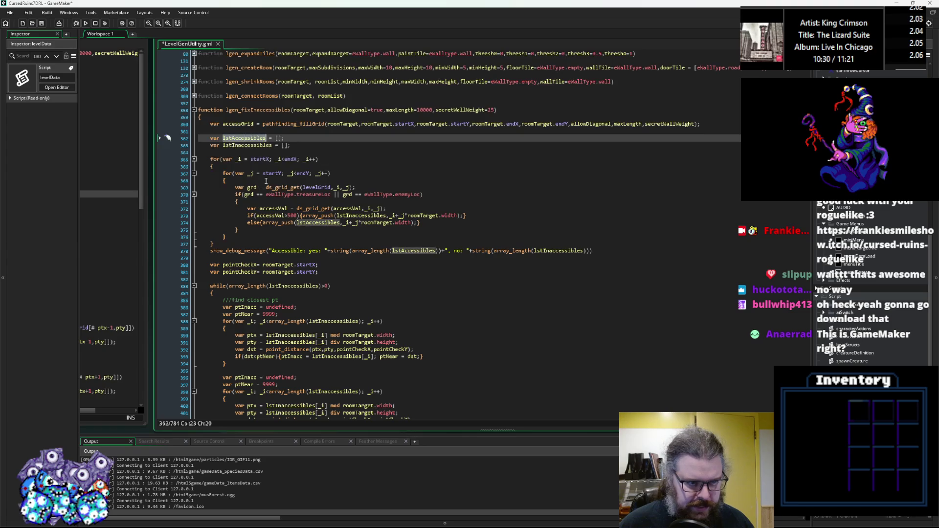
key("ctrl+c")
scroll(266, 181, "down", 3)
double_click(334, 321)
key("ctrl+v")
double_click(289, 335)
key("ctrl+v")
Replace the remaining lstInaccessibles references on lines 401 and 403 with lstAccessibles
double_click(291, 343)
key("ctrl+v")
double_click(337, 356)
key("ctrl+v")
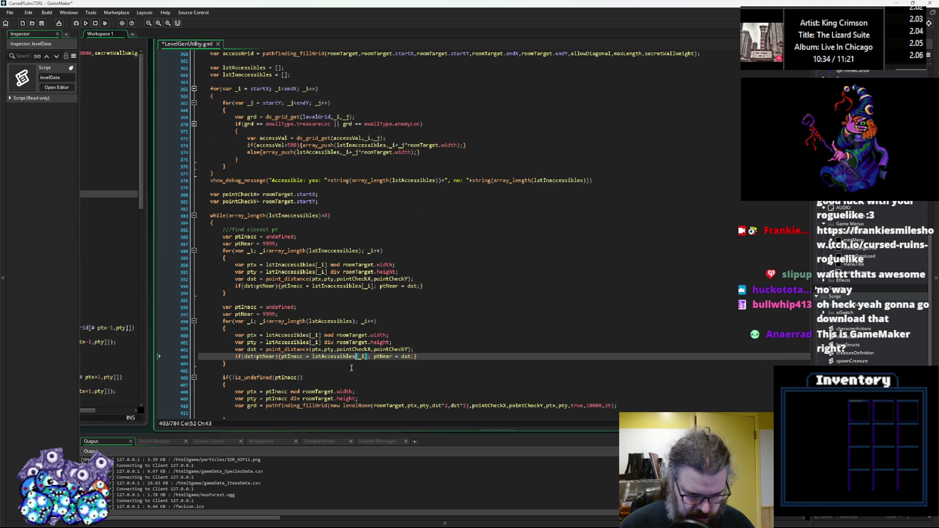
Rename the copied ptInacc and ptNear declarations to ptAcc and ptAccNear
left_click(327, 300)
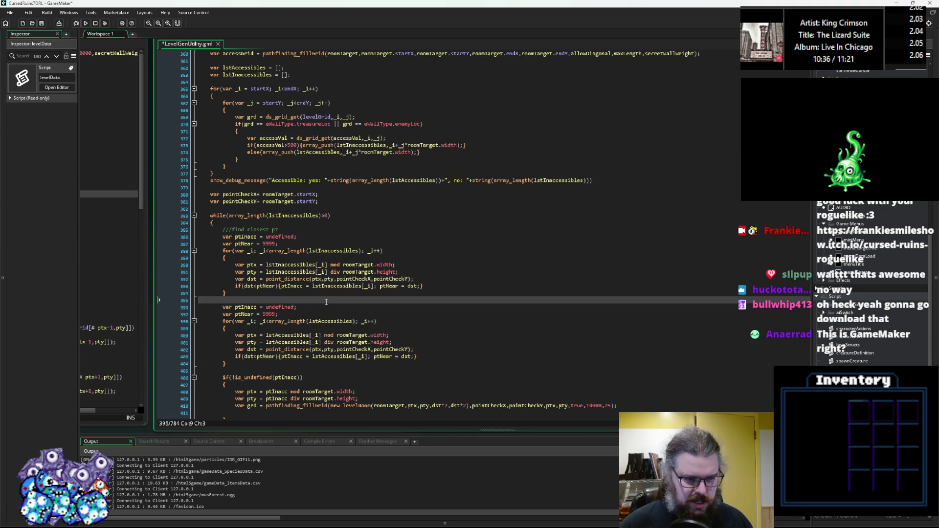
left_click(250, 307)
key("BackSpace")
key("BackSpace")
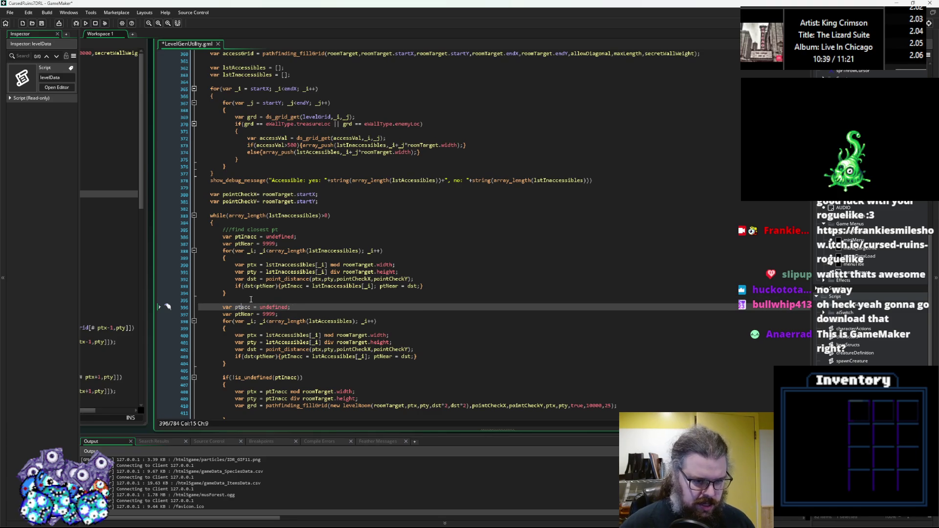
type("A")
key("Escape")
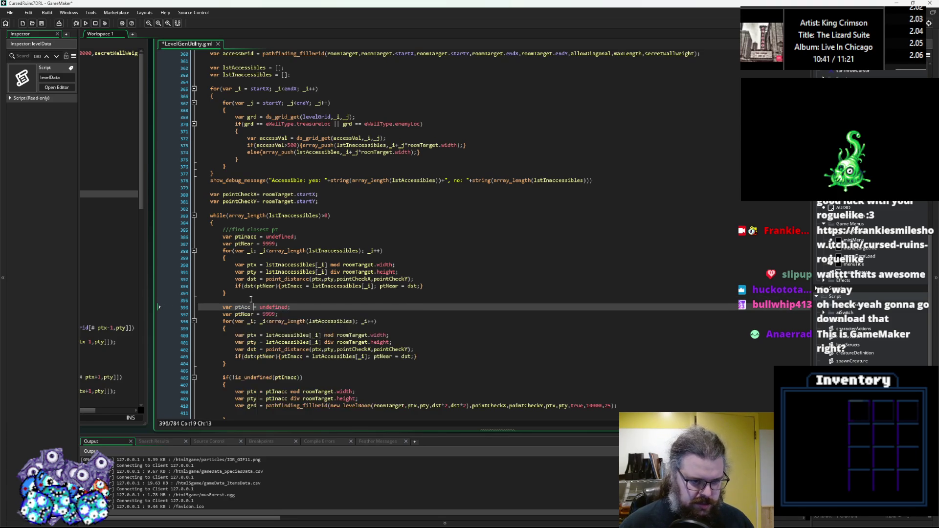
key("Down")
key("Right")
key("Left")
key("Left")
key("Left")
type("Acc")
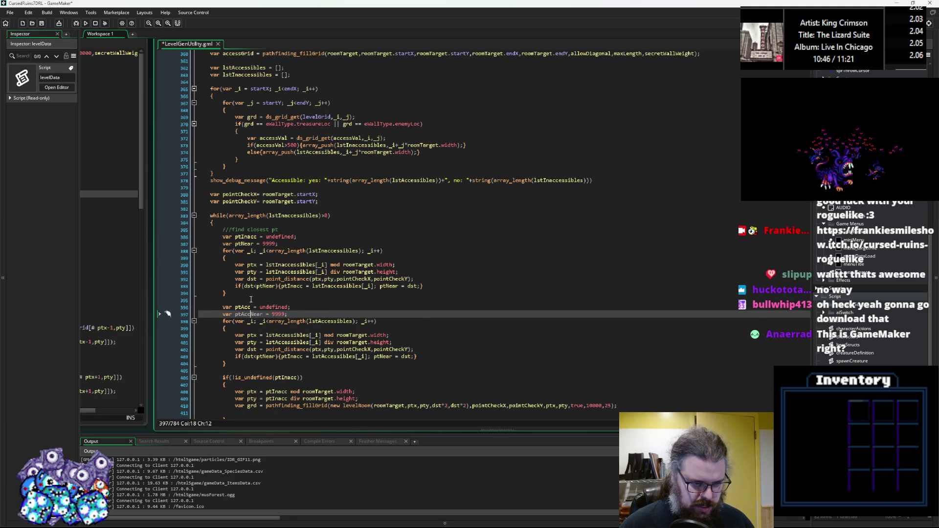
key("Up")
left_click(299, 314)
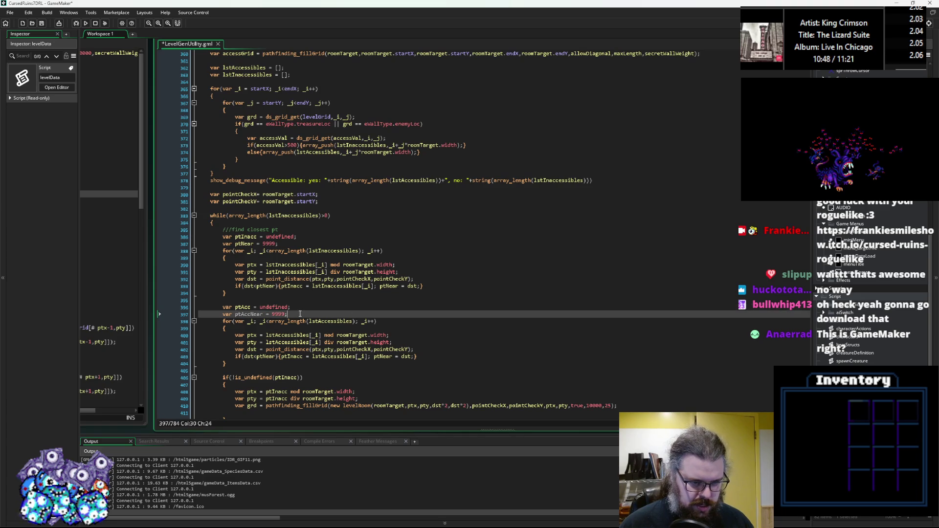
Add 'if(array_length(lstAccessibles)>0)' with an opening brace above the copied for-loop
key("Return")
type("if(")
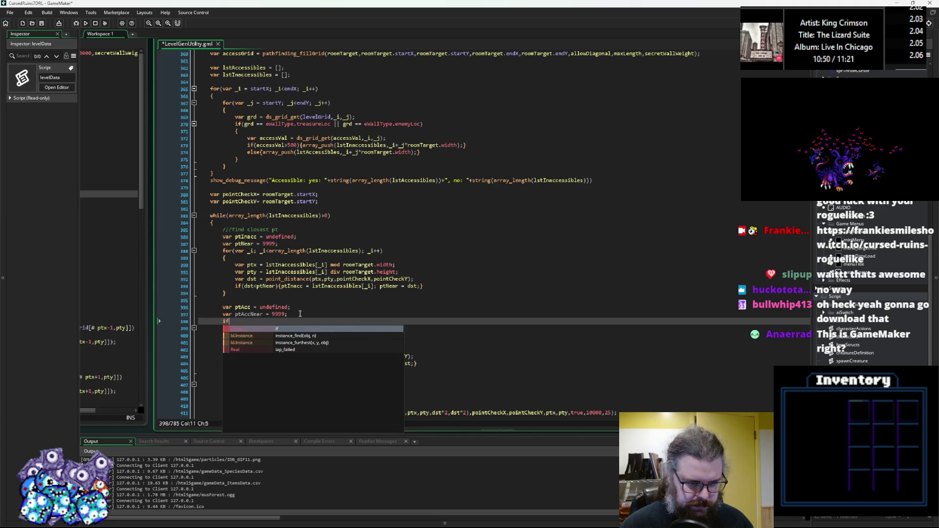
scroll(299, 315, "down", 3)
key("Left")
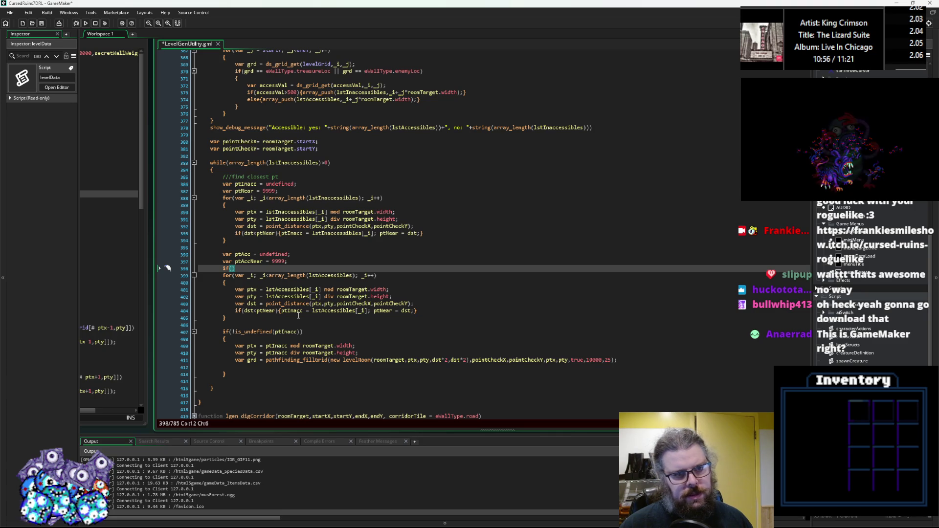
left_click(327, 284)
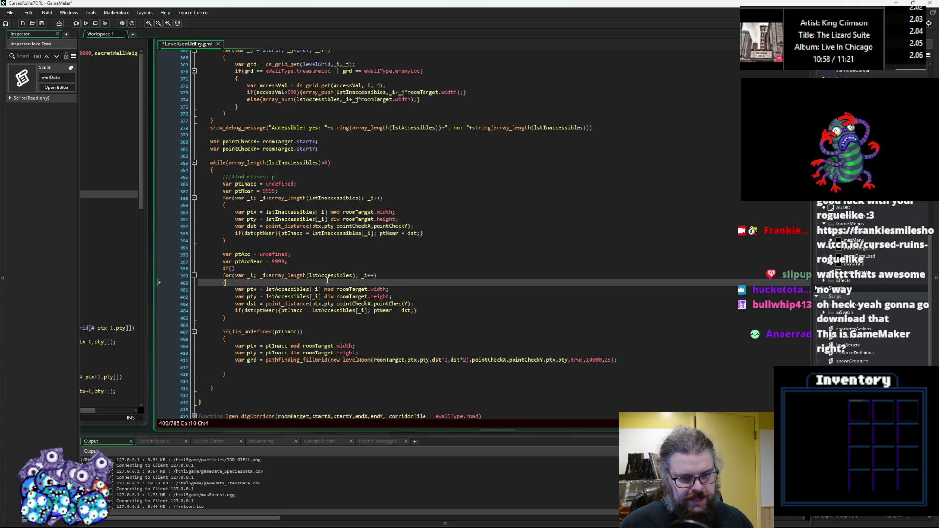
left_click(357, 276)
left_click_drag(357, 275, 269, 276)
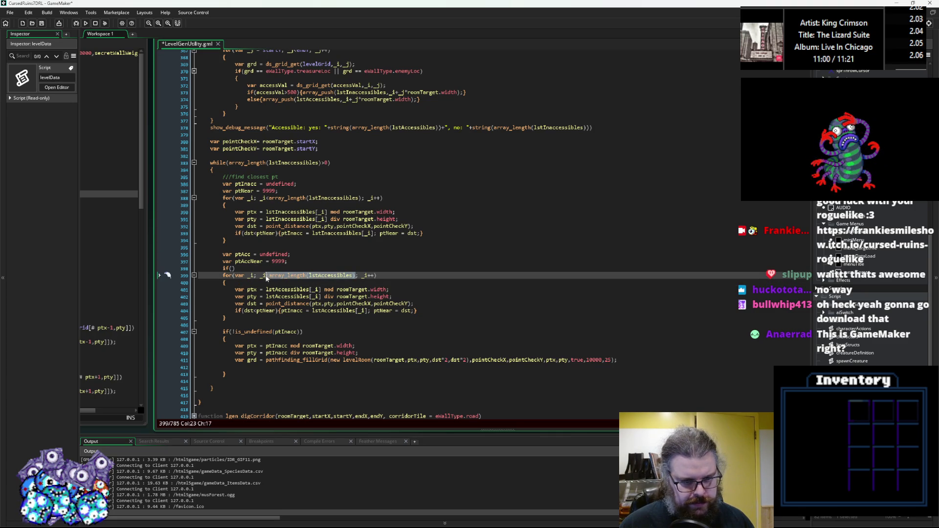
key("ctrl+c")
left_click(233, 268)
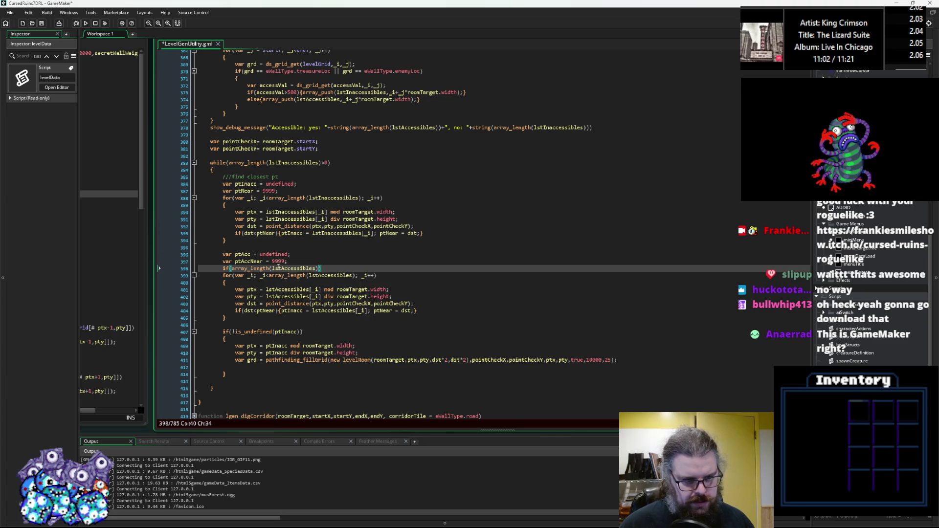
key("ctrl+v")
type(">0)")
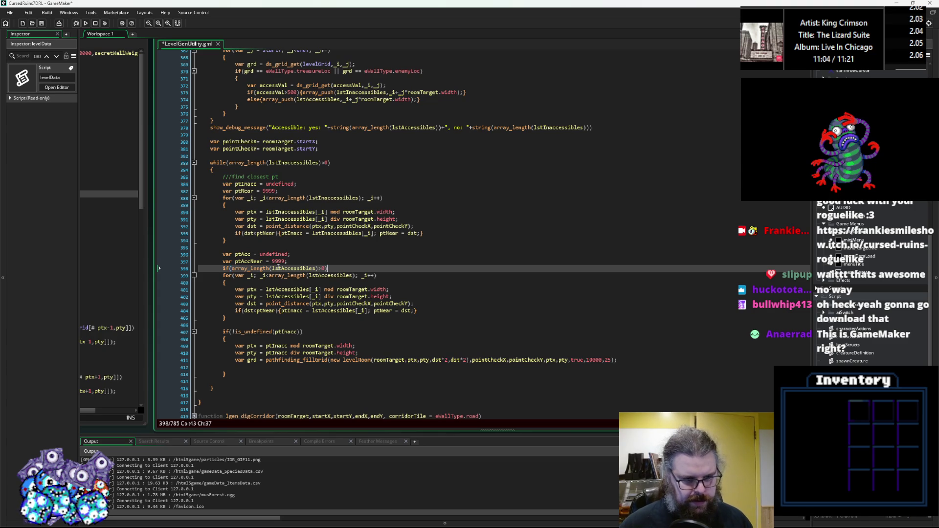
key("Return")
type("{")
left_click(241, 332)
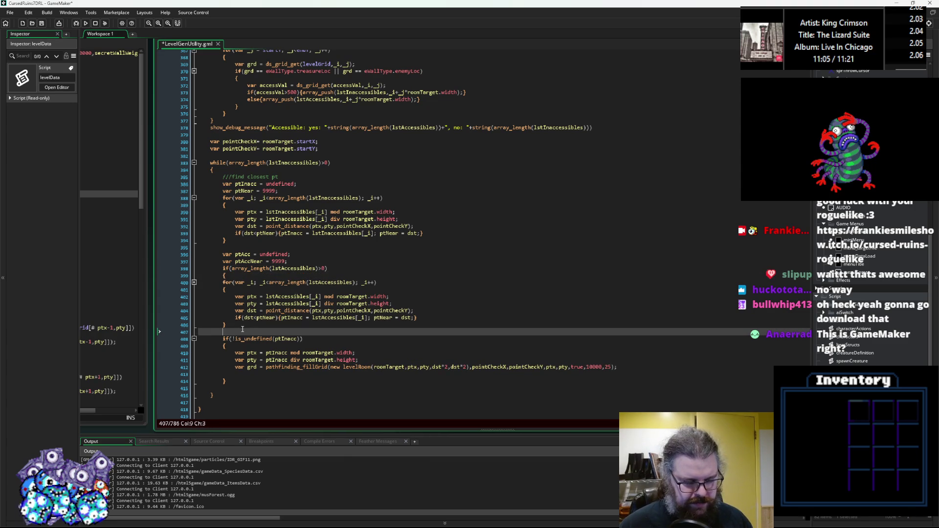
Close the if block with a brace and indent the copied loop inside it
type("}")
left_click_drag(228, 328, 172, 283)
key("Tab")
left_click(239, 332)
key("Return")
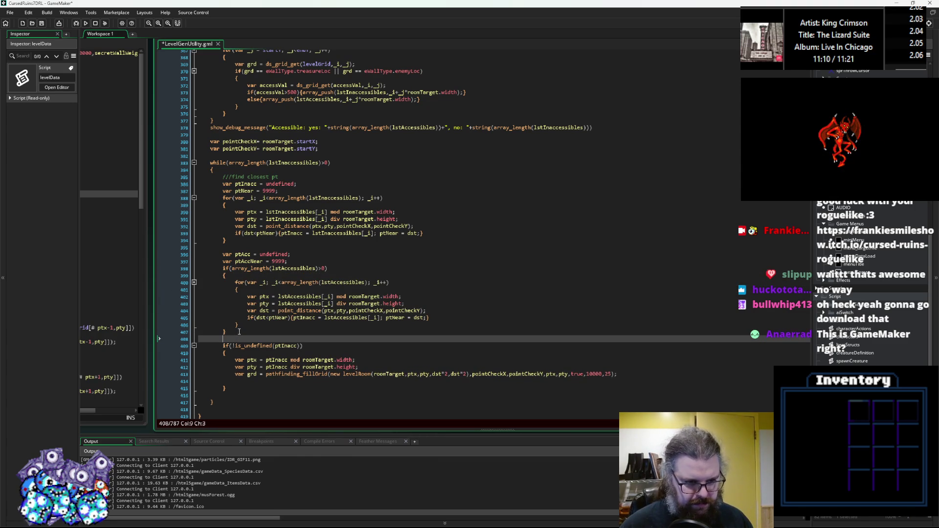
scroll(275, 326, "down", 2)
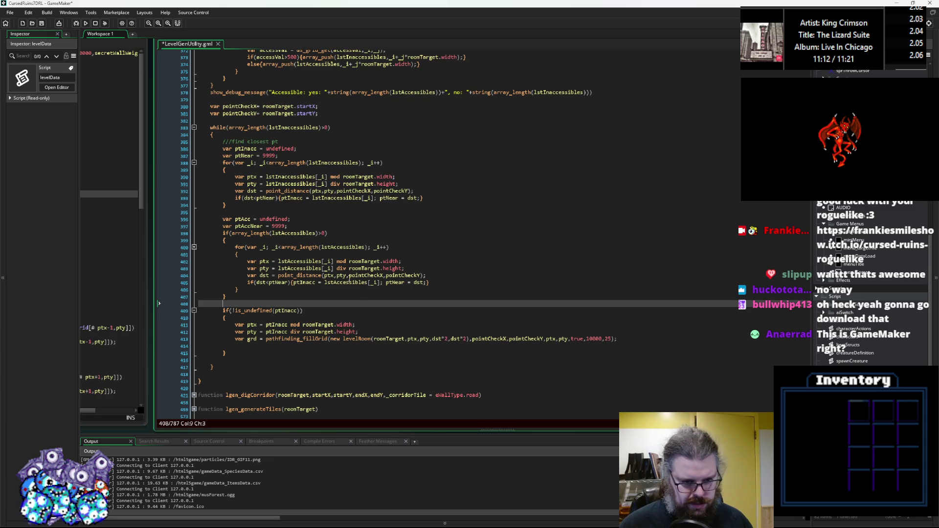
Rename ptx, pty and dst in the copied loop to accx, accy and accdst
left_click(261, 262)
key("BackSpace")
key("Delete")
type("acc")
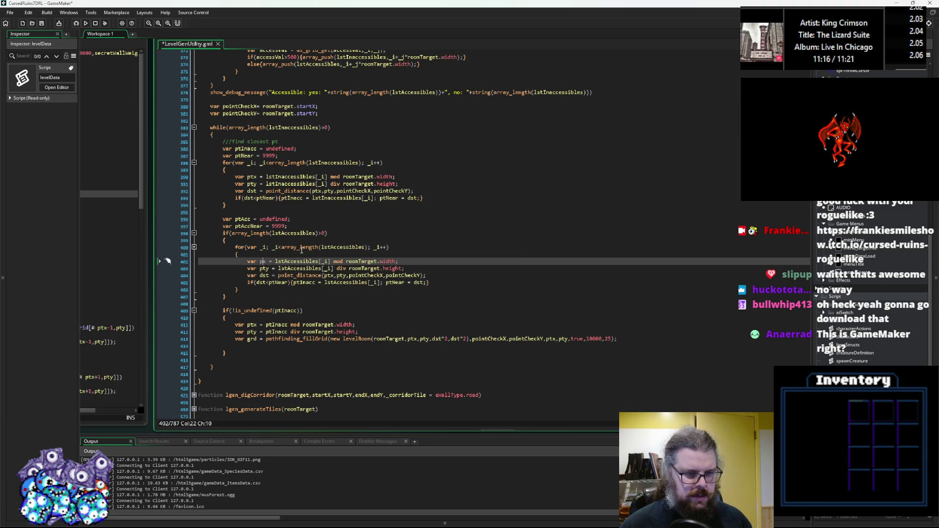
key("Down")
key("BackSpace")
key("BackSpace")
key("BackSpace")
type("accy")
key("Down")
key("ctrl+Left")
type("acc")
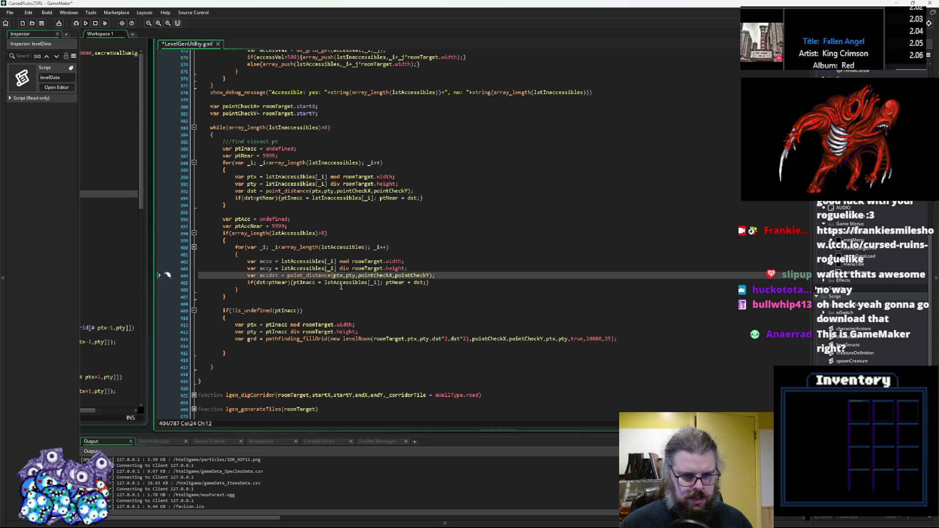
left_click(243, 156)
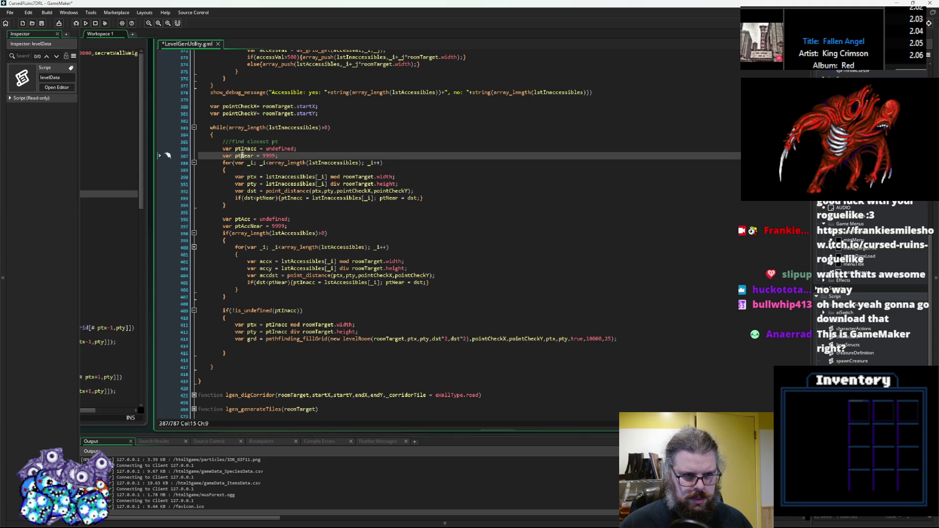
Copy the if(!is_undefined(ptInacc)) pathfinding block and paste it after the first loop
left_click_drag(359, 332, 235, 324)
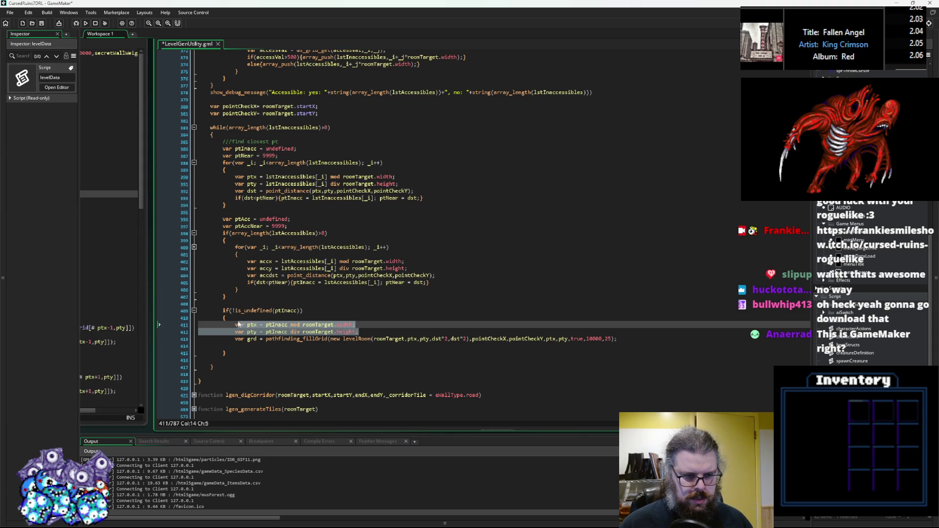
left_click(268, 213)
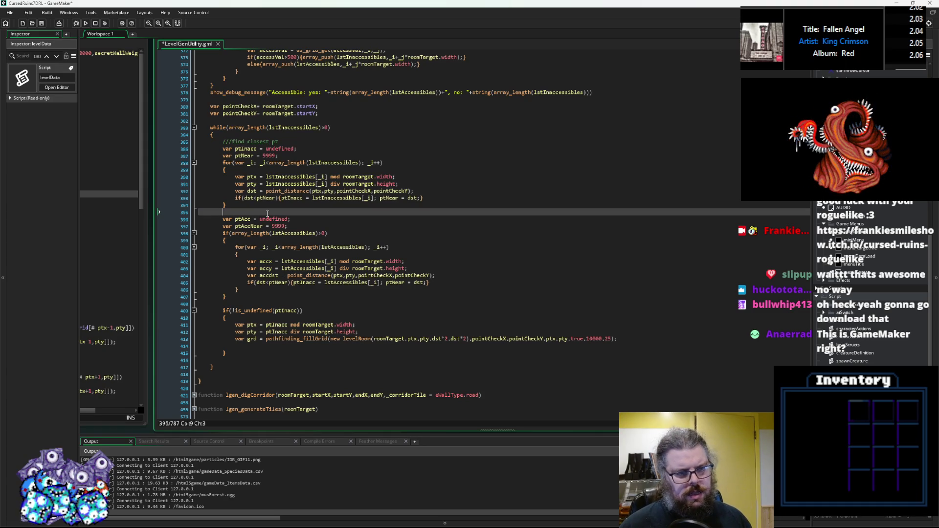
key("Return")
key("Up")
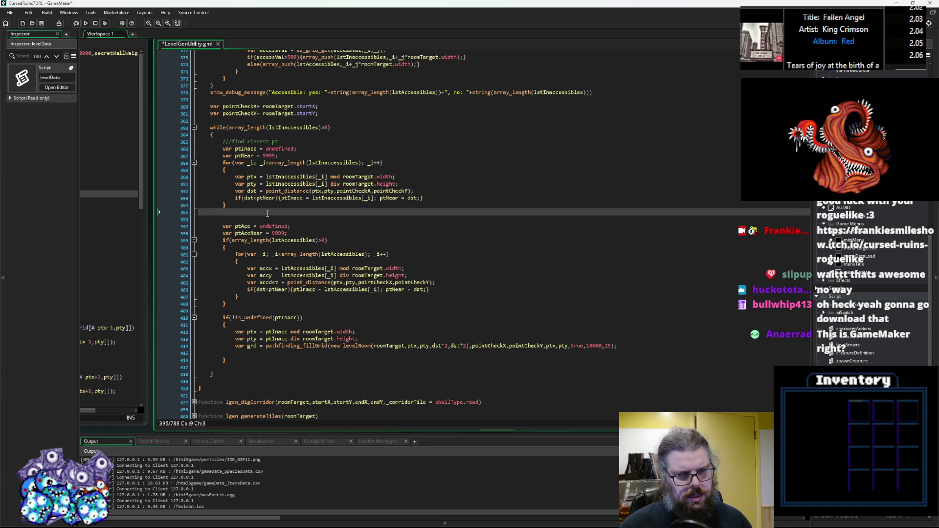
left_click_drag(256, 356, 223, 318)
key("ctrl+c")
left_click(250, 216)
key("ctrl+v")
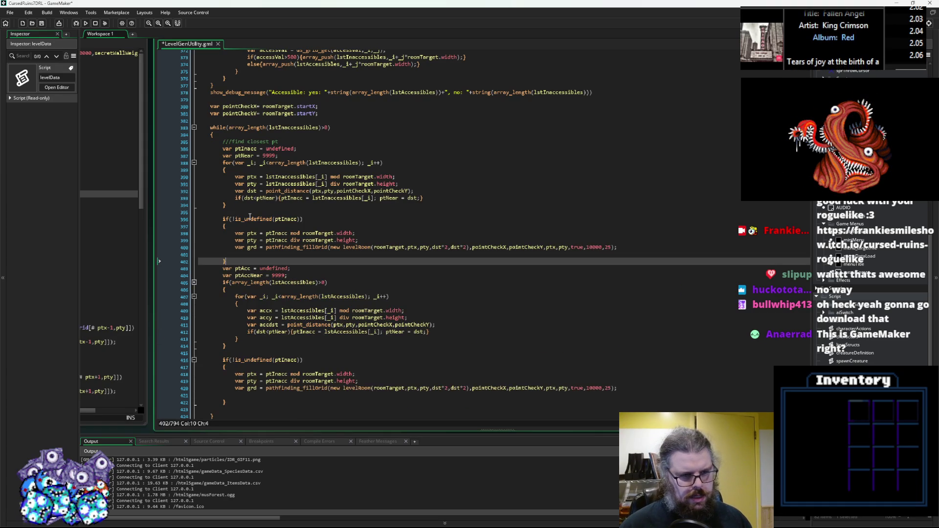
Remove the extra blank line, the stray closing brace and the early pathfinding_fillGrid line
key("Return")
key("Up")
key("Up")
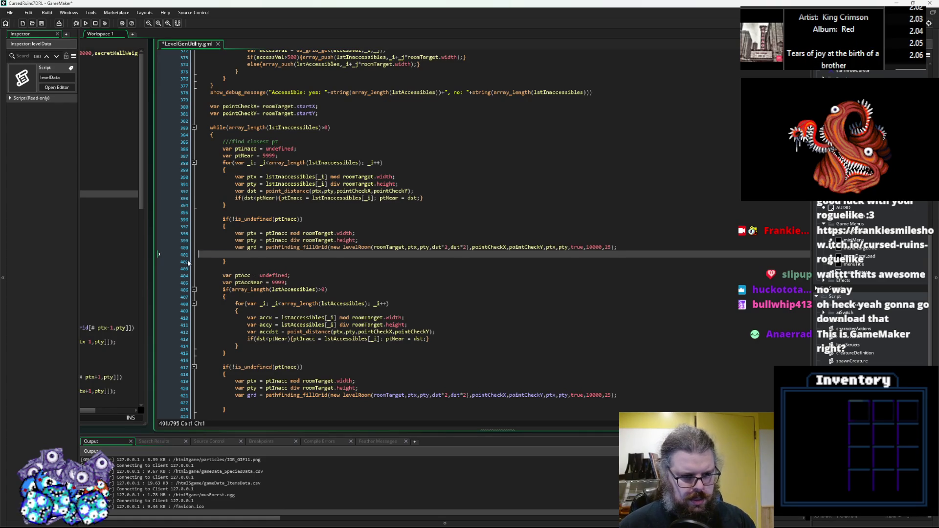
key("BackSpace")
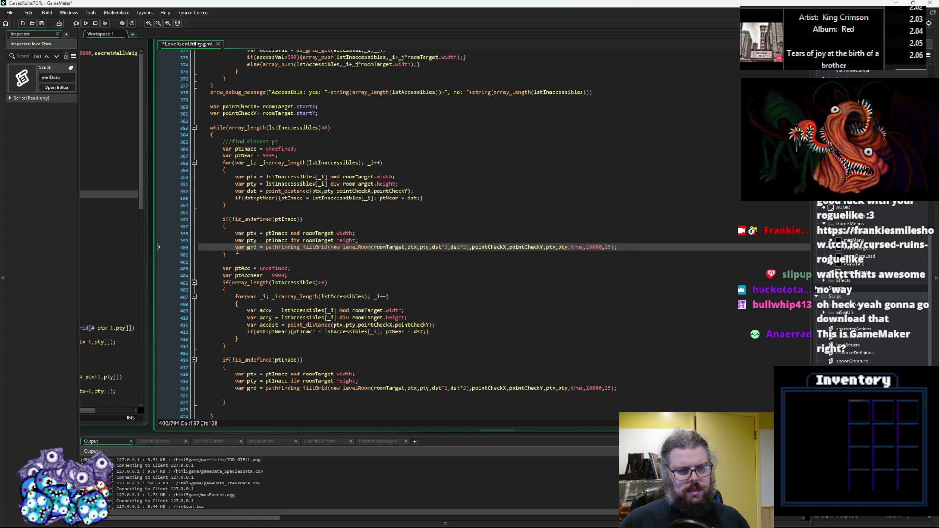
left_click(237, 254)
key("BackSpace")
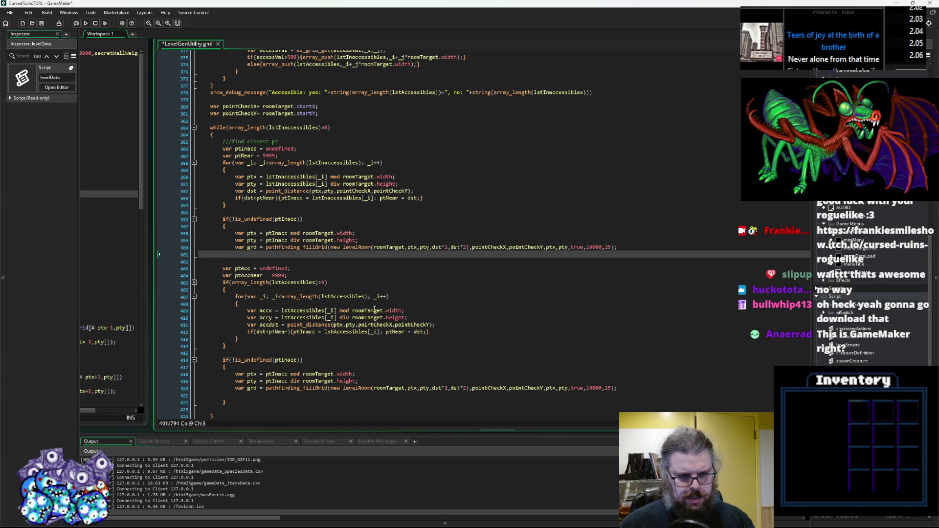
key("Up")
key("Home")
key("shift+End")
key("Delete")
Delete the duplicate ptInacc check and its coordinate lines
left_click(393, 383)
key("shift+Up")
key("shift+Up")
key("shift+Up")
key("shift+Home")
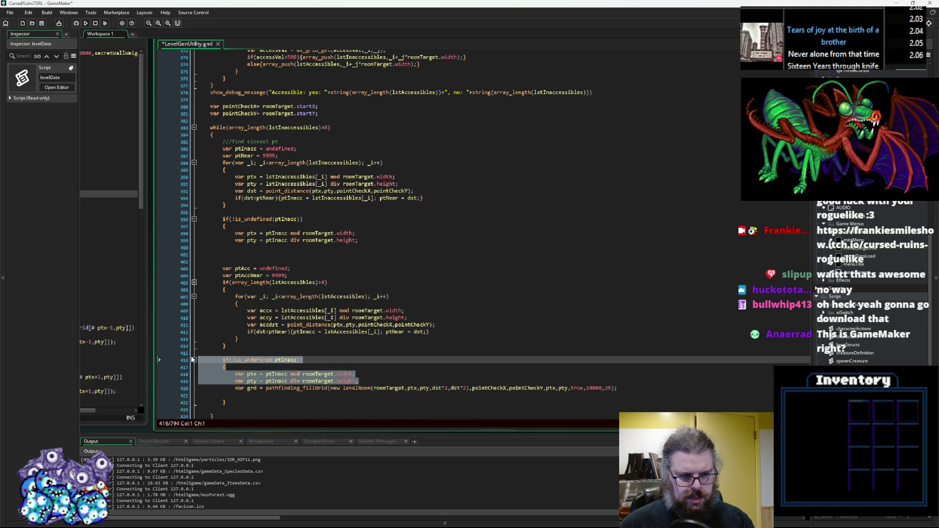
key("Delete")
Indent the accessible-point search into the ptInacc block and remove the blank lines after pty
left_click_drag(198, 361, 207, 268)
key("Tab")
left_click(253, 258)
key("BackSpace")
key("BackSpace")
key("BackSpace")
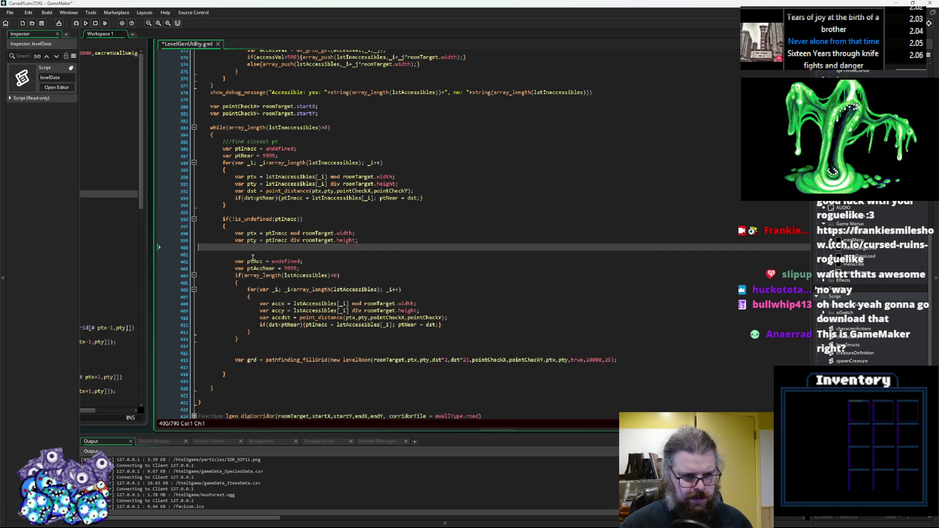
key("BackSpace")
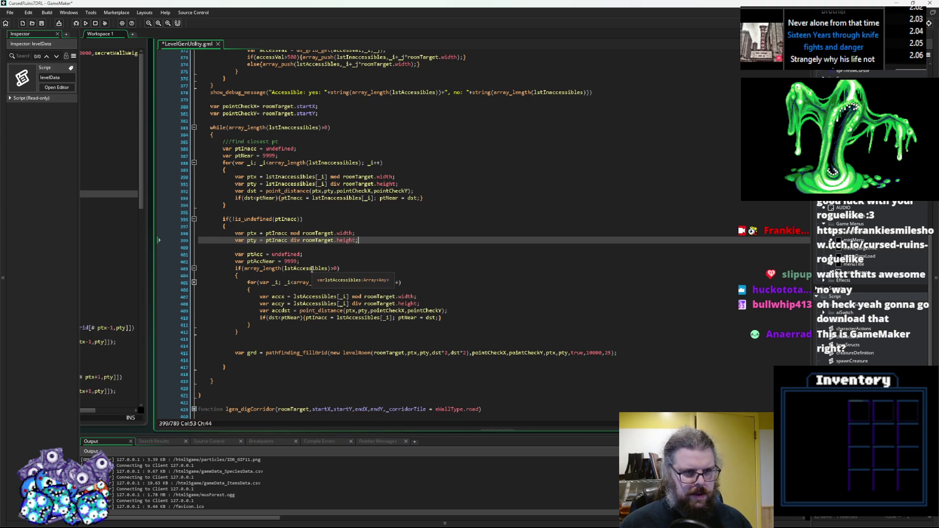
Change the accessible-distance point_distance call to measure to accx and accy
left_click(255, 240)
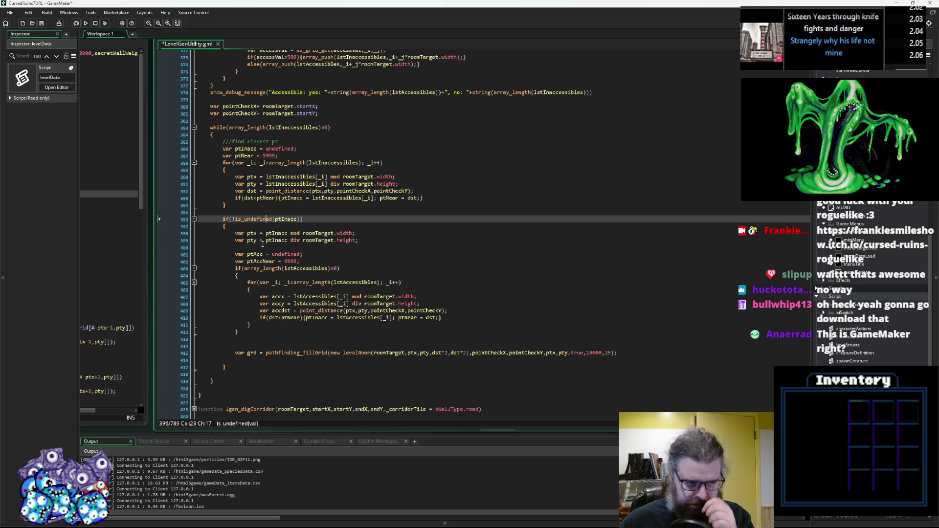
left_click(256, 234)
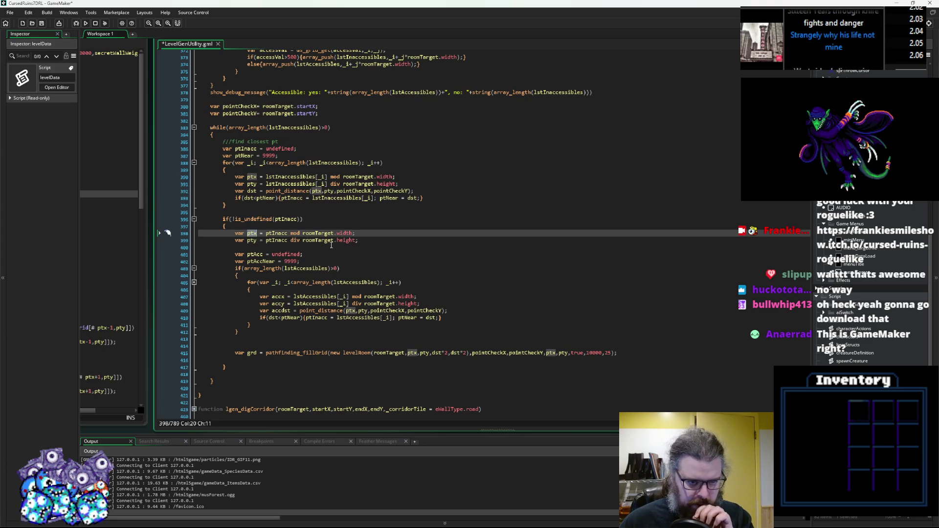
left_click(343, 311)
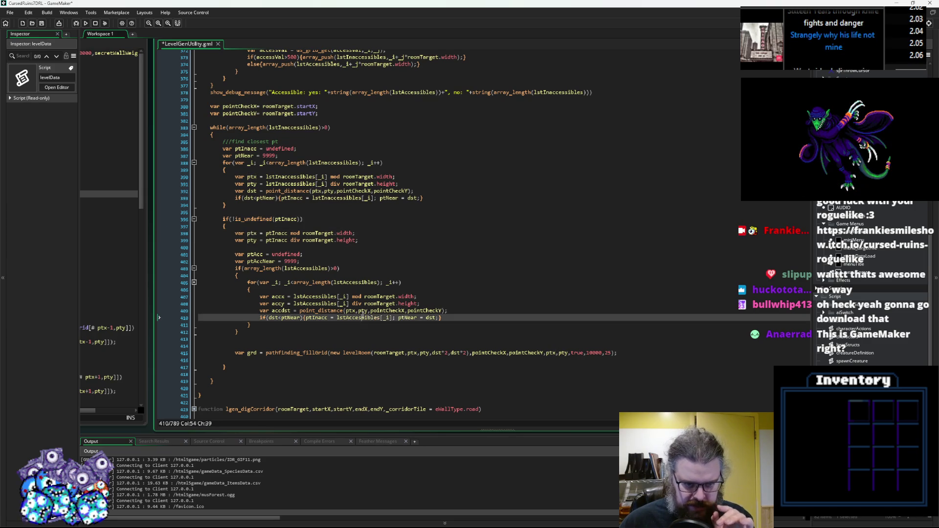
key("ctrl+Right")
key("ctrl+Right")
key("ctrl+Right")
key("ctrl+shift+Right")
type("accx")
left_click(273, 303)
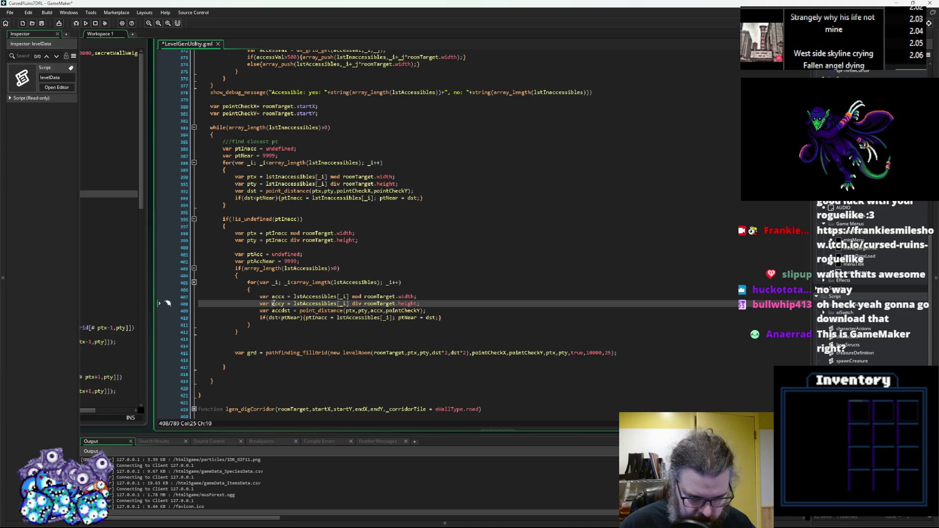
key("ctrl+c")
double_click(403, 310)
key("ctrl+v")
left_click(441, 311)
Make the loop compare against ptAccNear, set ptAccNear = accdst and store ptAcc
left_click(456, 318)
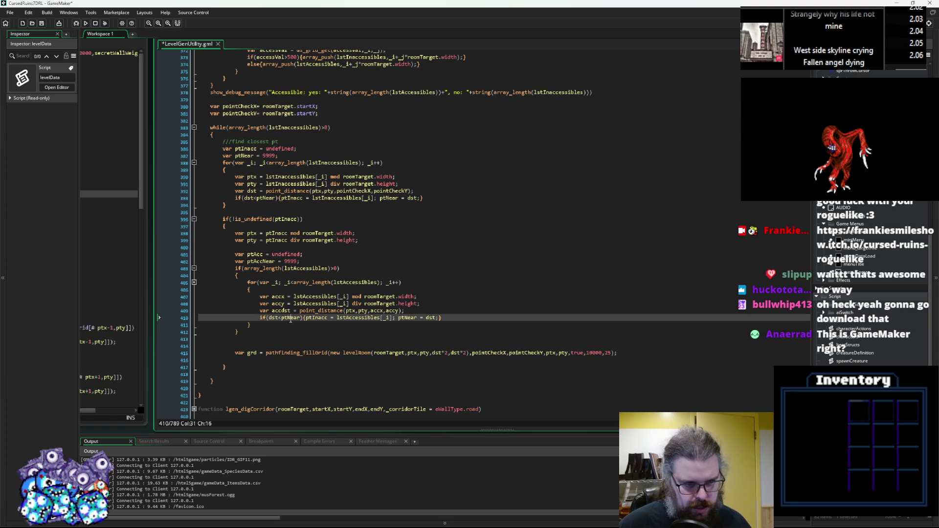
left_click(257, 261)
double_click(289, 317)
key("ctrl+v")
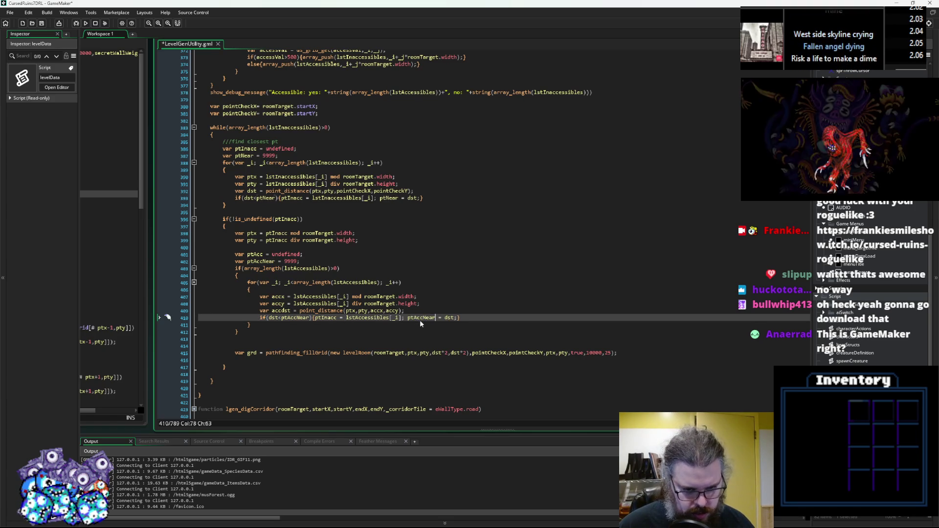
double_click(417, 318)
key("ctrl+v")
left_click(279, 311)
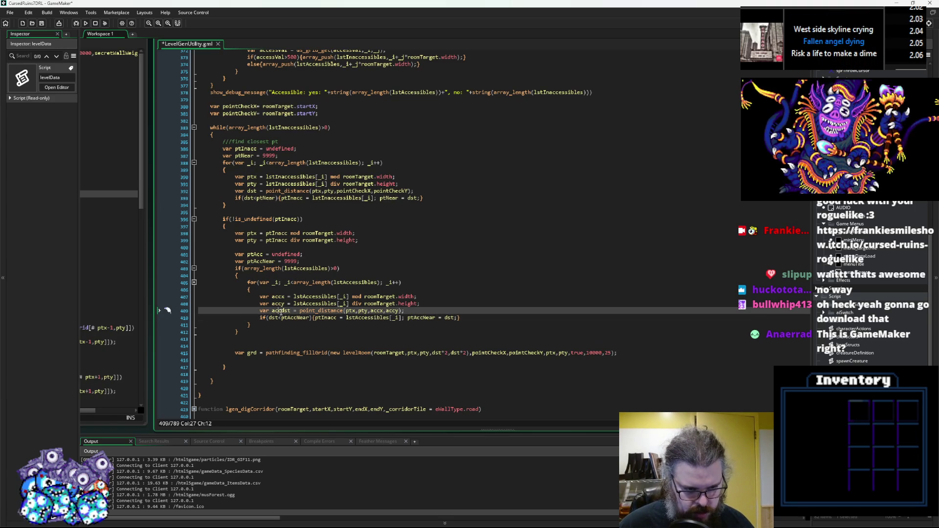
double_click(450, 317)
key("ctrl+v")
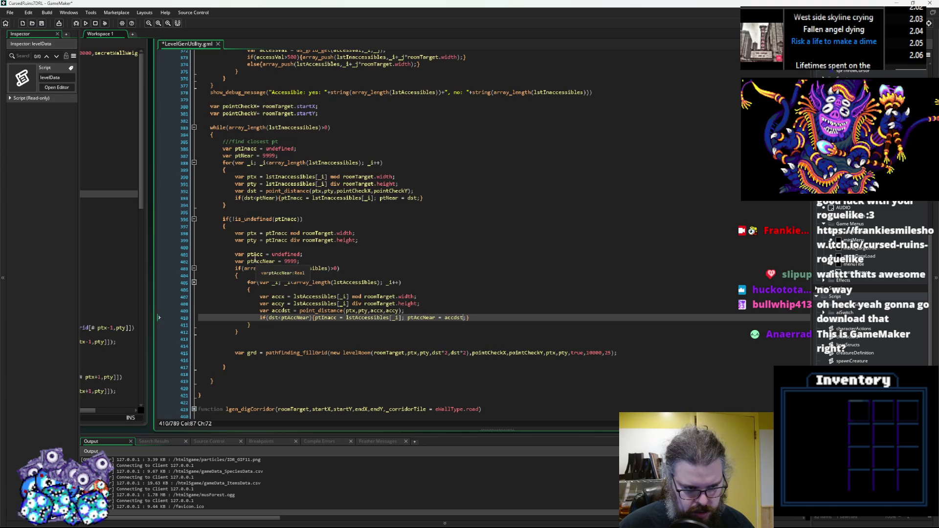
left_click(254, 254)
double_click(326, 318)
key("ctrl+v")
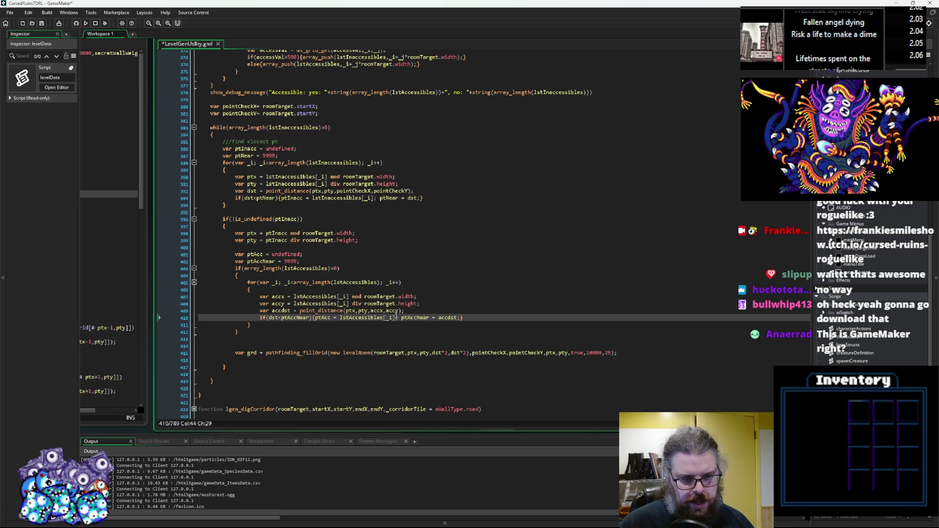
Remove the stray blank line after the accessible-point loop
left_click(409, 304)
left_click(261, 332)
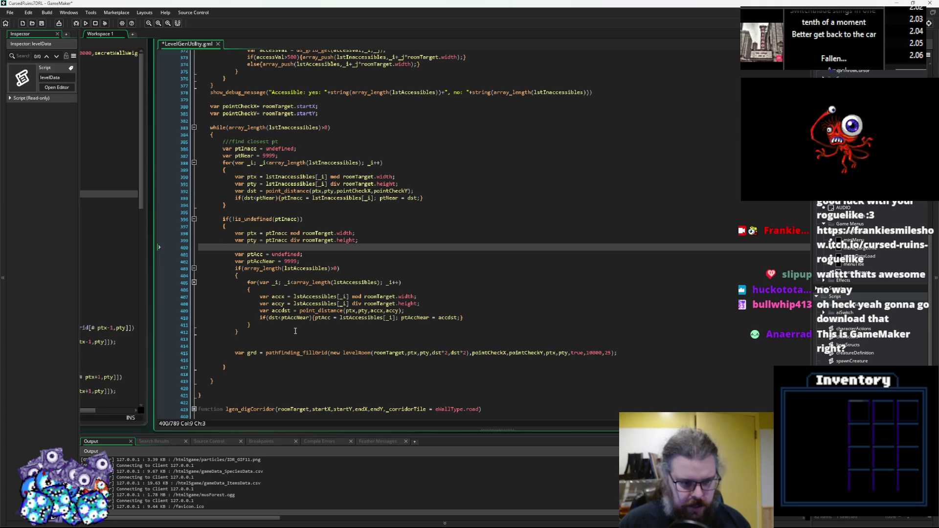
left_click(277, 340)
left_click_drag(278, 340, 173, 338)
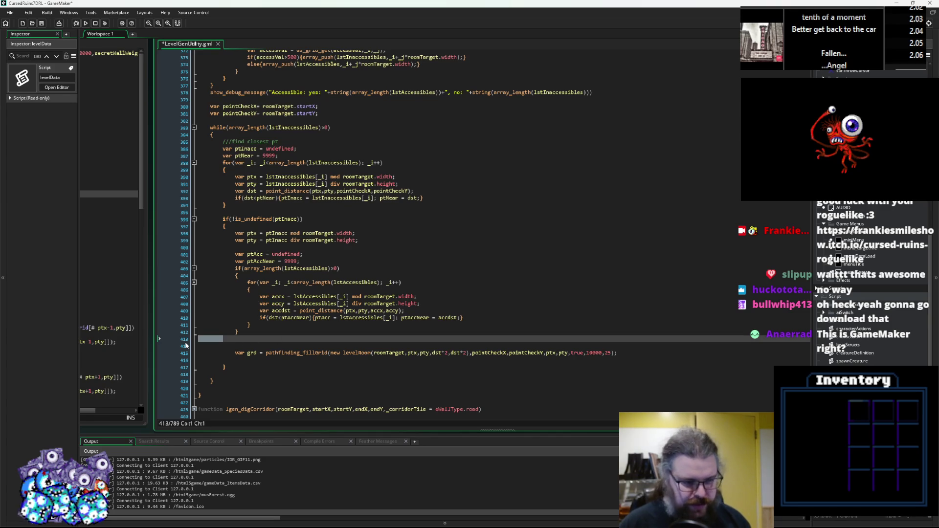
key("BackSpace")
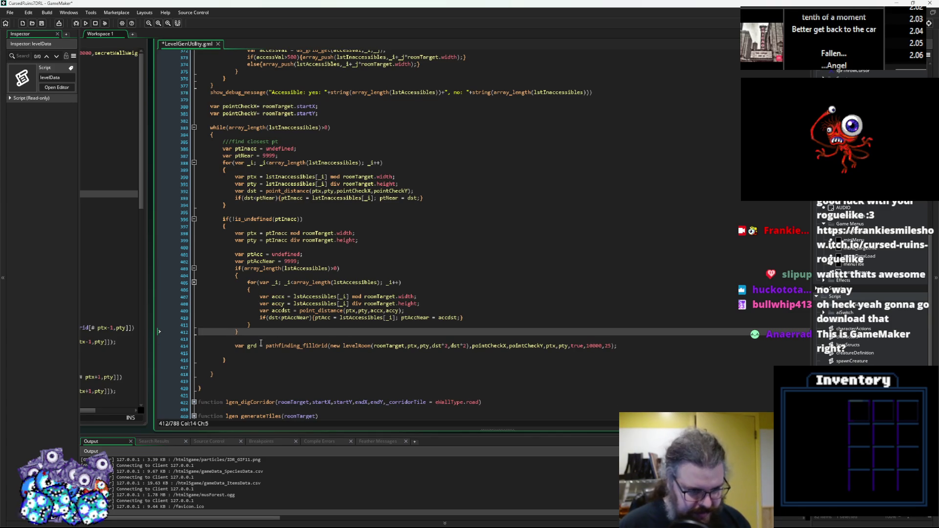
key("Down")
scroll(285, 336, "down", 1)
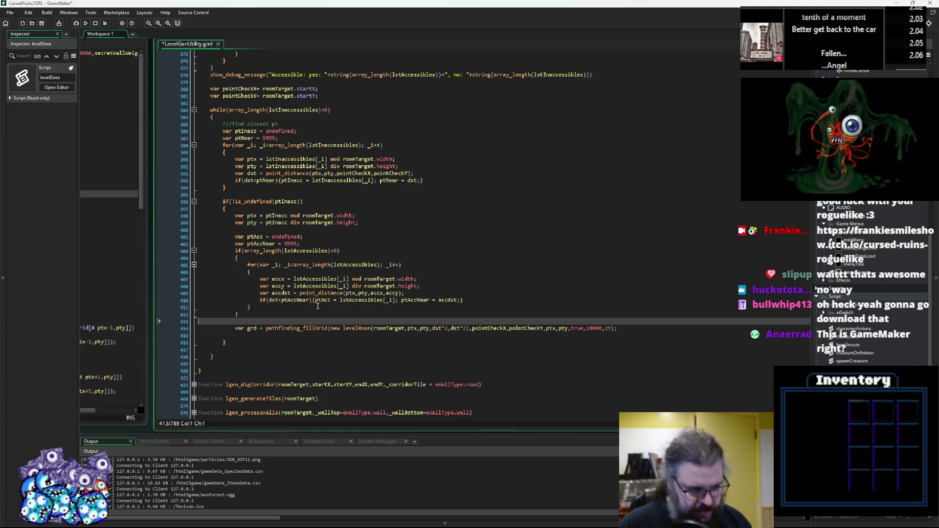
Replace levelRoom's width argument dst*2 with ptAccNear*2
left_click(438, 329)
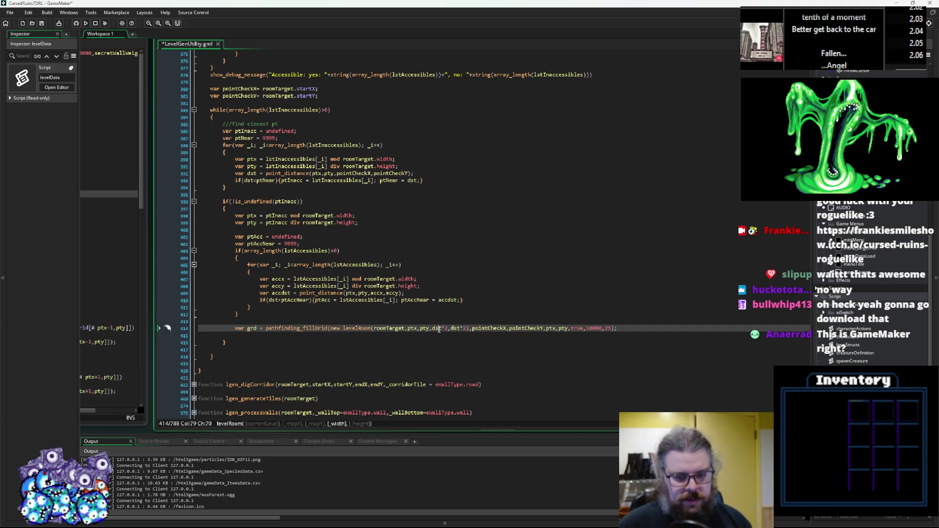
double_click(261, 244)
key("ctrl+c")
double_click(436, 328)
key("ctrl+v")
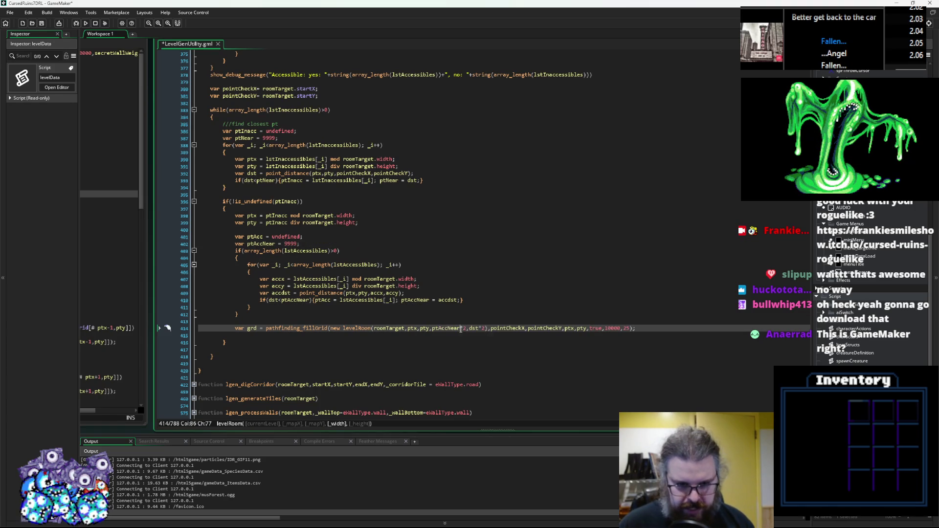
Replace levelRoom's height argument dst*2 with ptAccNear*2 as well
double_click(473, 328)
key("ctrl+v")
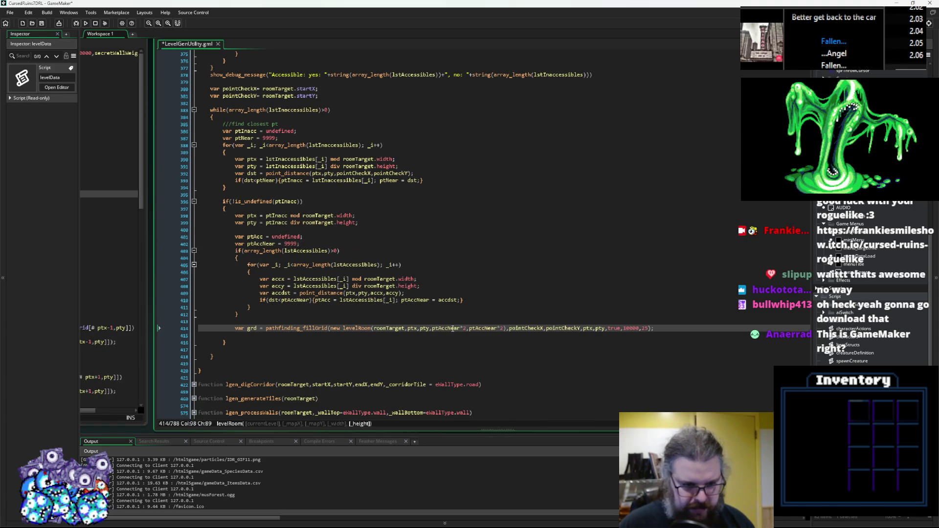
left_click(433, 329)
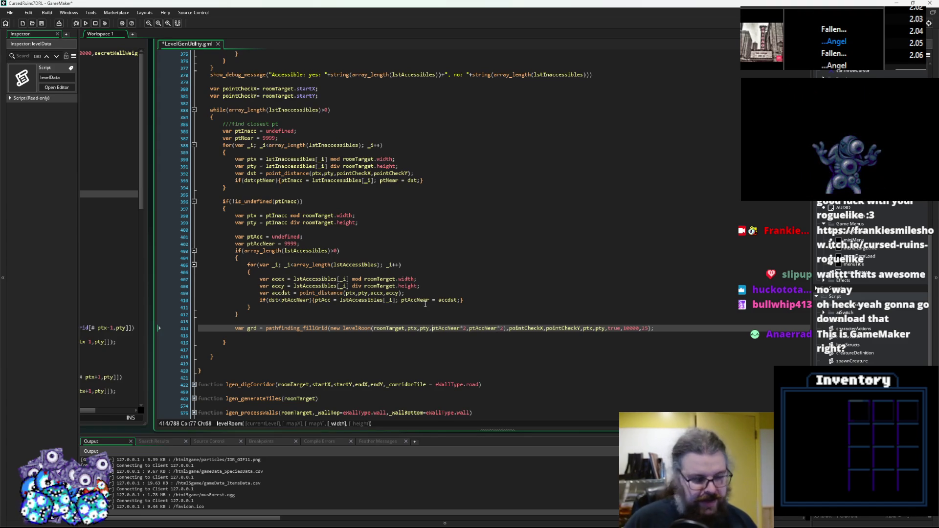
key("Left")
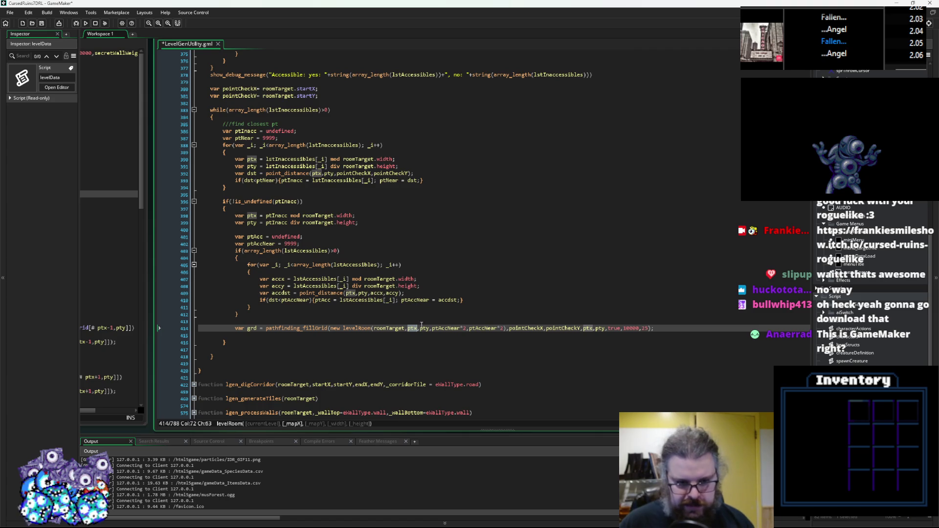
left_click(367, 293)
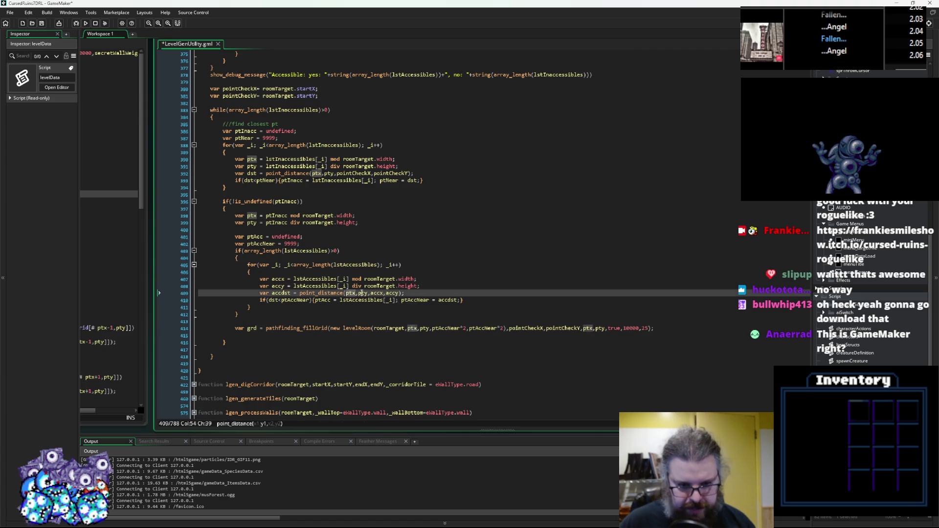
left_click(429, 329)
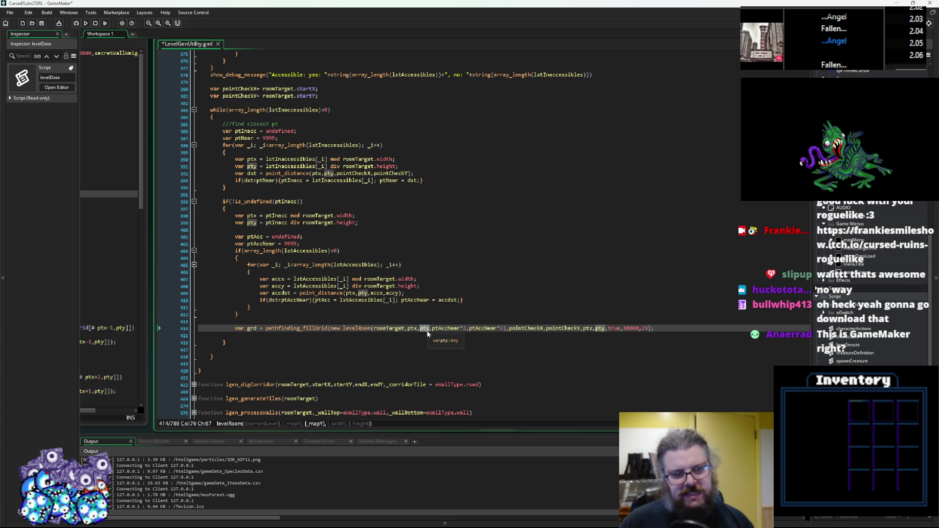
Rename the accx and accy variables to ptx2 and pty2
left_click(253, 216)
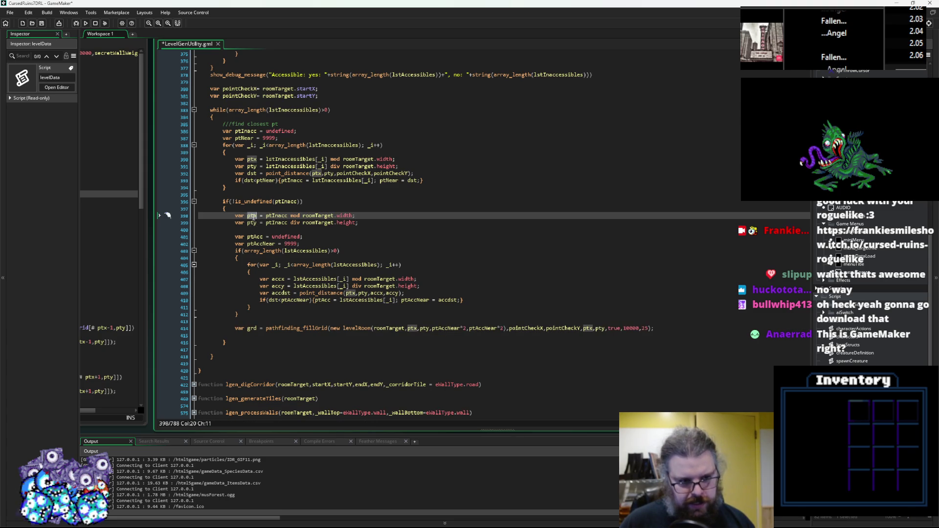
left_click(279, 280)
double_click(278, 279)
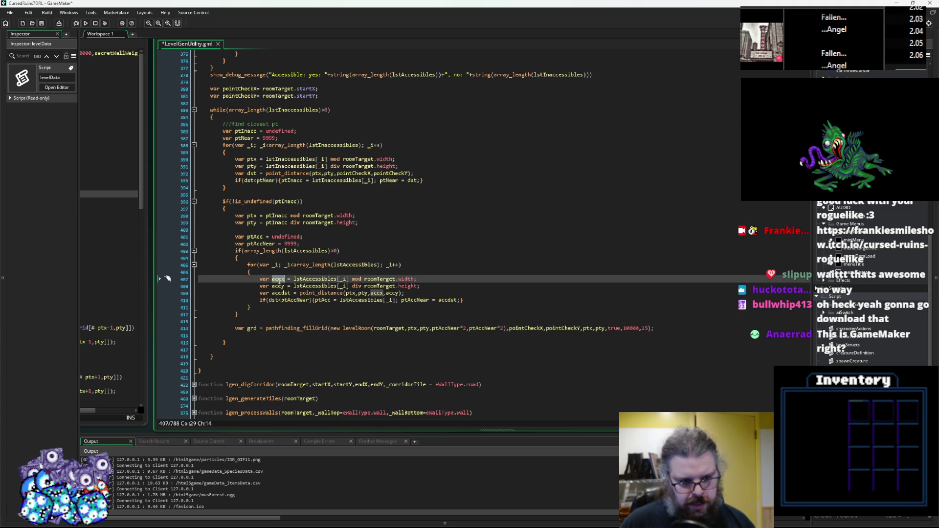
left_click(262, 324)
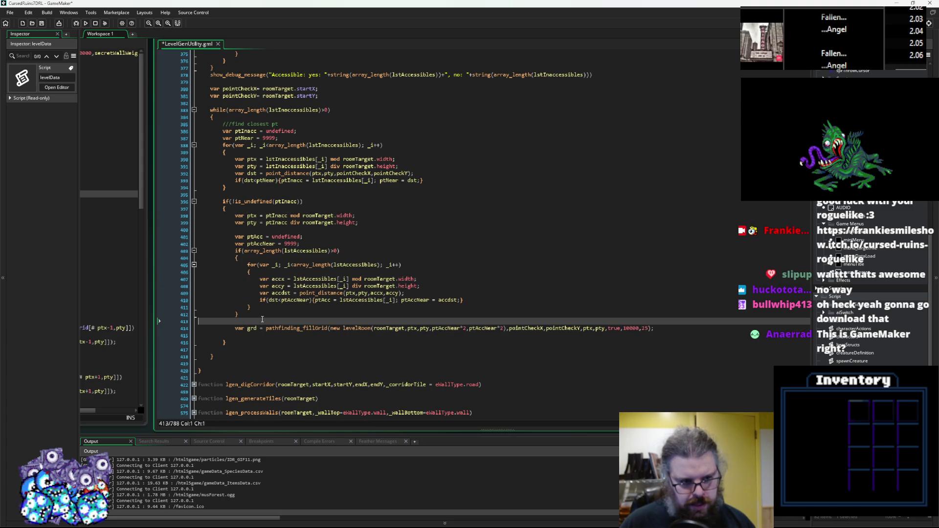
left_click(282, 281)
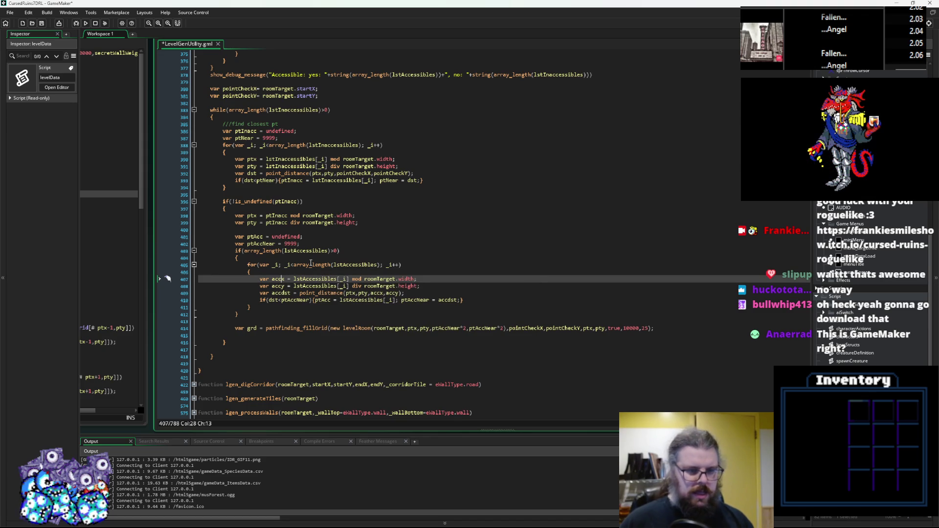
key("BackSpace")
key("BackSpace")
key("BackSpace")
type("ptx")
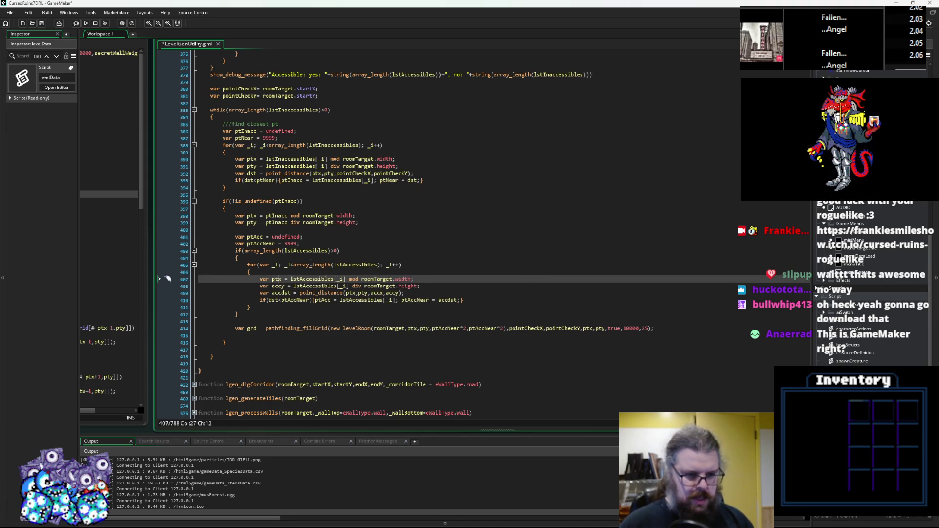
type("2")
key("Down")
key("BackSpace")
key("BackSpace")
key("BackSpace")
type("pt")
key("Right")
type("2")
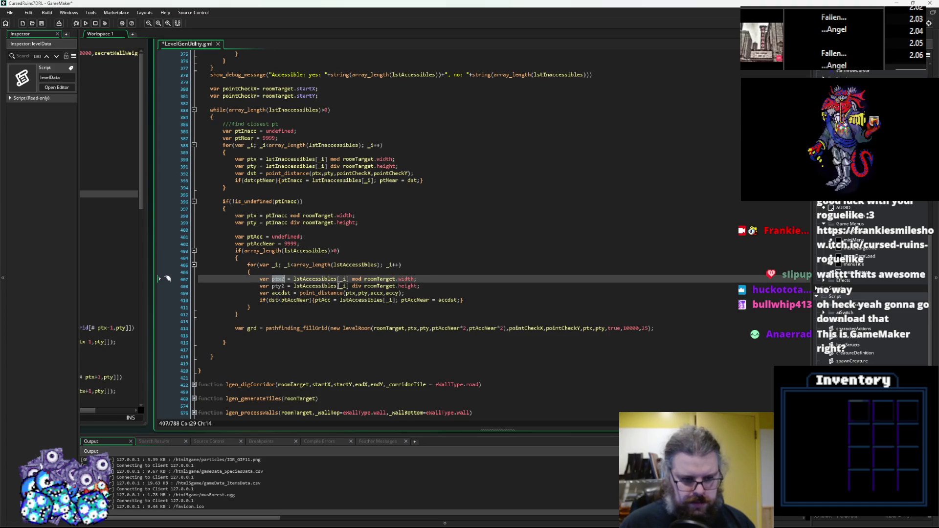
Make the distance call read point_distance(ptx,pty,ptx2,pty2)
double_click(351, 293)
double_click(377, 293)
type("ptx2")
left_click(285, 286)
double_click(392, 293)
type("pty2")
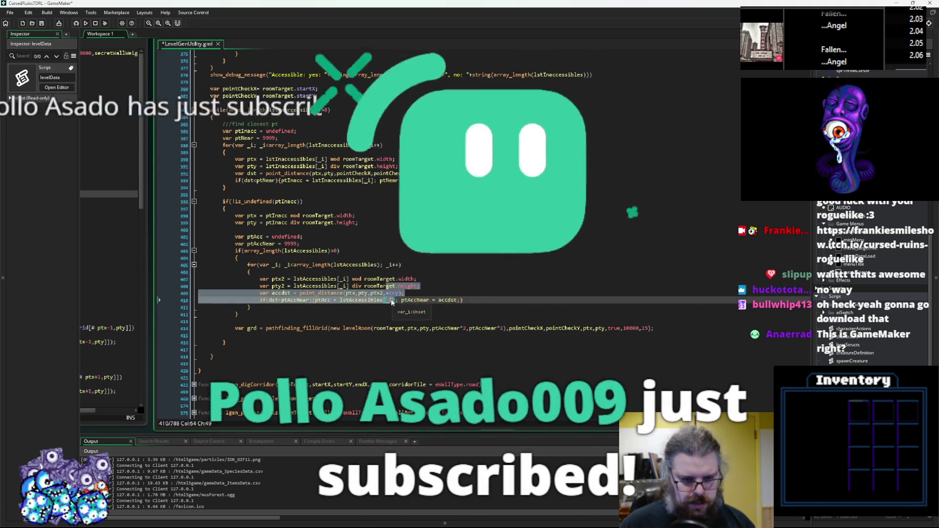
Add an empty line after the loop and copy the is_undefined(ptInacc) check
left_click(253, 315)
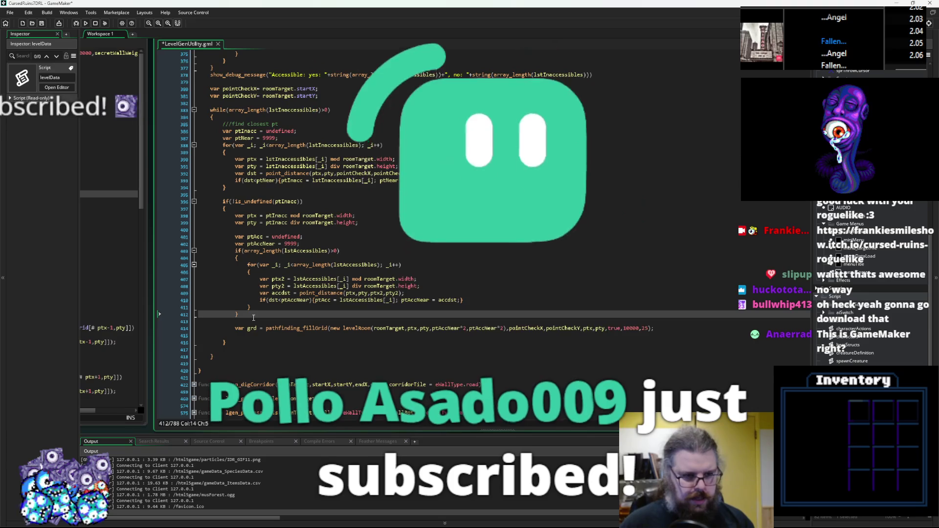
key("Return")
type("v")
key("BackSpace")
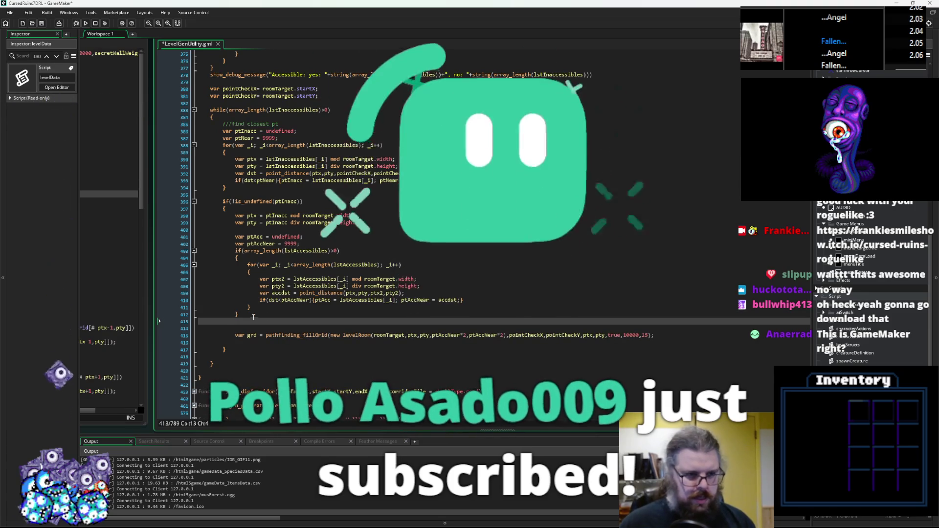
left_click(227, 207)
left_click_drag(227, 208, 222, 201)
key("ctrl+c")
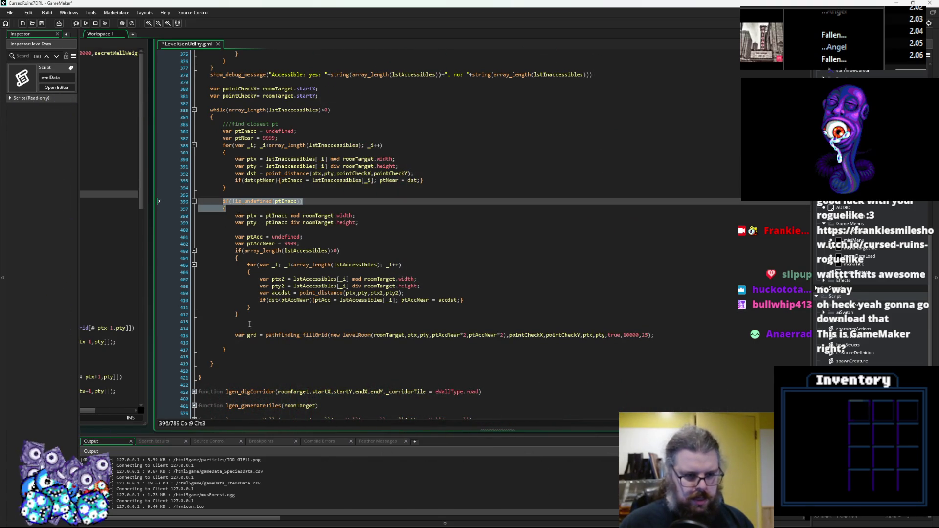
Paste the undefined check below the loop and change it to if(!is_undefined(ptAcc))
left_click(253, 318)
key("ctrl+v")
key("Return")
key("Up")
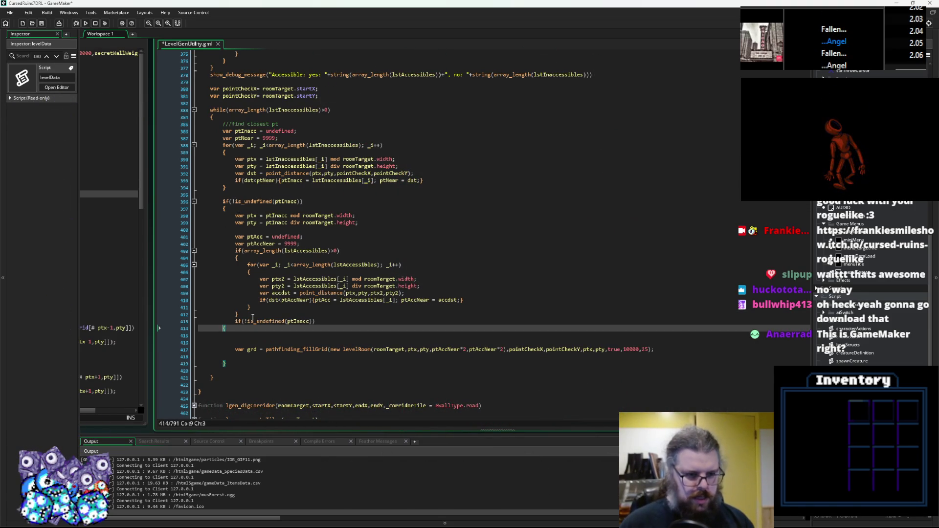
key("Return")
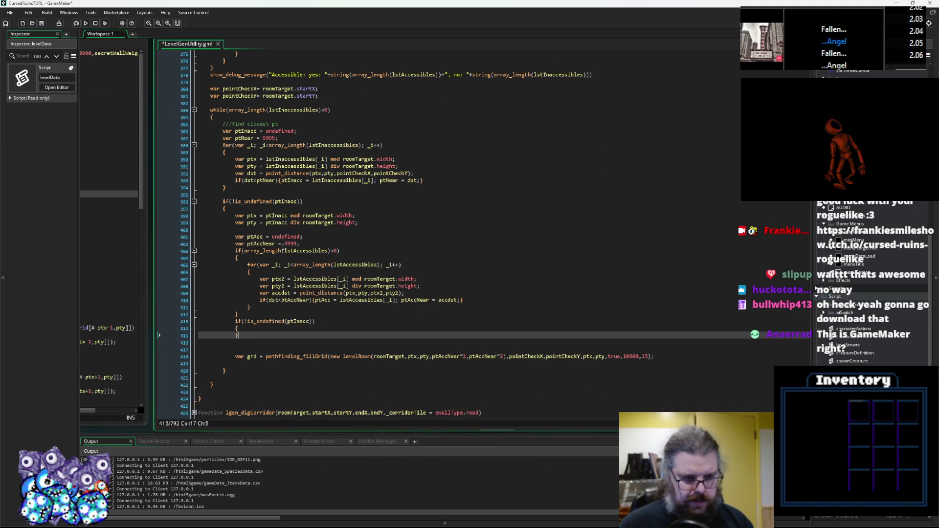
left_click(257, 229)
left_click(257, 236)
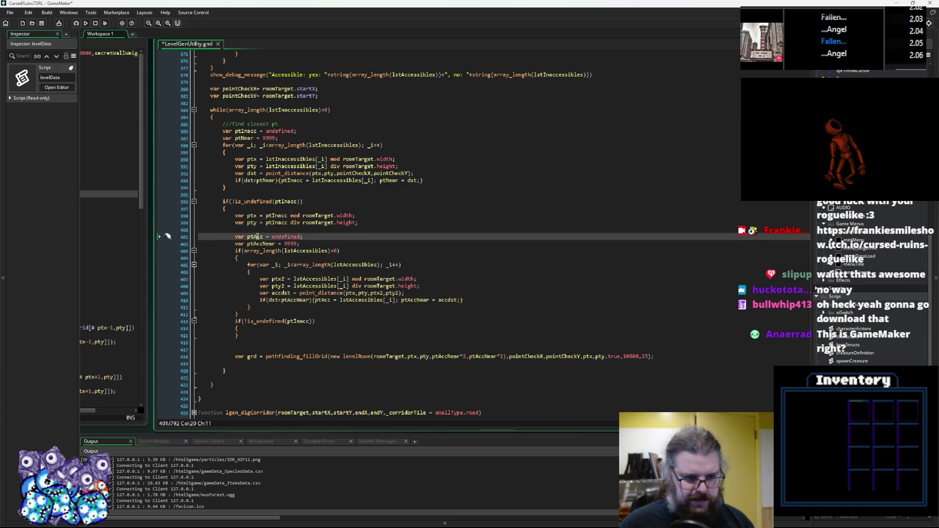
double_click(296, 321)
key("ctrl+v")
left_click(303, 328)
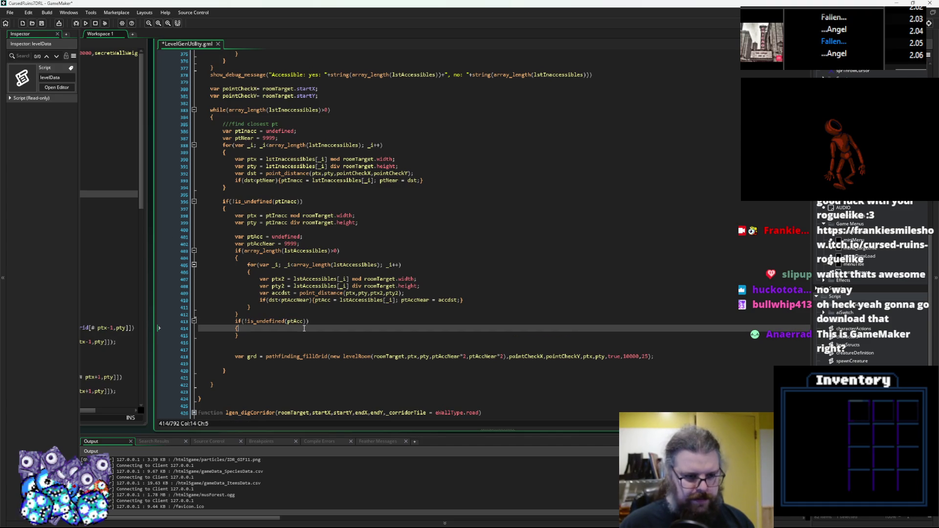
key("Return")
Inside the block, set pointCheckX = ptAcc mod roomTarget.width
left_click_drag(166, 103, 166, 89)
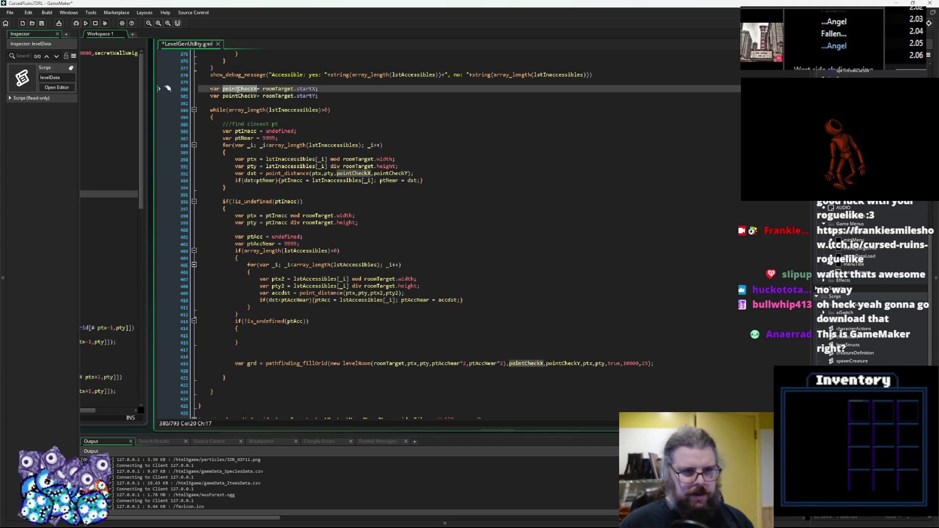
left_click(270, 335)
type("=")
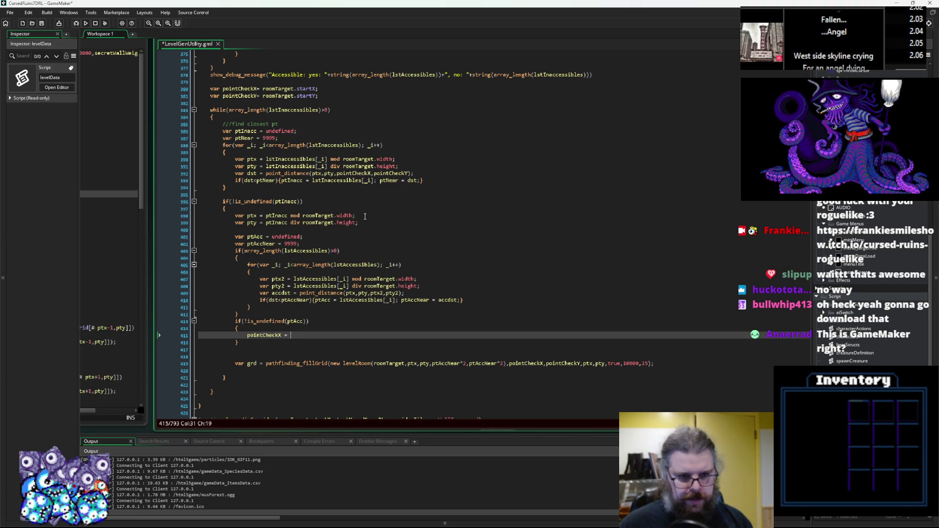
left_click_drag(355, 216, 271, 212)
key("ctrl+c")
left_click(292, 335)
key("ctrl+v")
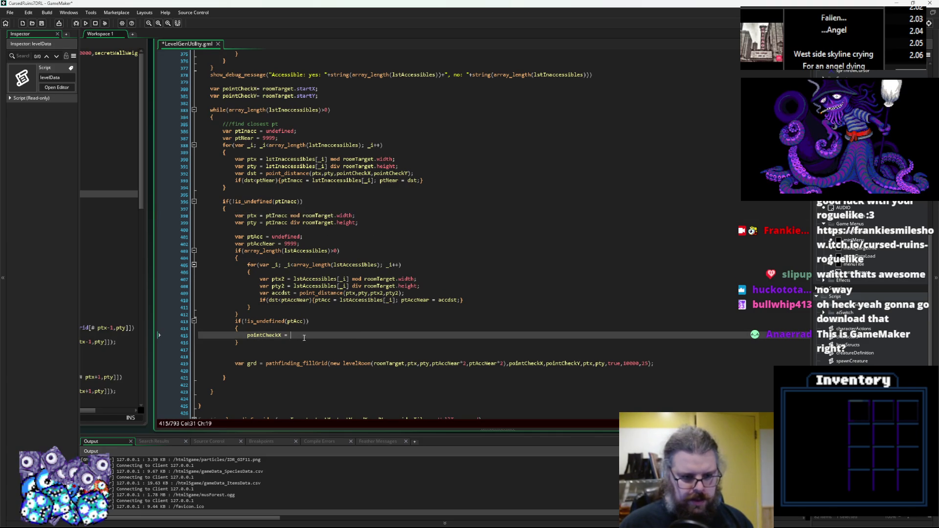
left_click(296, 321, "ctrl")
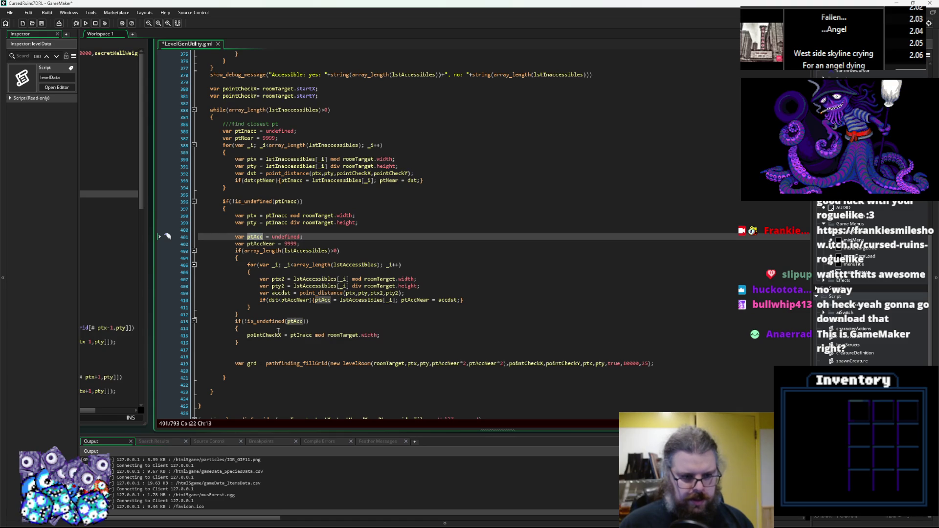
double_click(301, 336)
type("ptAcc")
Duplicate that line as pointCheckY = ptAcc div roomTarget.width
left_click_drag(374, 335, 224, 339)
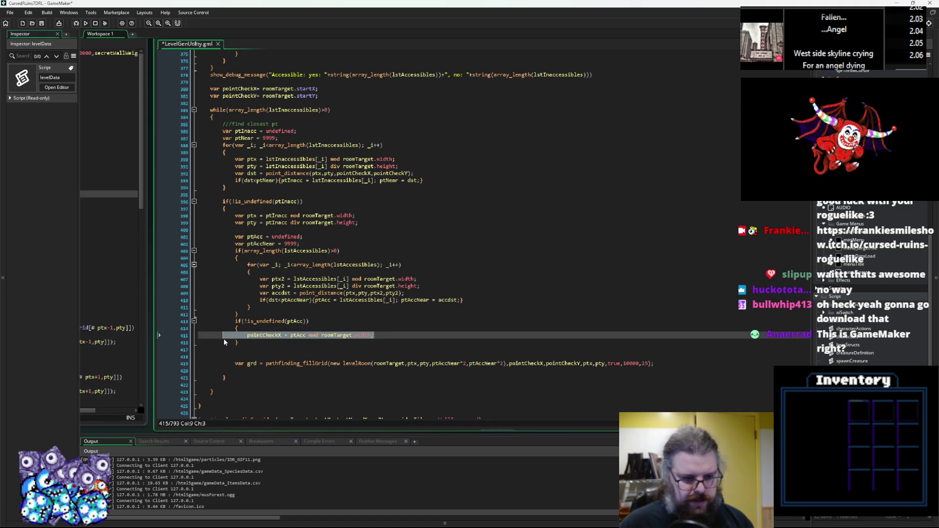
key("ctrl+c")
key("End")
key("Return")
key("ctrl+v")
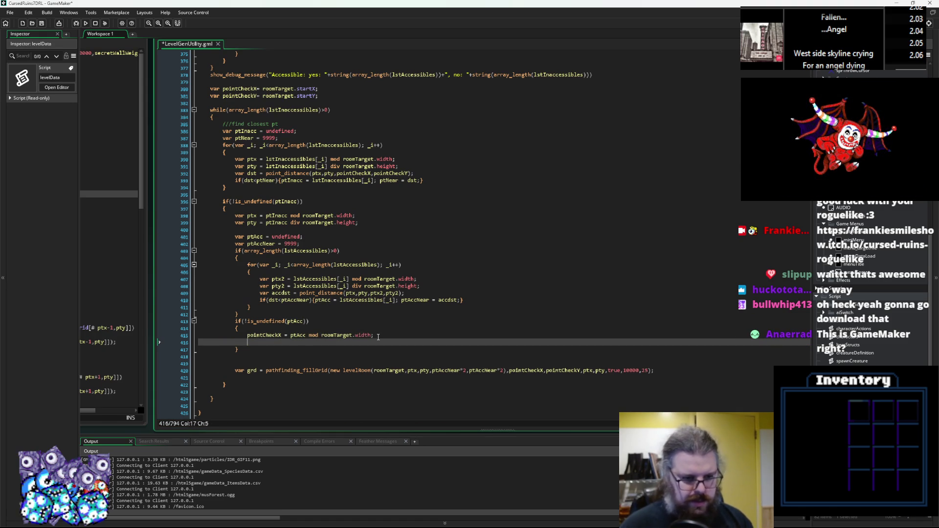
left_click(285, 342)
key("BackSpace")
type("Y")
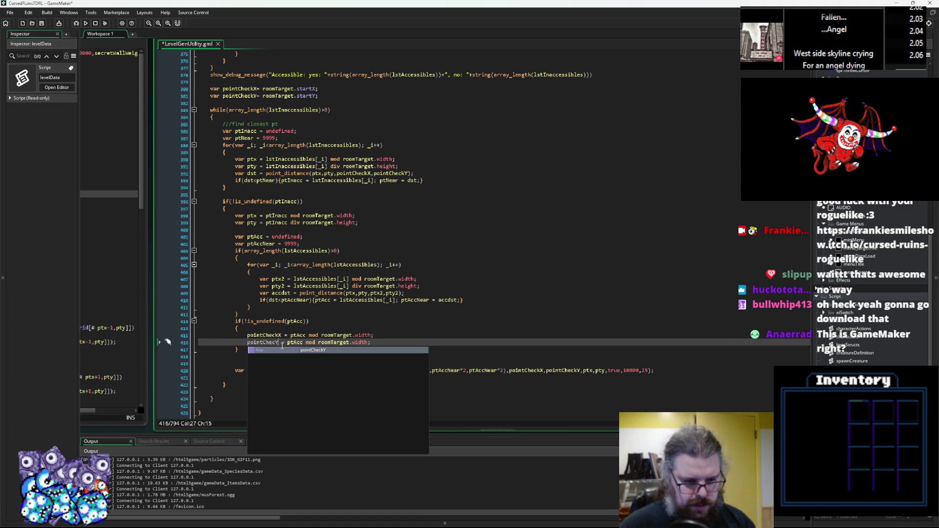
type("k")
type("k")
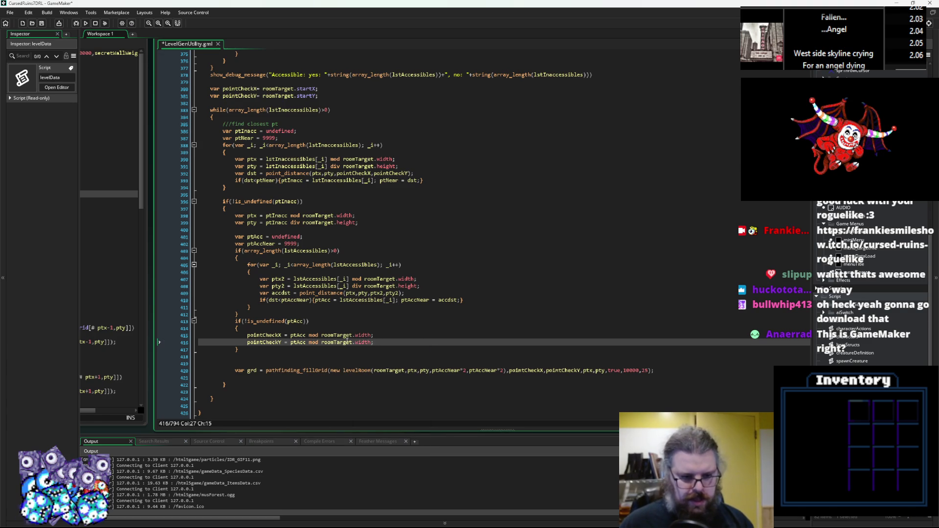
key("BackSpace")
key("BackSpace")
key("BackSpace")
type("dic")
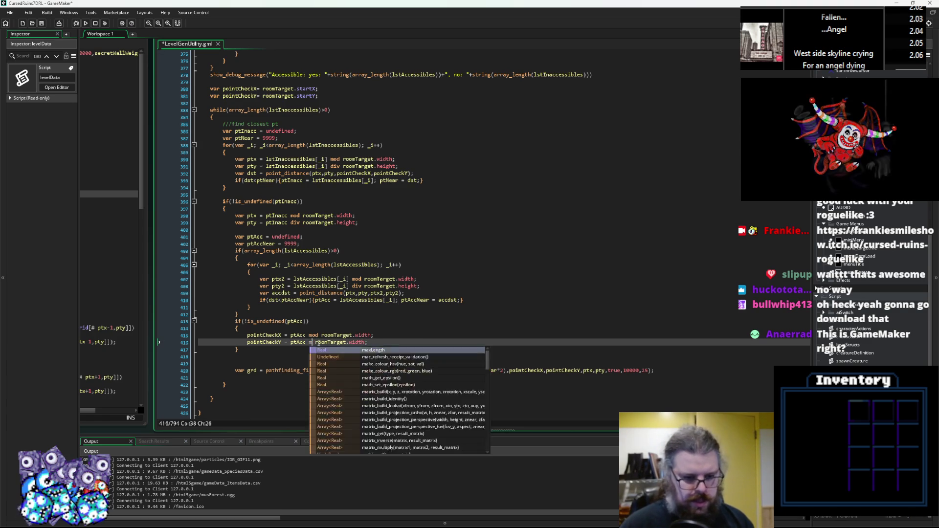
key("BackSpace")
type("v")
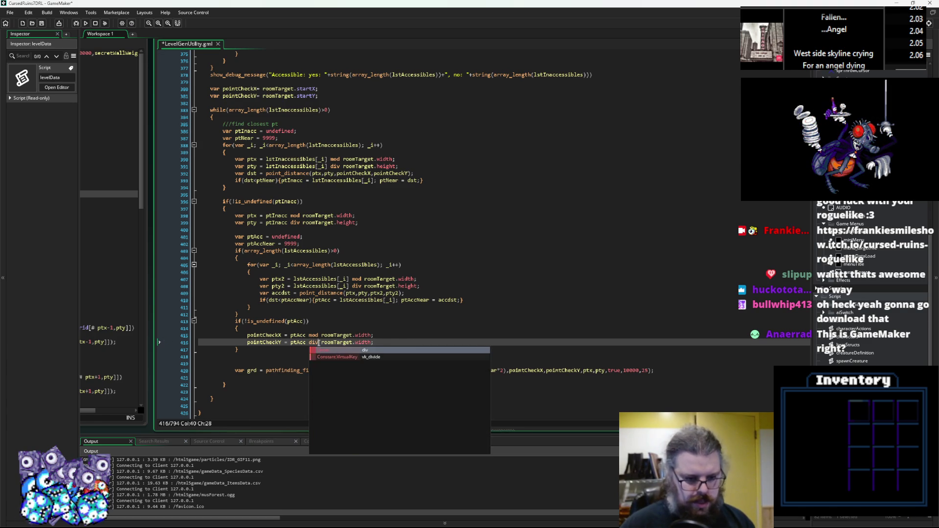
left_click(186, 349)
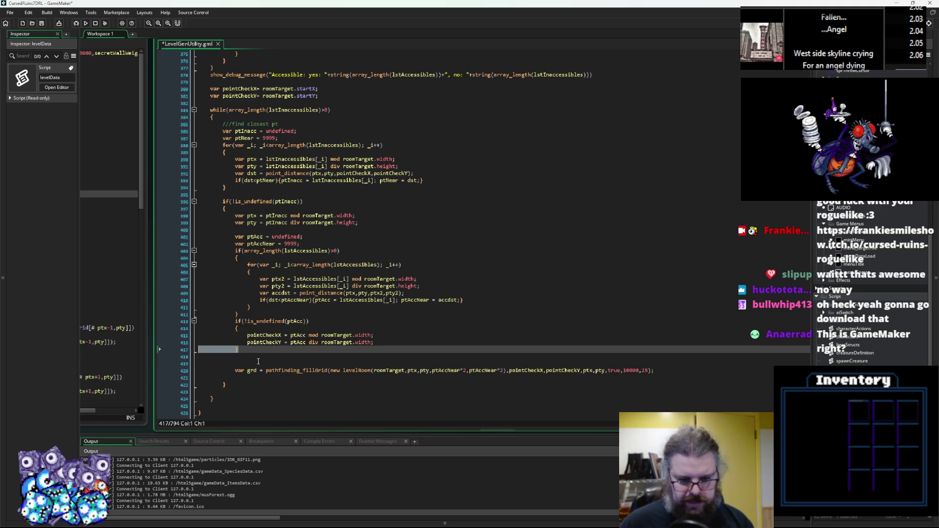
Delete the extra empty line after the block and copy 'width' for reuse
left_click(258, 362)
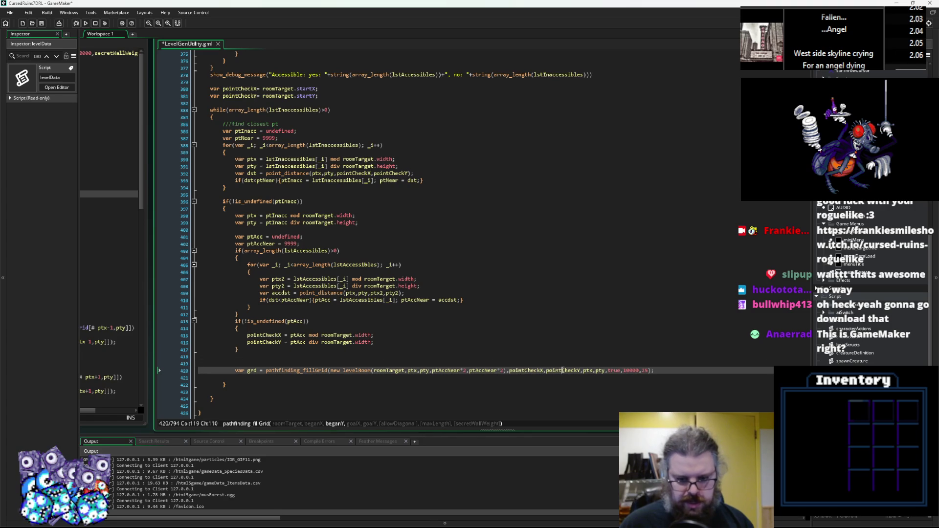
left_click(242, 350)
key("Down")
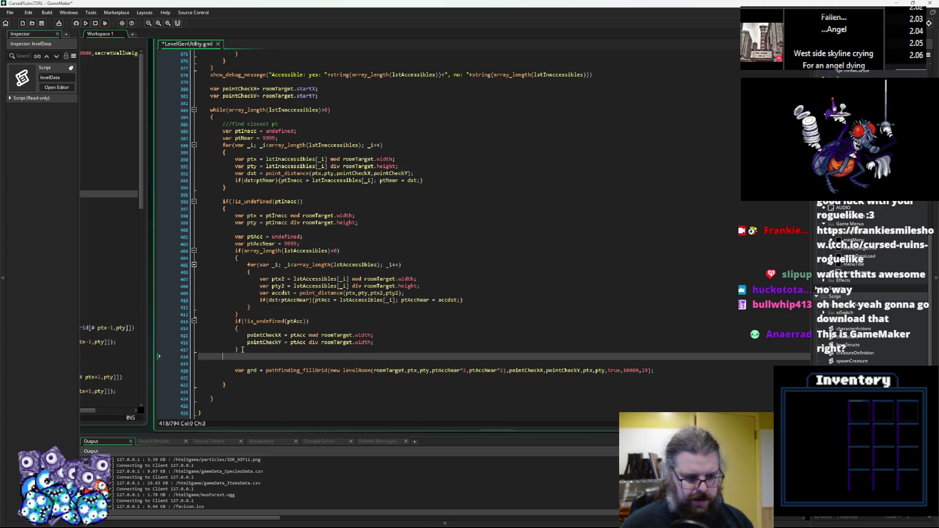
key("BackSpace")
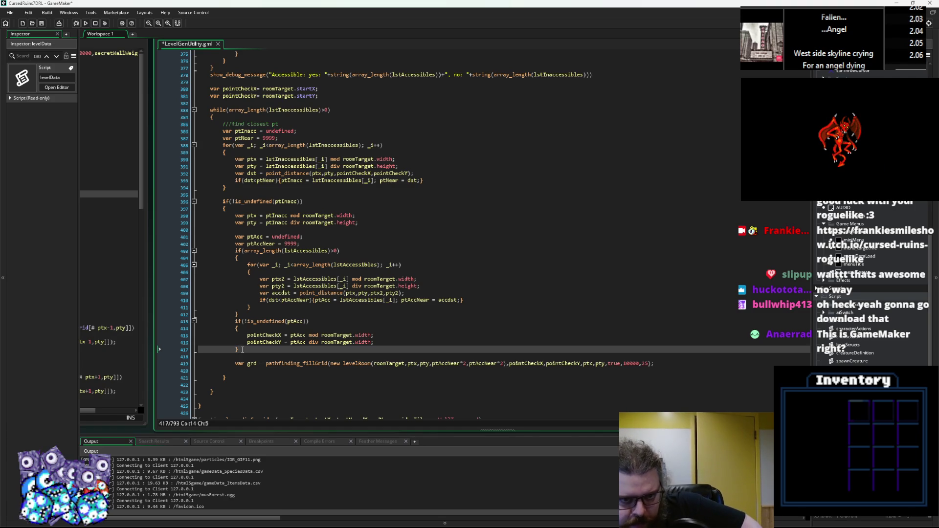
double_click(363, 342)
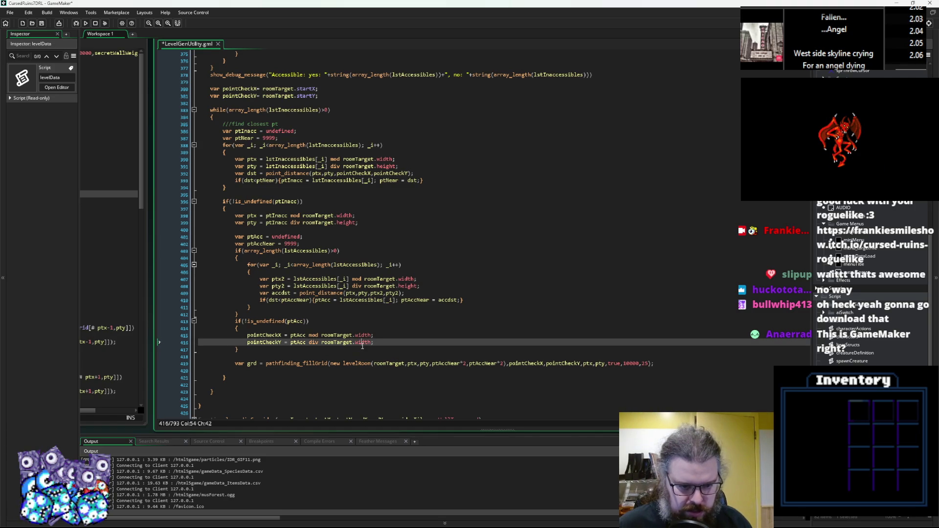
Replace 'height' with 'width' on lines 391, 399 and 408
double_click(409, 286)
key("ctrl+v")
double_click(386, 166)
key("ctrl+v")
double_click(346, 223)
key("ctrl+v")
Review the fillGrid call's levelRoom arguments and begin a 'var restrict' declaration above it
left_click(386, 336)
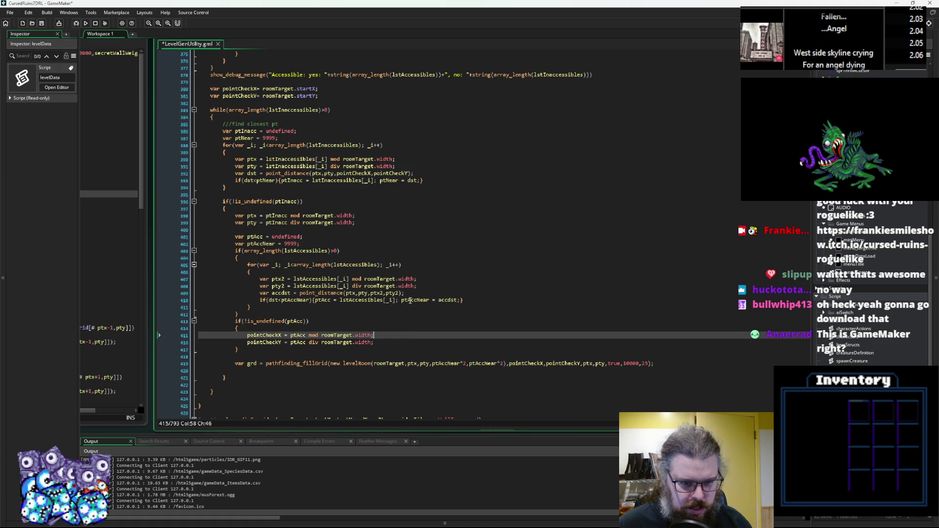
scroll(410, 300, "down", 2)
left_click(399, 322)
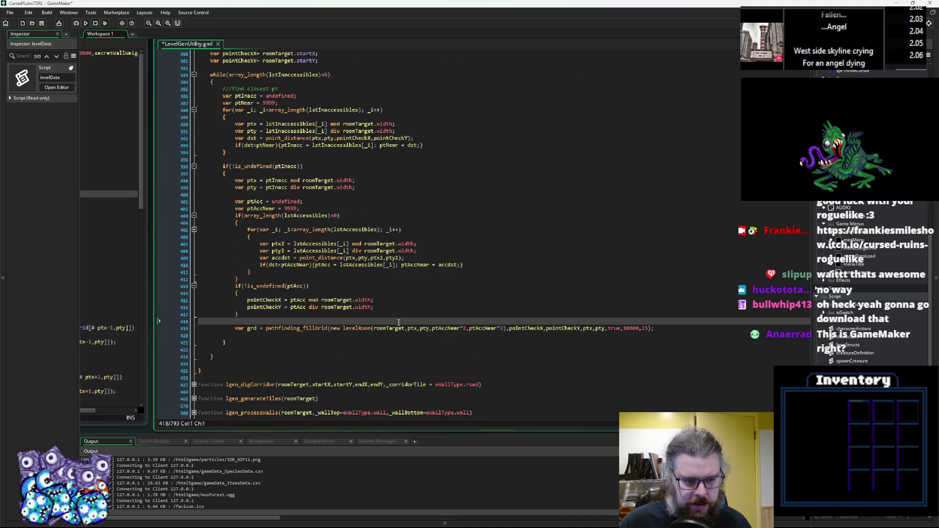
left_click(397, 329)
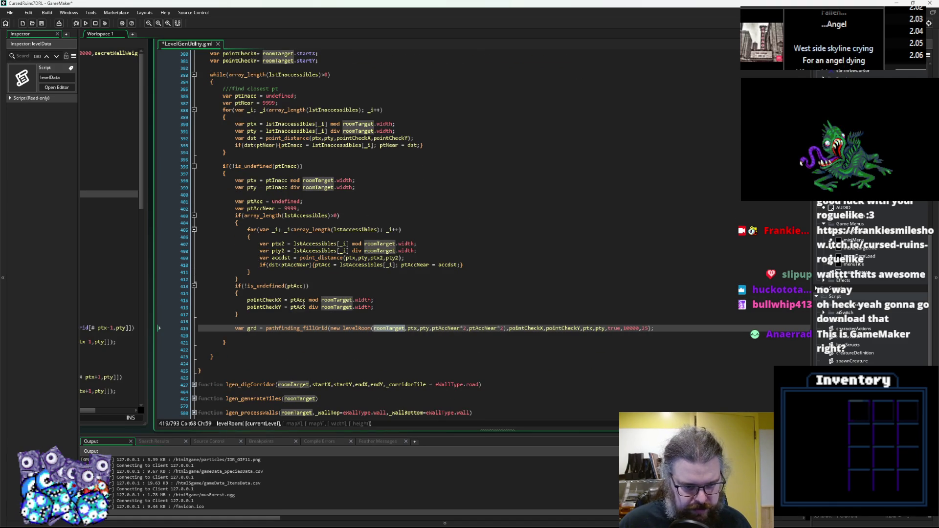
left_click(423, 329)
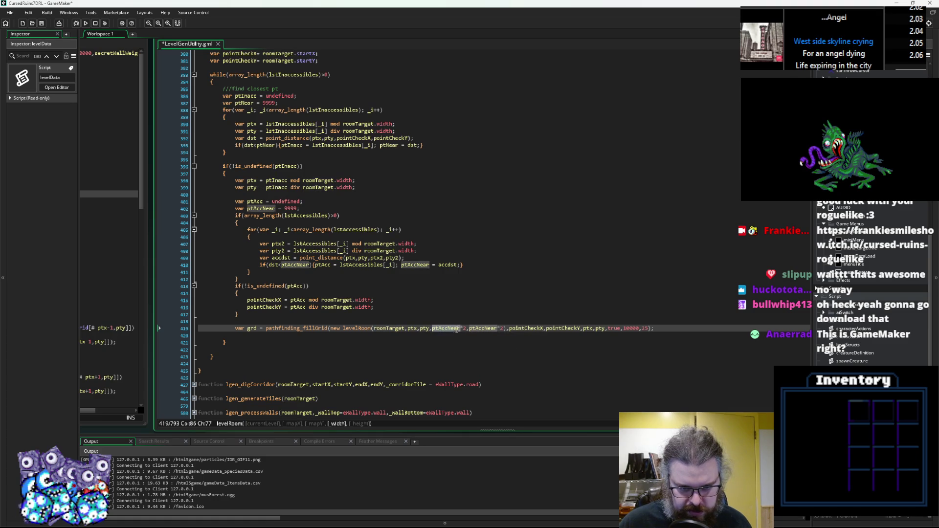
left_click(490, 329)
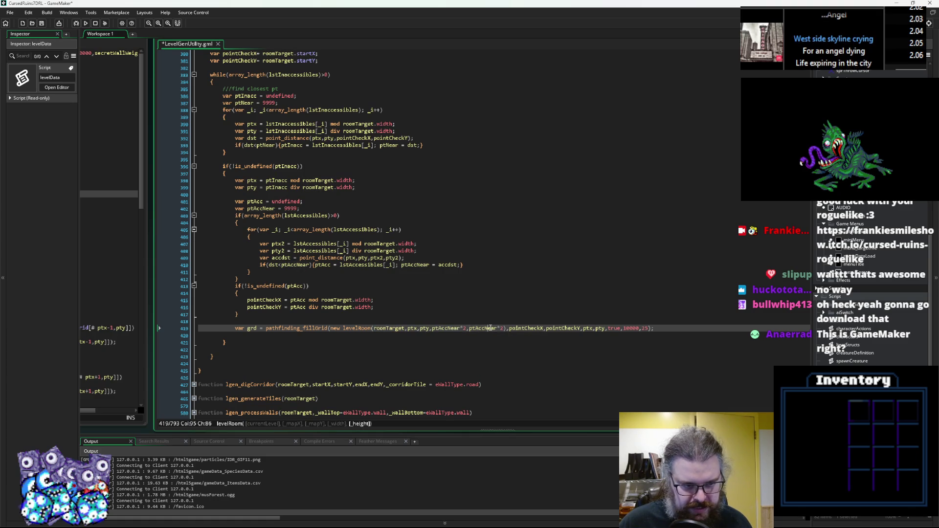
left_click(673, 327)
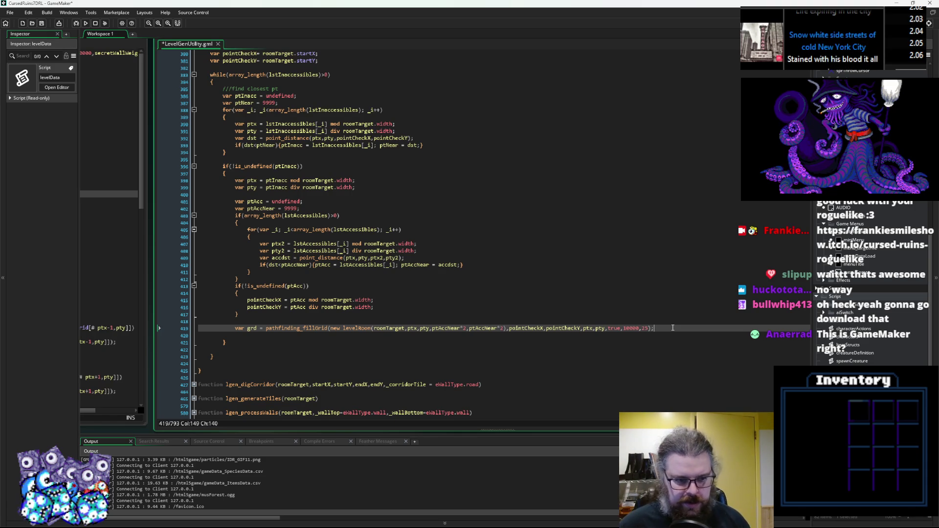
key("Up")
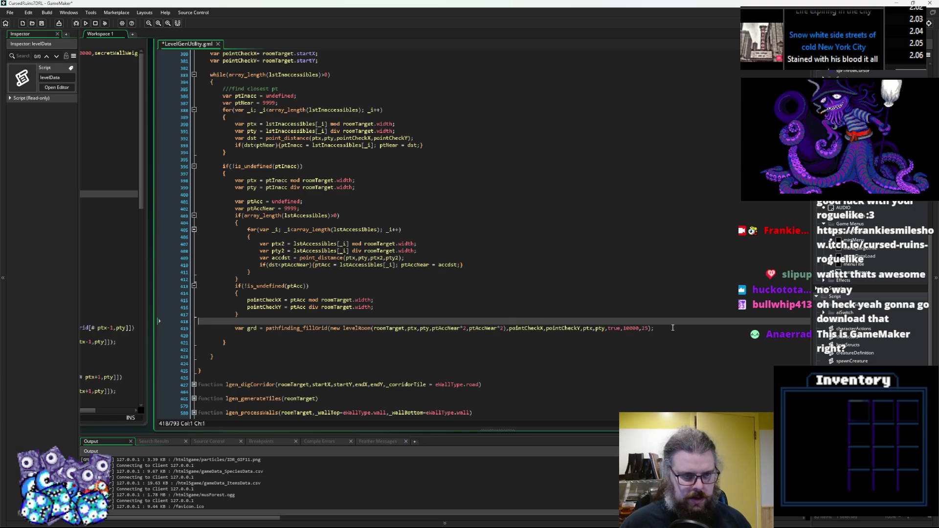
type("va")
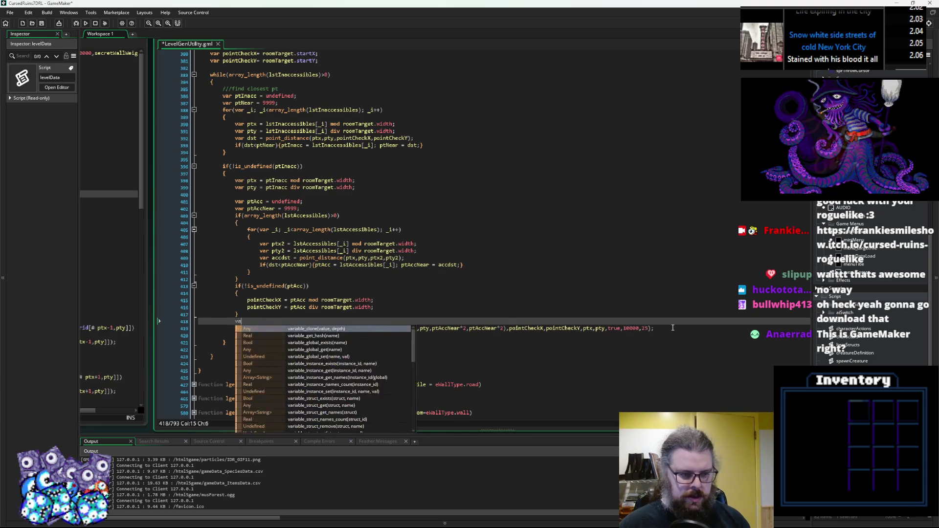
type("r restrictRoom =")
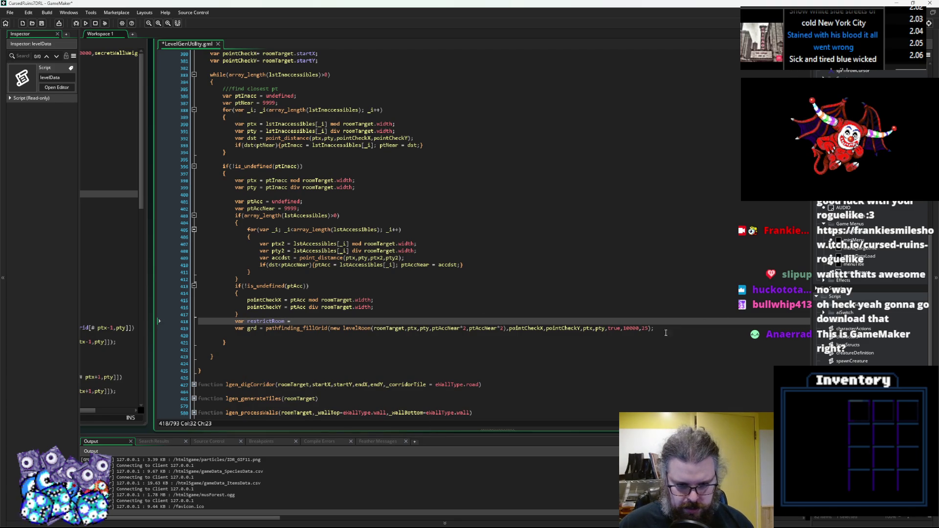
Assign new levelRoom(roomTarget,ptx,pty,ptAccNear*2,ptAccNear*2) to restrictRoom and pass restrictRoom to pathfinding_fillGrid
left_click_drag(507, 328, 344, 332)
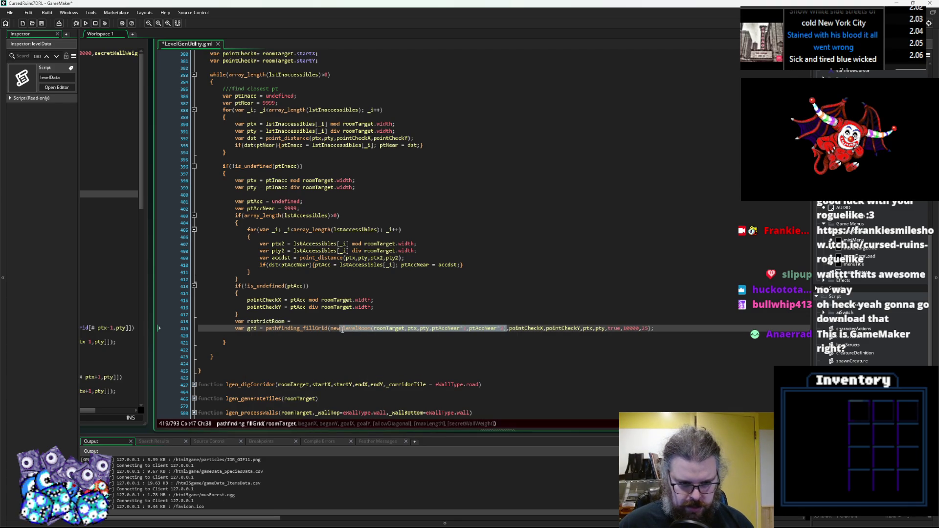
key("ctrl+c")
left_click(338, 321)
key("ctrl+v")
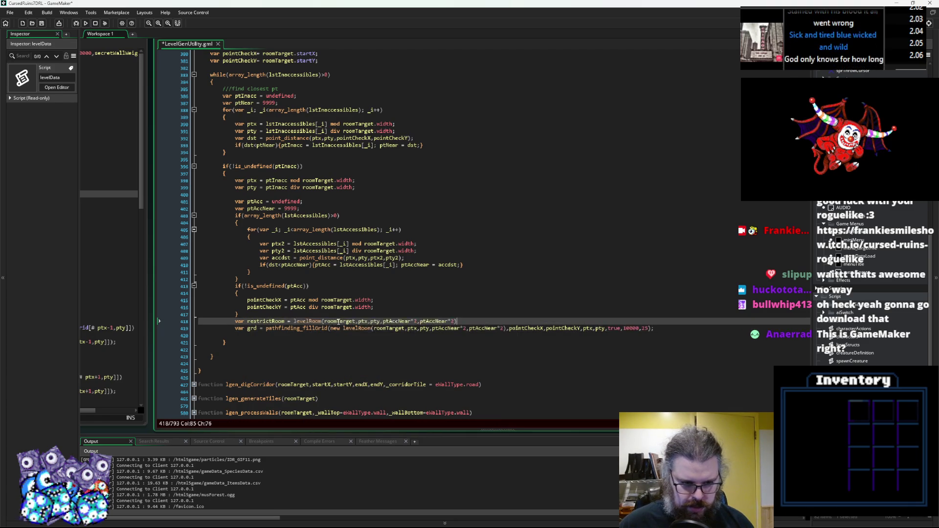
type(";")
key("Return")
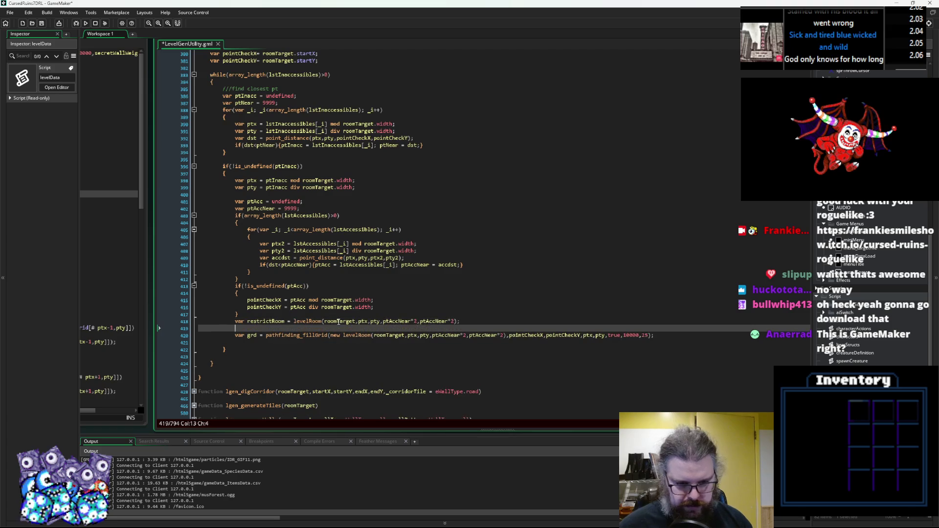
double_click(265, 321)
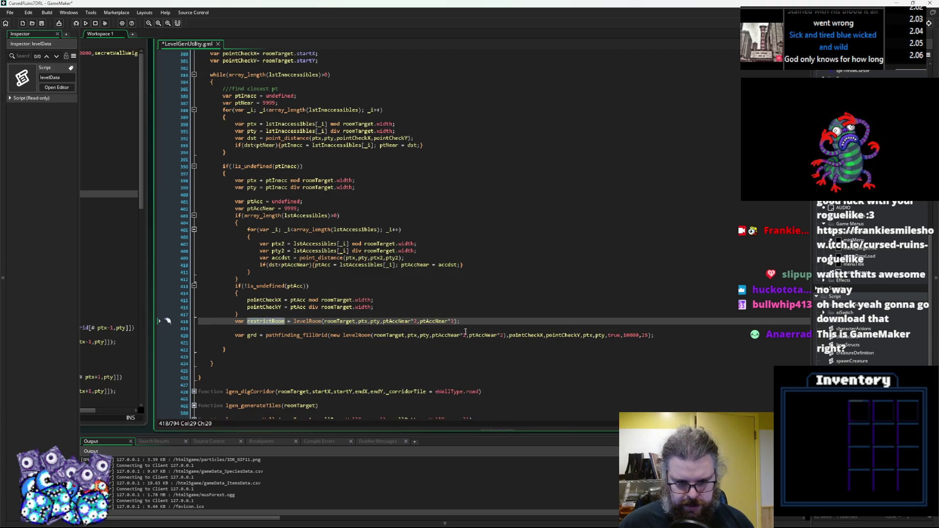
left_click(502, 335)
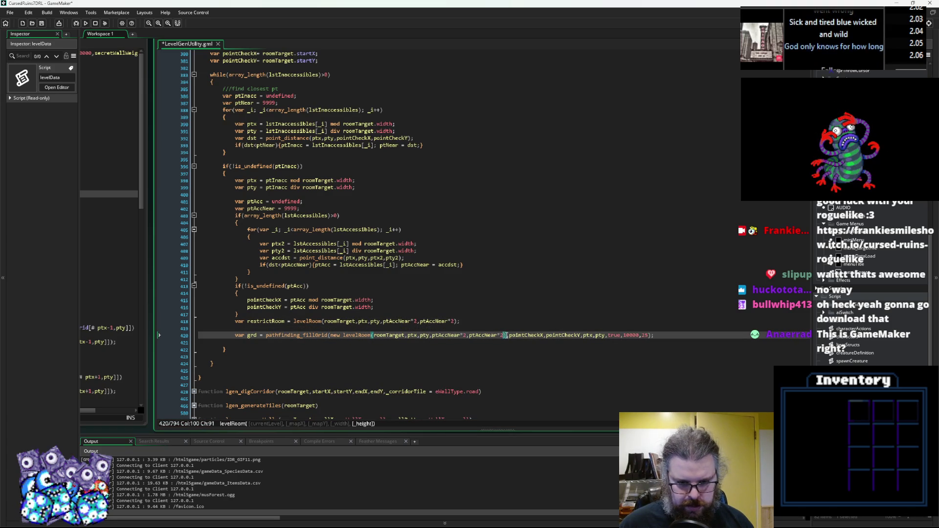
left_click_drag(506, 335, 329, 335)
key("ctrl+v")
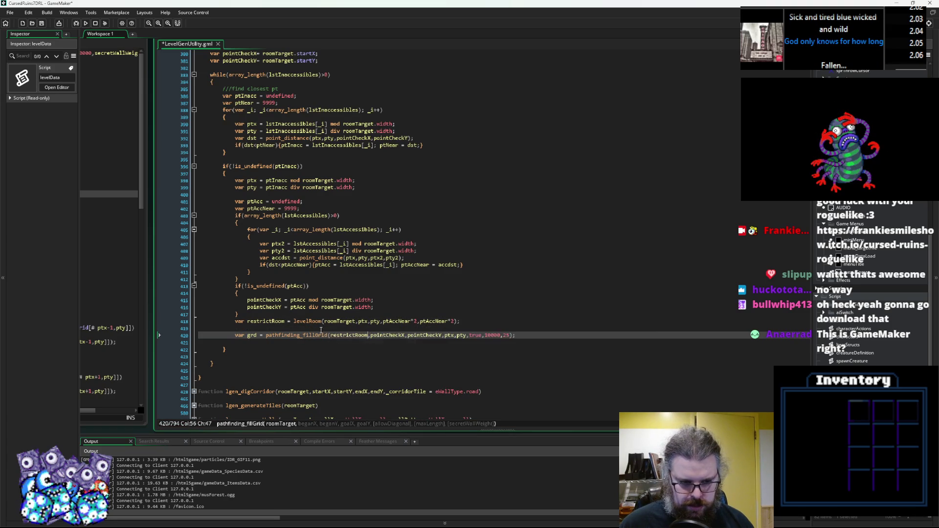
left_click(296, 325)
left_click(293, 321)
Above the fillGrid call, write show_debug_message("Starting a fillGrid on a restricted room of size "+string()
type("new")
key("Down")
type("how")
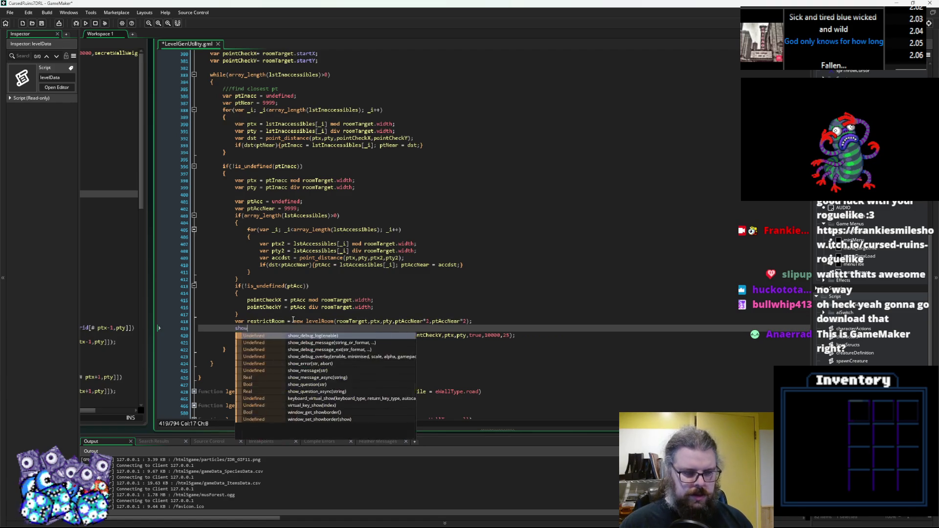
type("_debug")
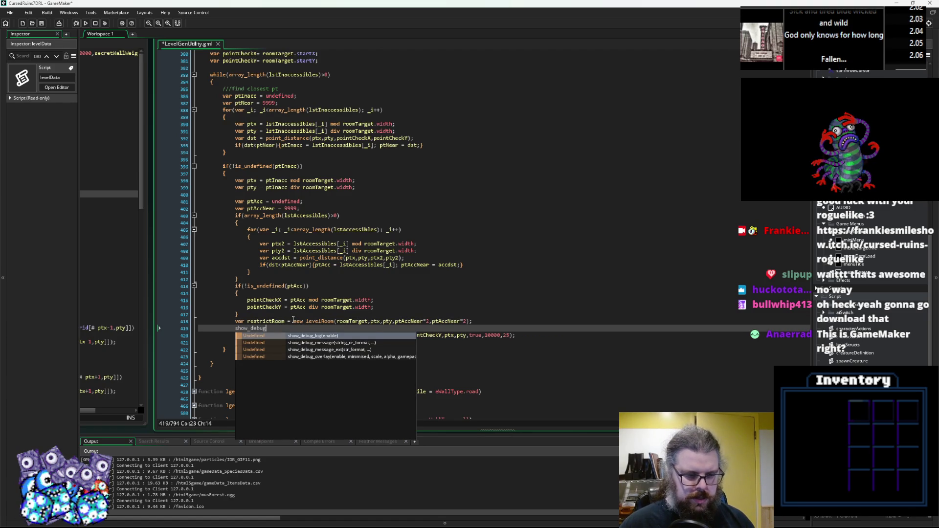
type("_message(")
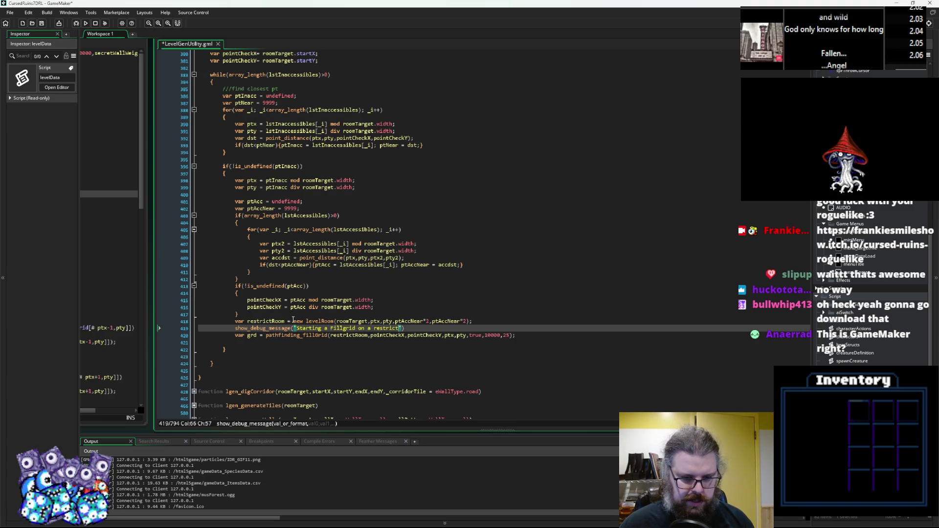
type("room of size \"+s")
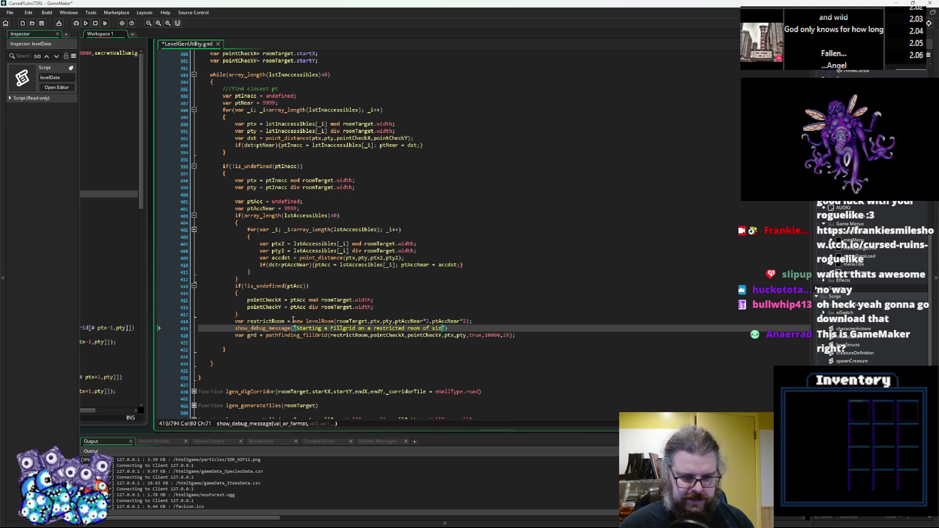
type("tring()")
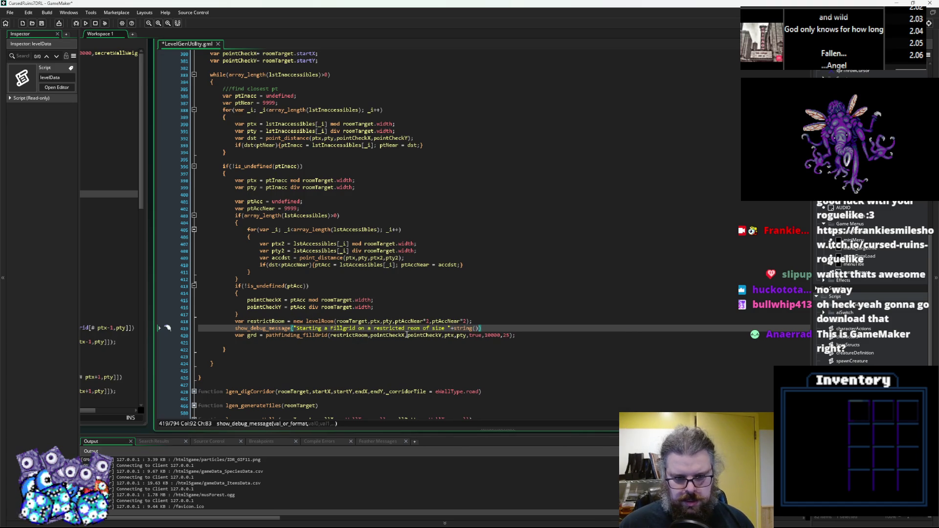
Copy ptAccNear*2 into string(), close the statement, and add a blank line after fillGrid
left_click_drag(428, 322, 395, 321)
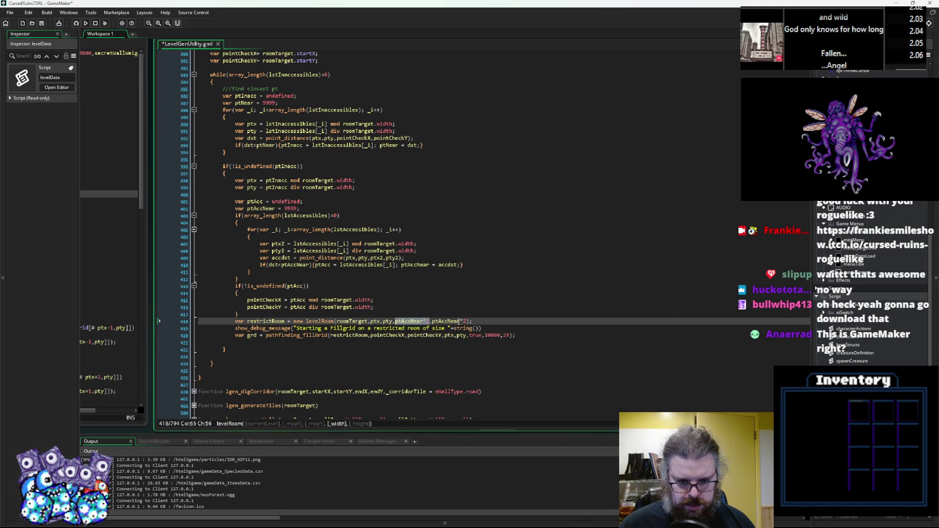
key("ctrl+c")
left_click(476, 329)
key("ctrl+v")
key("End")
type(");")
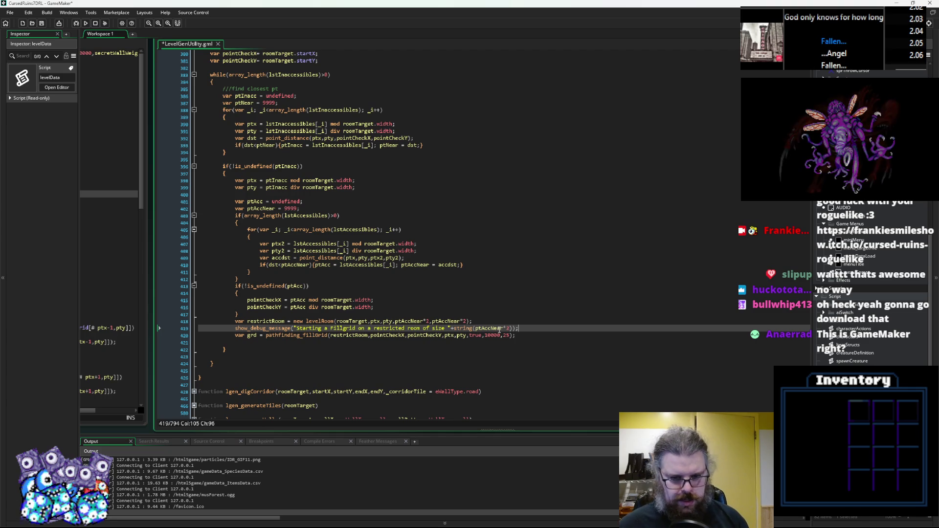
key("Down")
key("Down")
key("Return")
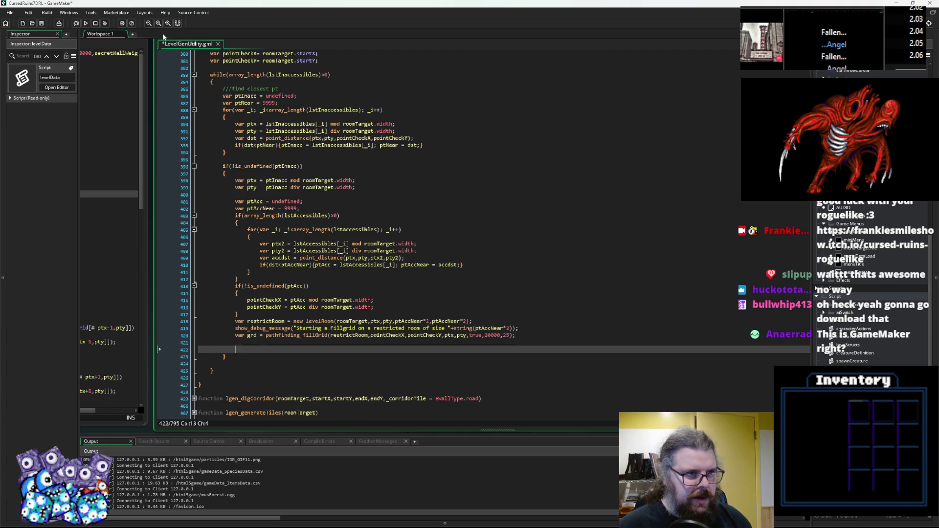
Save the LevelGenUtility script with the restricted-room edits
left_click(41, 23)
scroll(368, 271, "up", 1)
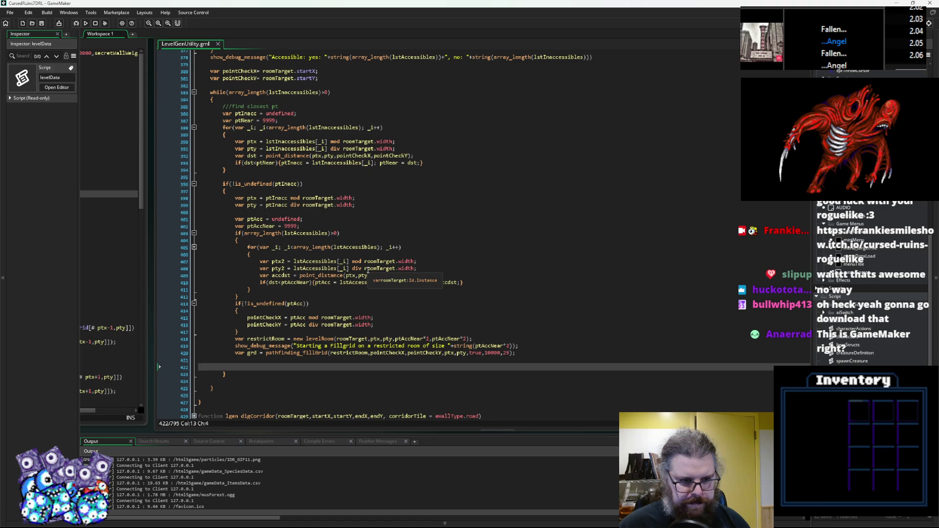
scroll(367, 270, "down", 2)
left_click(258, 323)
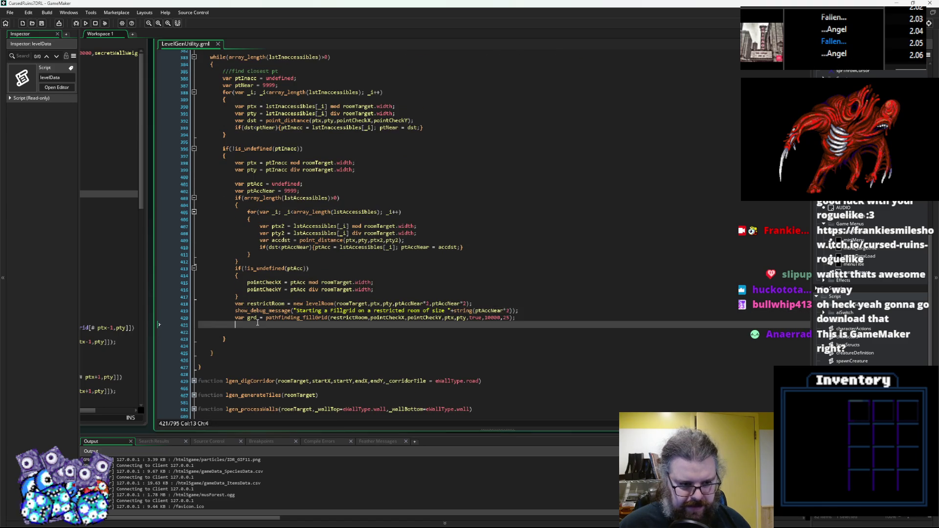
Browse the script, peeking inside lgen_connectRooms and lgen_processWalls and folding them back
scroll(274, 303, "down", 5)
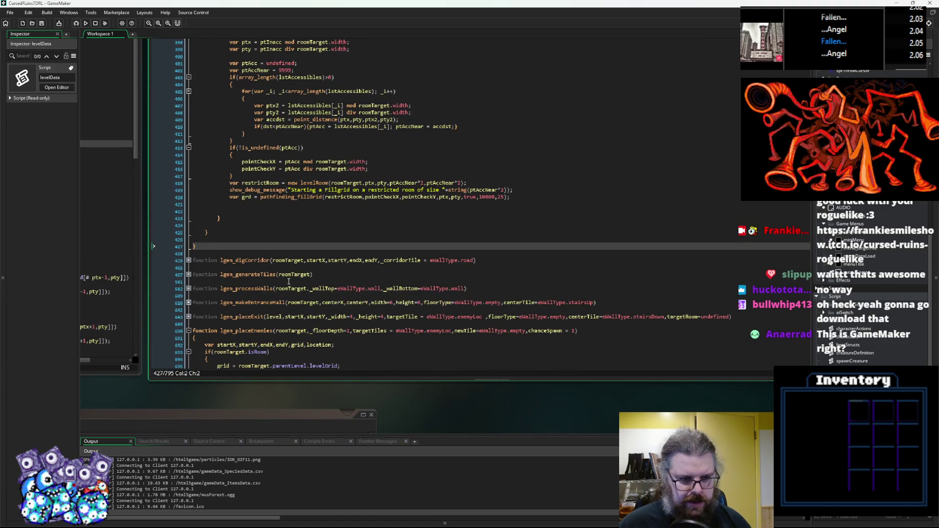
scroll(281, 280, "down", 2)
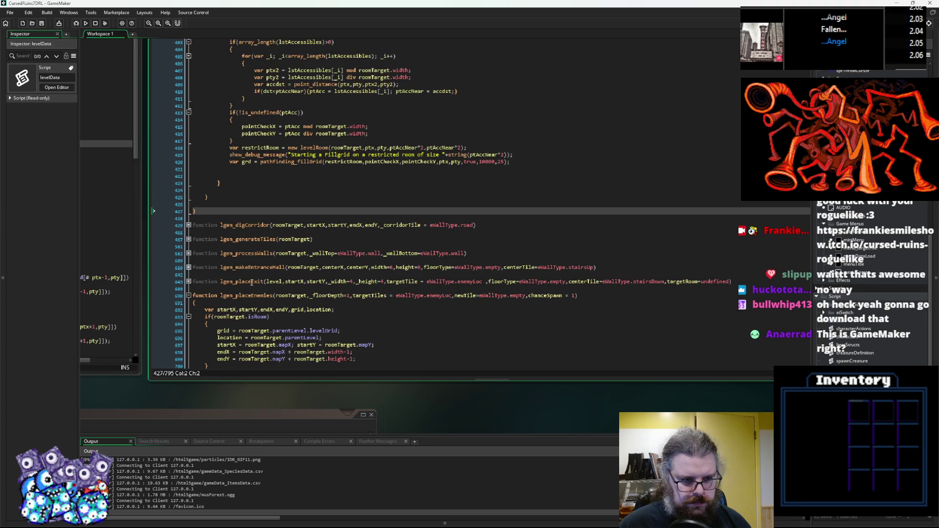
scroll(252, 282, "down", 10)
scroll(269, 276, "up", 20)
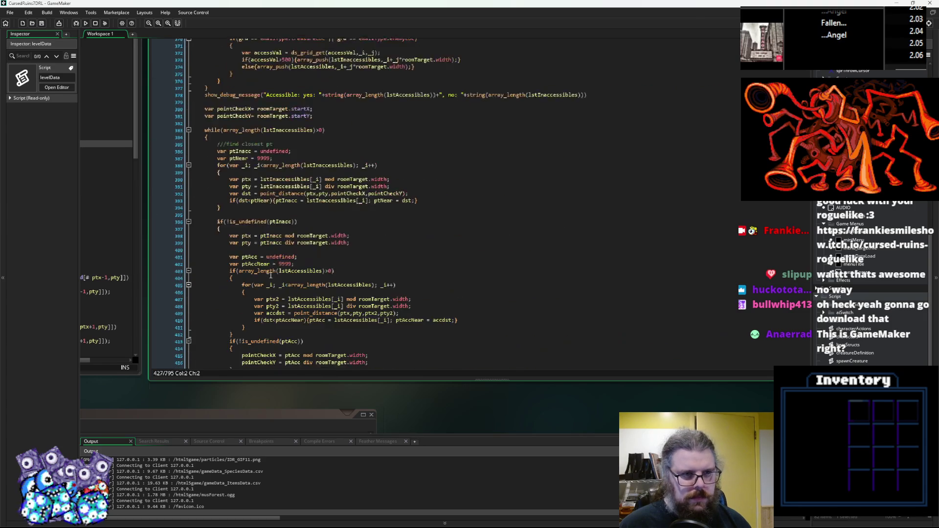
scroll(270, 275, "up", 7)
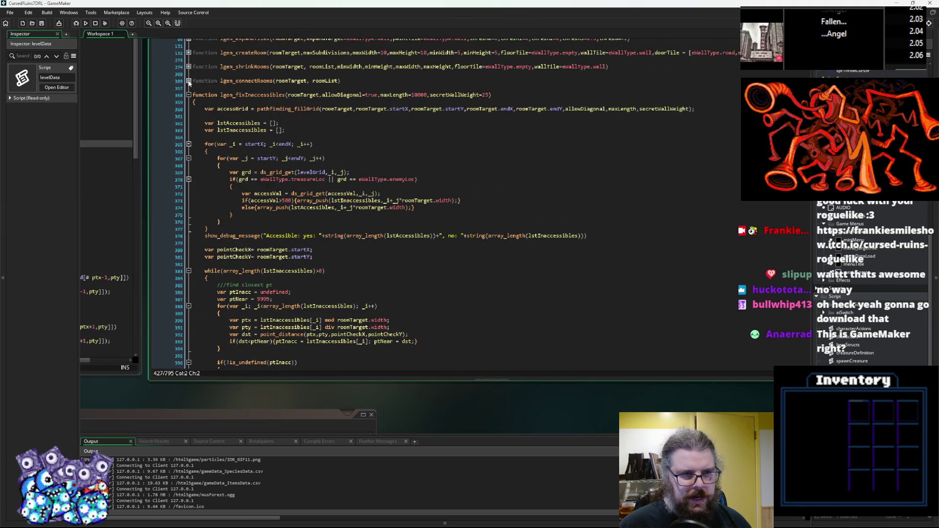
left_click(188, 81)
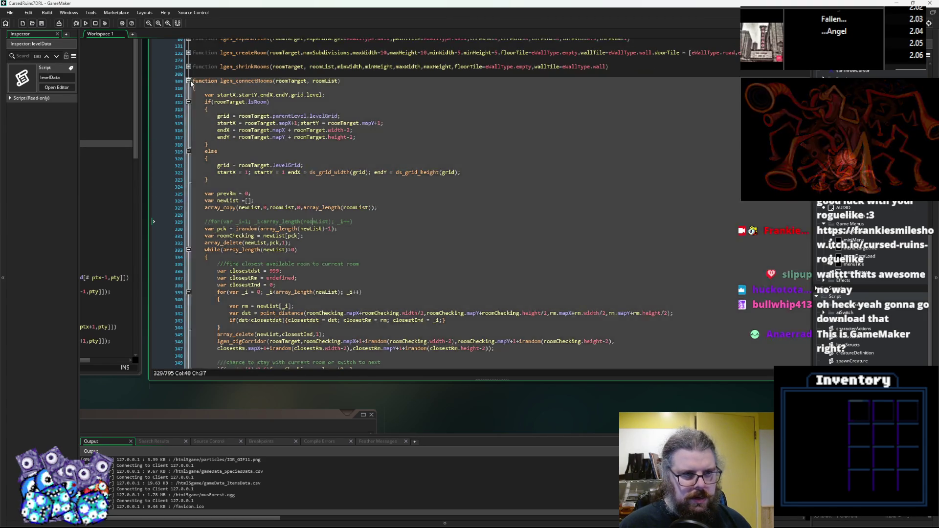
left_click(189, 81)
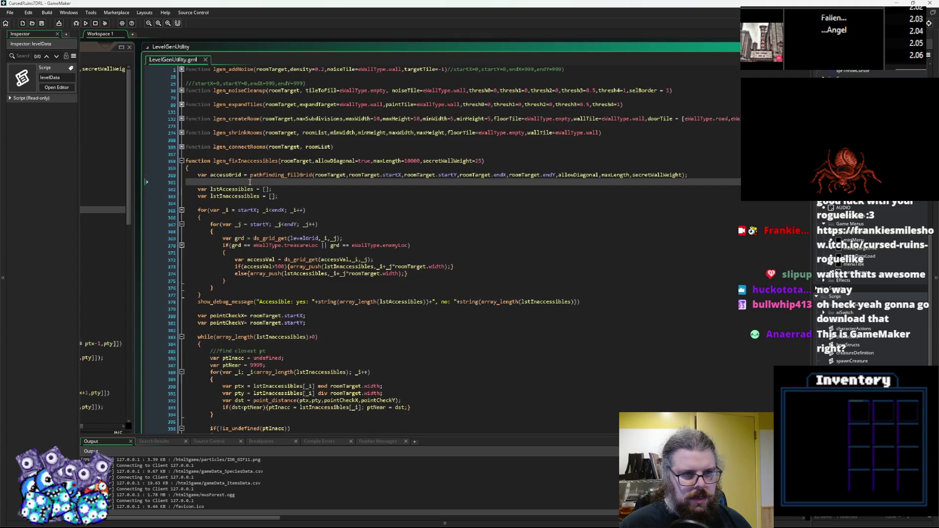
scroll(248, 177, "down", 20)
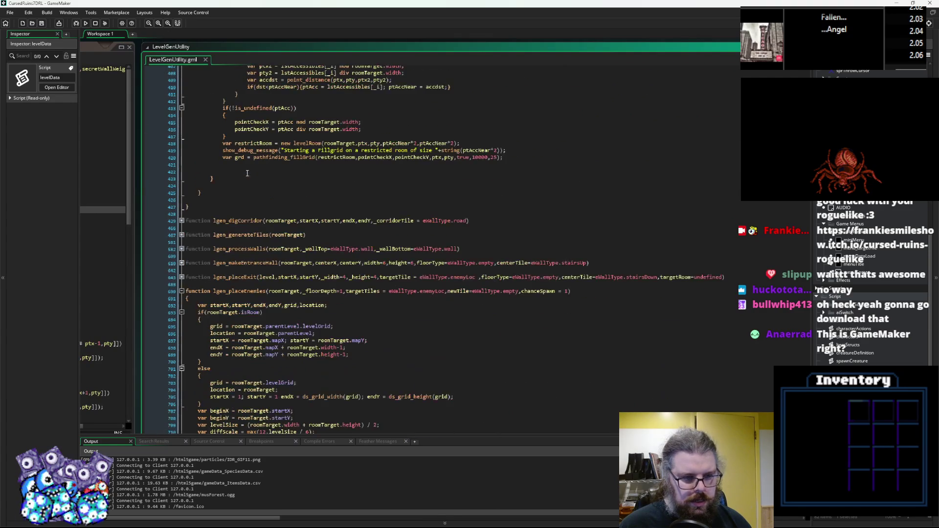
left_click(181, 249)
left_click(181, 249)
scroll(206, 267, "down", 2)
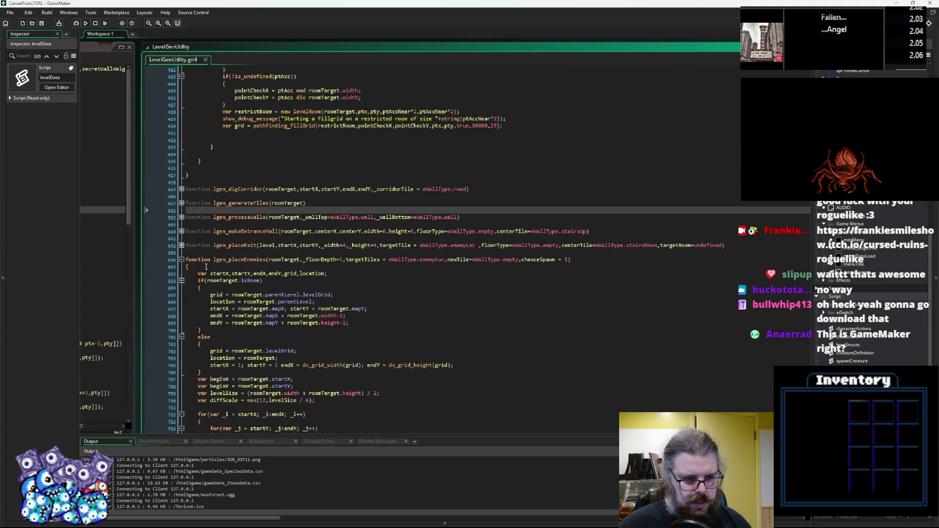
Fold lgen_placeEnemies and select lgen_findPath's var path = pathfinding_buildPath line
left_click(182, 260)
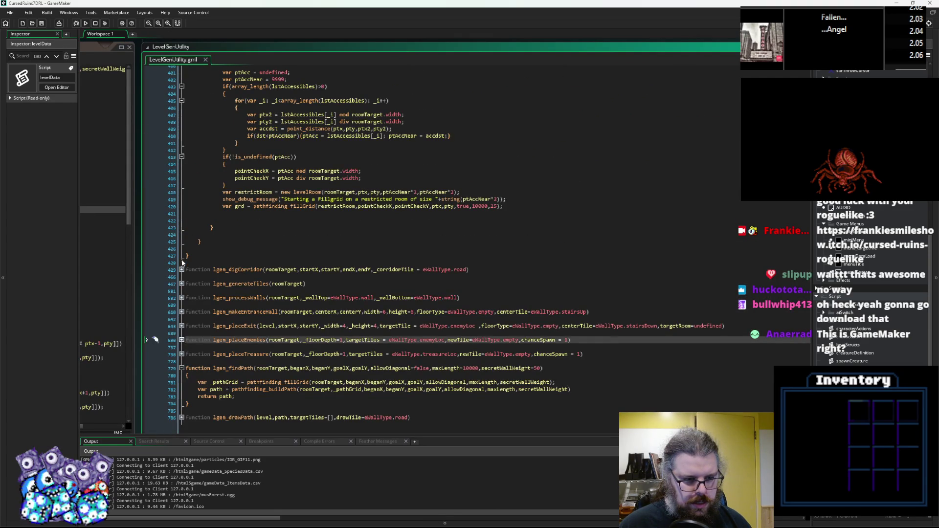
left_click_drag(580, 390, 199, 393)
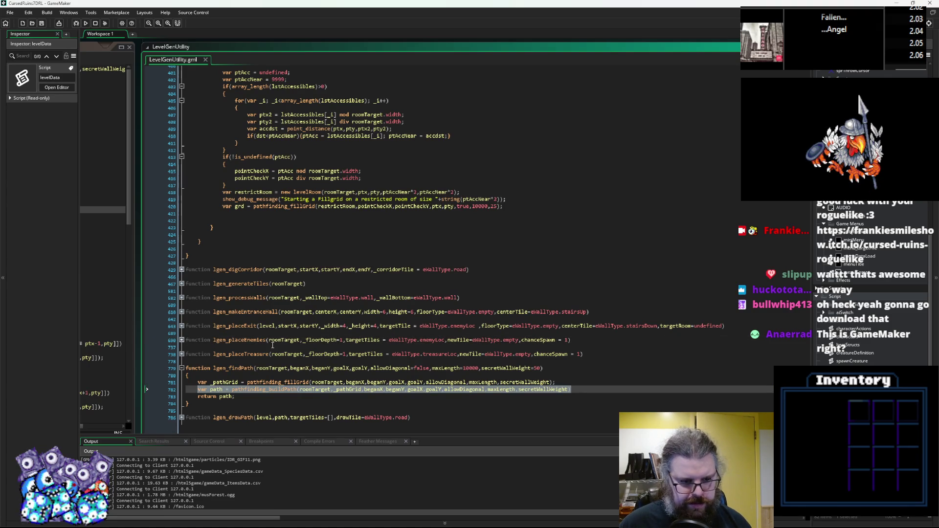
left_click(254, 214)
Paste the buildPath line below the fillGrid call and replace _pathGrid with grd
scroll(264, 247, "up", 3)
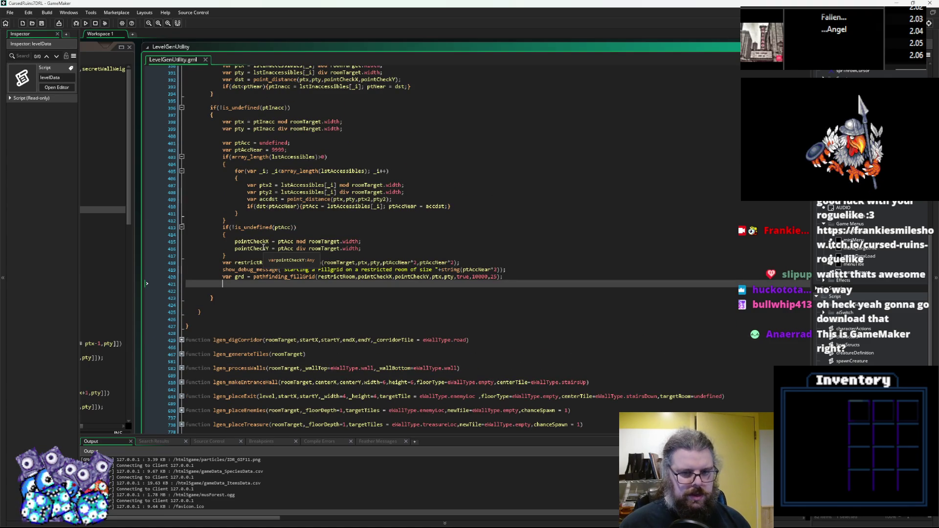
key("Down")
key("ctrl+v")
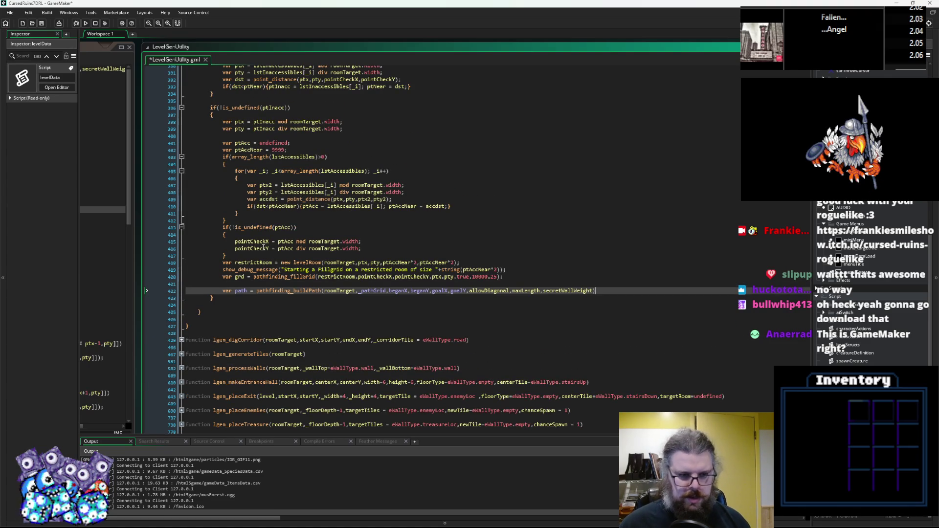
left_click(298, 283)
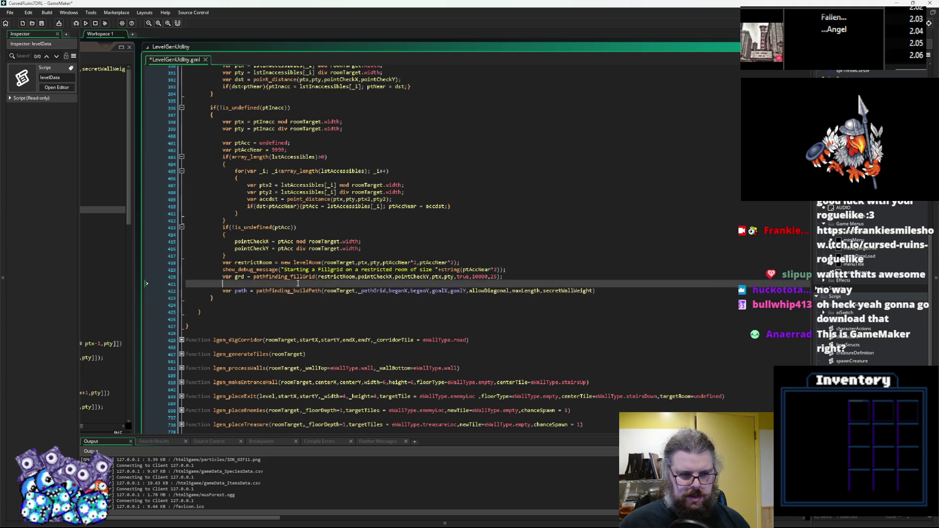
left_click(297, 290)
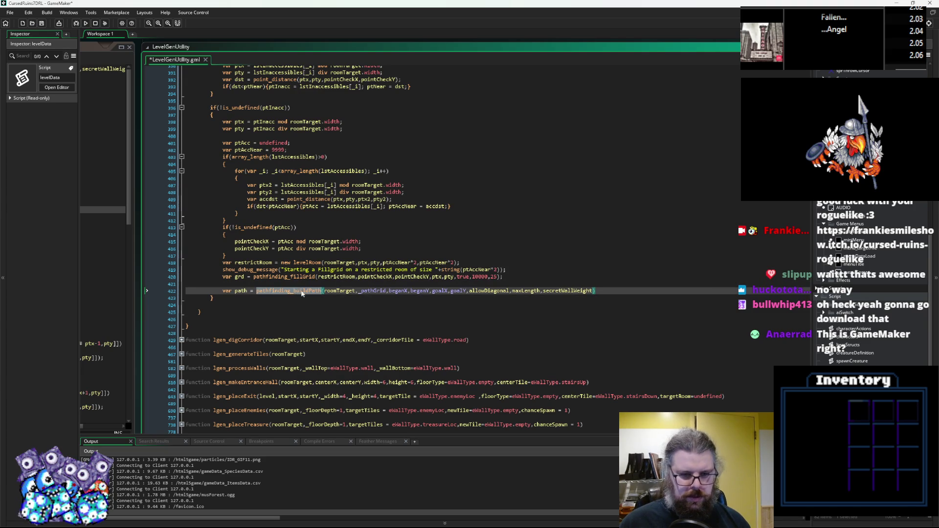
double_click(373, 291)
double_click(239, 277)
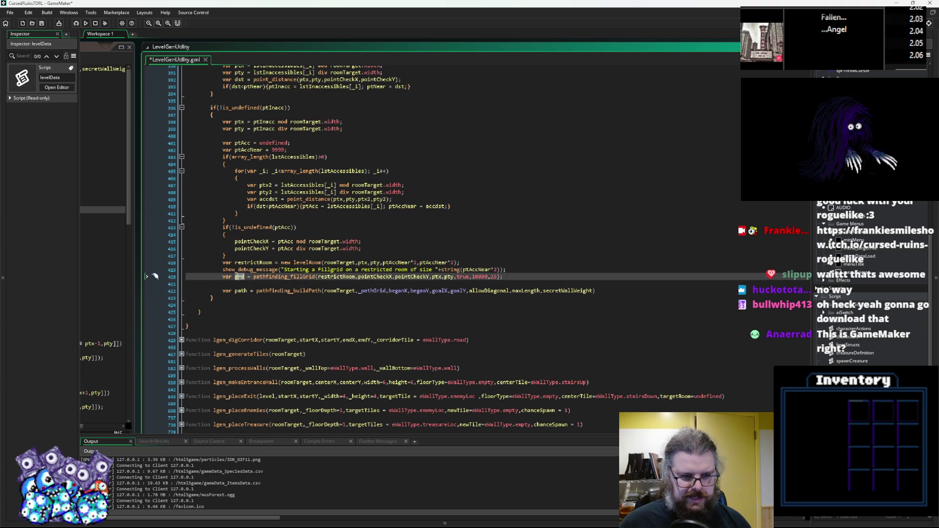
double_click(372, 290)
key("ctrl+v")
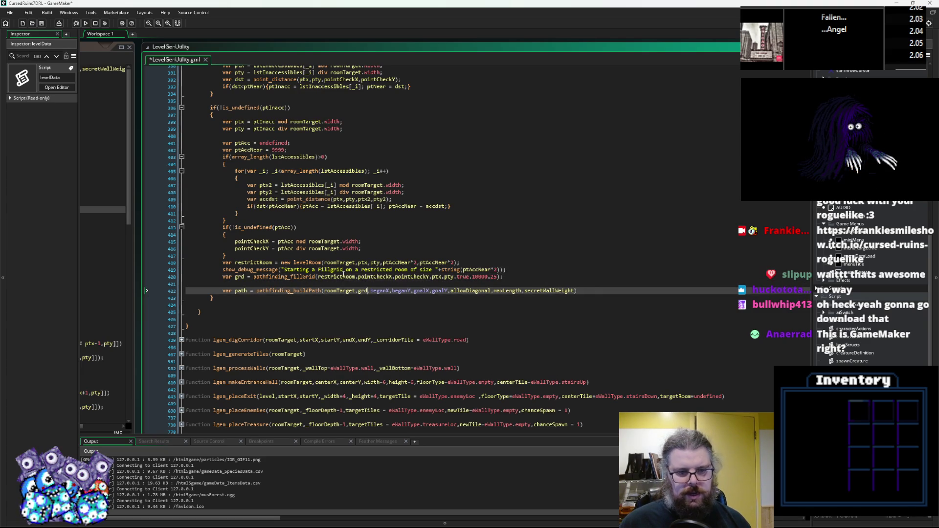
Change the path arguments to pointCheckX,pointCheckY,ptx,pty, maxLength 10000 and secretWallWeight 25
mouse_move(454, 277)
left_mouse_down()
mouse_move(358, 277)
mouse_move(371, 290)
mouse_move(443, 292)
left_mouse_up()
key("ctrl+v")
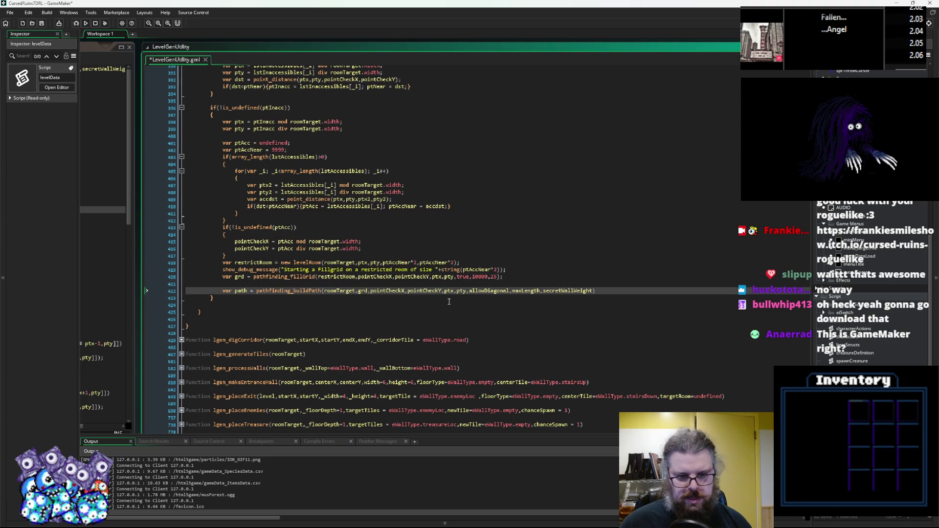
double_click(528, 291)
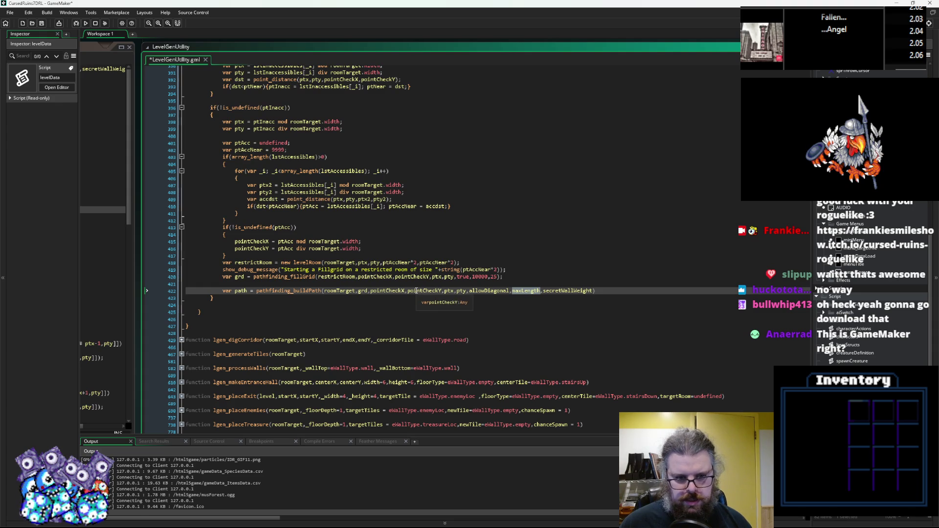
double_click(560, 290)
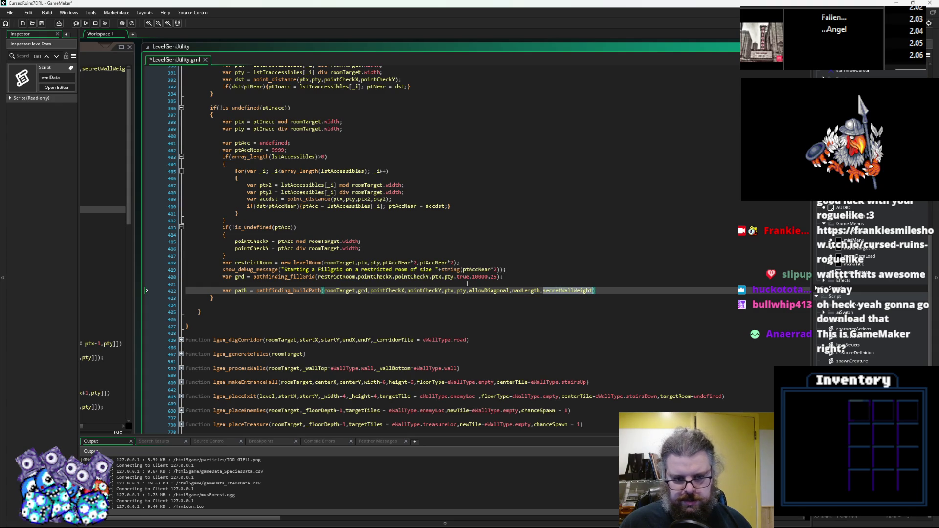
double_click(481, 277)
key("ctrl+c")
double_click(523, 291)
key("ctrl+v")
double_click(570, 291)
type("25")
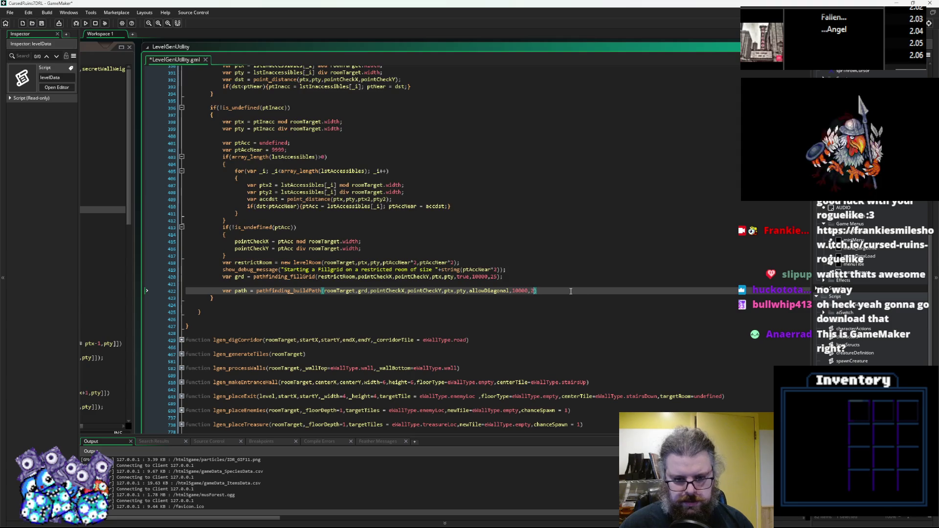
Set the diagonal argument to true and check allowDiagonal in the function parameters
double_click(496, 291)
type("tr")
key("Return")
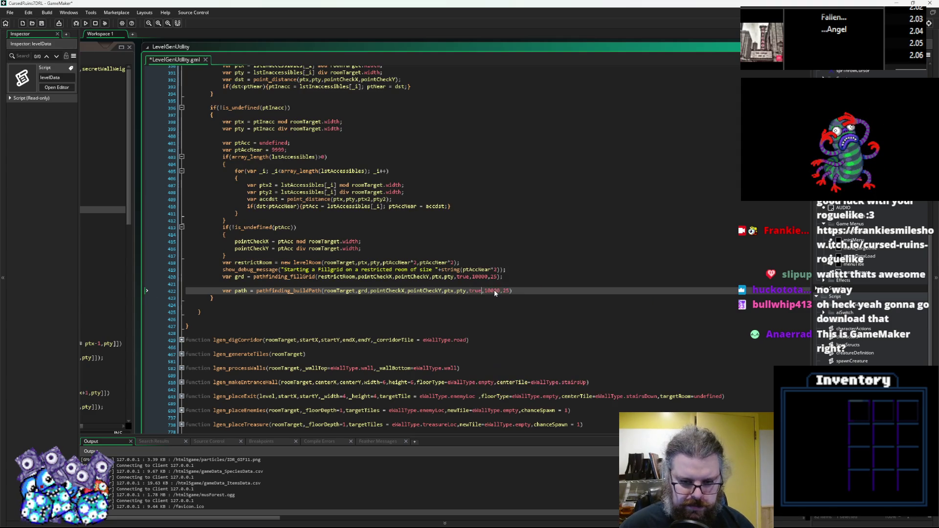
scroll(472, 266, "up", 4)
scroll(471, 265, "up", 3)
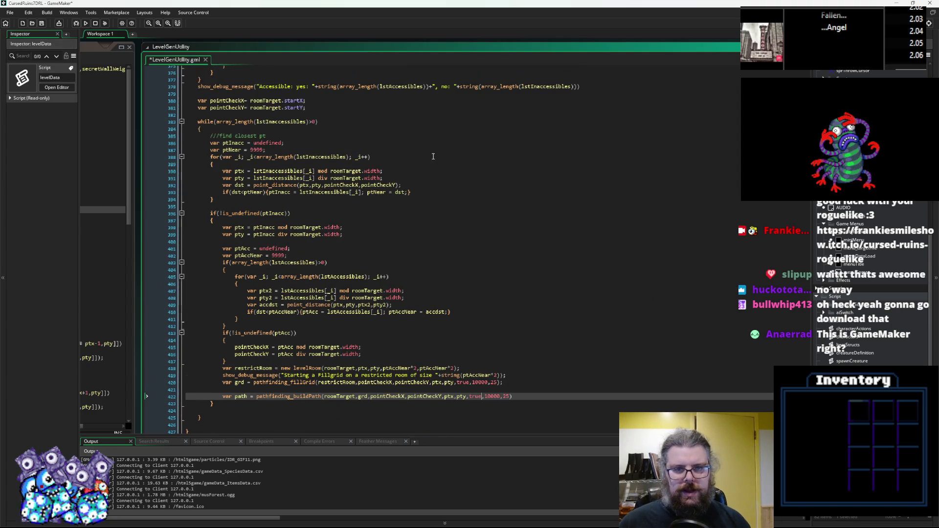
scroll(303, 174, "up", 7)
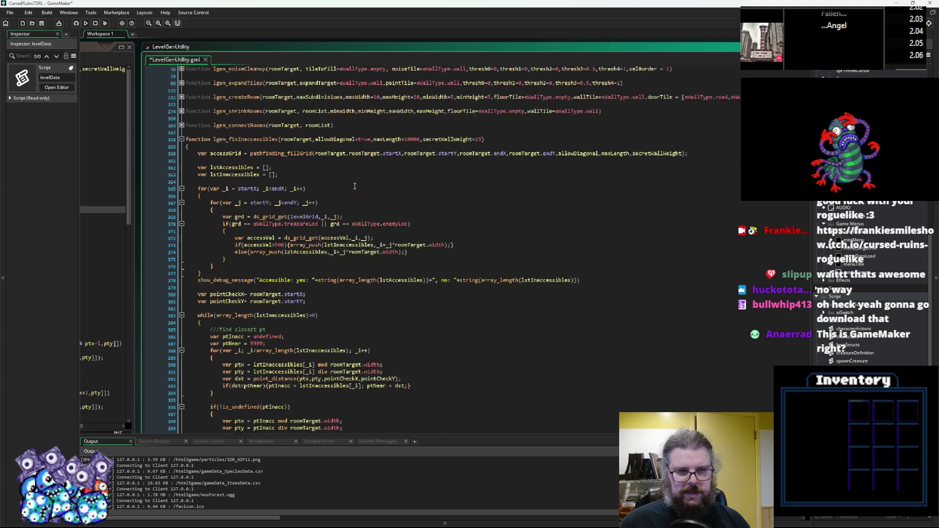
left_click(584, 172)
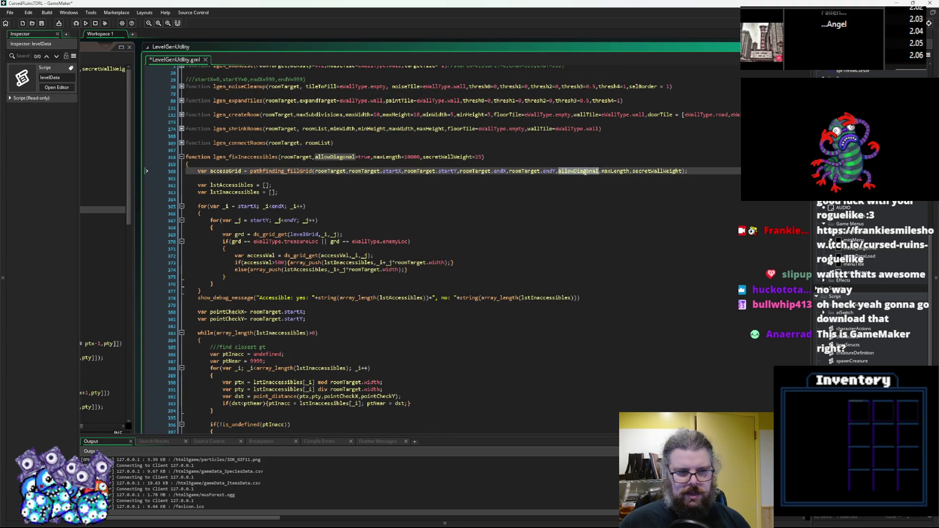
scroll(472, 286, "down", 4)
scroll(471, 286, "down", 10)
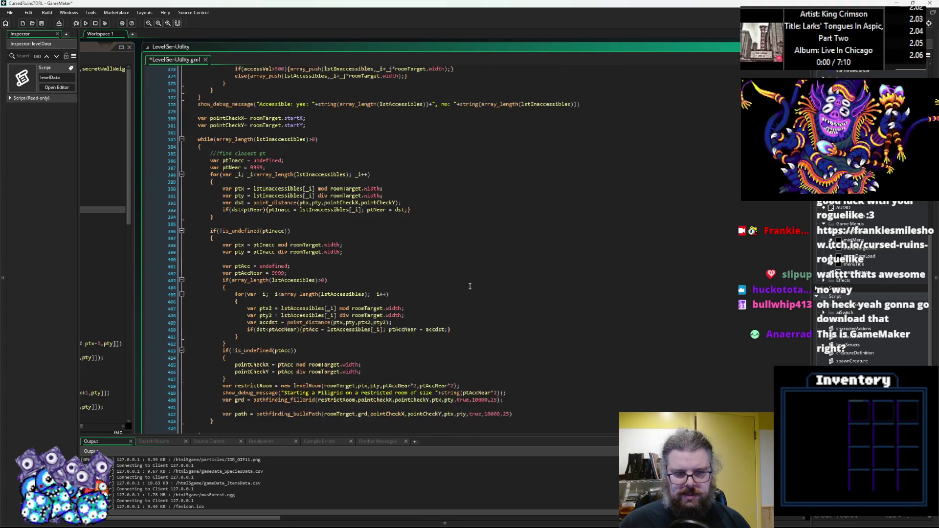
Replace true with allowDiagonal in both the fillGrid and buildPath calls
left_click(538, 308)
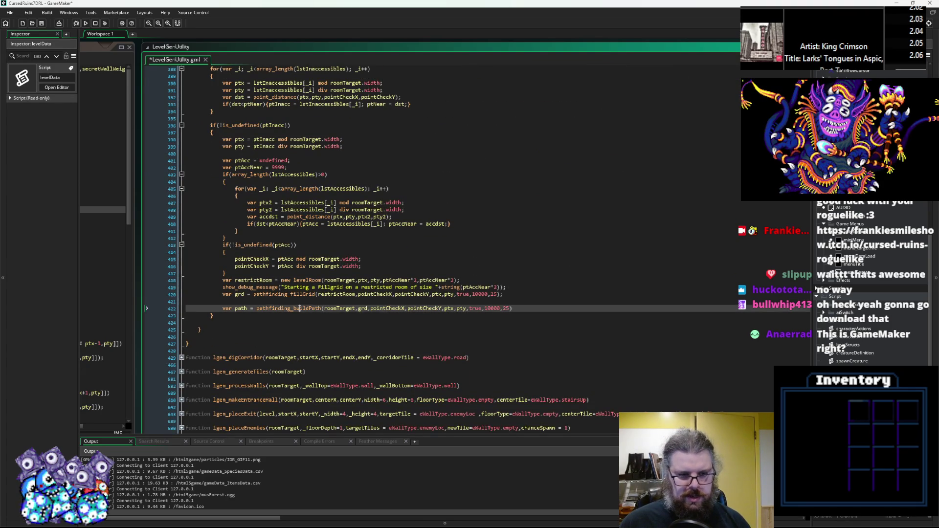
left_click(543, 293)
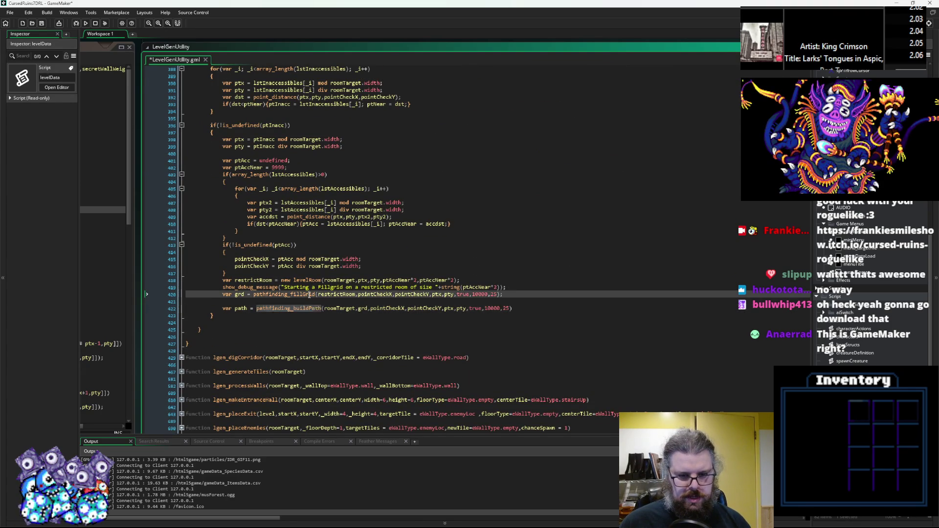
double_click(463, 294)
type("allowDiagonal")
left_click(473, 308)
double_click(473, 308)
type("allowDiagonal")
scroll(487, 275, "up", 6)
scroll(487, 275, "down", 3)
left_click(487, 276)
Delete the blank line between the fillGrid and buildPath calls
double_click(285, 347)
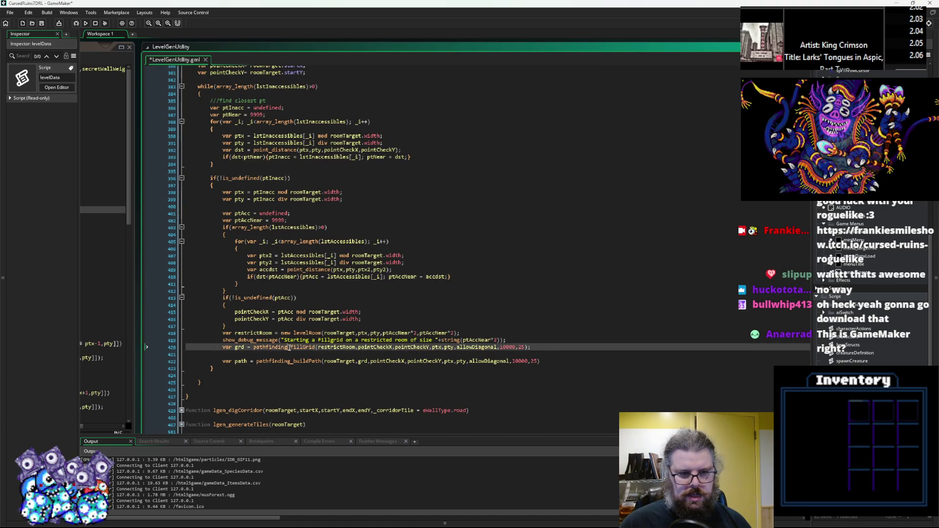
scroll(373, 204, "up", 3)
scroll(374, 204, "up", 5)
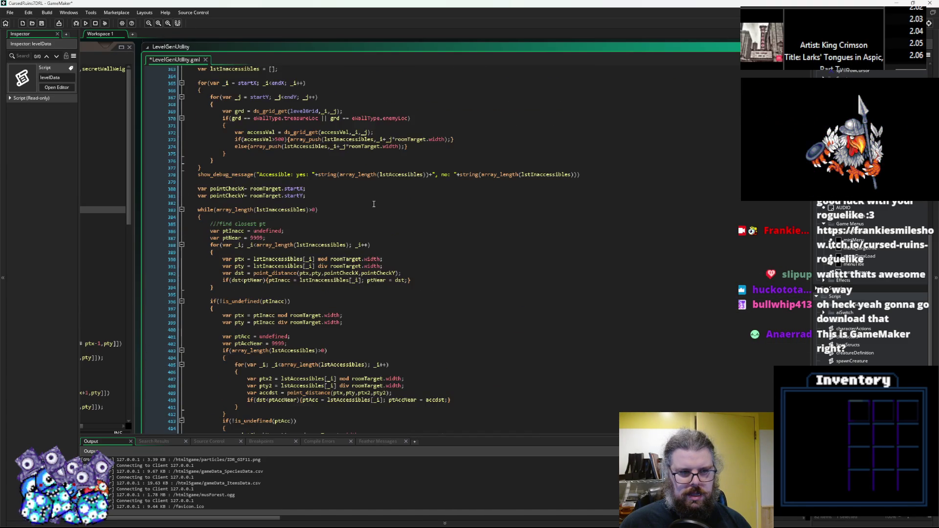
left_click(517, 149)
scroll(556, 292, "down", 10)
left_click(577, 308)
left_click(574, 303)
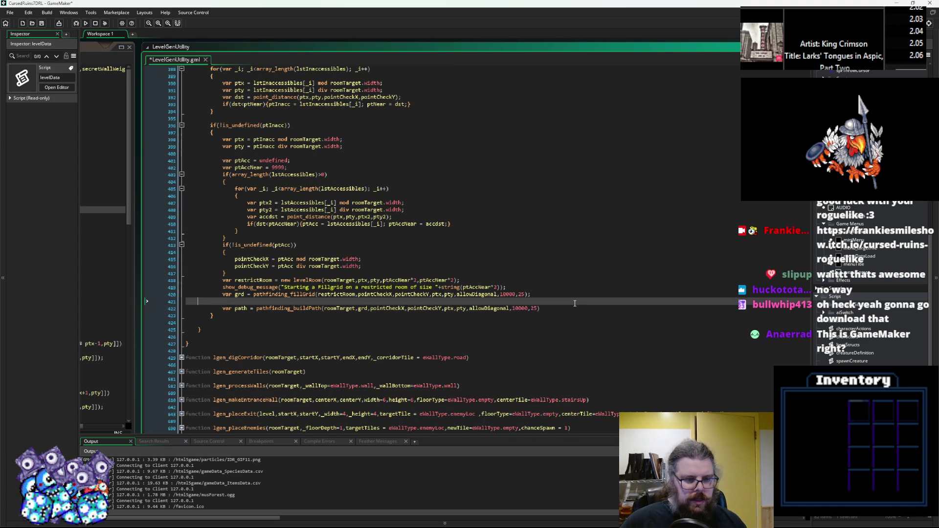
key("BackSpace")
Add new lines after the buildPath call and open pathfinding_buildPath's source in pathfindingUtils.gml
left_click(554, 302)
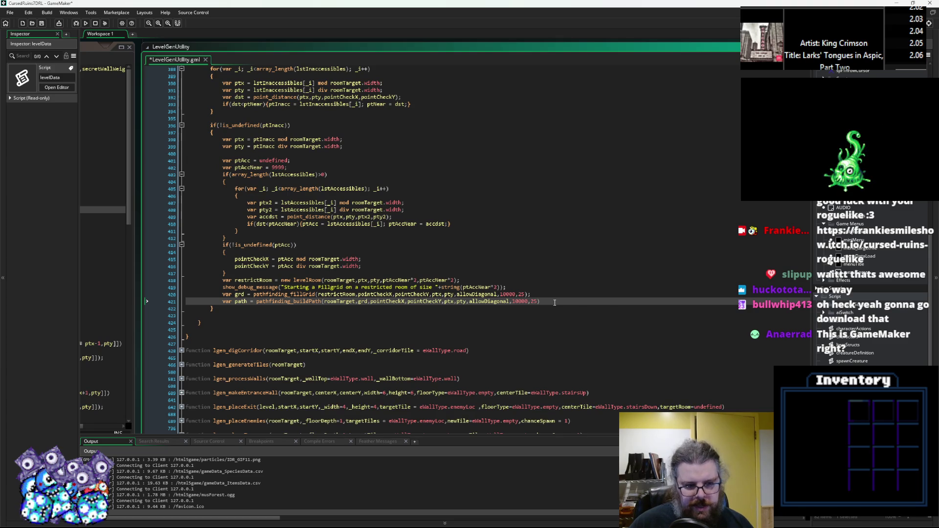
key("Return")
key("Return")
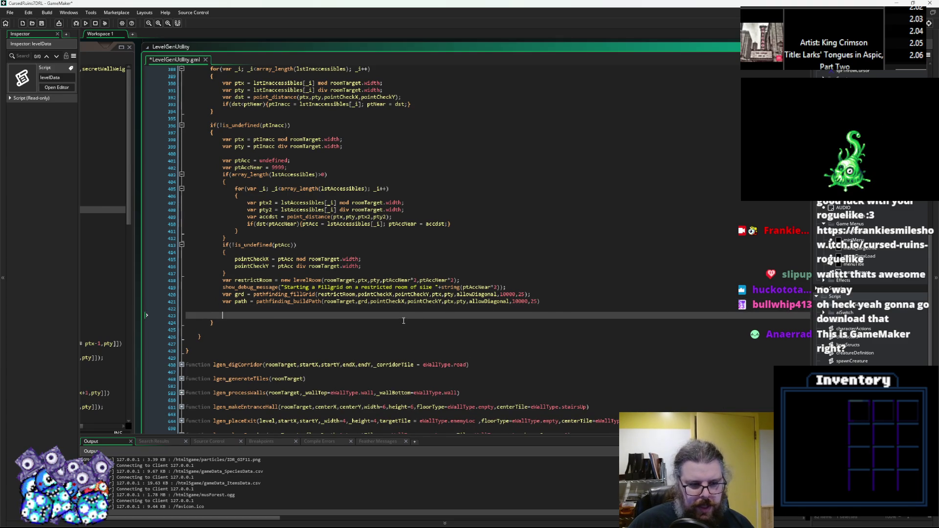
middle_click(265, 295)
scroll(363, 323, "down", 17)
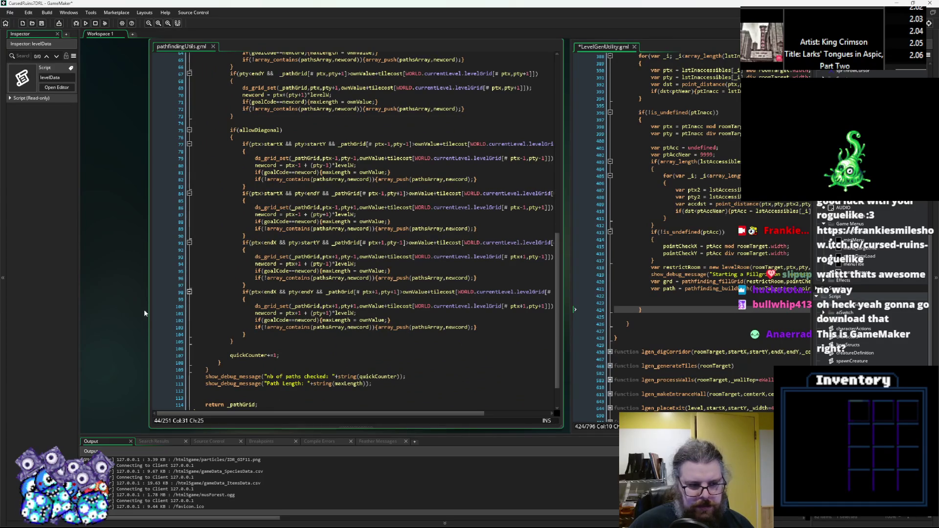
Append digTile = eWallType.empty to lgen_fixInaccessibles' parameters, then return to the pathfinding grid code
key("ctrl+Tab")
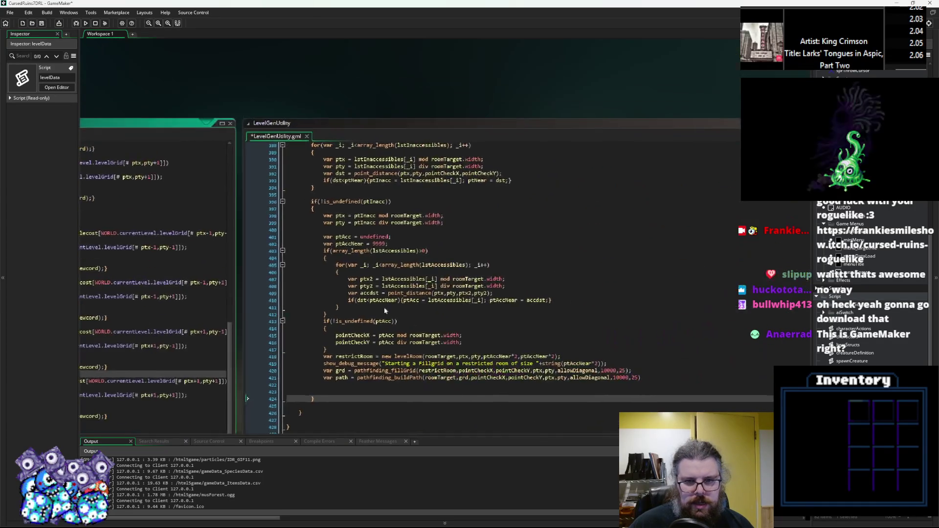
scroll(385, 311, "up", 10)
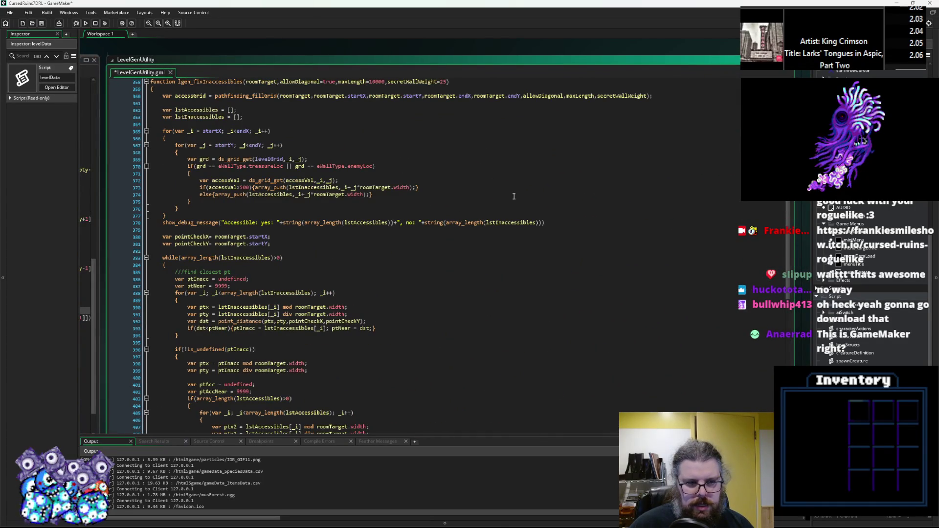
scroll(535, 233, "up", 3)
left_click(647, 165)
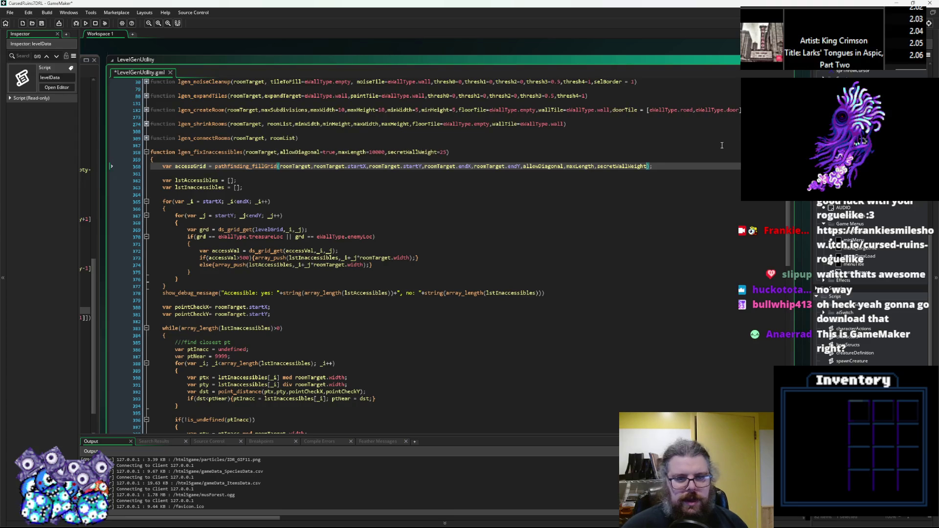
key("Up")
key("Up")
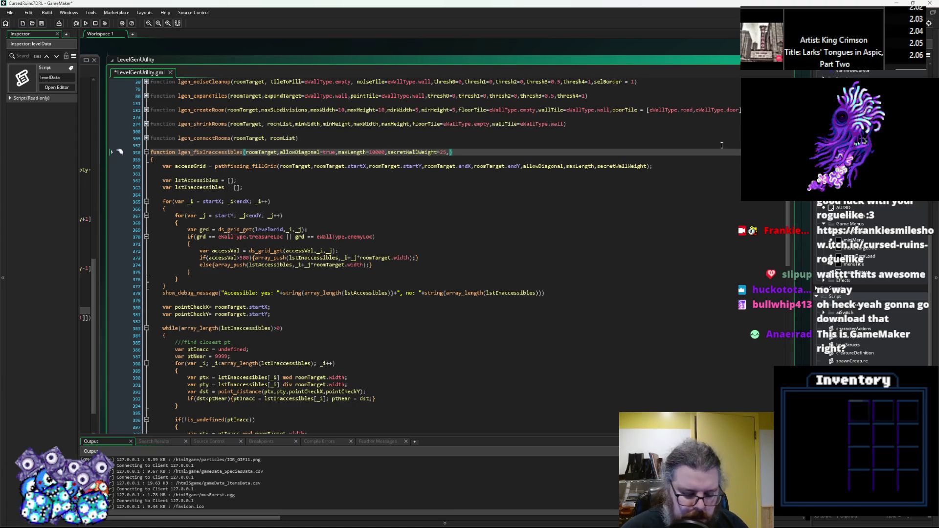
type("digTile = eT")
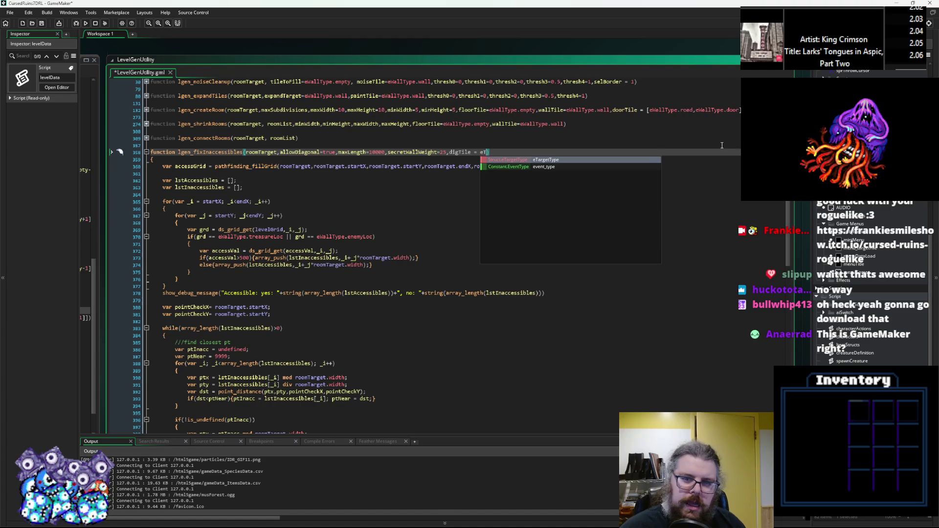
type("Wall")
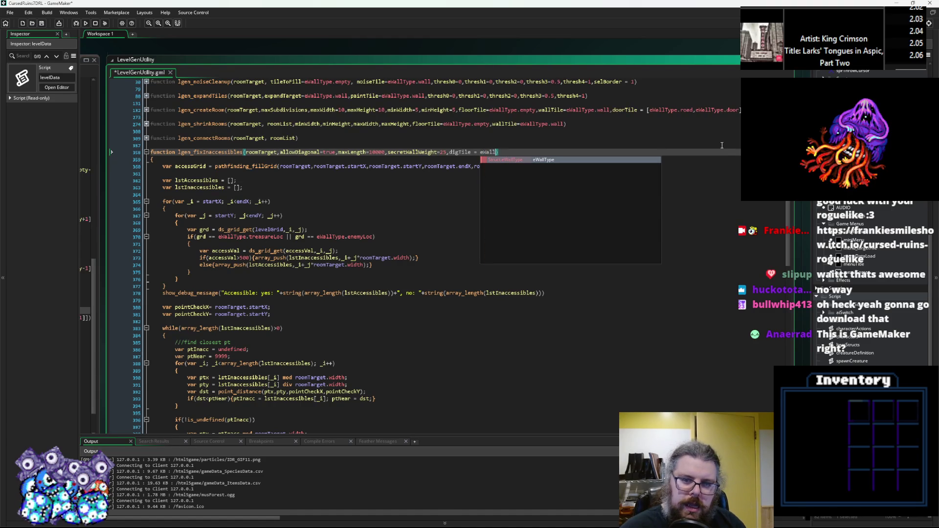
type("Type.")
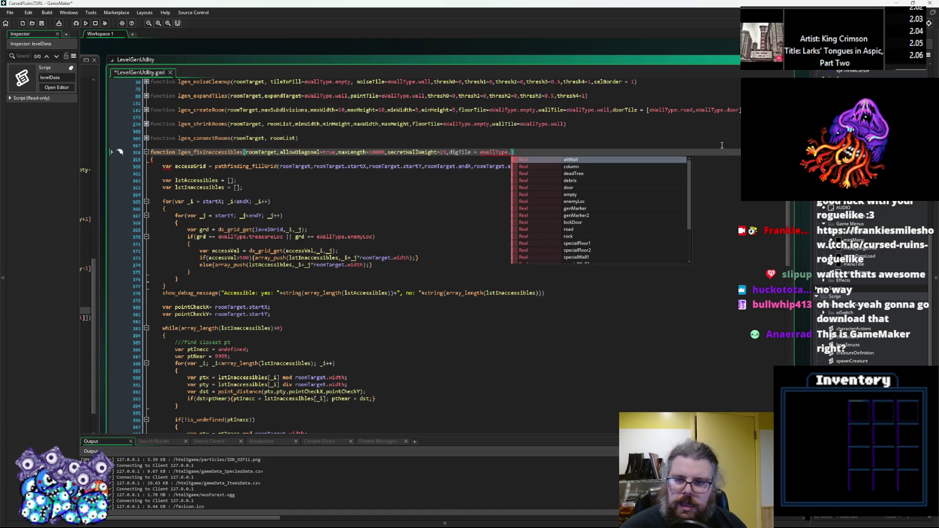
key("Down")
key("Down")
key("Down")
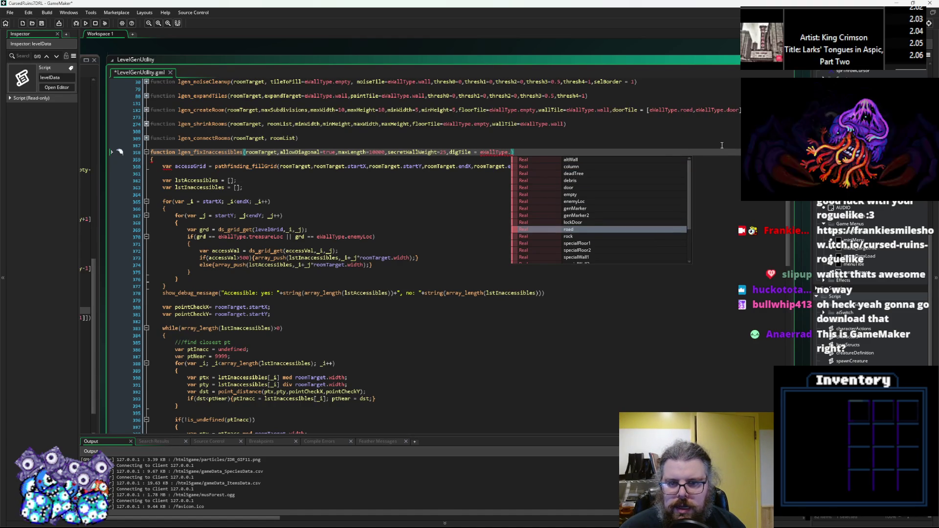
key("Up")
key("Up")
key("Up")
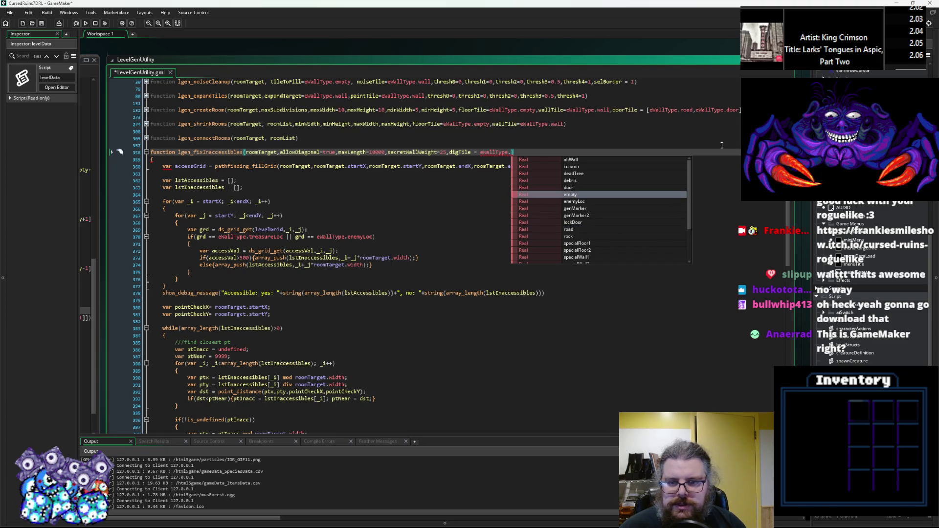
key("Return")
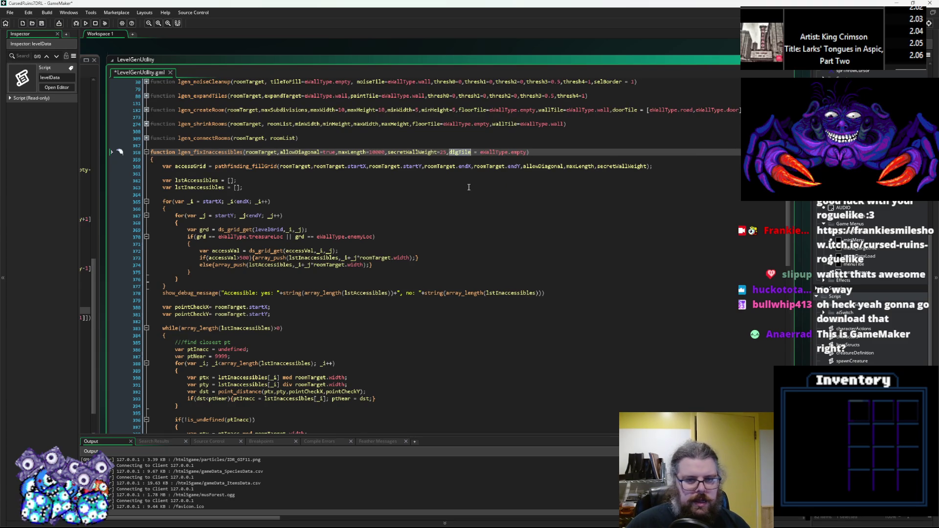
scroll(468, 212, "down", 4)
left_click(244, 296)
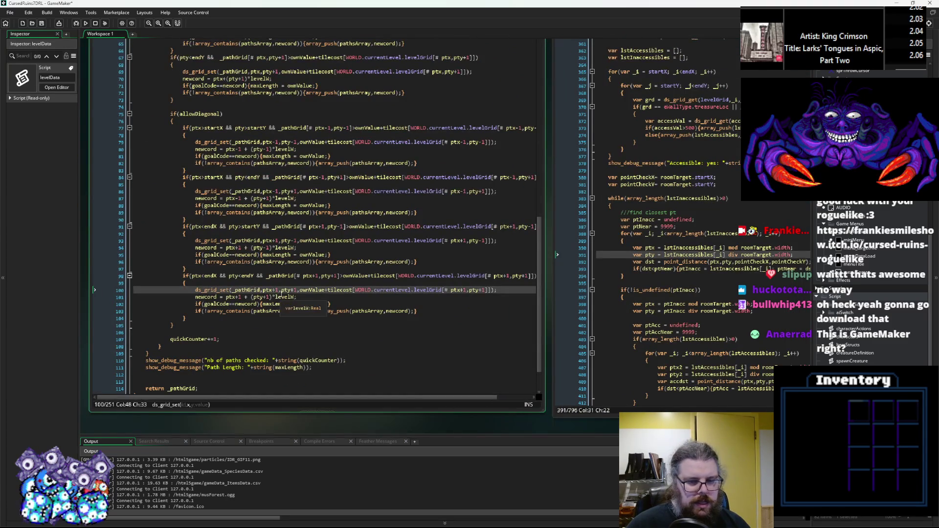
Inspect the diagonal neighbour checks in the pathfinding grid code
left_click(296, 297)
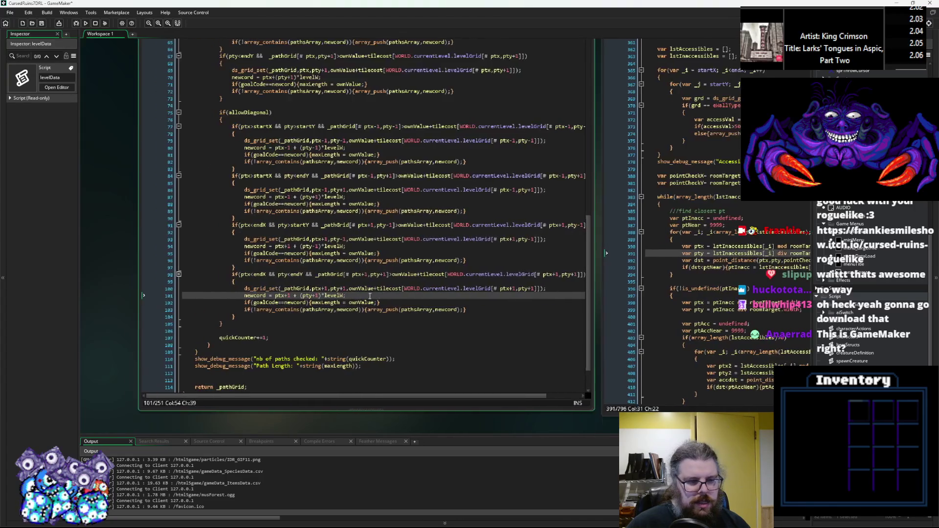
scroll(296, 297, "up", 5)
left_click(327, 283)
scroll(327, 282, "down", 3)
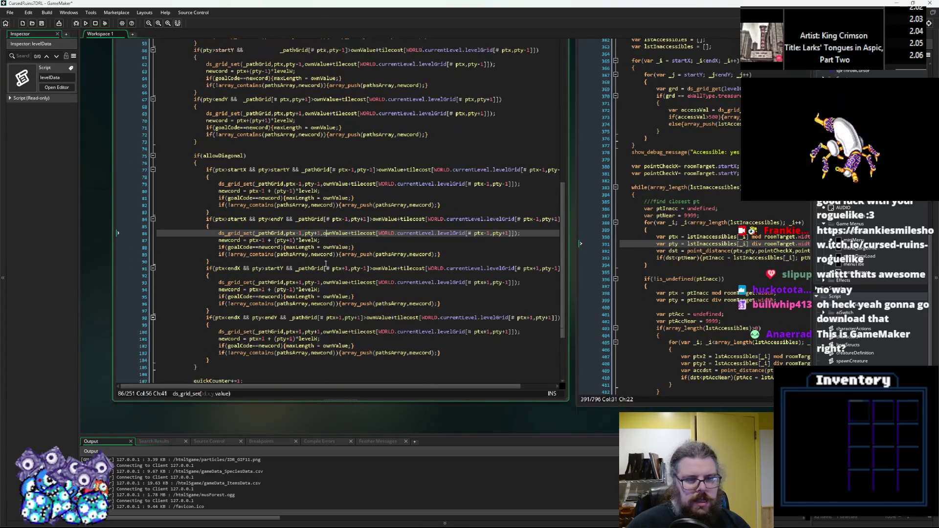
scroll(326, 264, "down", 3)
scroll(342, 274, "up", 3)
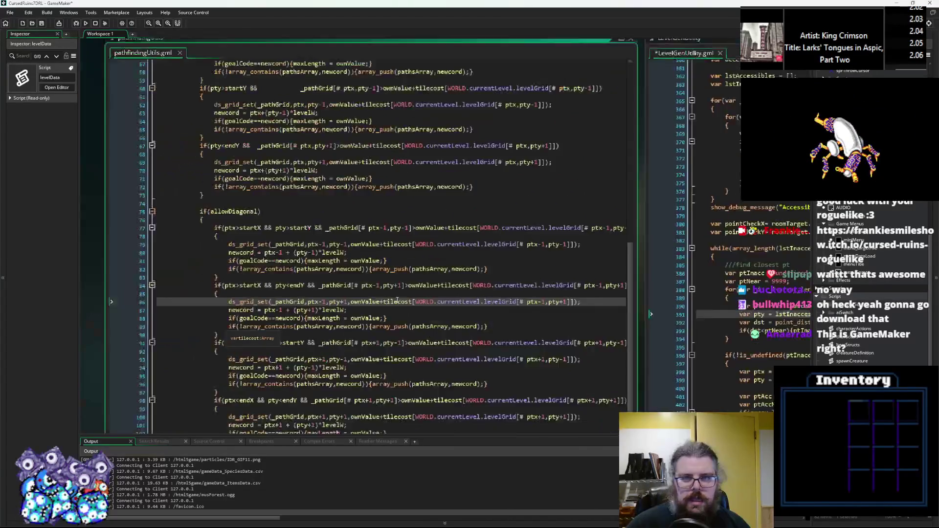
scroll(388, 299, "down", 3)
scroll(388, 299, "down", 2)
scroll(379, 266, "up", 5)
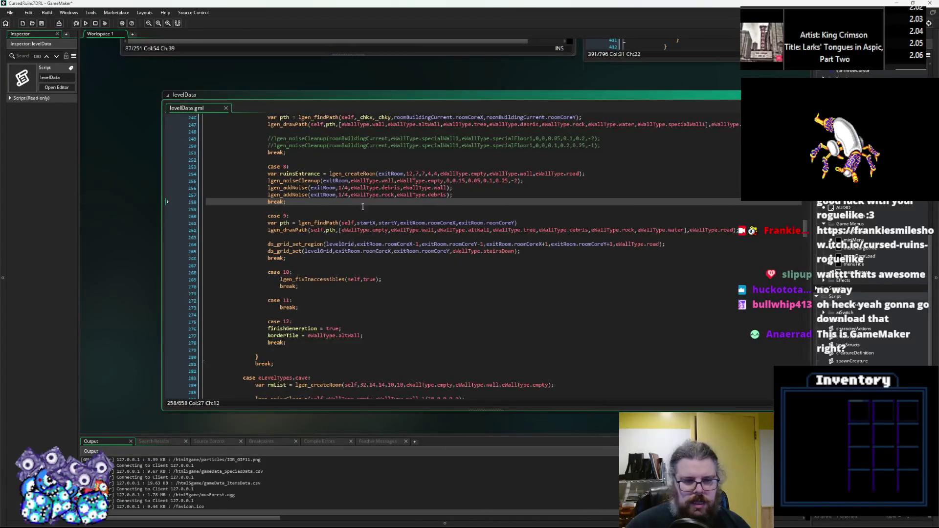
Copy the case 9 lgen_drawPath line from levelData and return to lgen_fixInaccessibles
left_click(379, 266)
double_click(331, 280)
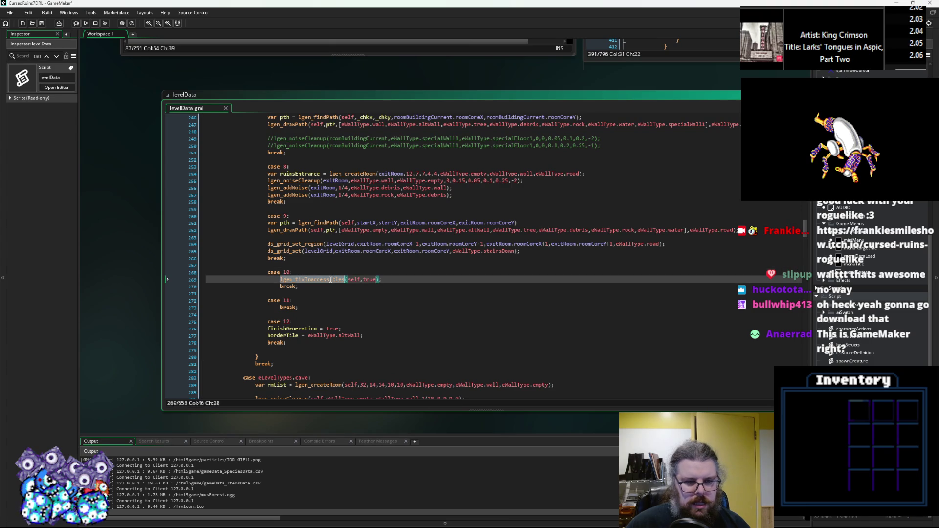
left_click(282, 244)
key("Up")
key("Up")
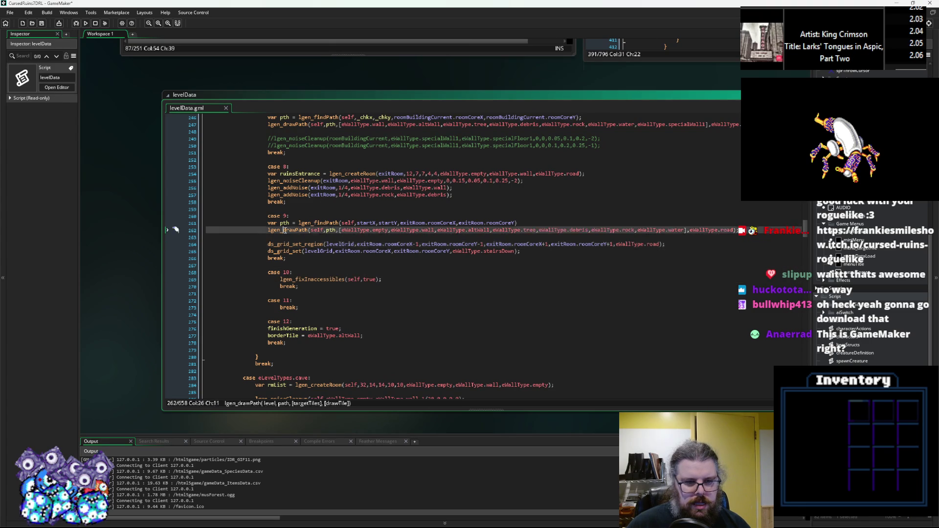
left_click_drag(266, 229, 751, 232)
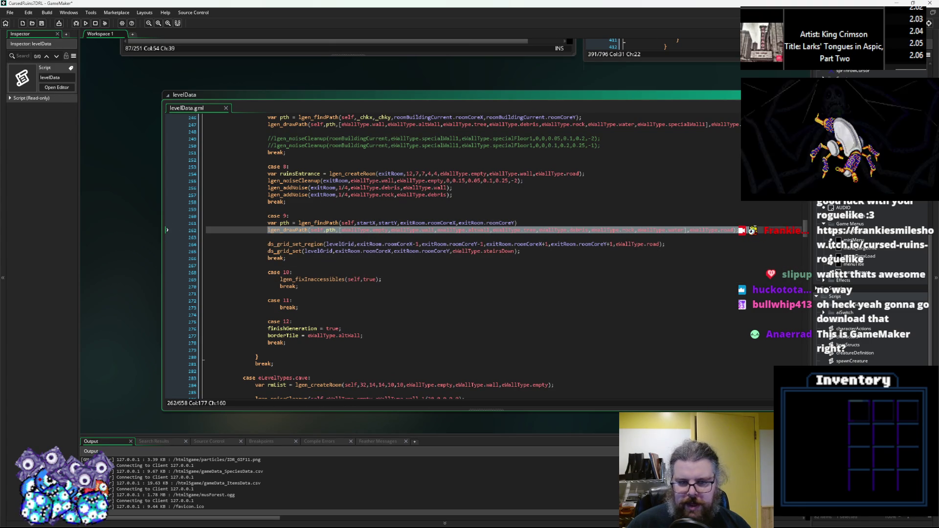
left_click(717, 258)
left_click_drag(717, 257, 419, 414)
key("Down")
key("Down")
key("Down")
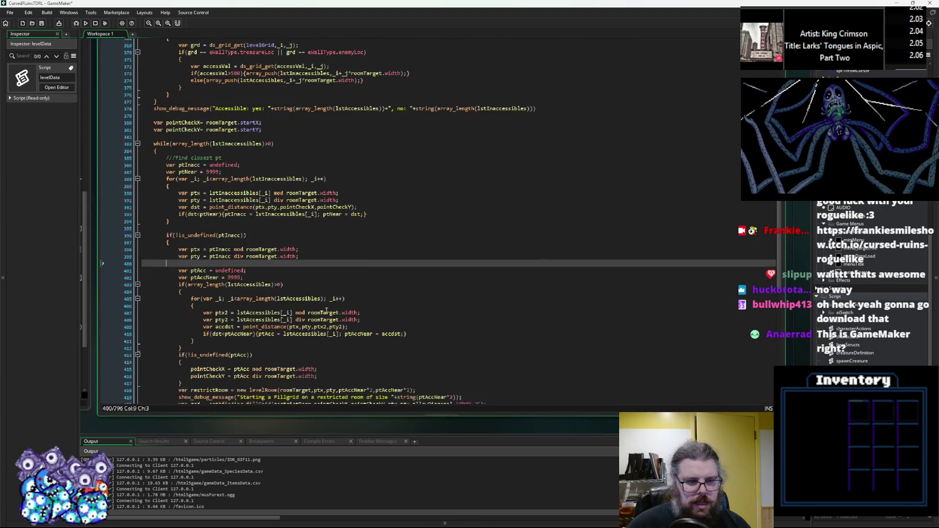
Paste the lgen_drawPath call after buildPath and rename its pth argument to path
scroll(326, 305, "down", 5)
left_click(249, 318)
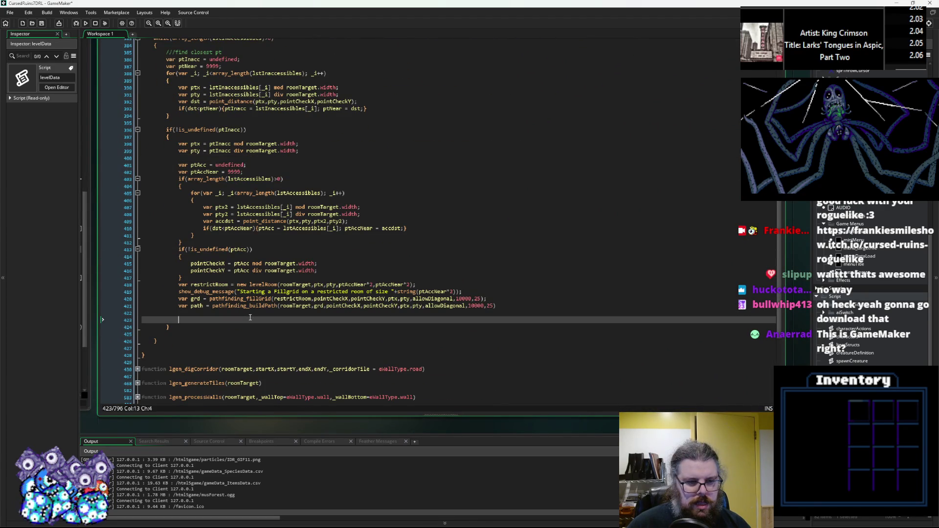
key("ctrl+v")
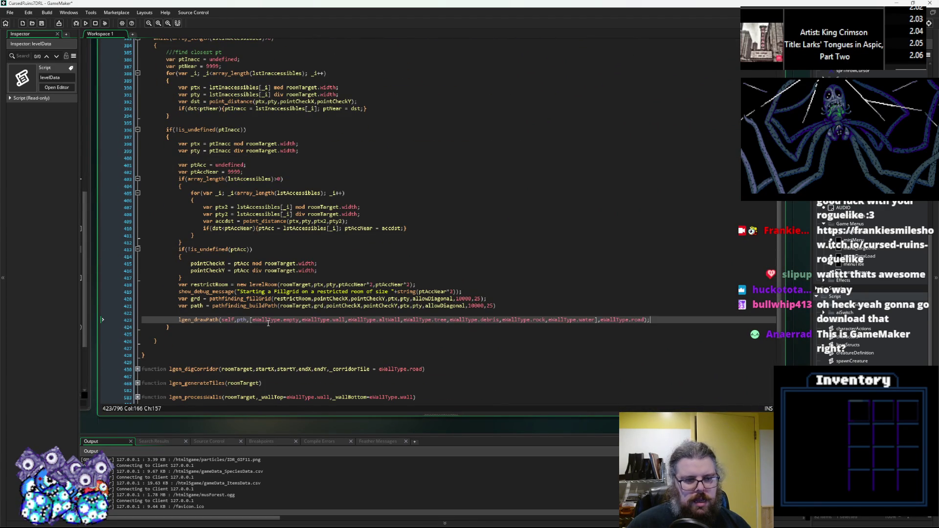
key("Down")
key("Down")
key("Down")
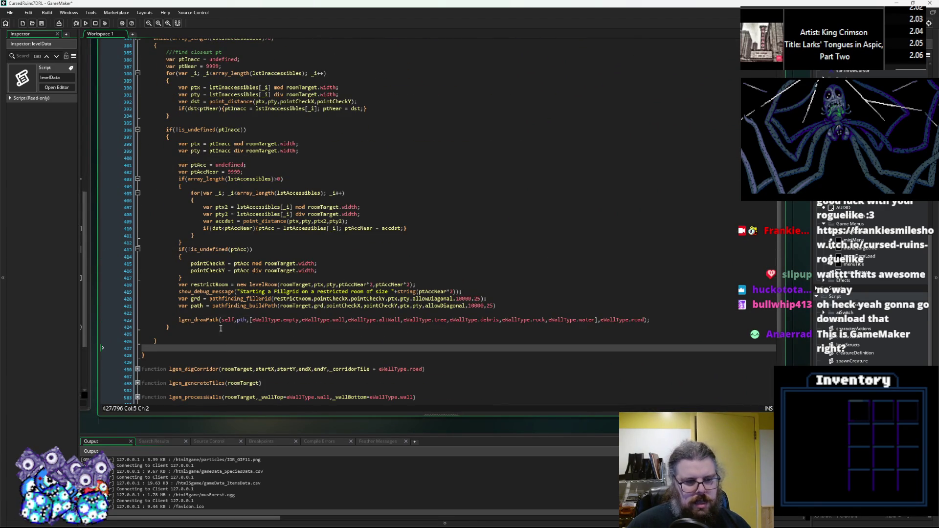
left_click(210, 306)
left_click(239, 319)
type("a")
Remove eWallType.empty from the target tile list
left_click(278, 319)
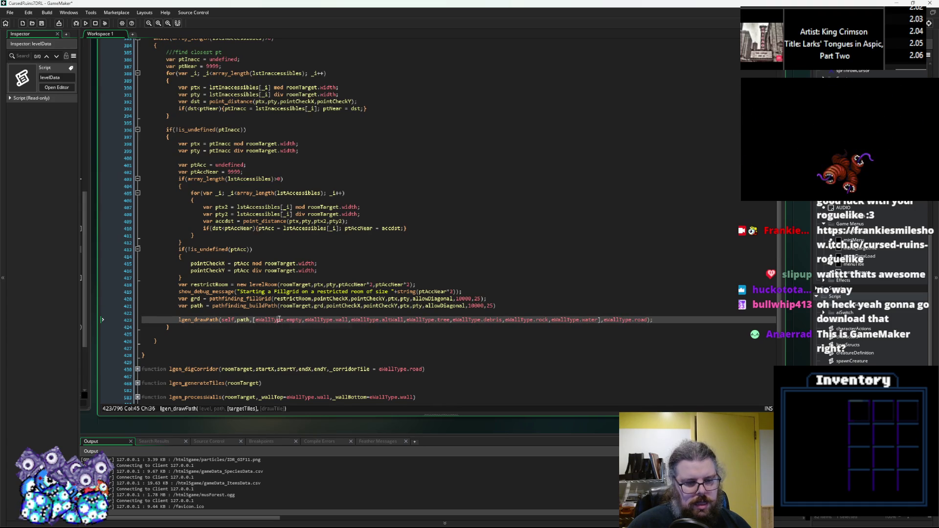
left_click(301, 320)
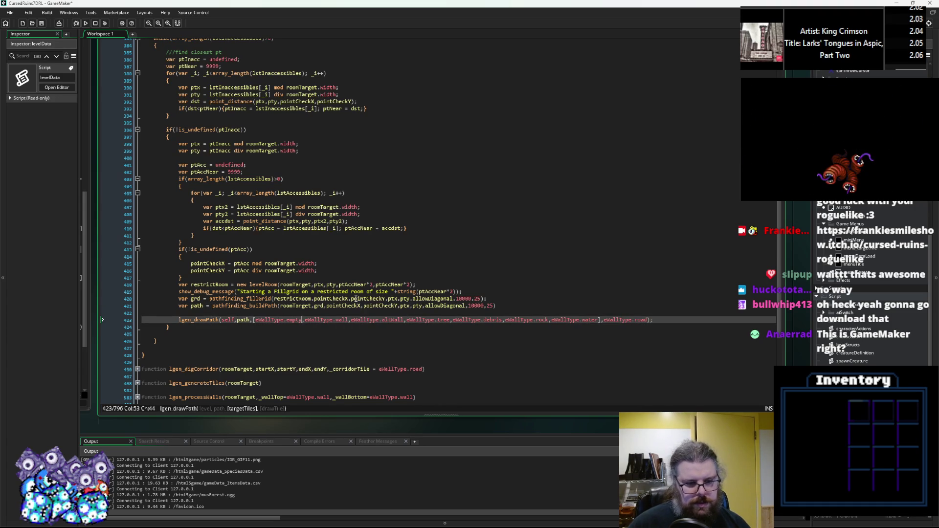
double_click(341, 320)
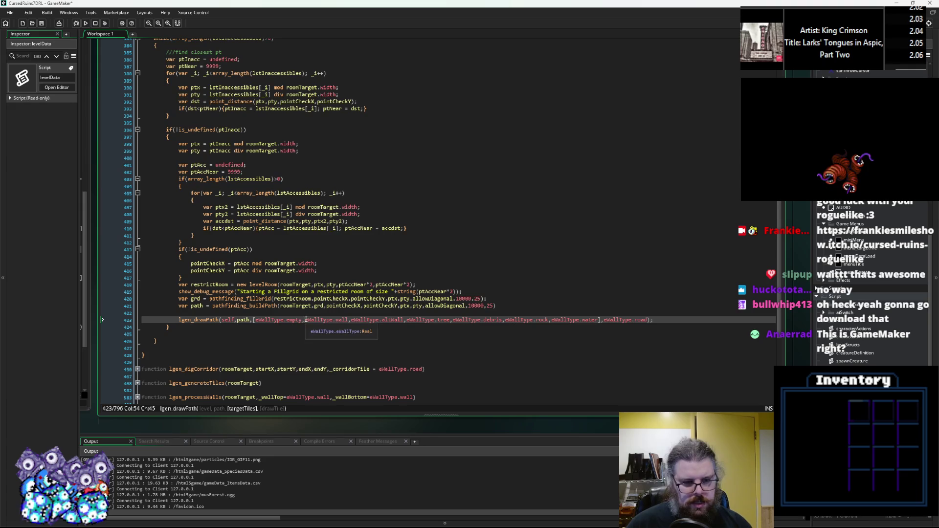
left_click_drag(304, 320, 256, 320)
key("Delete")
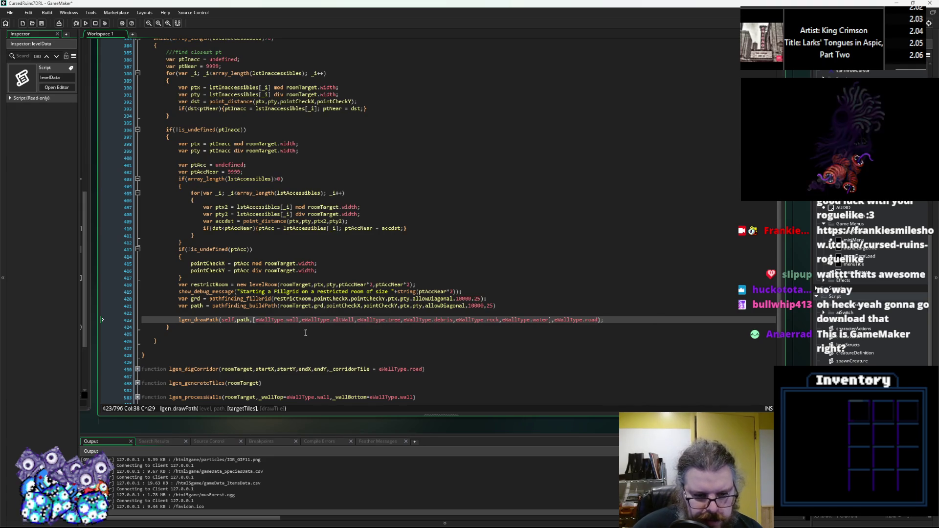
left_click(440, 319)
double_click(490, 319)
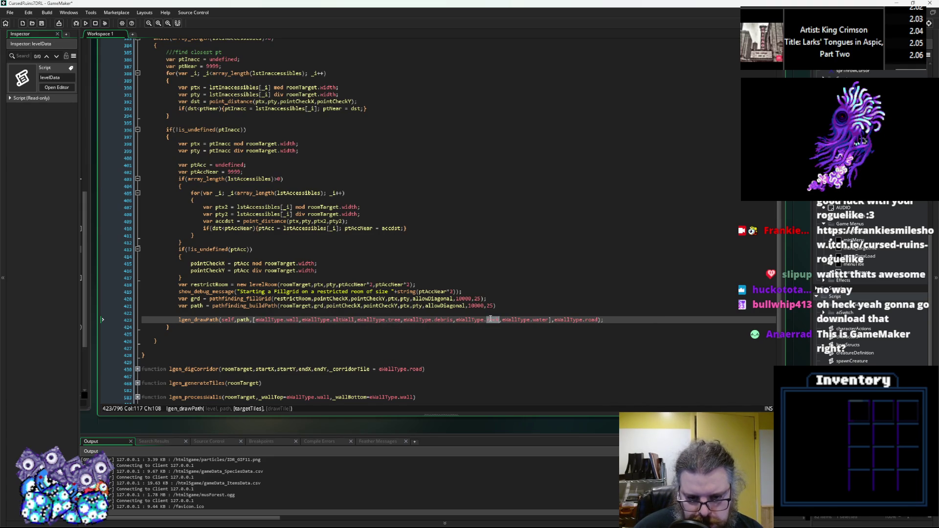
left_click(542, 319)
Replace the eWallType.road drawing tile with the digTile parameter
scroll(533, 182, "up", 9)
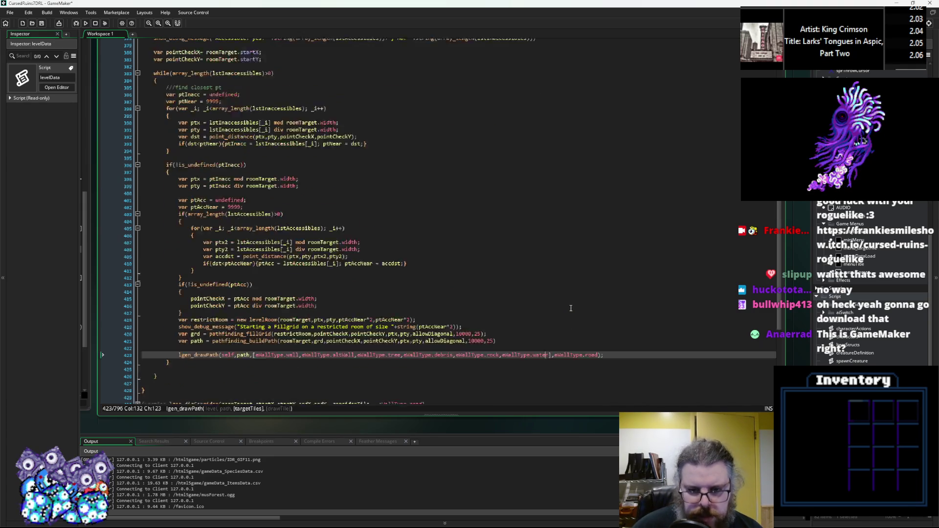
scroll(532, 182, "up", 4)
left_click(494, 135)
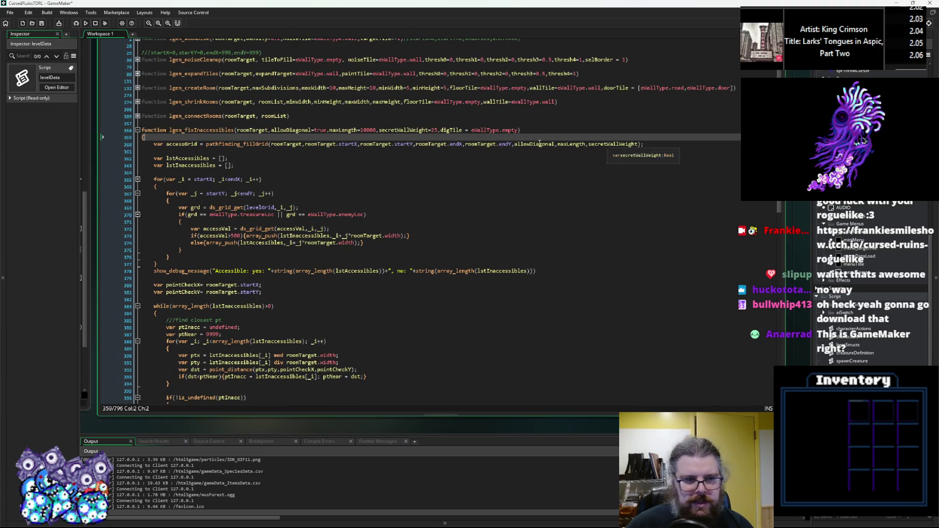
left_click(462, 130)
double_click(448, 130)
scroll(599, 307, "down", 13)
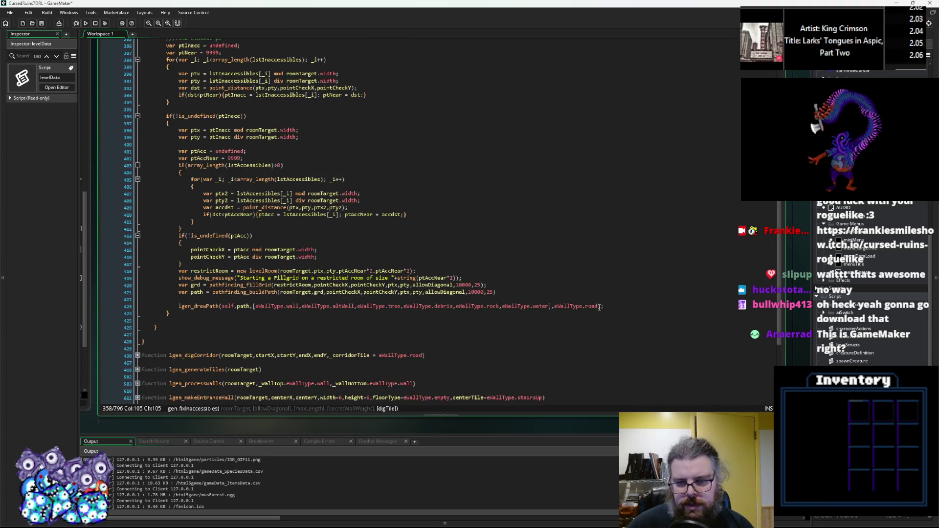
left_click_drag(599, 307, 553, 307)
type("digTile")
left_click(608, 299)
left_click(605, 307)
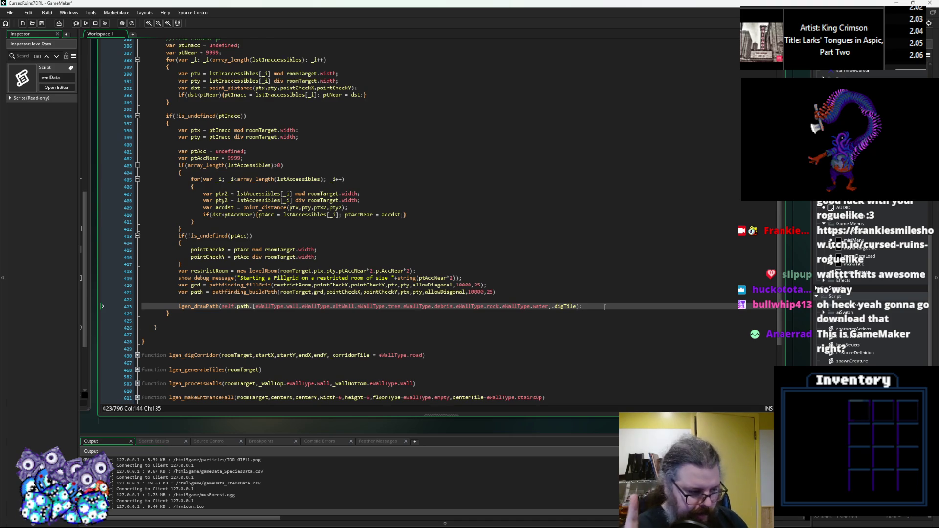
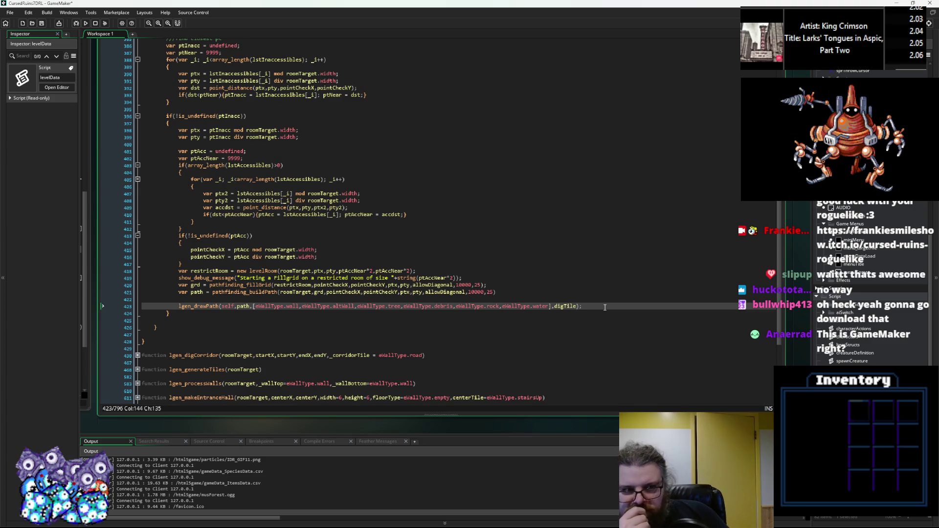
Insert an empty line after the lgen_drawPath call in the ptInacc block
scroll(605, 307, "up", 3)
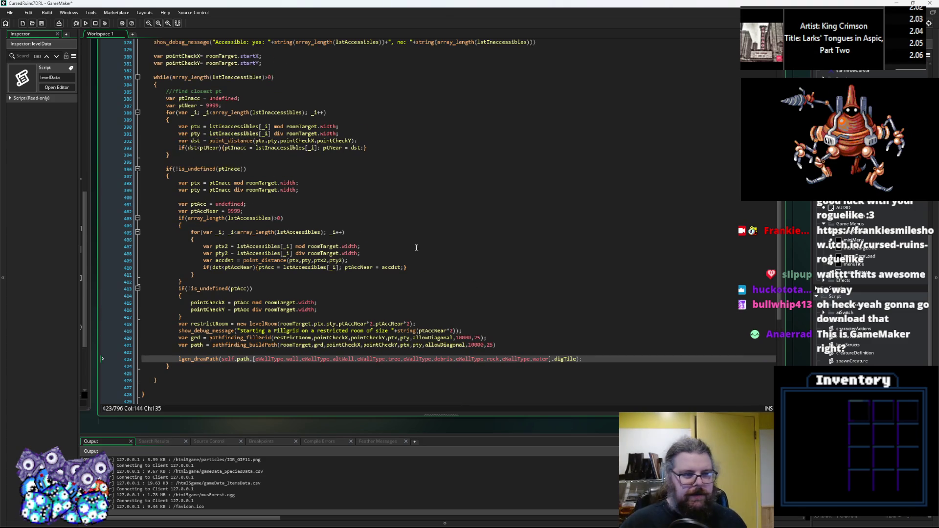
key("Return")
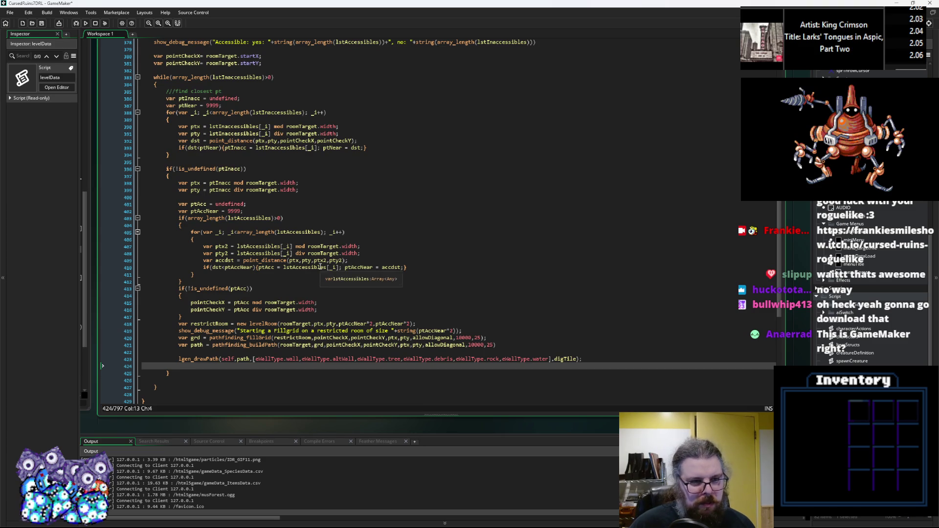
left_click(259, 177)
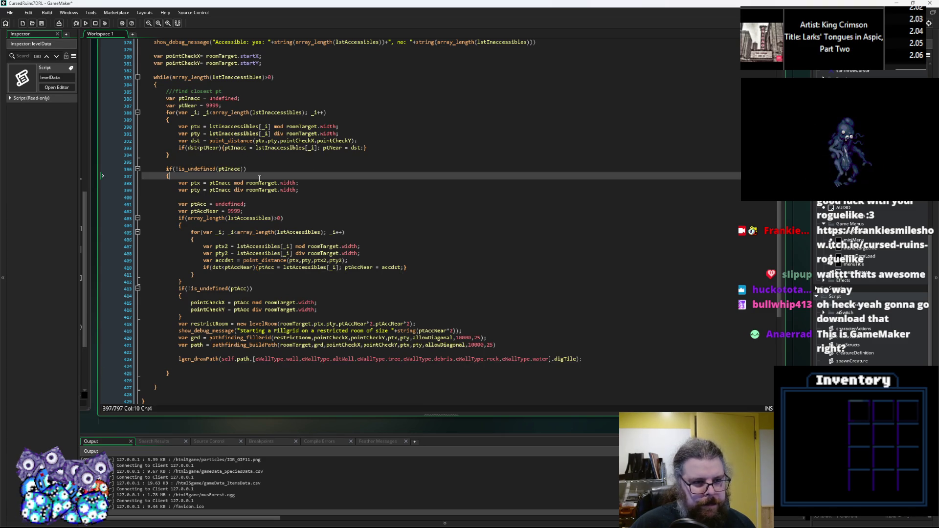
Start a new first line in the ptInacc block with array_delete(lstInaccessibles,
key("Return")
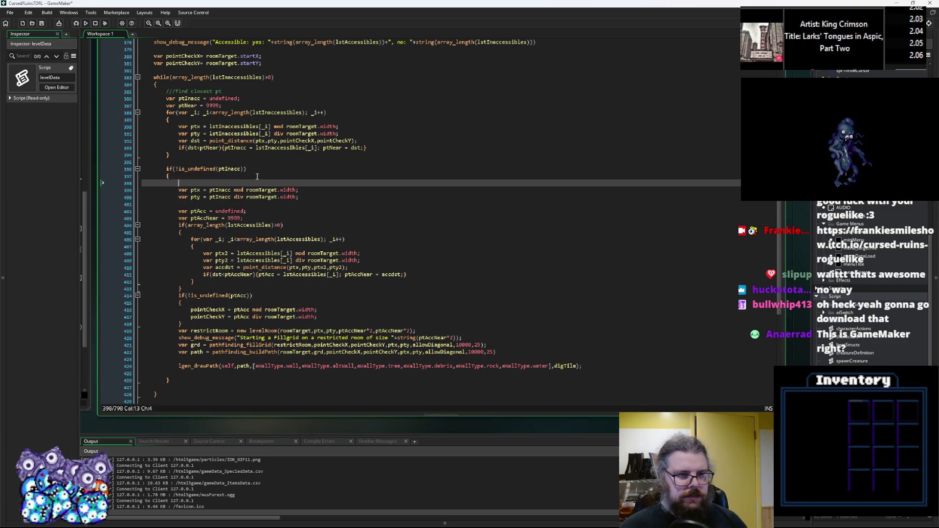
type("array")
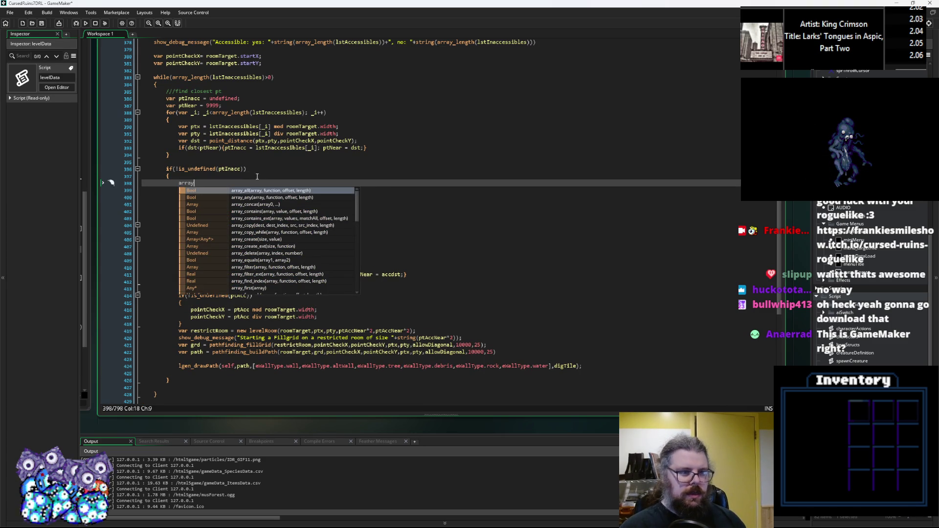
type("_delete(")
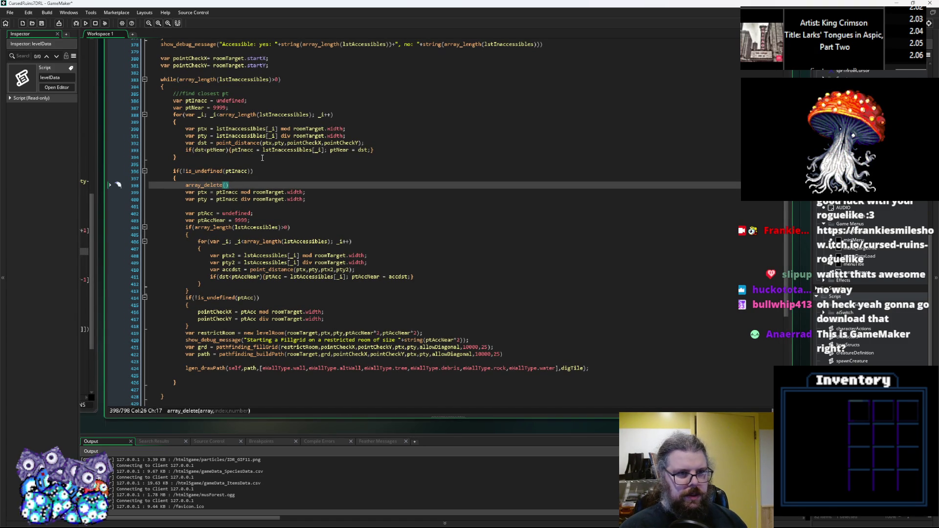
left_click(275, 114)
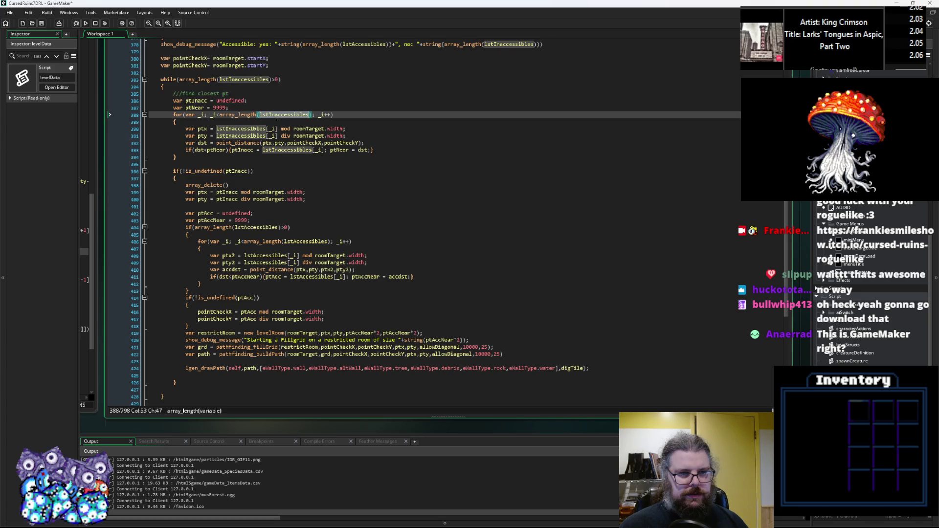
left_click(225, 185)
type("lstInaccessibles,i")
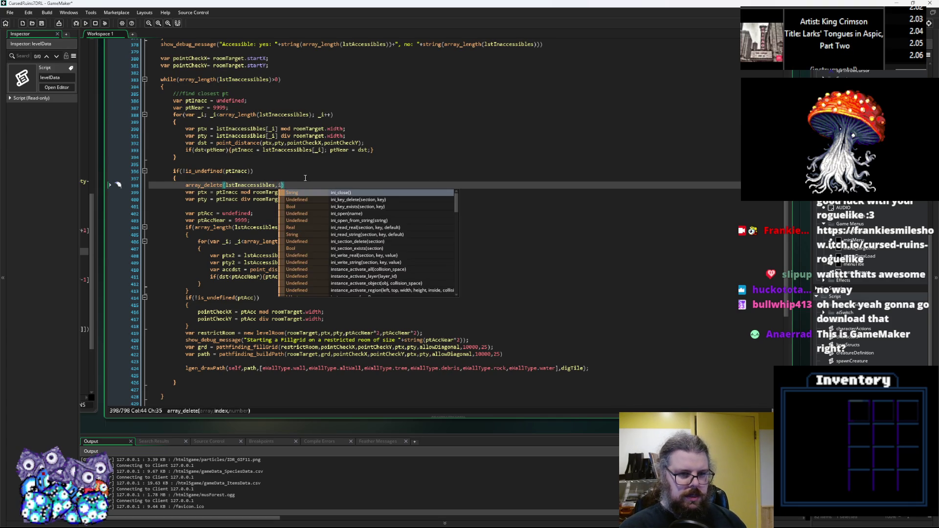
key("Escape")
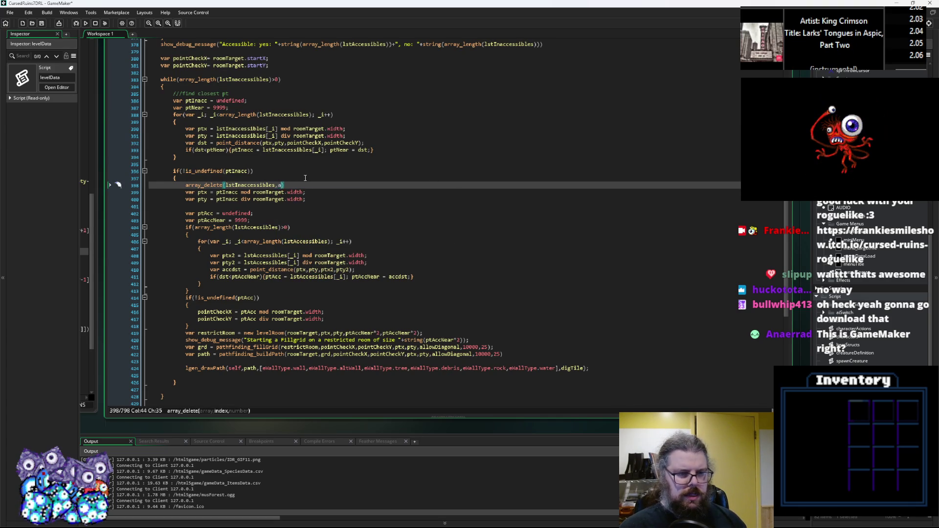
Finish the statement with array_get_index(lstInaccessibles,ptInacc),1); and select the whole line
type("array_get_index()")
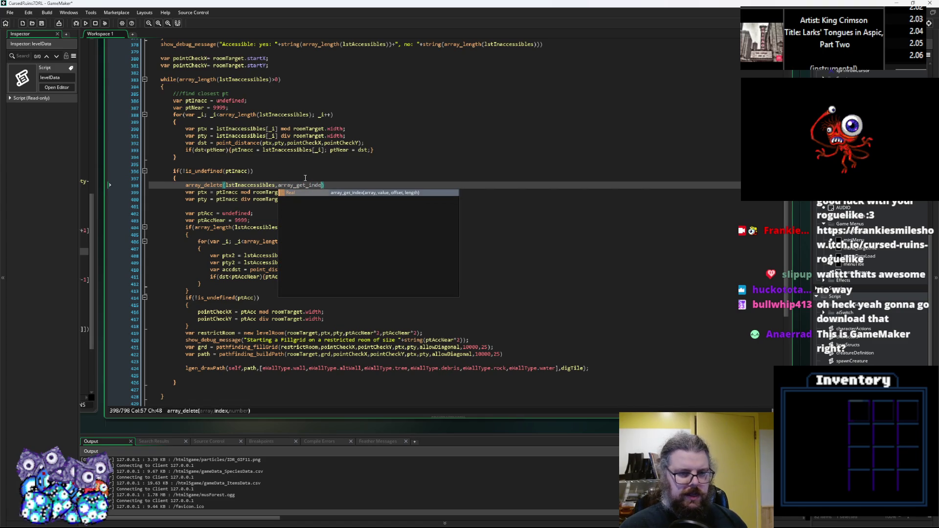
key("Left")
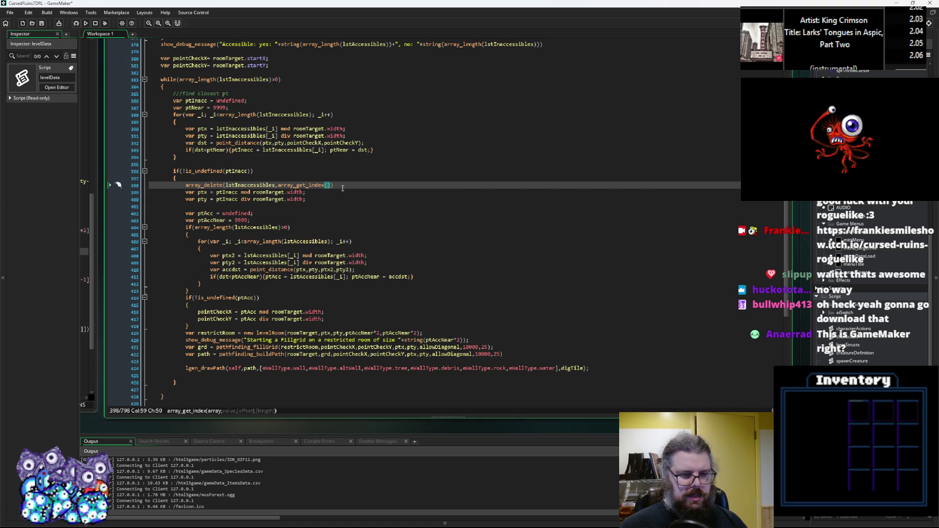
left_click(194, 107)
left_click(196, 101)
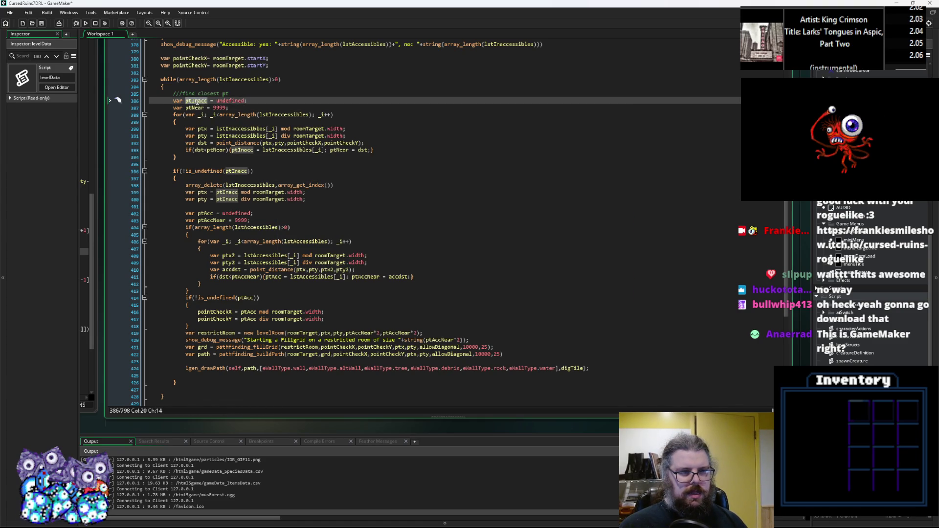
left_click(328, 186)
type("ar")
key("BackSpace")
key("BackSpace")
type("lstIn")
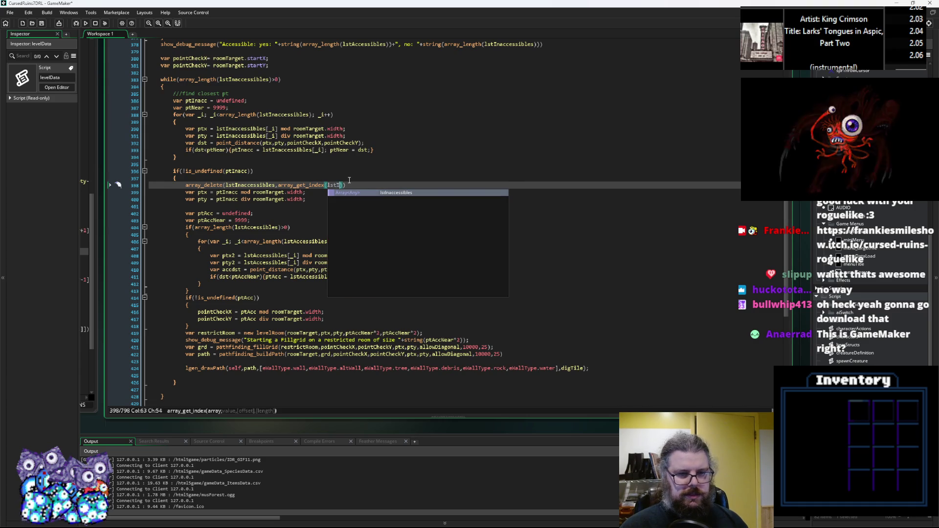
key("Return")
type(",ptInacc),1)")
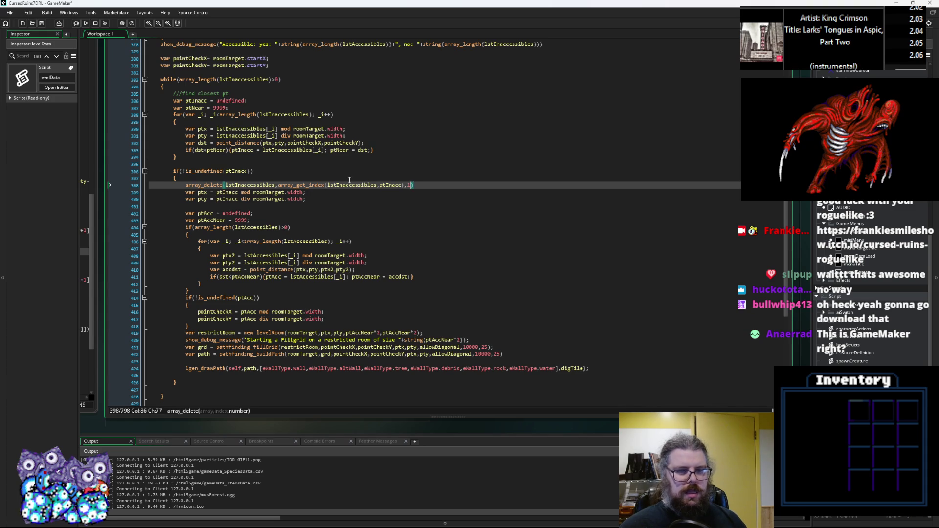
type(";")
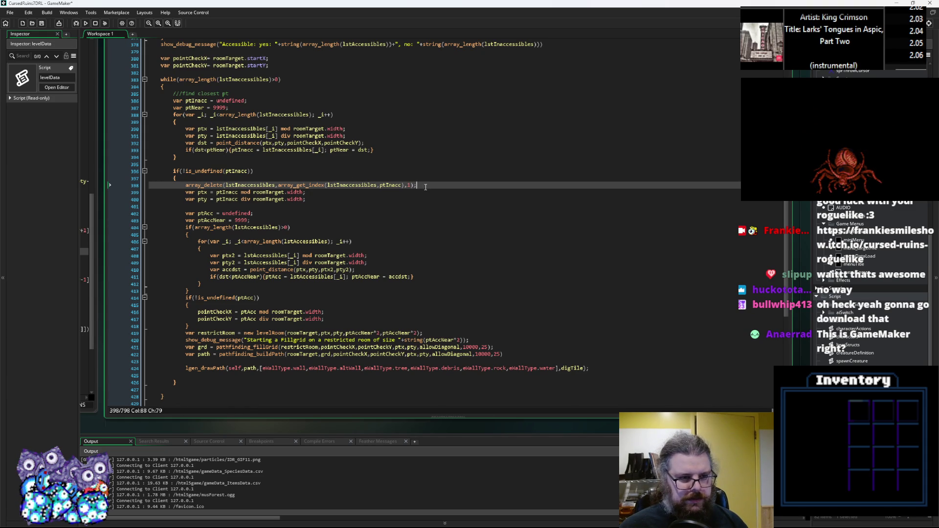
key("shift+Home")
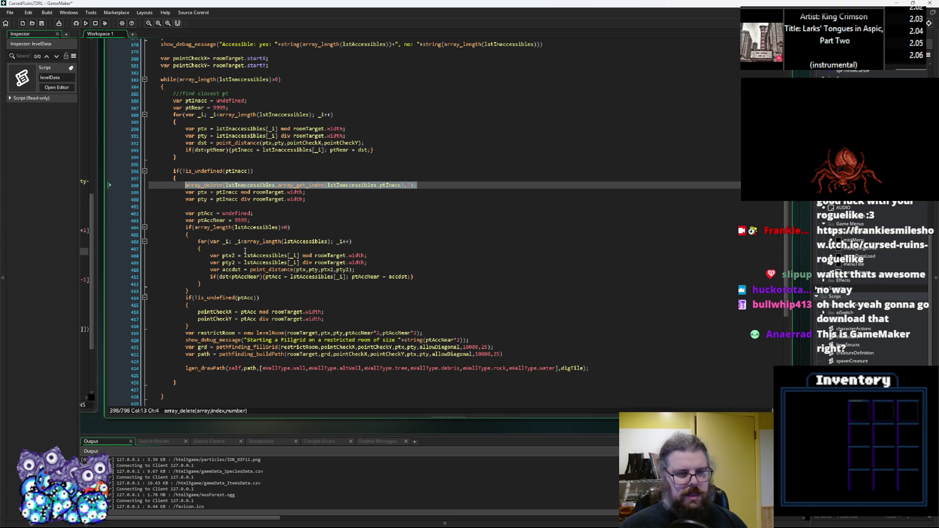
scroll(279, 367, "down", 2)
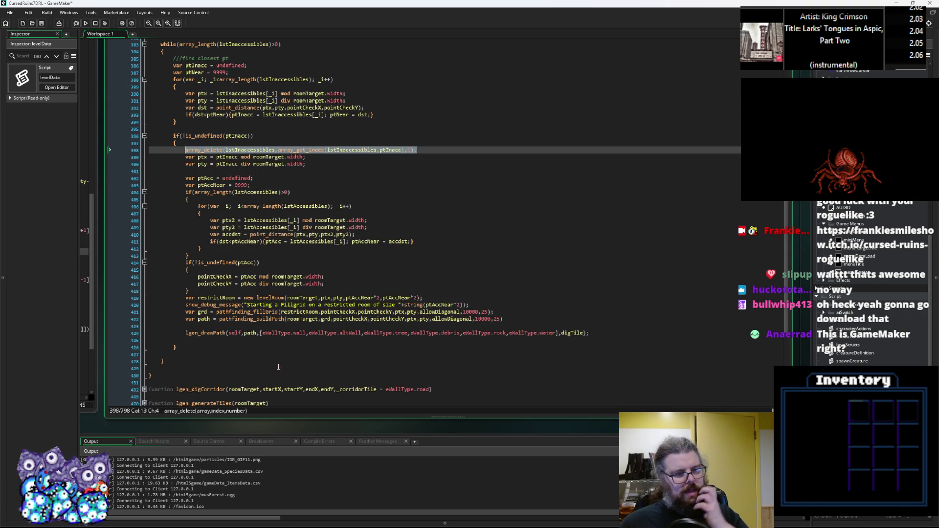
Paste the statement below lgen_drawPath, turning array_delete(lstInaccessibles into array_push(lstAccessibles
left_click(270, 340)
key("Return")
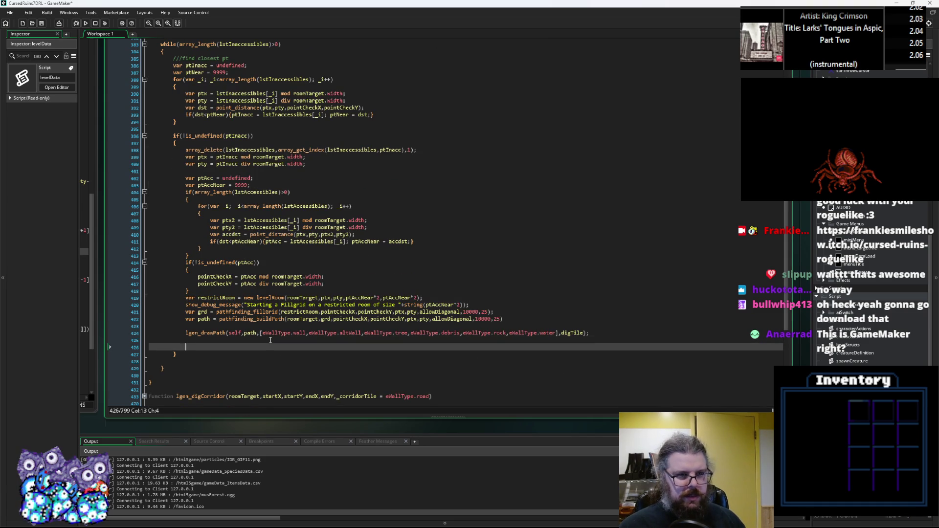
type("array_delete(lstInaccessibles,array_get_index(lstInaccessibles,ptInacc),1);")
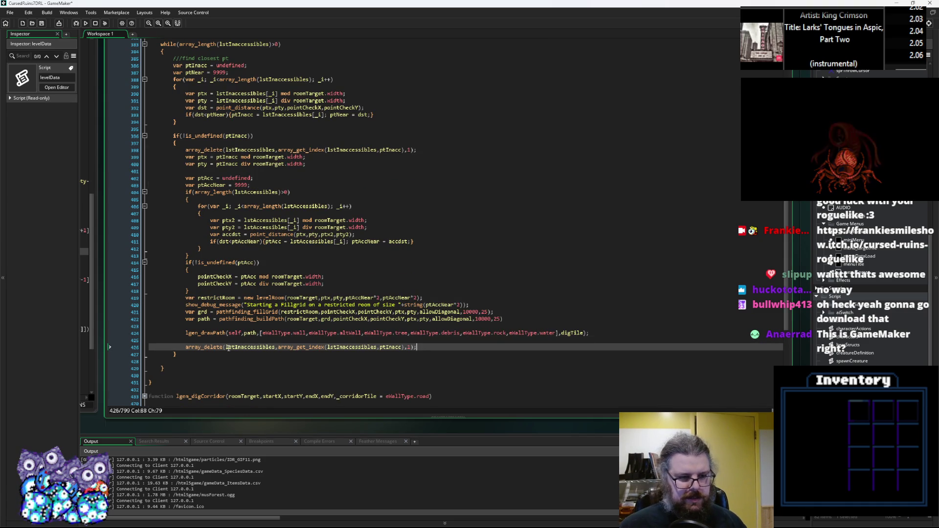
left_click(205, 347)
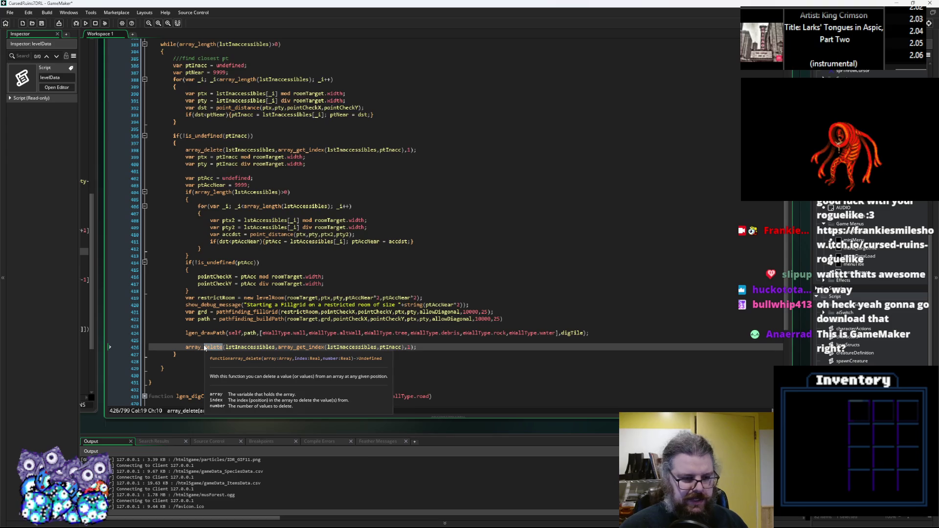
type("push")
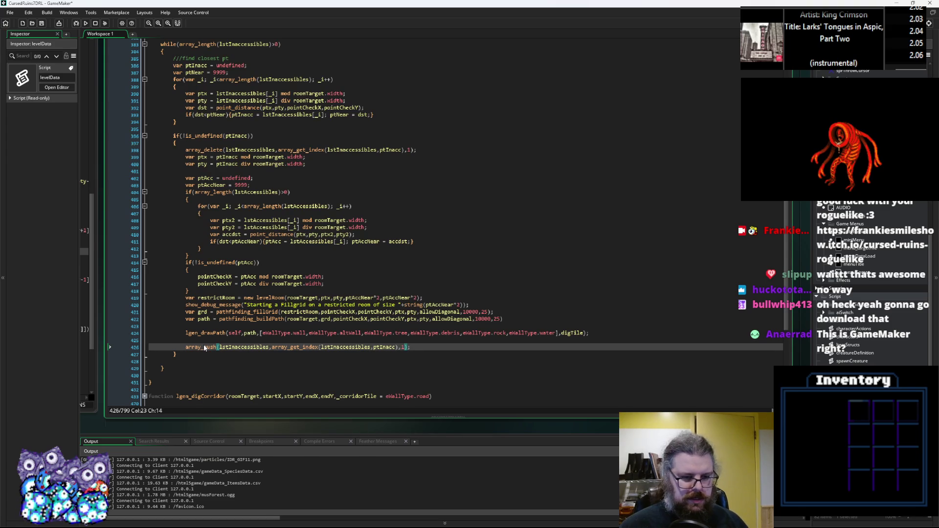
key("Right")
key("Right")
key("Right")
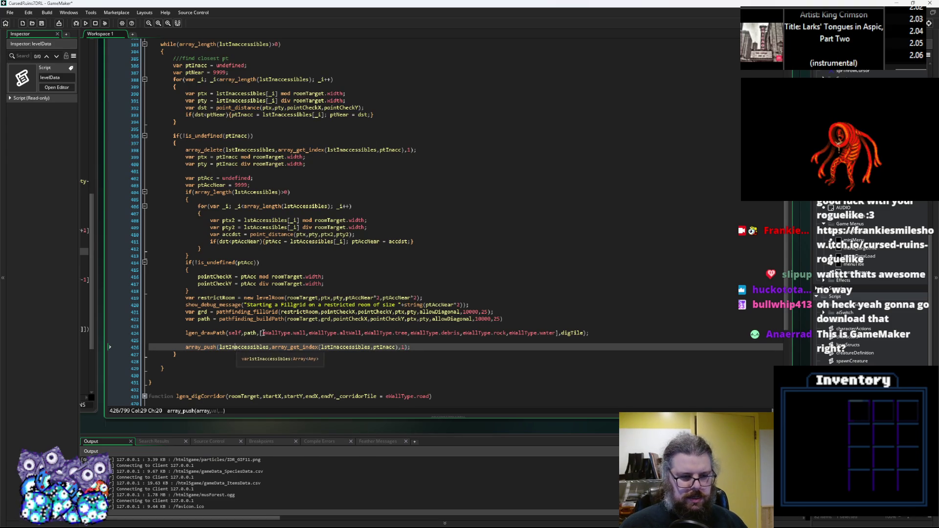
key("BackSpace")
key("BackSpace")
key("BackSpace")
type("A")
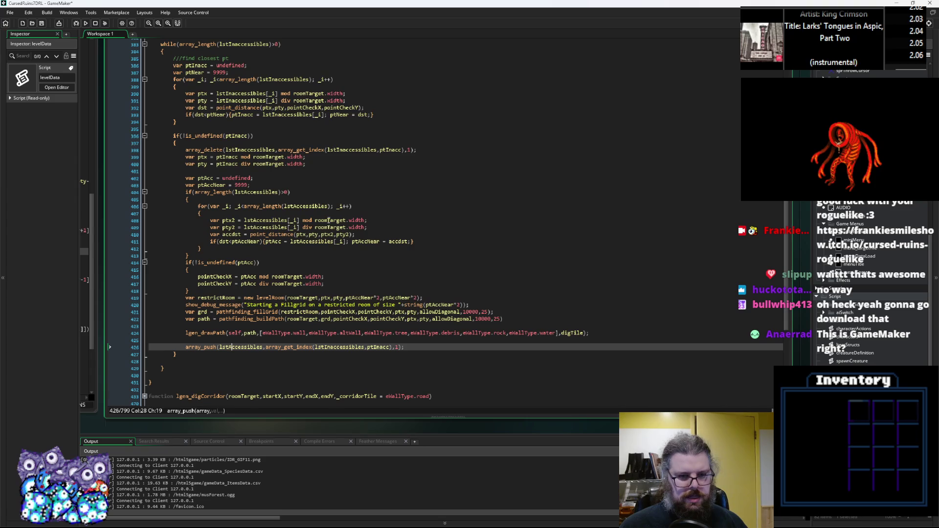
left_click(402, 150)
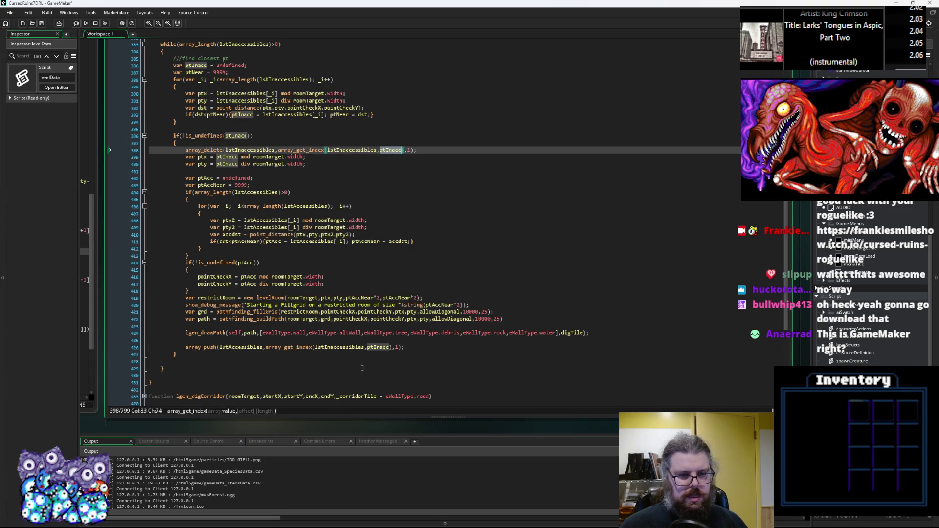